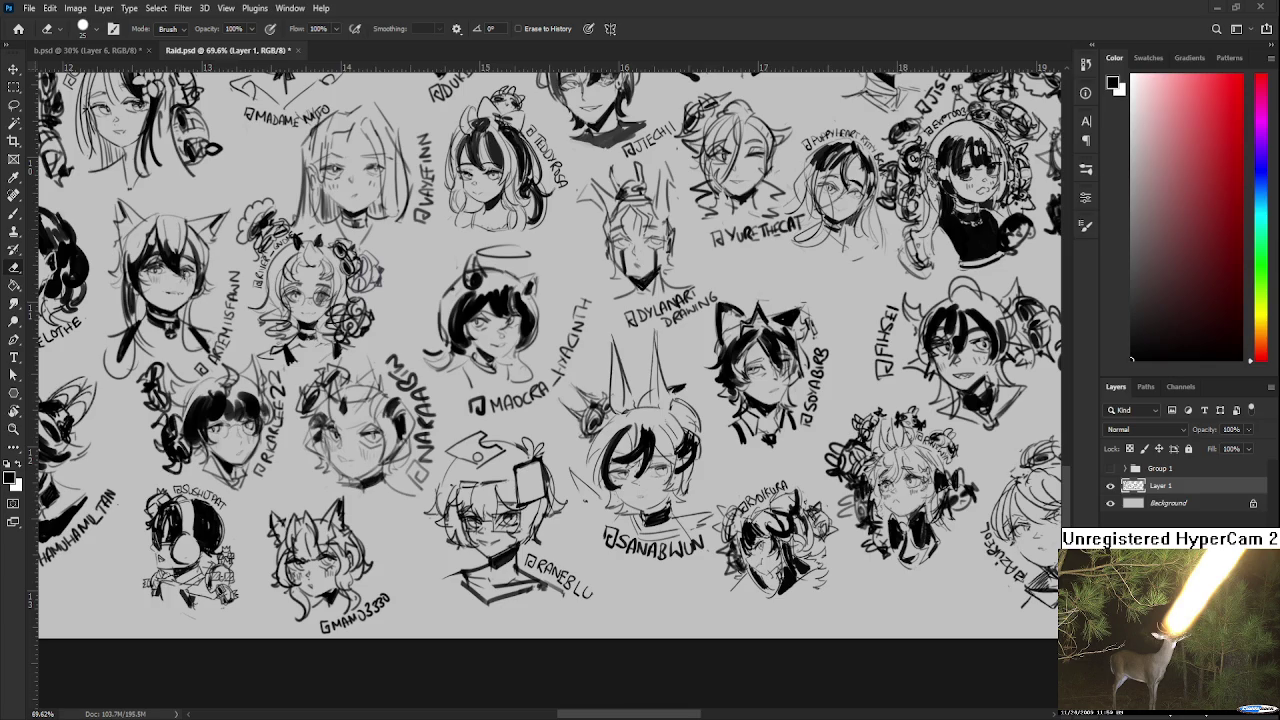
# - Scale the placed bunny-girl illustration to about 47.5% and move it up-left over the sketches
pyautogui.scroll(-2, 495, 336)
pyautogui.scroll(-3, 495, 336)
pyautogui.scroll(-2, 495, 336)
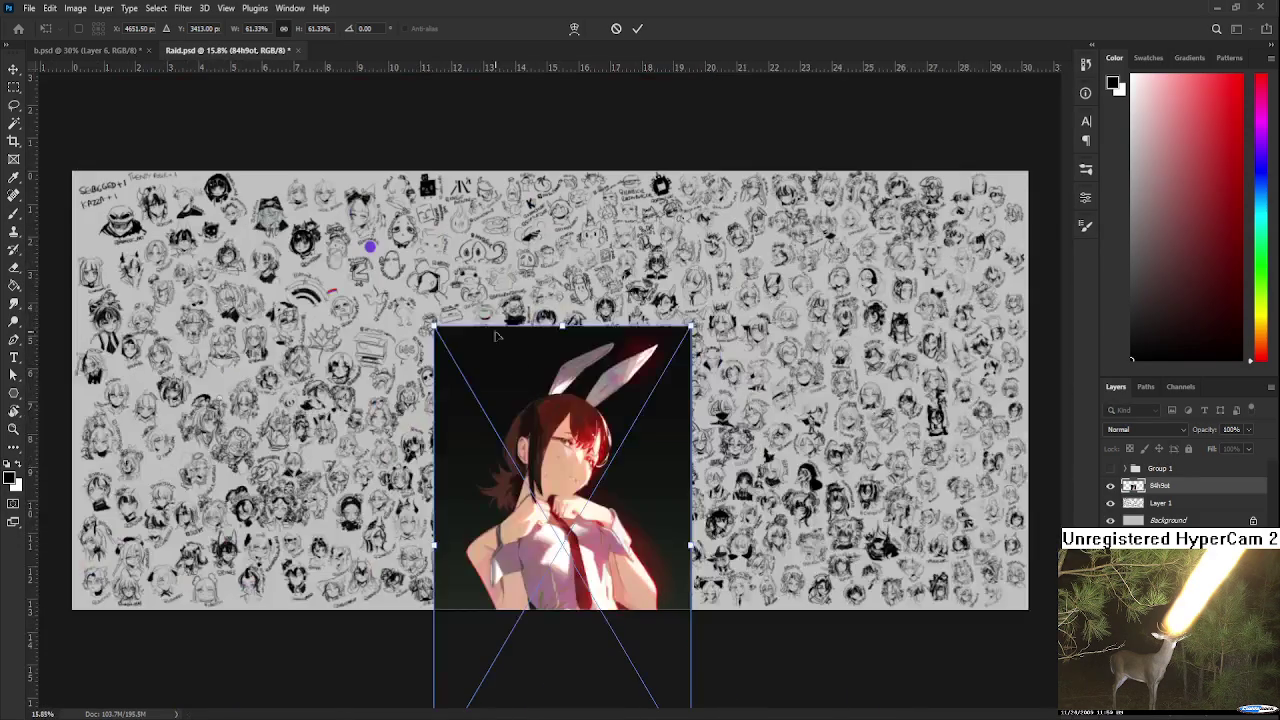
pyautogui.moveTo(434, 328); pyautogui.dragTo(471, 380)
pyautogui.moveTo(526, 500); pyautogui.dragTo(445, 355)
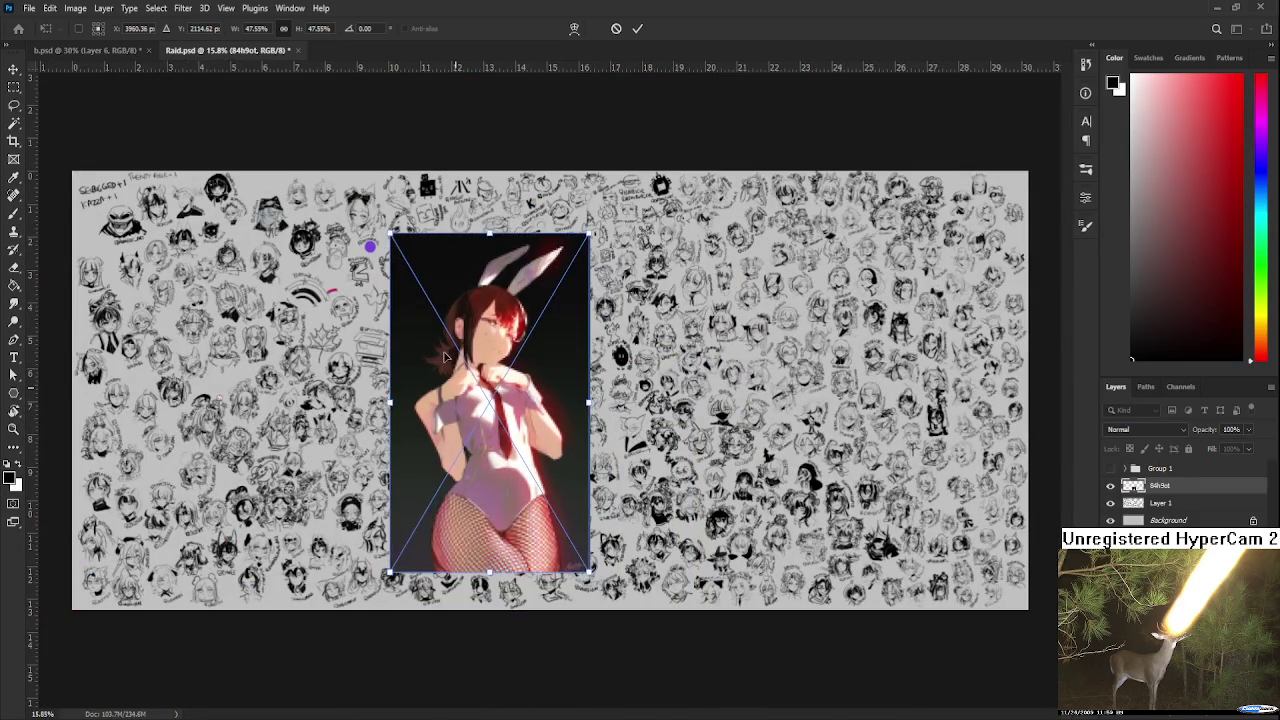
pyautogui.press('Return')
# - Switch to the Eraser and bring the figure's lower body into view
pyautogui.press('e')
pyautogui.scroll(2, 485, 632)
pyautogui.scroll(3, 485, 632)
pyautogui.scroll(2, 485, 632)
pyautogui.moveTo(485, 632)
pyautogui.mouseDown()
pyautogui.moveTo(409, 423)
pyautogui.moveTo(392, 579)
pyautogui.mouseUp()
pyautogui.scroll(-2, 400, 443)
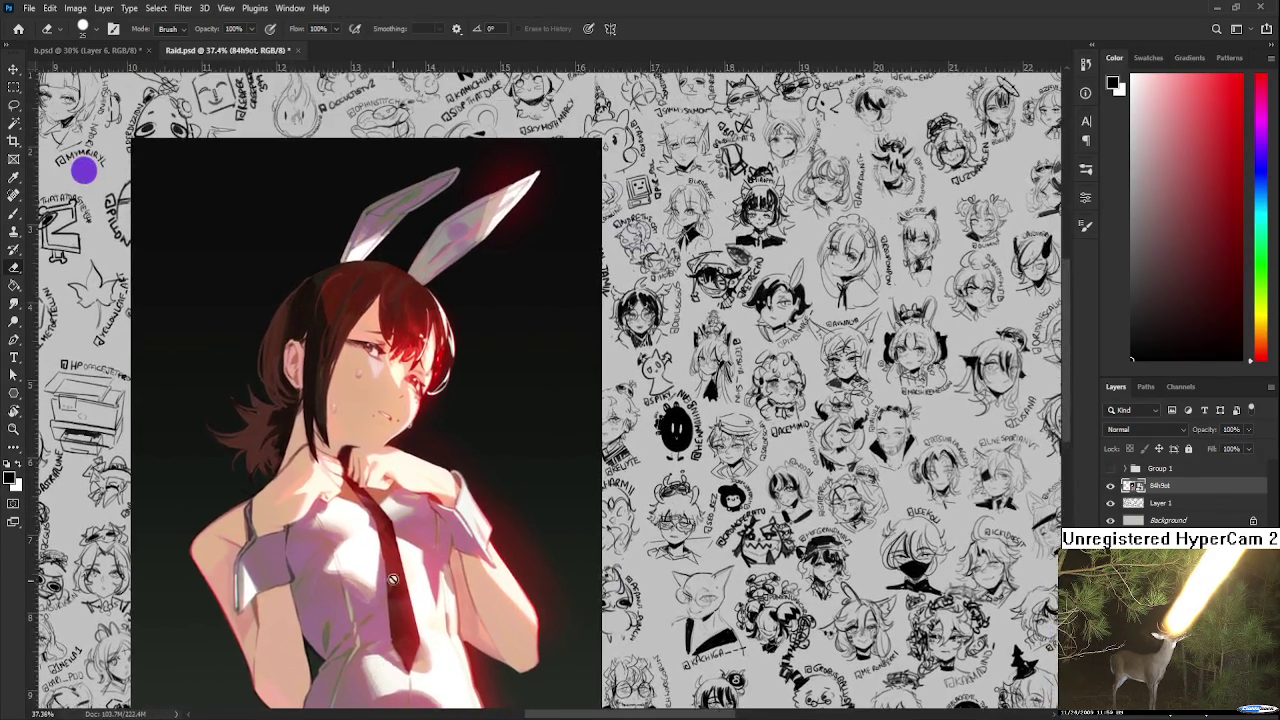
pyautogui.scroll(2, 424, 370)
pyautogui.scroll(2, 424, 370)
pyautogui.scroll(2, 424, 370)
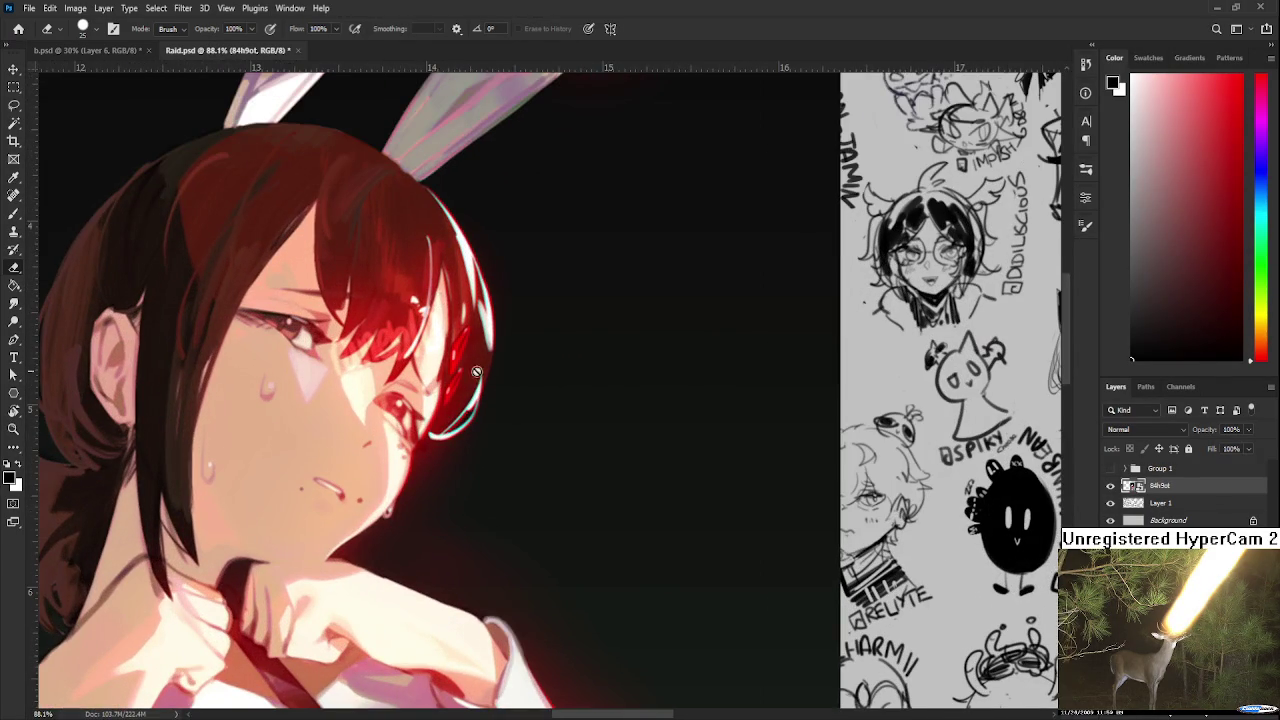
pyautogui.scroll(-2, 491, 443)
pyautogui.scroll(-2, 491, 443)
pyautogui.scroll(-2, 491, 443)
pyautogui.moveTo(580, 314); pyautogui.dragTo(441, 468)
pyautogui.scroll(1, 441, 468)
pyautogui.scroll(1, 445, 440)
pyautogui.scroll(1, 452, 410)
pyautogui.scroll(1, 461, 375)
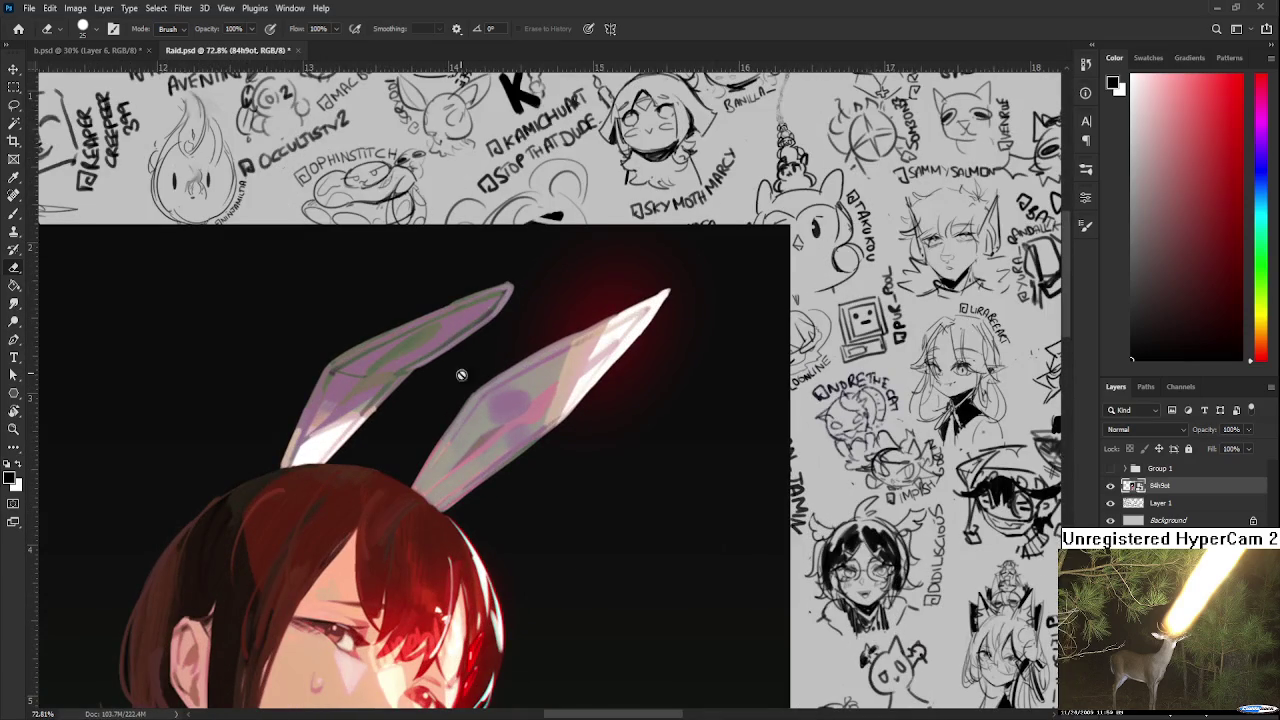
pyautogui.scroll(-1, 461, 375)
pyautogui.scroll(-1, 452, 357)
pyautogui.scroll(-1, 440, 335)
pyautogui.scroll(-1, 433, 320)
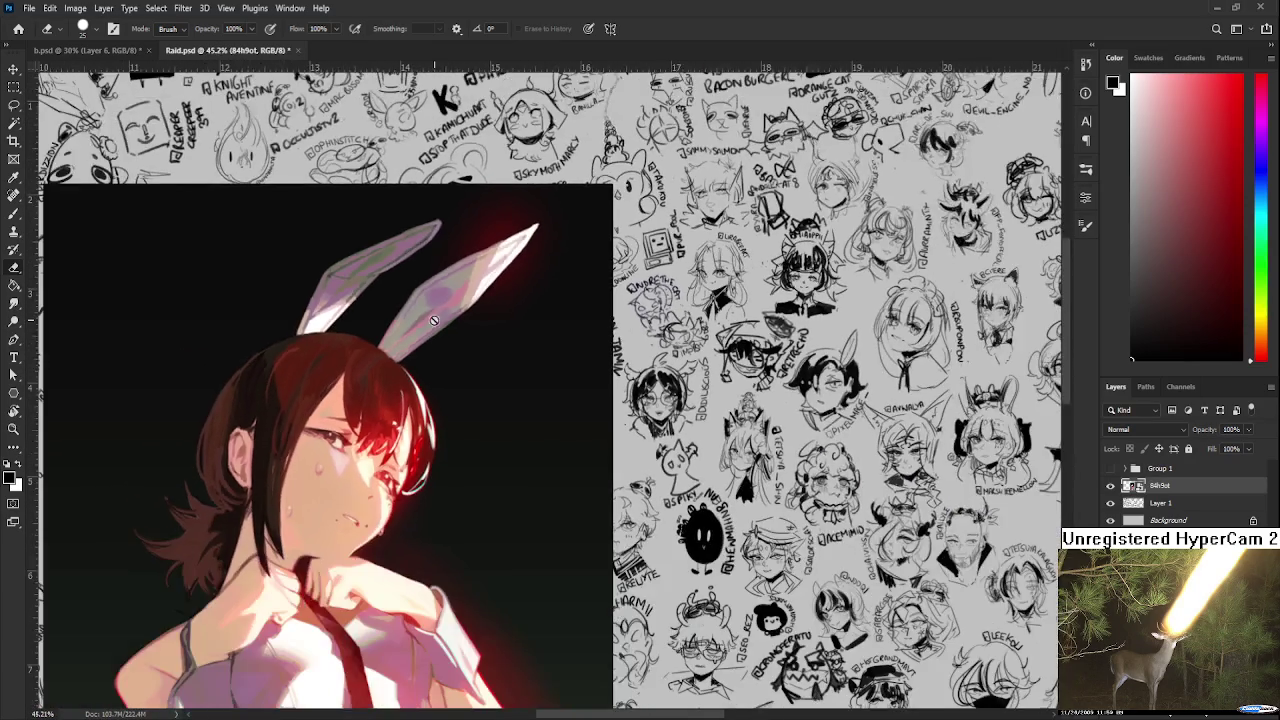
pyautogui.scroll(-1, 418, 444)
pyautogui.scroll(-1, 432, 506)
pyautogui.moveTo(432, 506); pyautogui.dragTo(460, 447)
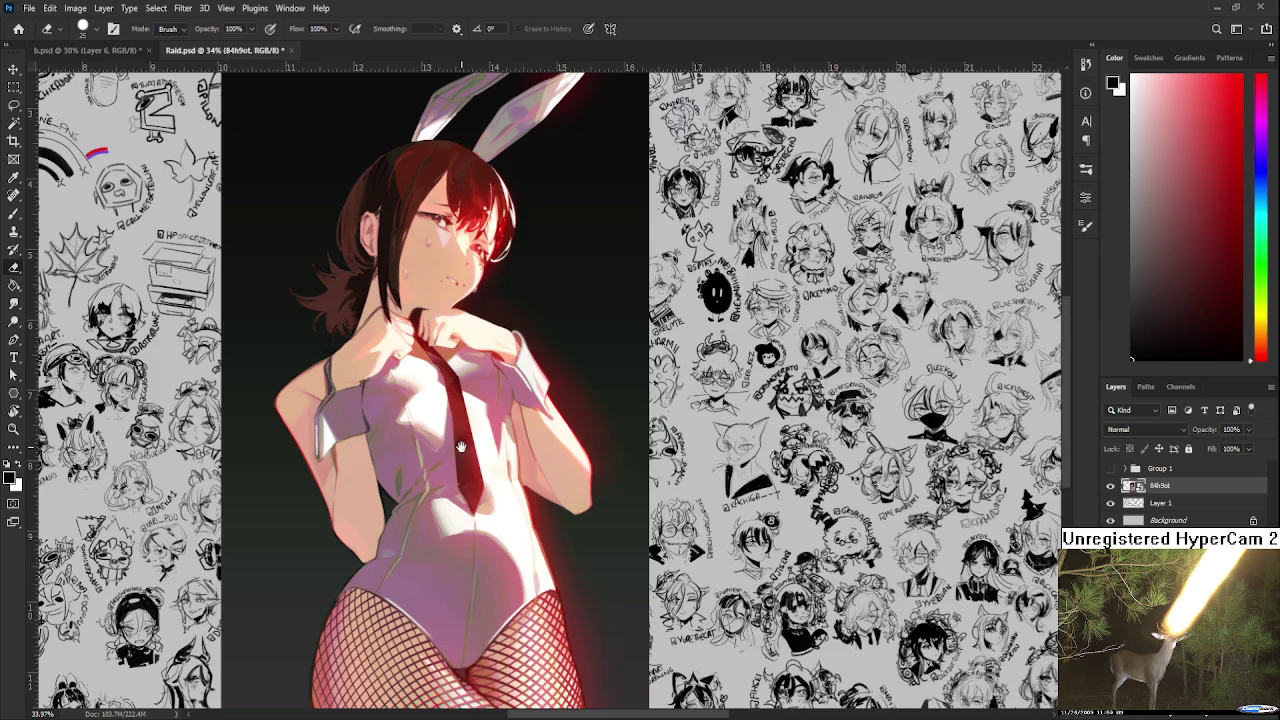
pyautogui.scroll(-1, 460, 447)
pyautogui.scroll(1, 460, 447)
pyautogui.scroll(-1, 465, 450)
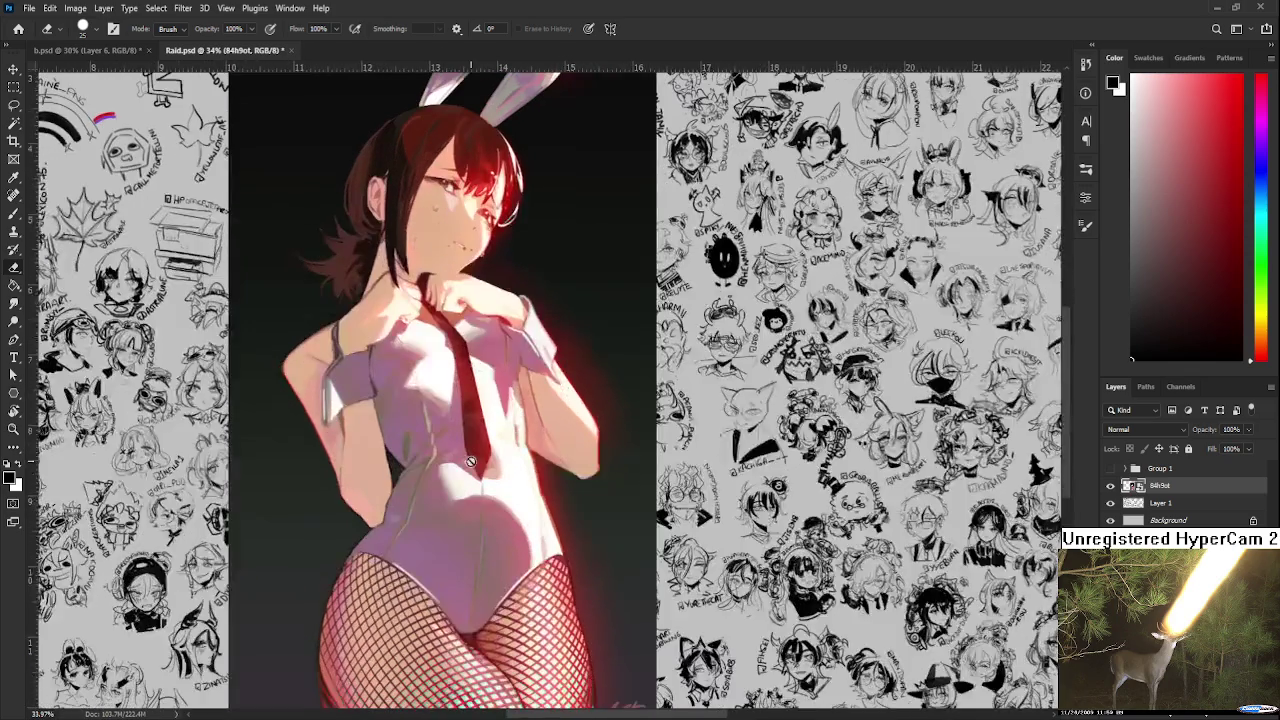
pyautogui.scroll(-1, 470, 461)
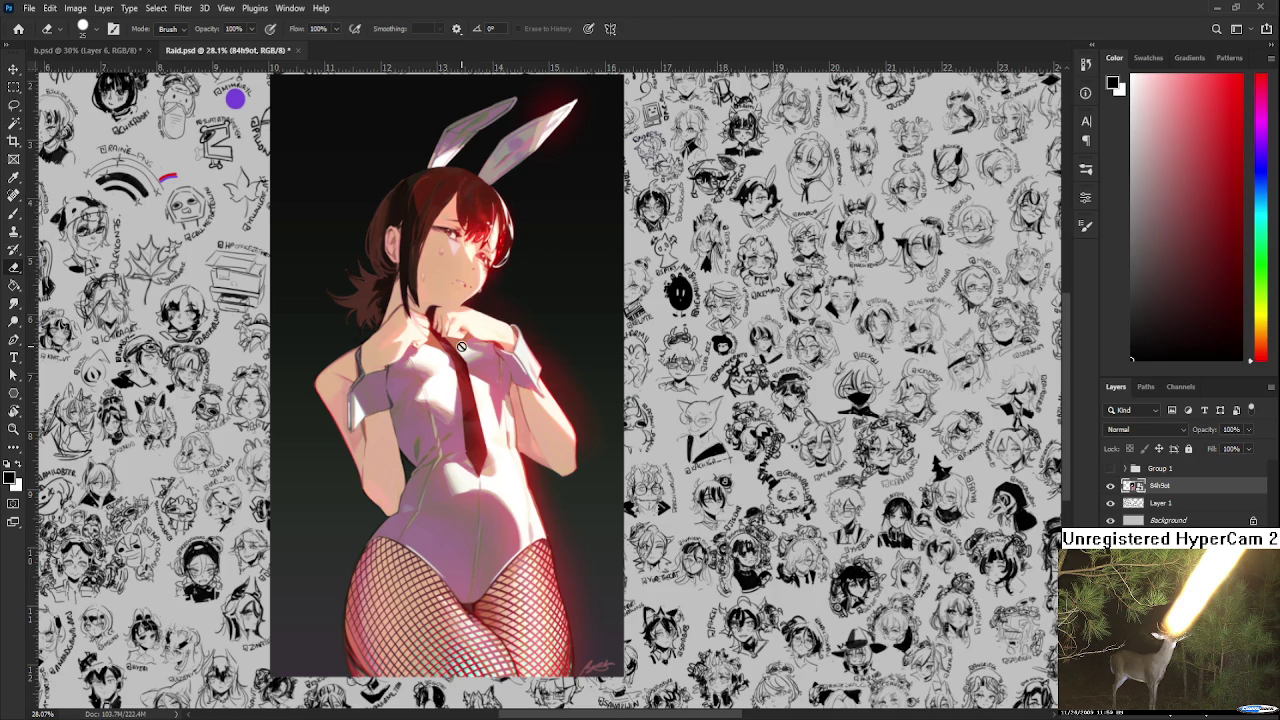
pyautogui.scroll(5, 578, 438)
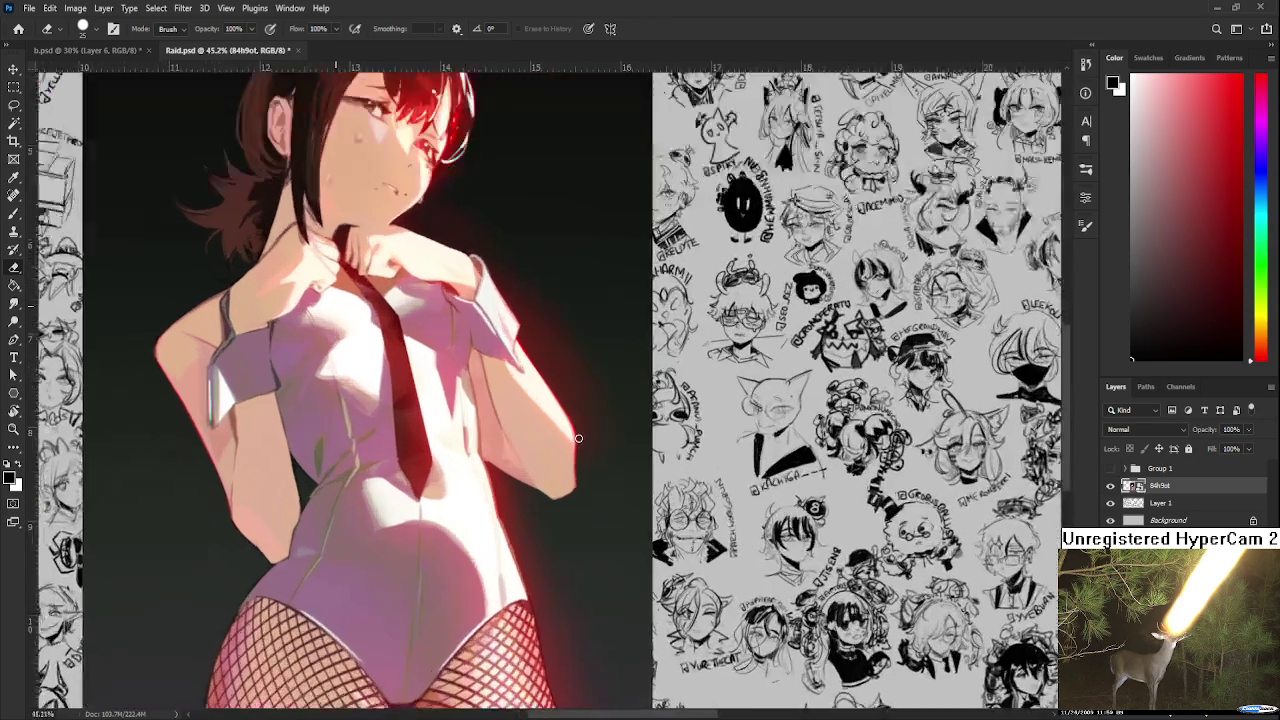
pyautogui.scroll(3, 578, 438)
pyautogui.press('r')
pyautogui.moveTo(560, 420)
pyautogui.mouseDown()
pyautogui.moveTo(595, 488)
pyautogui.moveTo(670, 500)
pyautogui.moveTo(666, 523)
pyautogui.moveTo(422, 286)
pyautogui.moveTo(468, 500)
pyautogui.mouseUp()
pyautogui.scroll(-3, 468, 500)
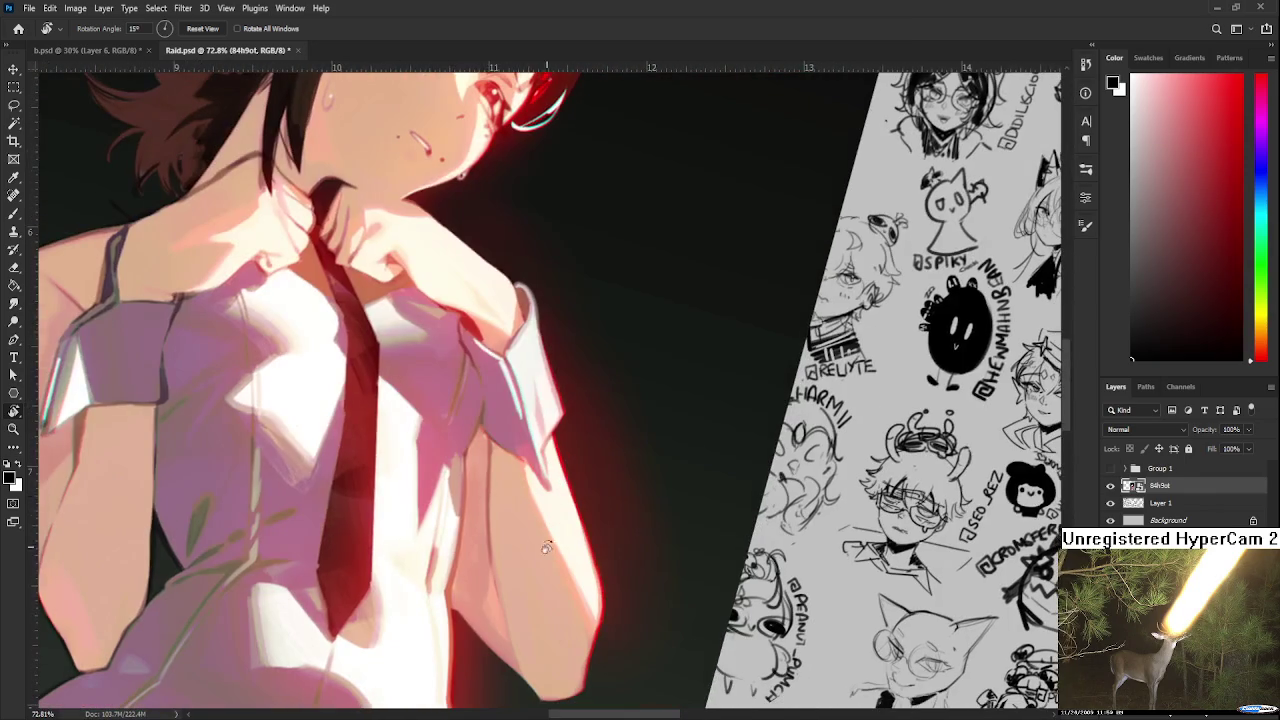
# - Rotate the canvas view back to 0° so the whole figure sits upright
pyautogui.scroll(-3, 608, 623)
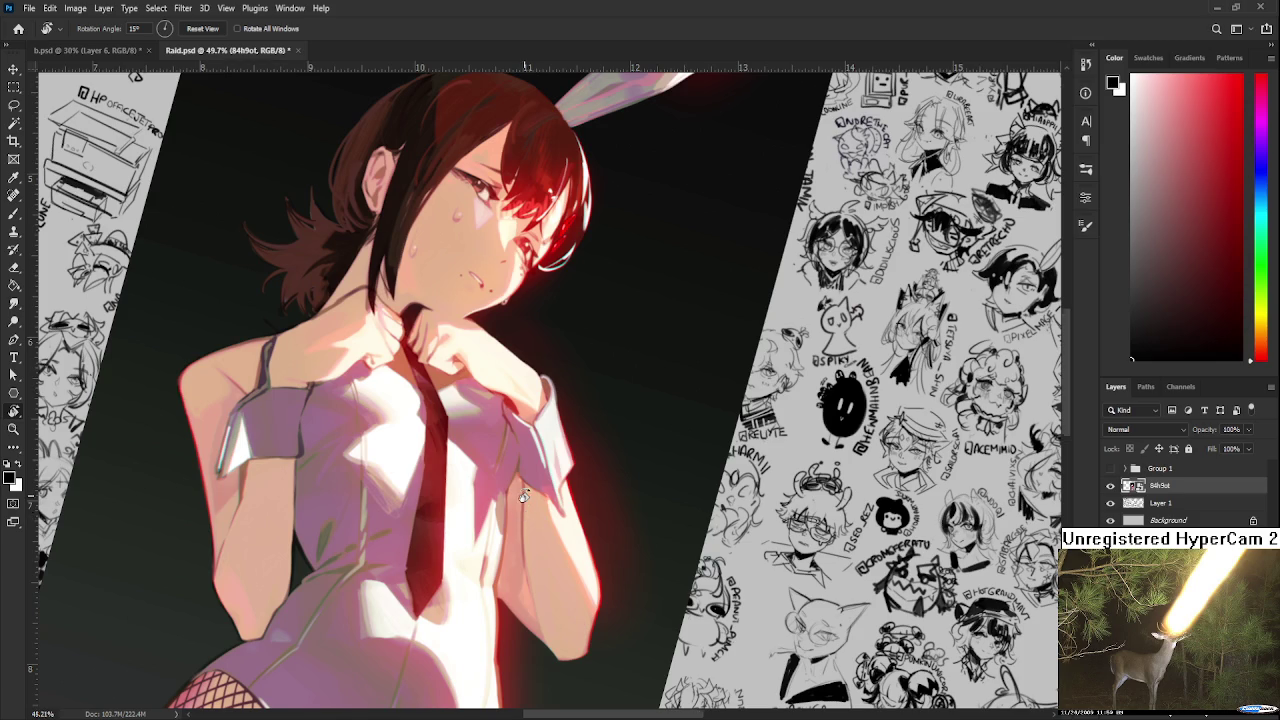
pyautogui.keyDown('alt'); pyautogui.scroll(-4, 524, 490); pyautogui.keyUp('alt')
pyautogui.moveTo(511, 486)
pyautogui.mouseDown()
pyautogui.moveTo(493, 540)
pyautogui.moveTo(532, 555)
pyautogui.mouseUp()
pyautogui.moveTo(524, 462); pyautogui.dragTo(462, 490)
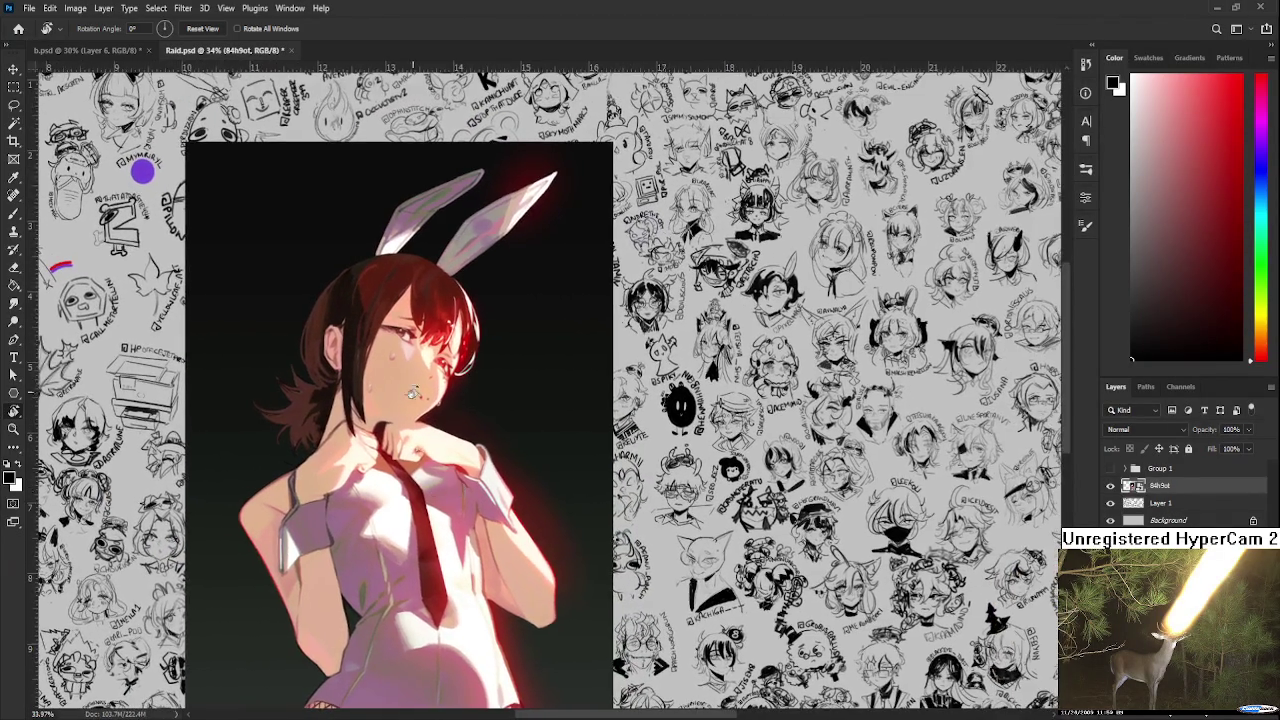
# - Zoom in and out repeatedly to review the bunny-girl figure, nudging the view right
pyautogui.keyDown('alt'); pyautogui.scroll(2, 462, 490); pyautogui.keyUp('alt')
pyautogui.keyDown('alt'); pyautogui.scroll(2, 472, 400); pyautogui.keyUp('alt')
pyautogui.keyDown('alt'); pyautogui.scroll(1, 485, 316); pyautogui.keyUp('alt')
pyautogui.keyDown('alt'); pyautogui.scroll(-3, 485, 316); pyautogui.keyUp('alt')
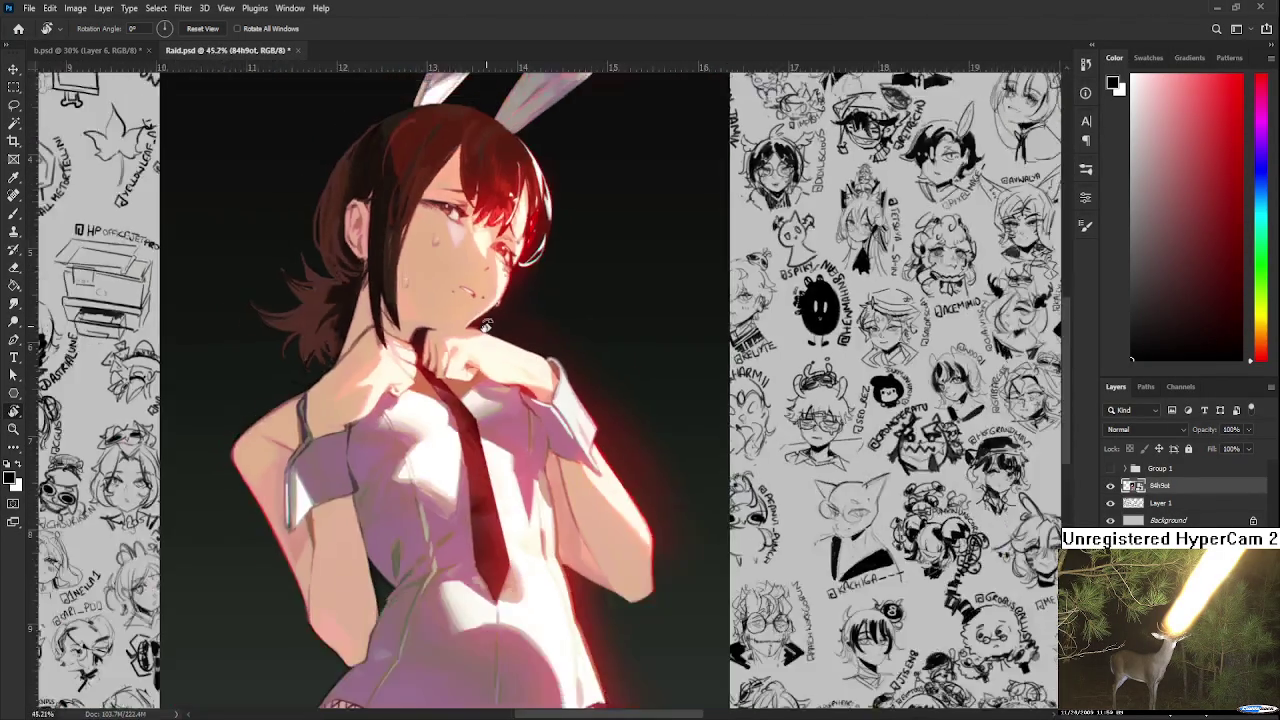
pyautogui.keyDown('alt'); pyautogui.scroll(-3, 487, 330); pyautogui.keyUp('alt')
pyautogui.scroll(-1, 490, 345)
pyautogui.scroll(2, 495, 390)
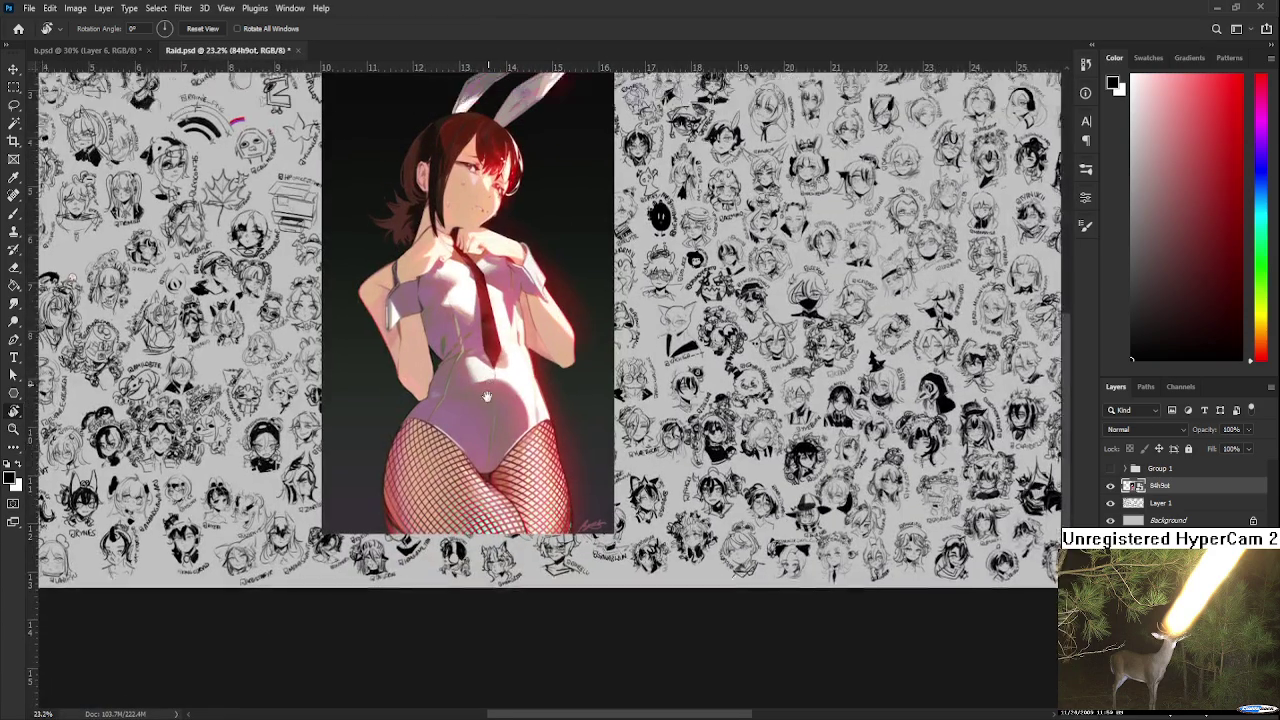
pyautogui.scroll(2, 500, 440)
pyautogui.scroll(1, 507, 490)
pyautogui.keyDown('alt'); pyautogui.scroll(-1, 513, 530); pyautogui.keyUp('alt')
pyautogui.keyDown('alt'); pyautogui.scroll(-1, 513, 530); pyautogui.keyUp('alt')
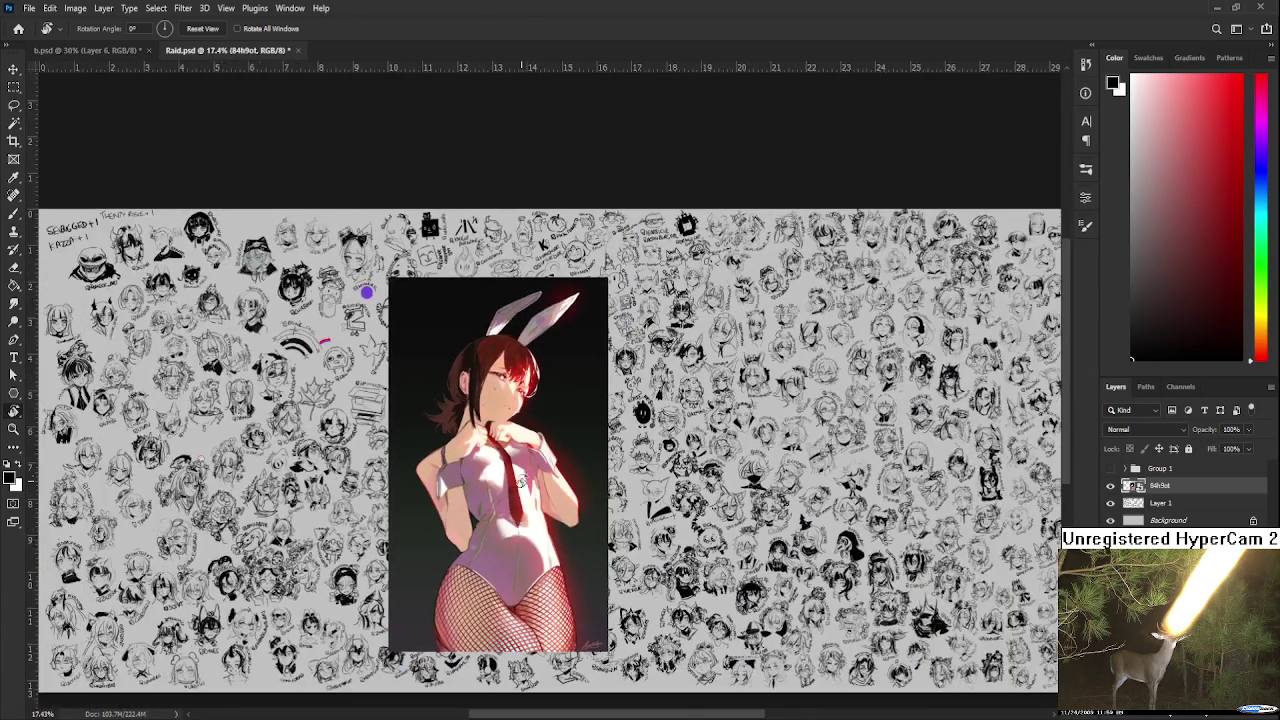
pyautogui.keyDown('alt'); pyautogui.scroll(3, 514, 525); pyautogui.keyUp('alt')
pyautogui.keyDown('alt'); pyautogui.scroll(2, 515, 518); pyautogui.keyUp('alt')
pyautogui.keyDown('alt'); pyautogui.scroll(2, 516, 512); pyautogui.keyUp('alt')
pyautogui.keyDown('alt'); pyautogui.scroll(-2, 515, 490); pyautogui.keyUp('alt')
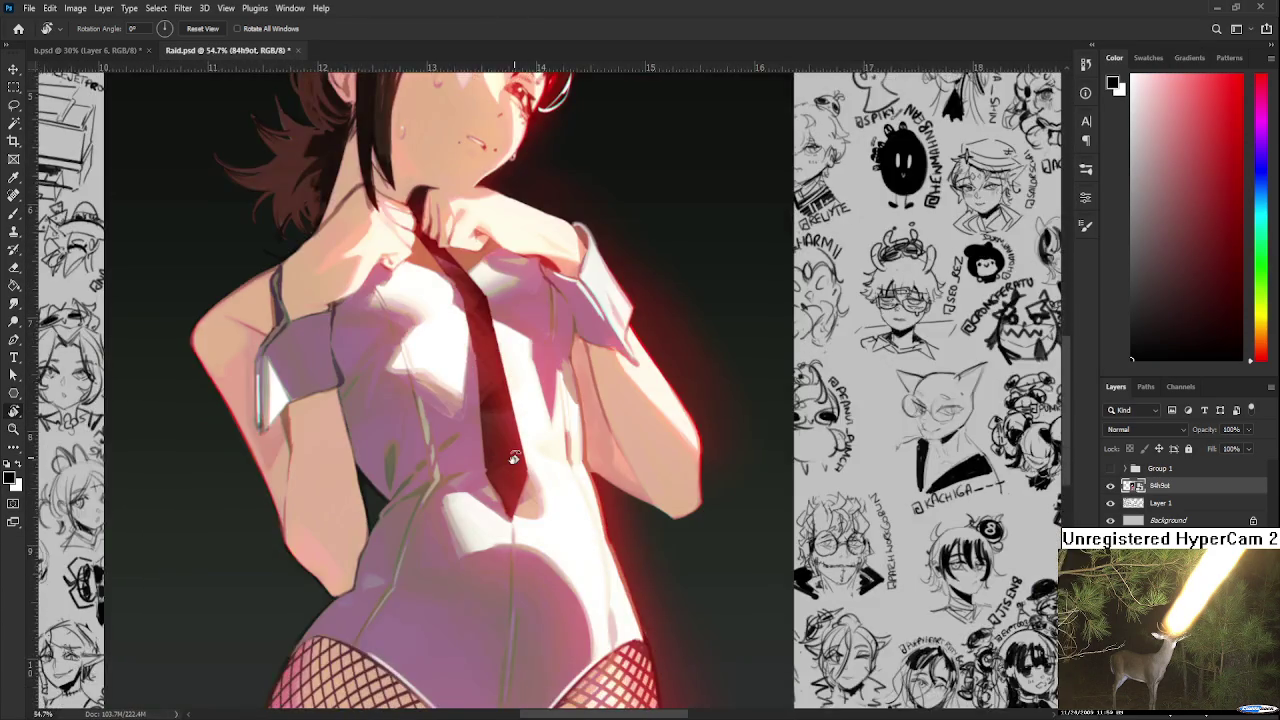
pyautogui.keyDown('alt'); pyautogui.scroll(-1, 513, 460); pyautogui.keyUp('alt')
pyautogui.keyDown('alt'); pyautogui.scroll(-1, 512, 460); pyautogui.keyUp('alt')
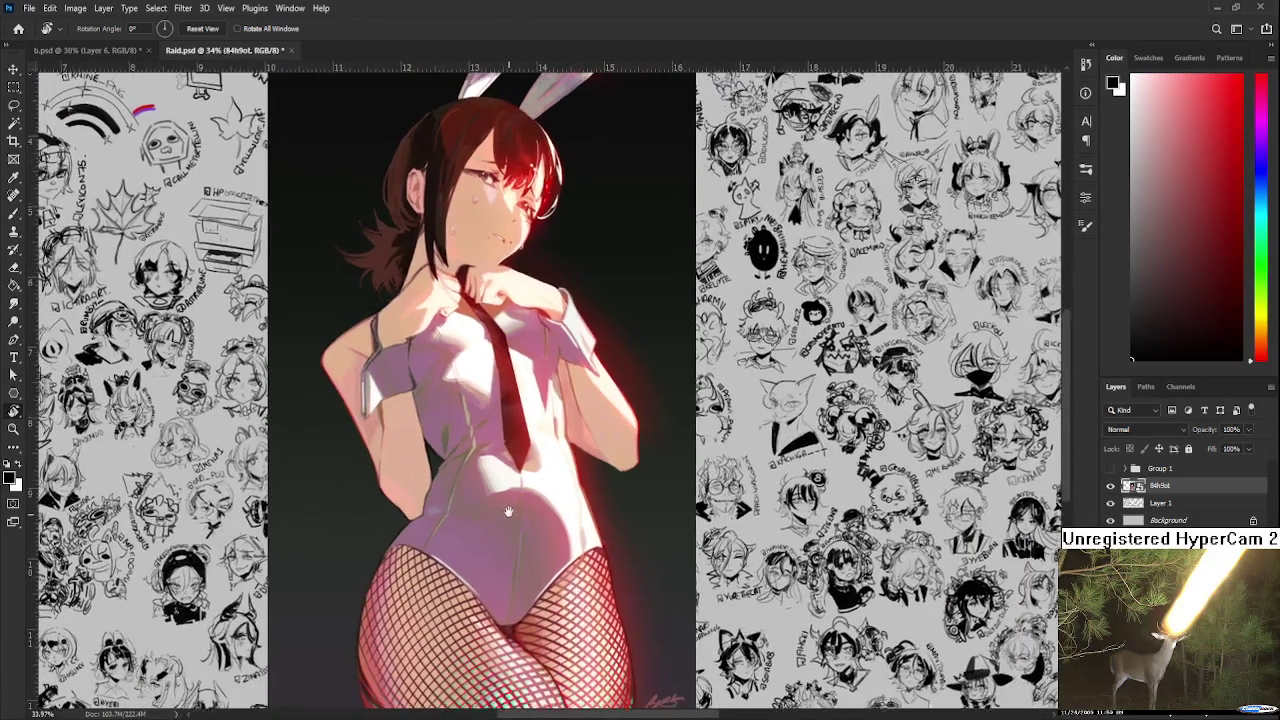
pyautogui.keyDown('alt'); pyautogui.scroll(-1, 505, 464); pyautogui.keyUp('alt')
pyautogui.keyDown('alt'); pyautogui.scroll(-1, 499, 467); pyautogui.keyUp('alt')
pyautogui.moveTo(497, 468); pyautogui.dragTo(519, 464)
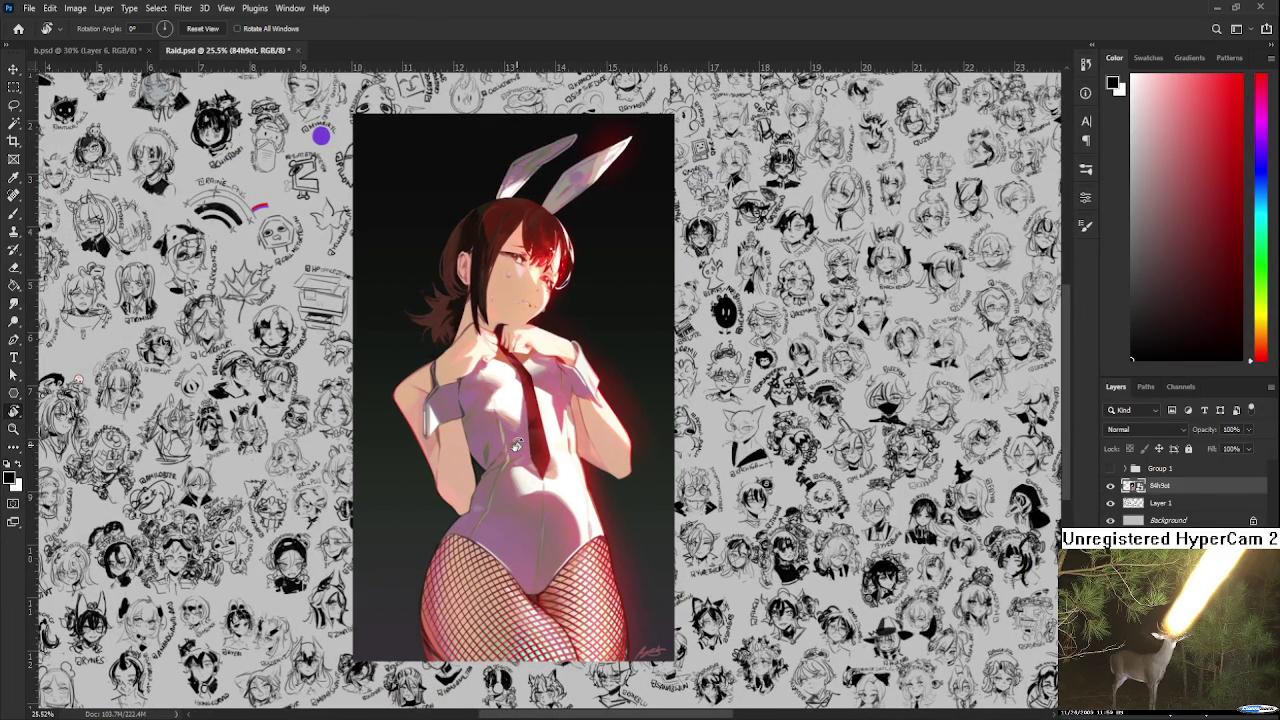
# - Delete the bunny-girl illustration layer
pyautogui.scroll(2, 516, 445)
pyautogui.scroll(1, 516, 445)
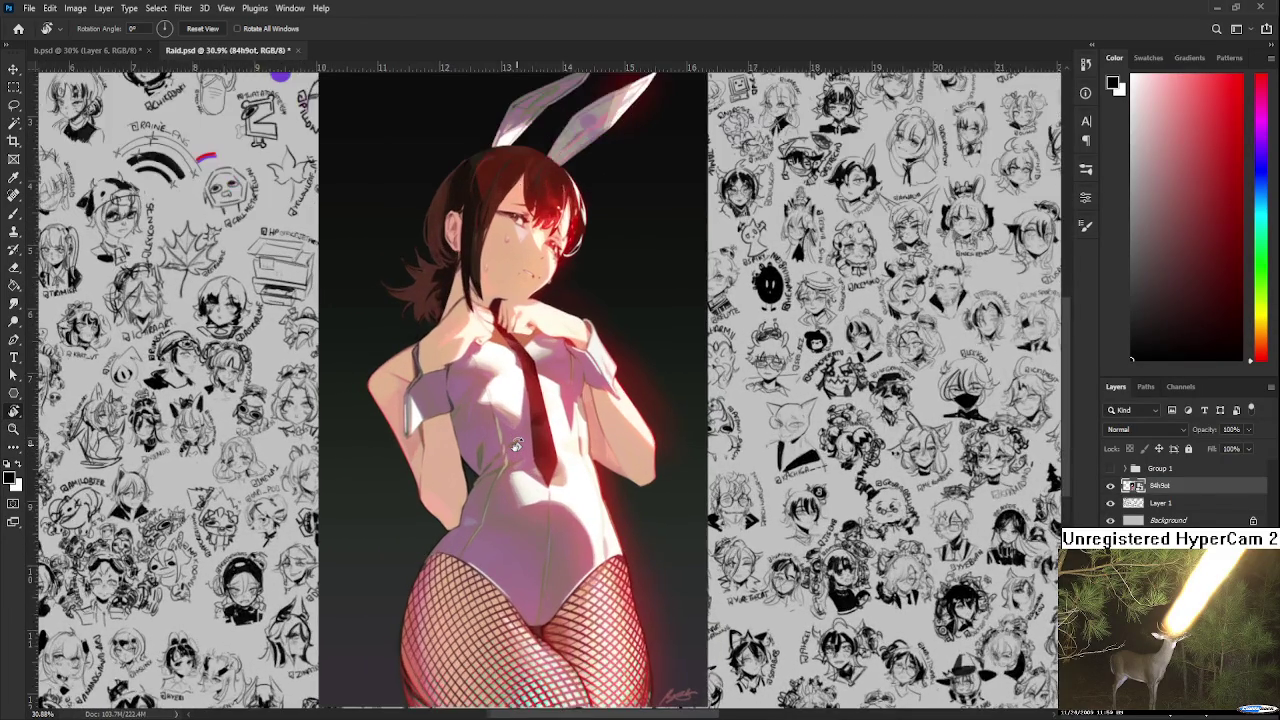
pyautogui.scroll(2, 516, 445)
pyautogui.scroll(1, 516, 445)
pyautogui.scroll(-3, 516, 445)
pyautogui.scroll(-1, 516, 445)
pyautogui.scroll(-3, 514, 445)
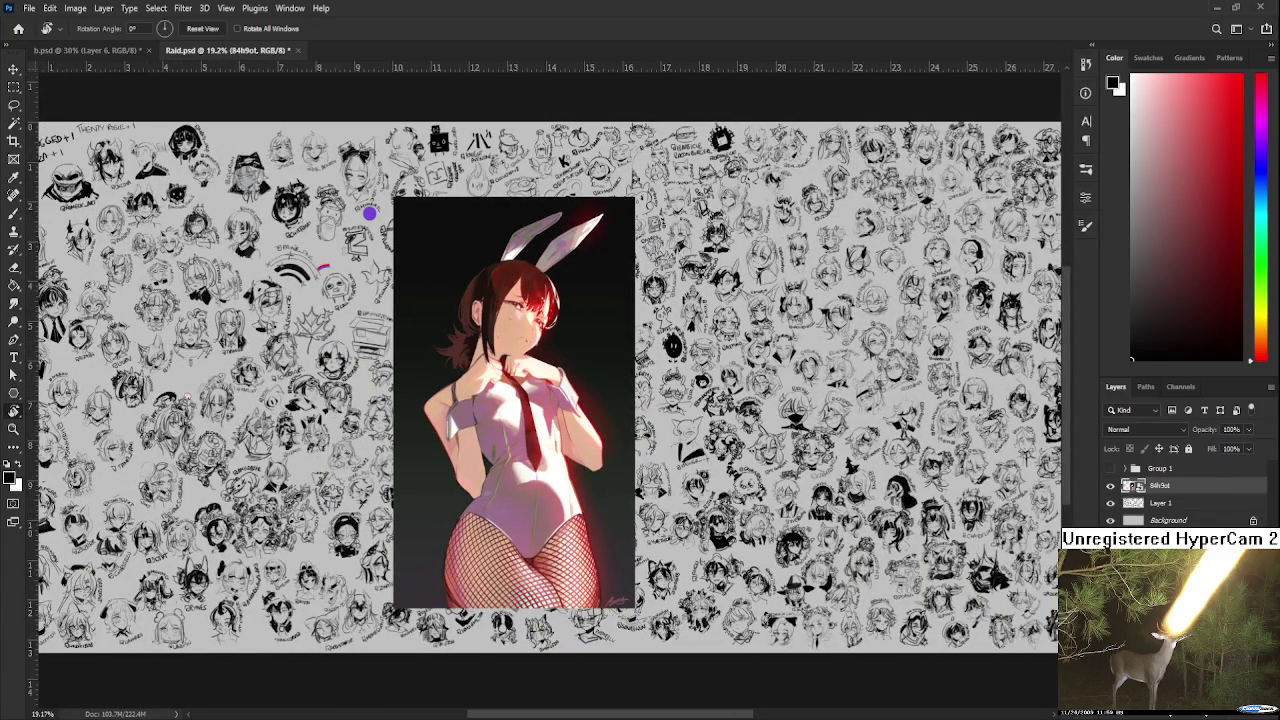
pyautogui.press('Delete')
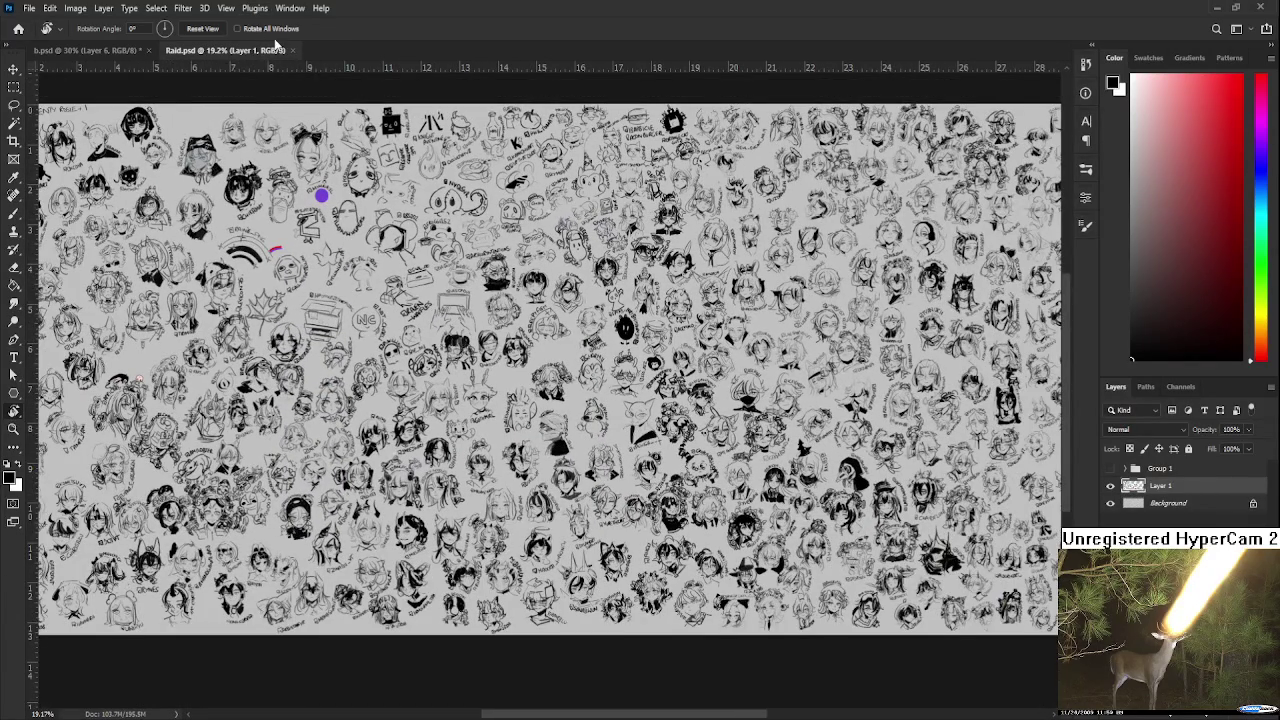
# - Close Raid.psd and zoom around the b.psd canvas with its red perspective lines
pyautogui.moveTo(228, 50)
pyautogui.click(292, 50)
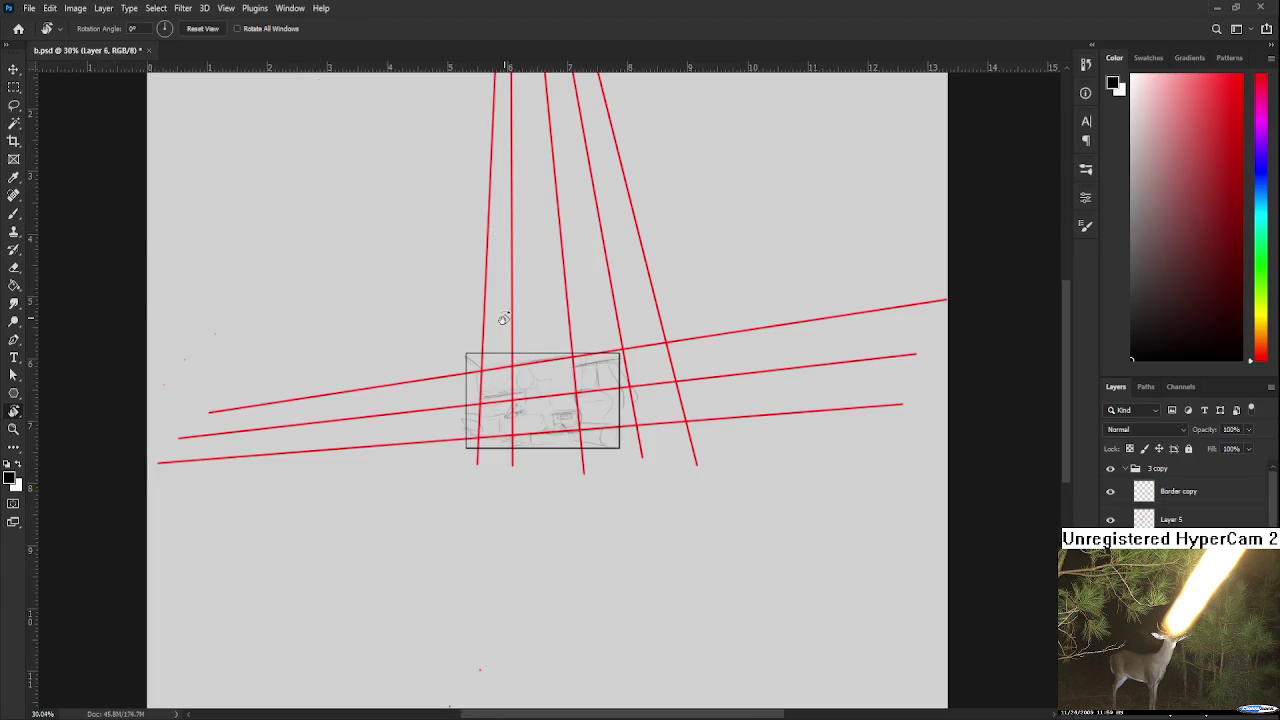
pyautogui.scroll(2, 547, 404)
pyautogui.scroll(1, 558, 418)
pyautogui.scroll(-1, 558, 418)
pyautogui.scroll(-1, 556, 416)
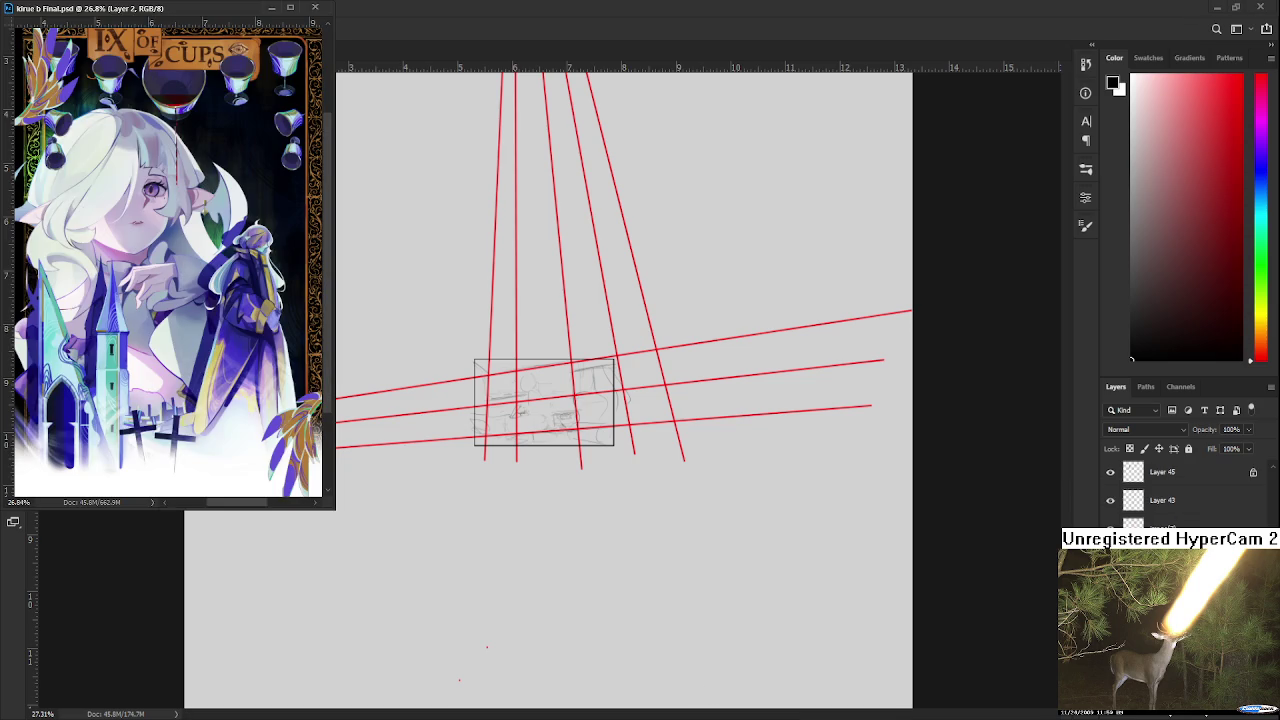
# - Zoom in on the room sketch and select Layer 5, then Layer 7
pyautogui.scroll(3, 538, 395)
pyautogui.scroll(2, 538, 395)
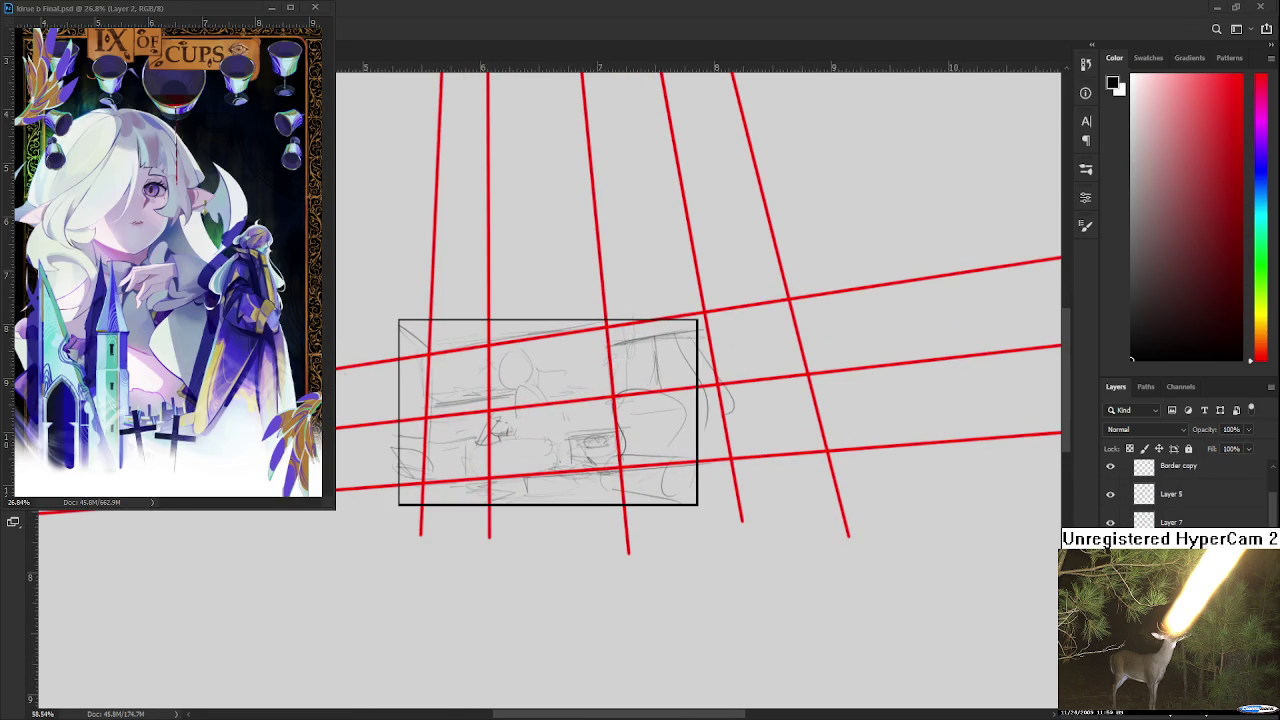
pyautogui.scroll(2, 560, 440)
pyautogui.scroll(1, 560, 440)
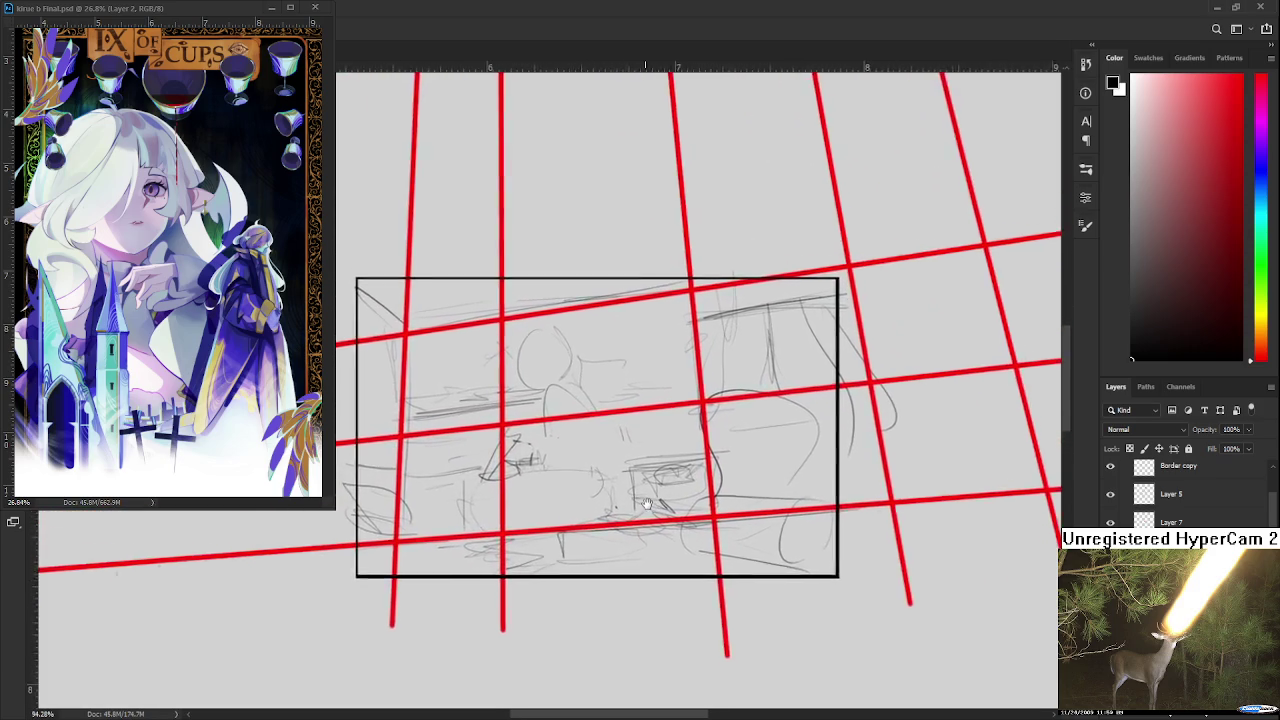
pyautogui.click(1172, 500)
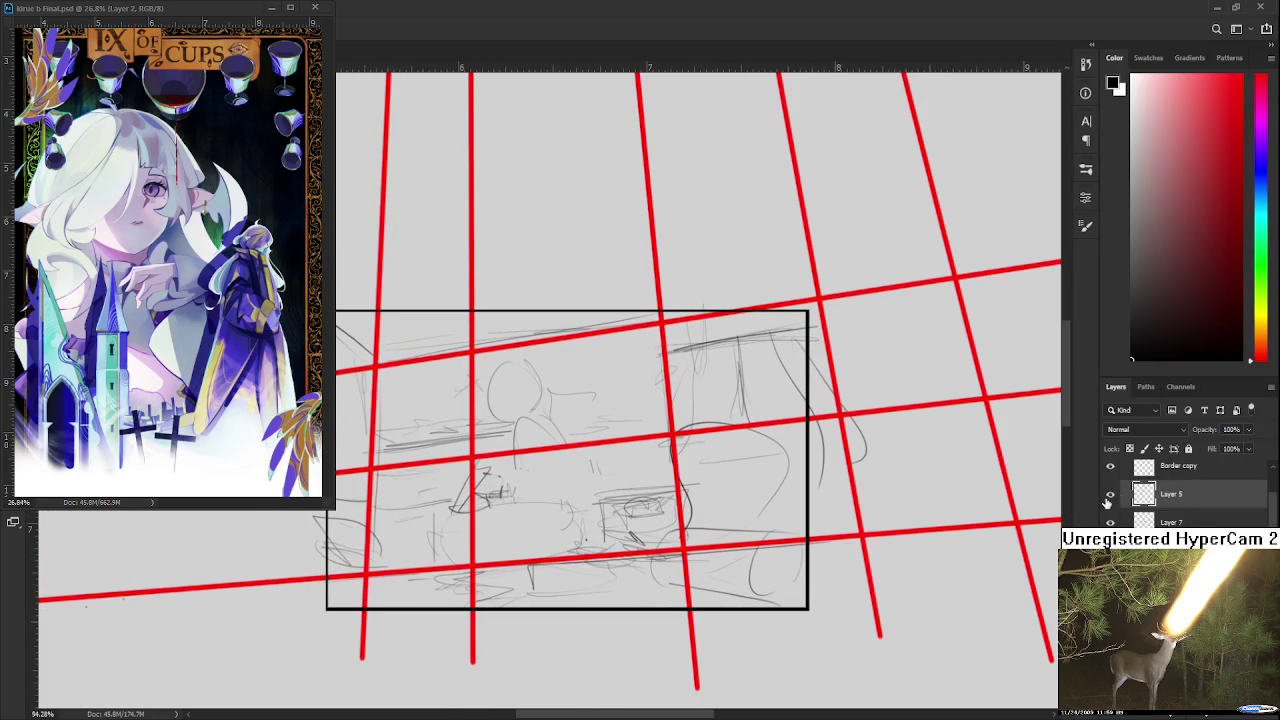
pyautogui.click(1140, 522)
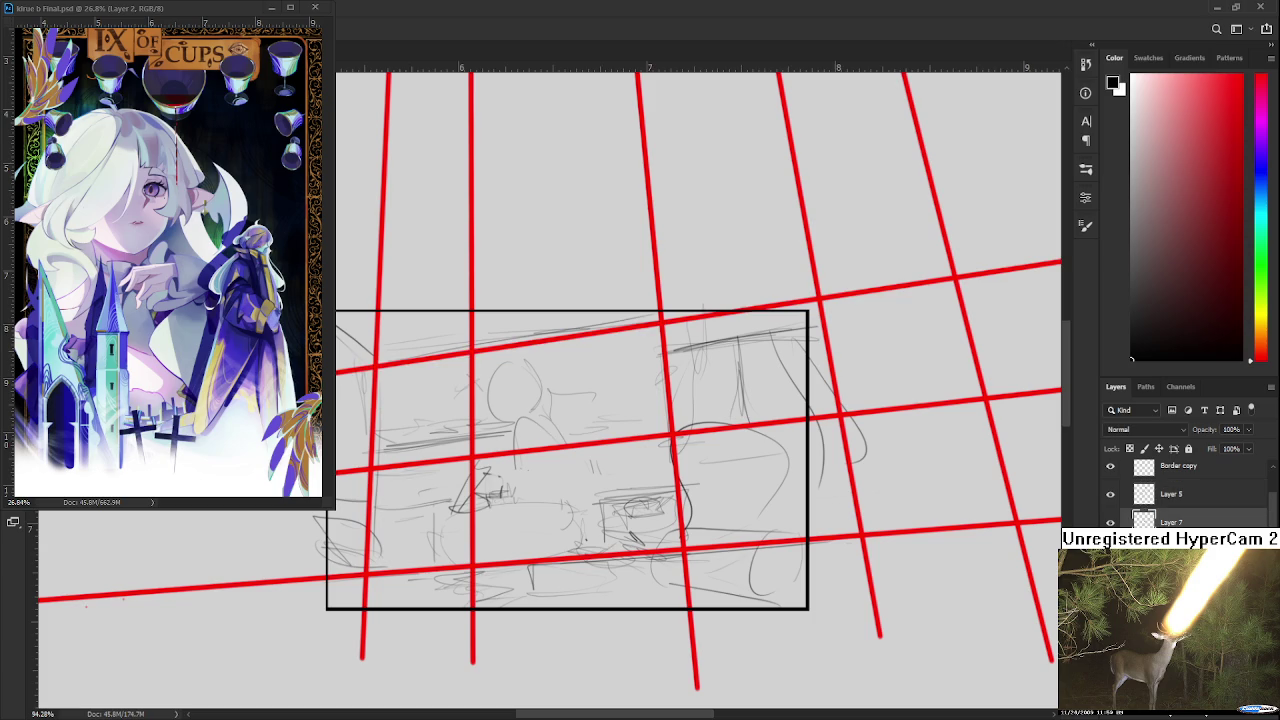
pyautogui.scroll(1, 1180, 500)
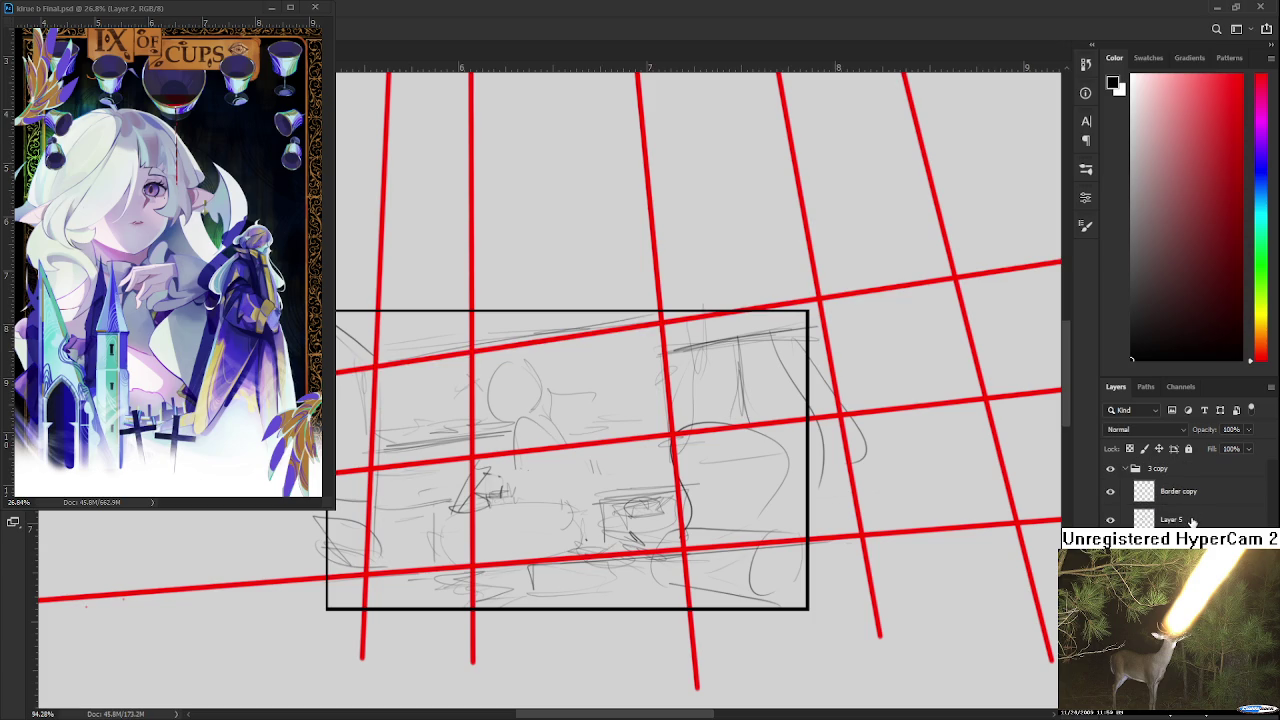
# - Set the red perspective grid layer's opacity to 41%
pyautogui.press('4')
pyautogui.press('1')
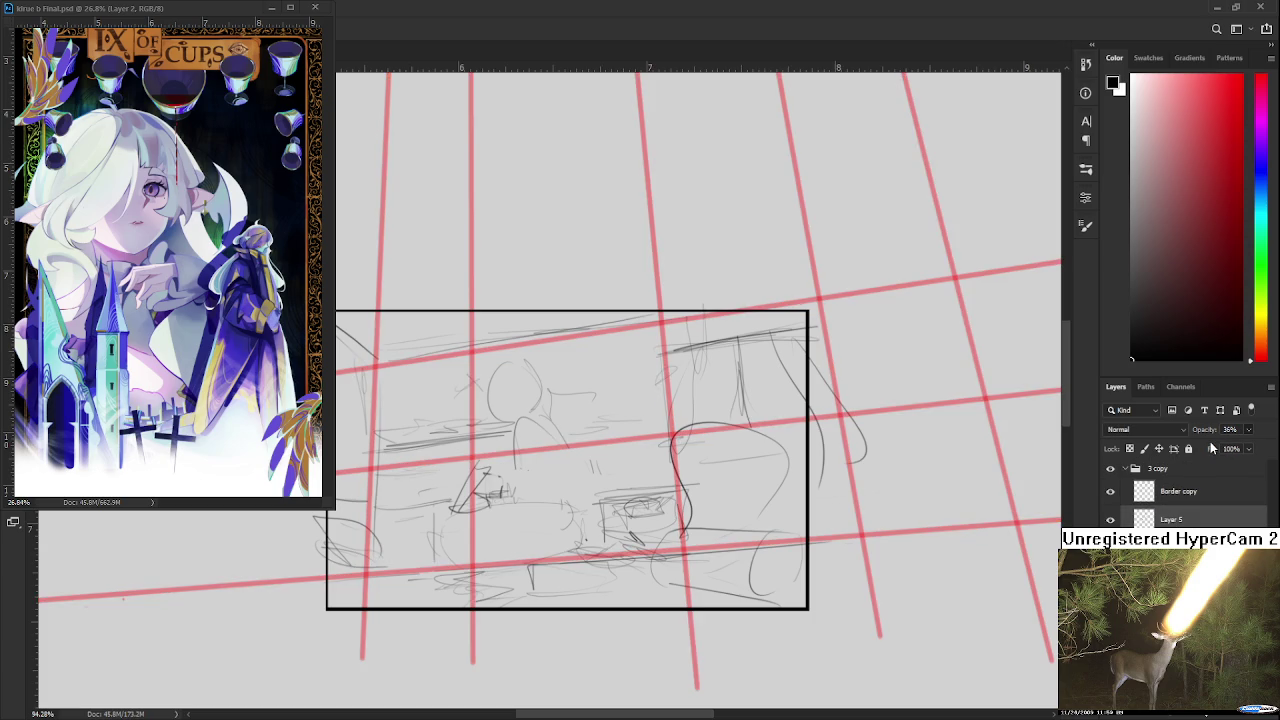
pyautogui.scroll(-3, 715, 561)
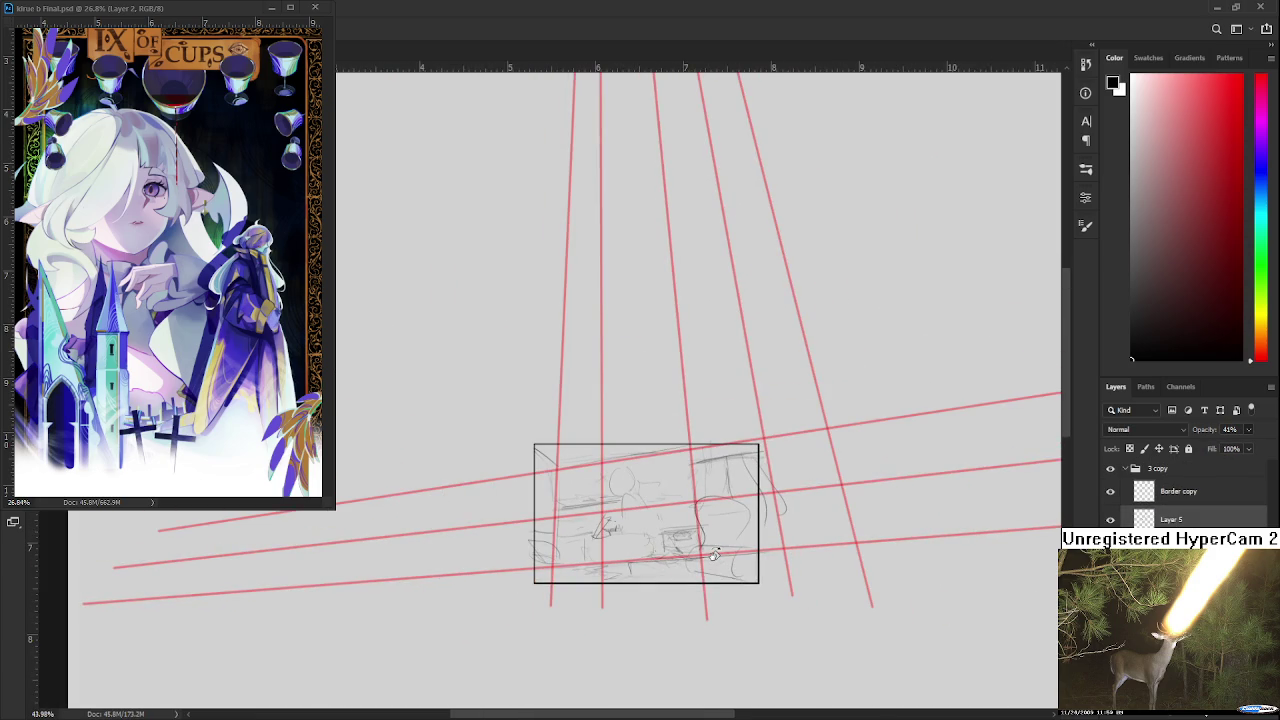
pyautogui.scroll(2, 705, 528)
pyautogui.scroll(2, 700, 545)
pyautogui.scroll(3, 693, 567)
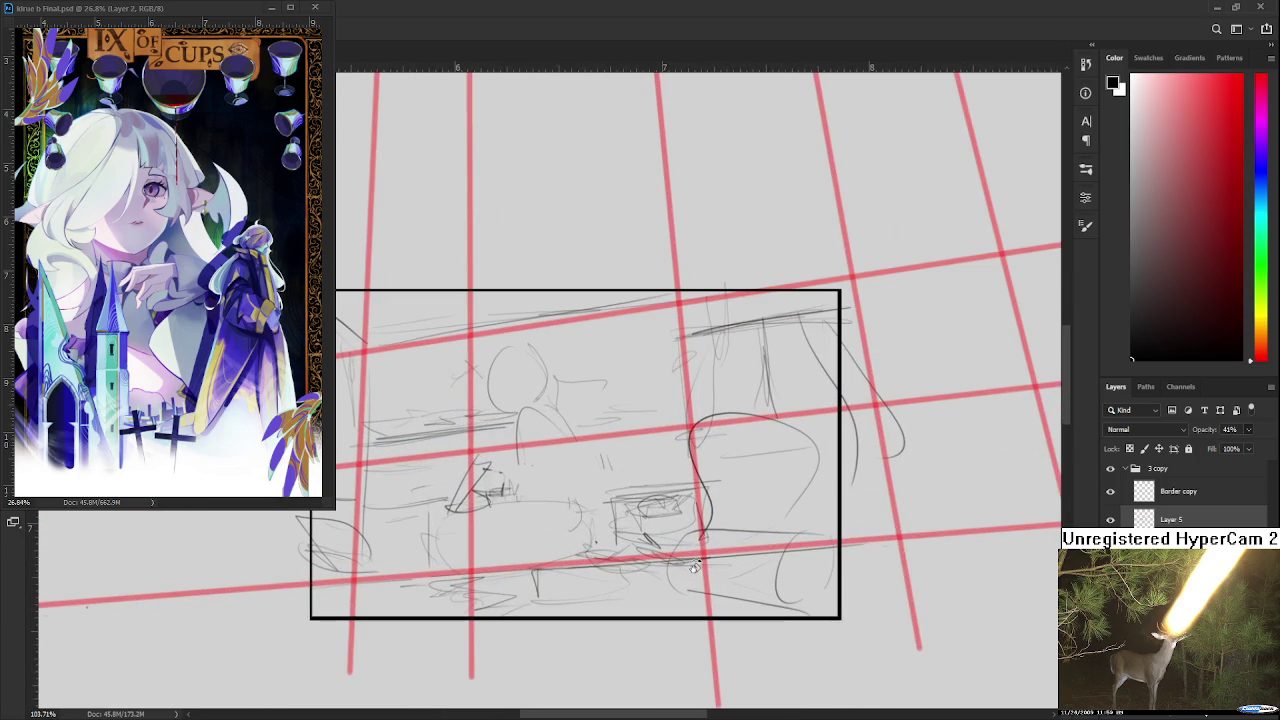
# - Set the paint colour to pure saturated red
pyautogui.moveTo(288, 320); pyautogui.dragTo(388, 364)
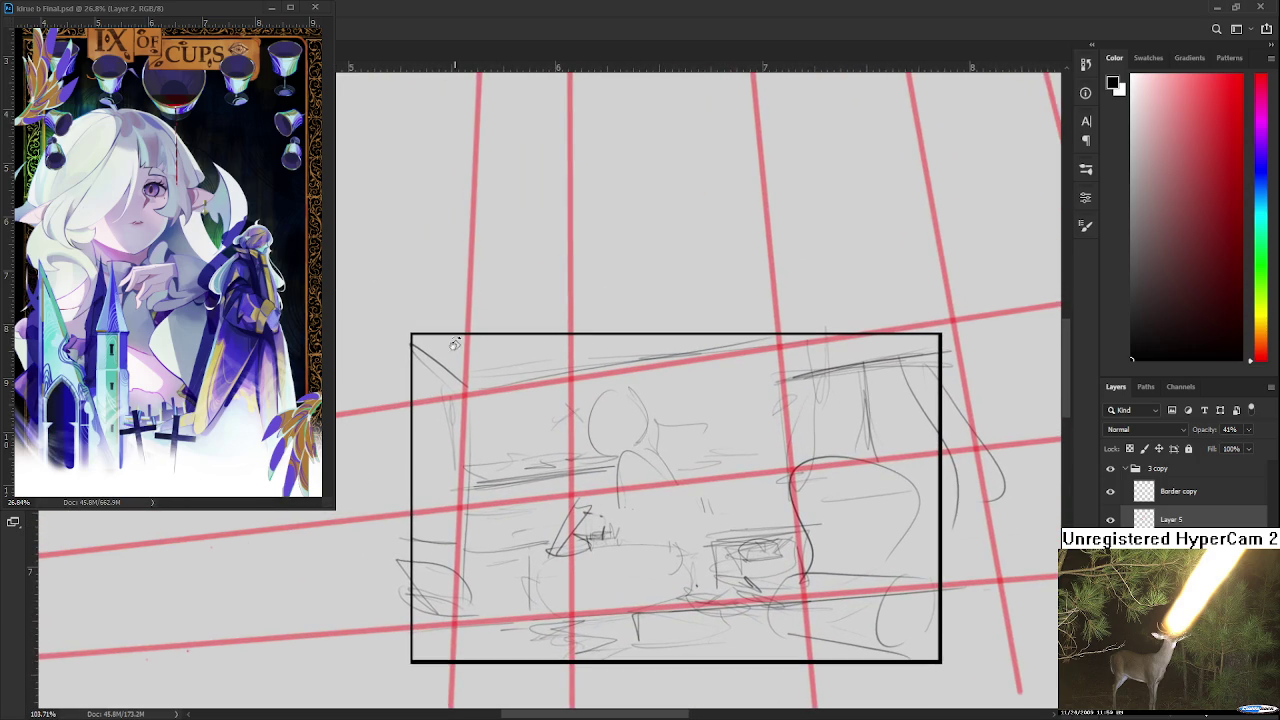
pyautogui.scroll(-5, 818, 557)
pyautogui.scroll(-1, 818, 557)
pyautogui.moveTo(818, 557)
pyautogui.mouseDown()
pyautogui.moveTo(663, 511)
pyautogui.moveTo(514, 496)
pyautogui.mouseUp()
pyautogui.scroll(-2, 514, 496)
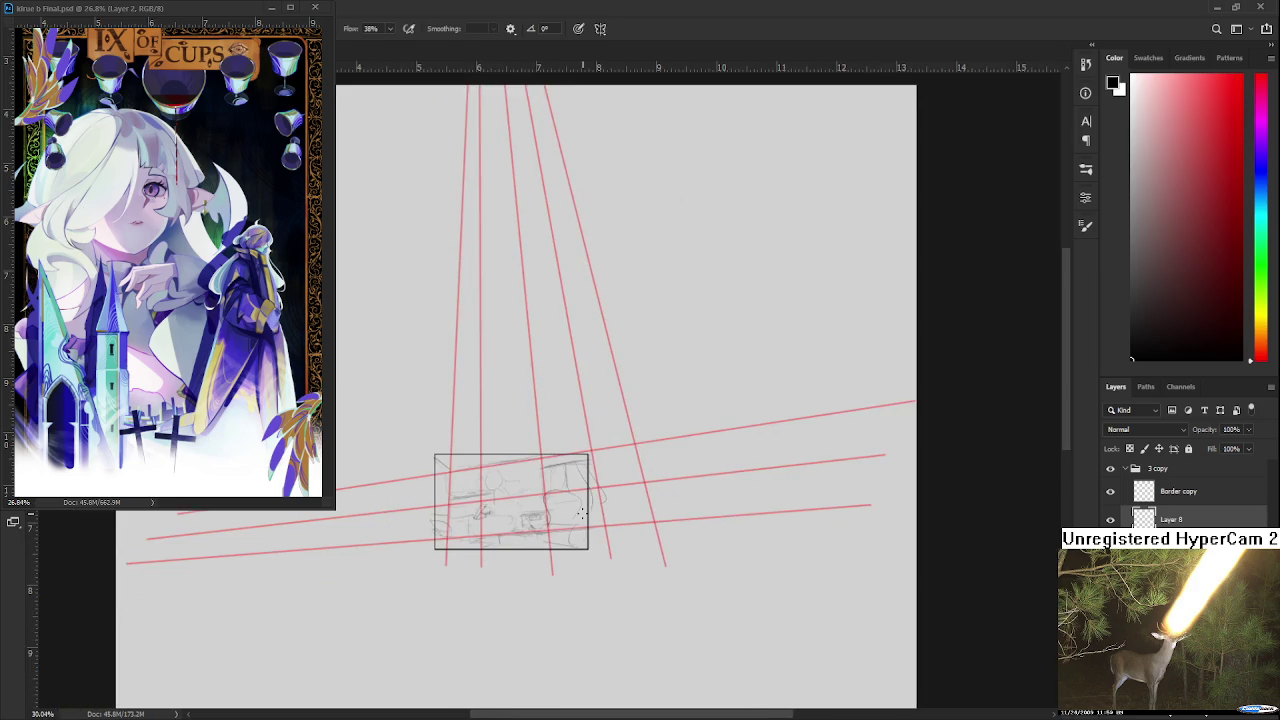
pyautogui.scroll(2, 514, 496)
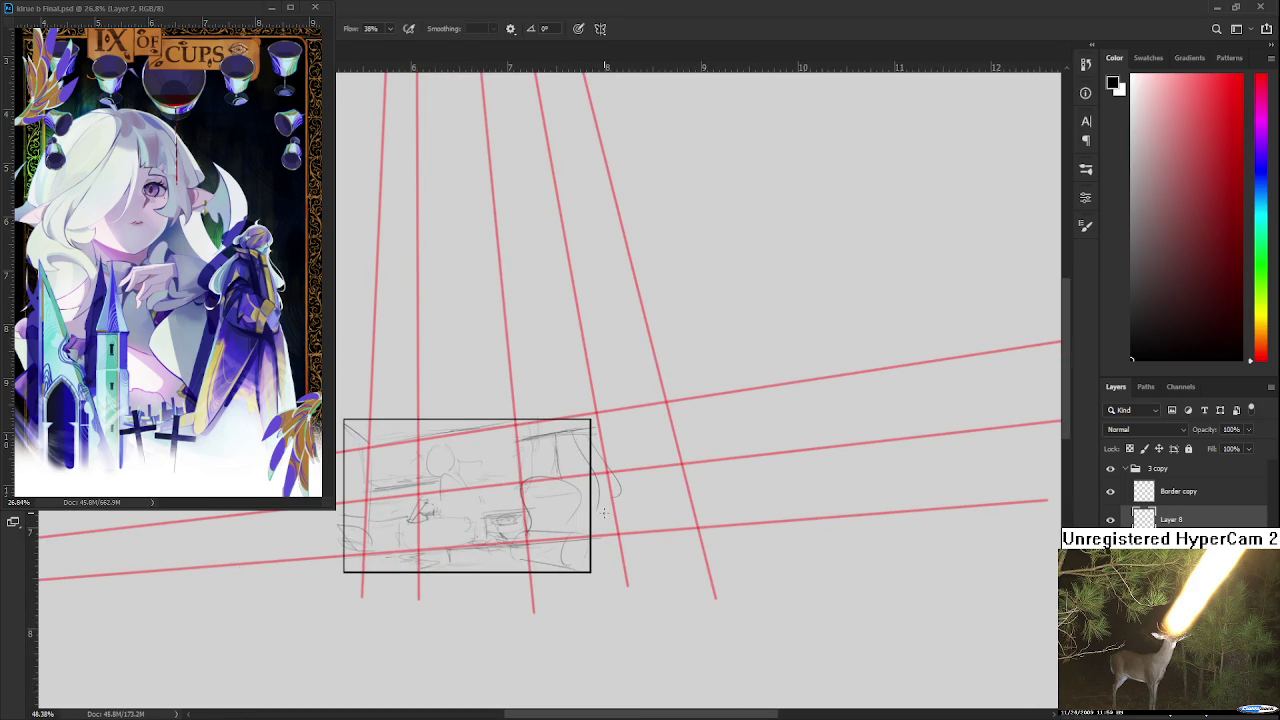
pyautogui.scroll(-4, 596, 459)
pyautogui.click(1240, 77)
pyautogui.moveTo(610, 515); pyautogui.dragTo(680, 503)
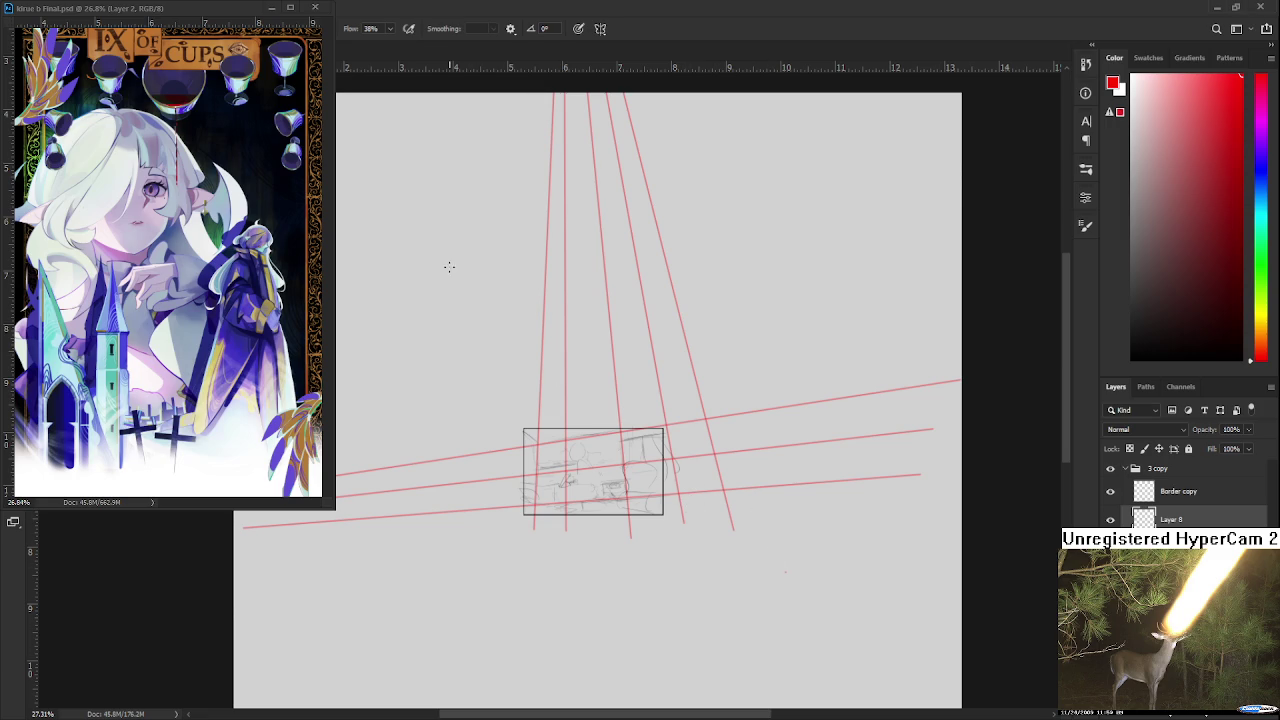
# - Draw bold straight red lines fanning from the lower-right corner point, undoing the first attempt
pyautogui.keyDown('shift'); pyautogui.click(382, 192); pyautogui.keyUp('shift')
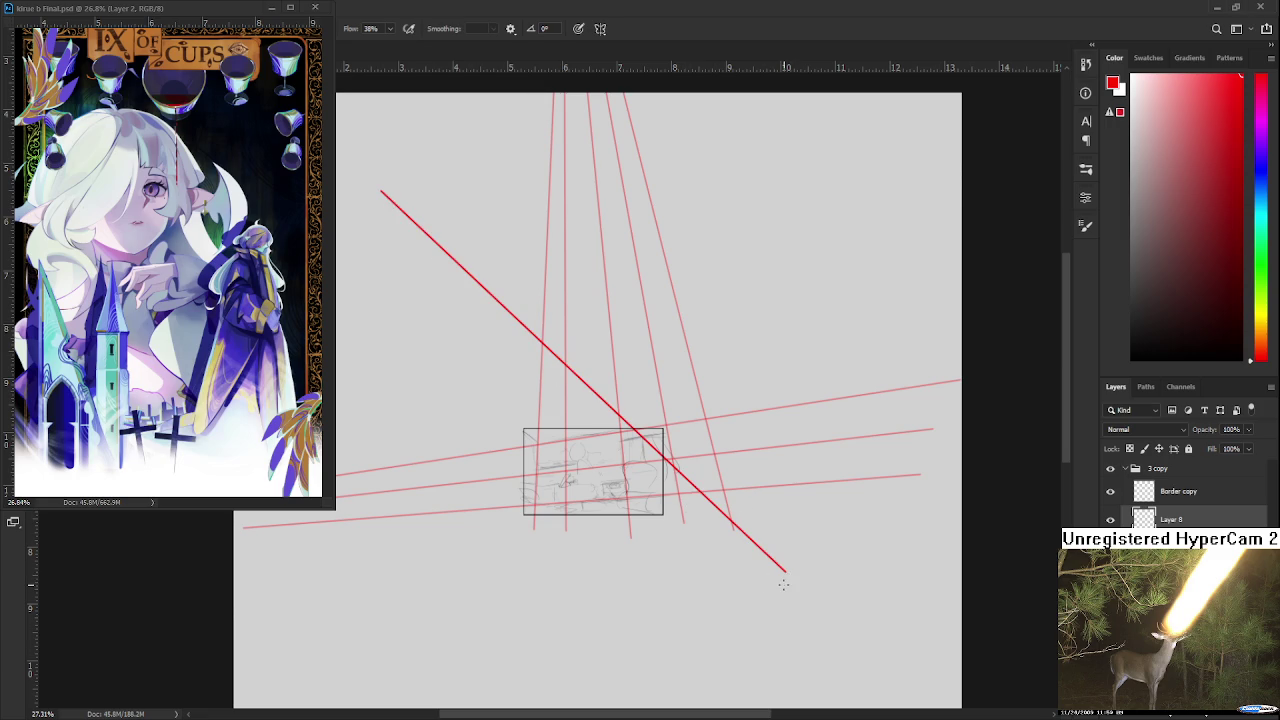
pyautogui.scroll(-3, 791, 580)
pyautogui.hotkey('ctrl', 'z')
pyautogui.keyDown('shift'); pyautogui.click(380, 178); pyautogui.keyUp('shift')
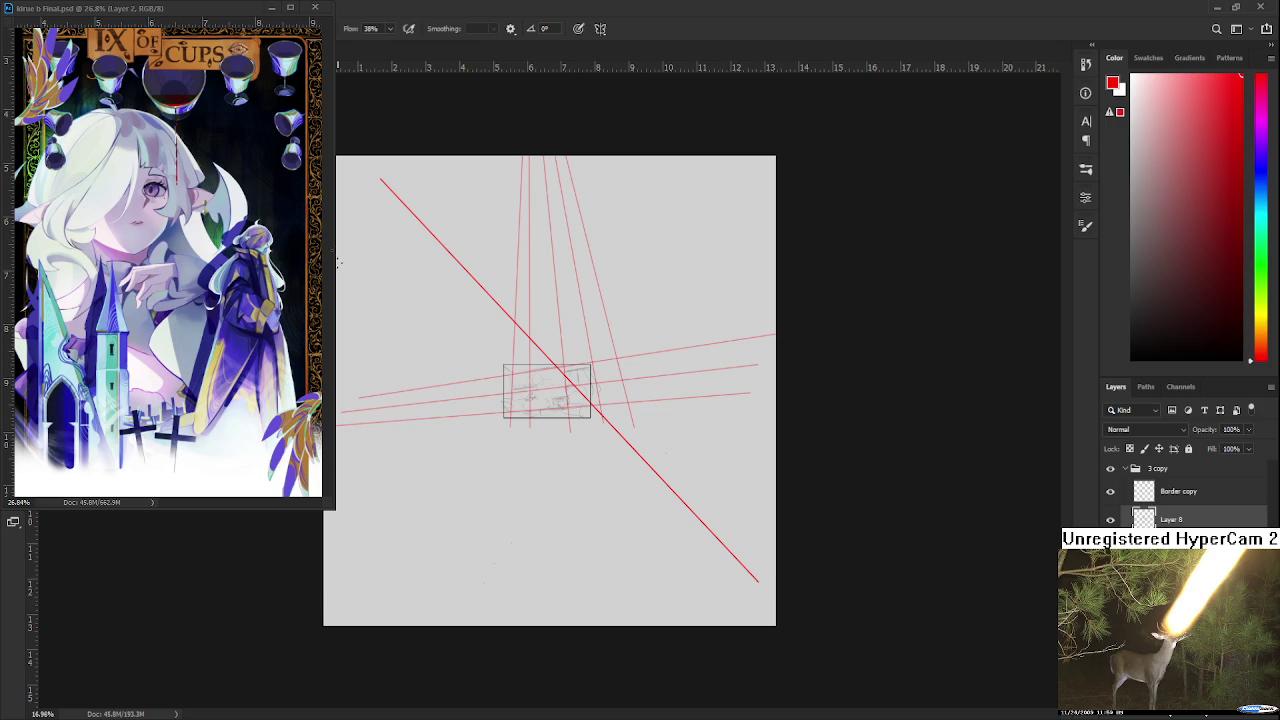
pyautogui.click(352, 229)
pyautogui.keyDown('shift'); pyautogui.click(758, 580); pyautogui.keyUp('shift')
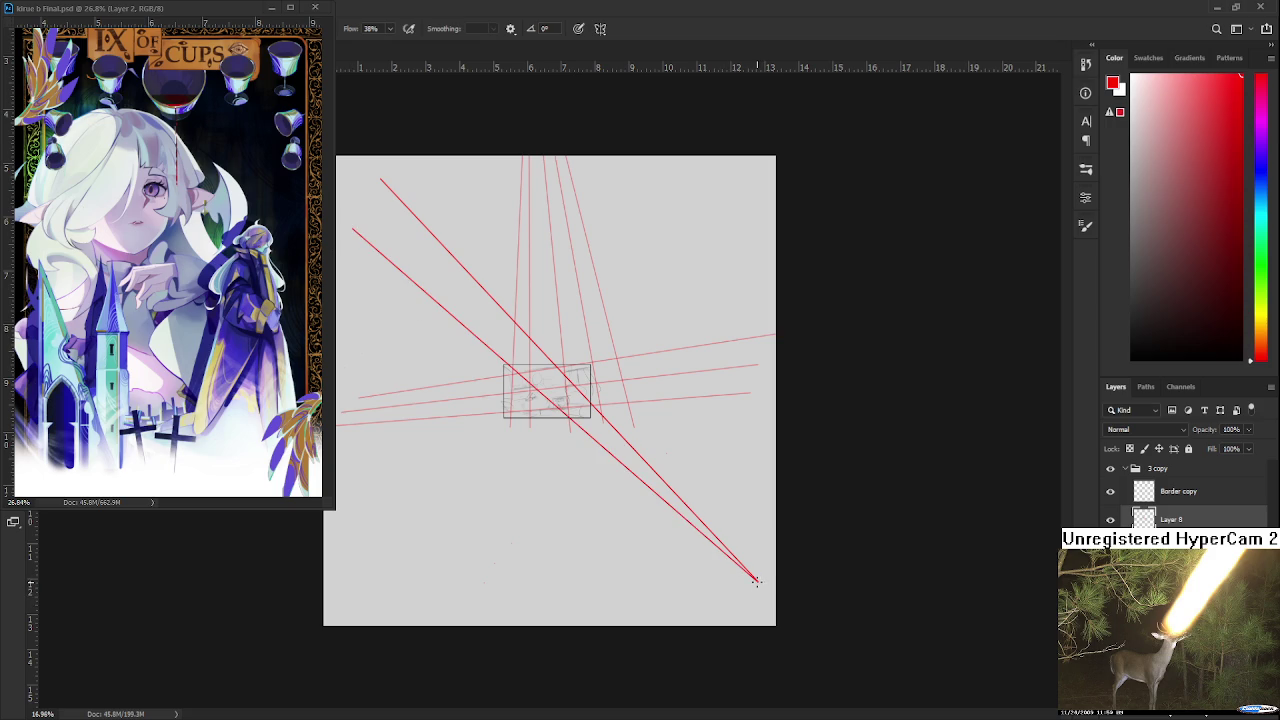
pyautogui.keyDown('shift'); pyautogui.click(454, 172); pyautogui.keyUp('shift')
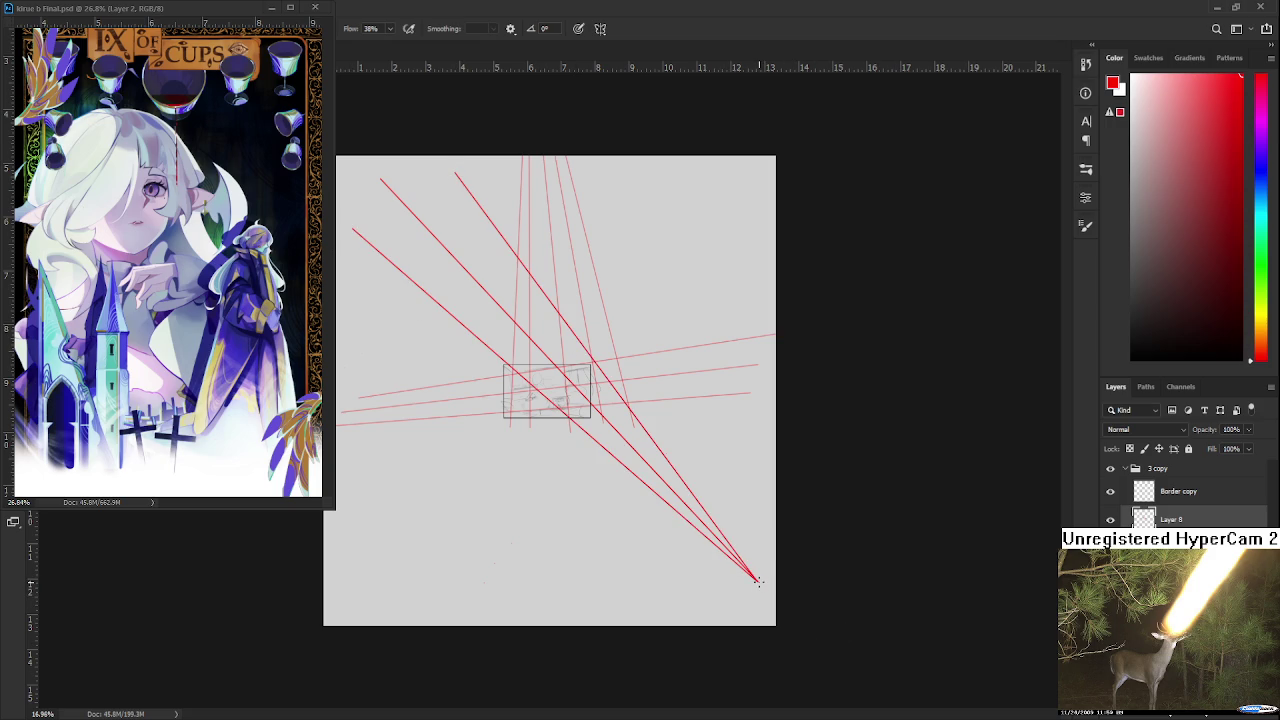
pyautogui.keyDown('shift'); pyautogui.click(356, 308); pyautogui.keyUp('shift')
pyautogui.hotkey('ctrl', 't')
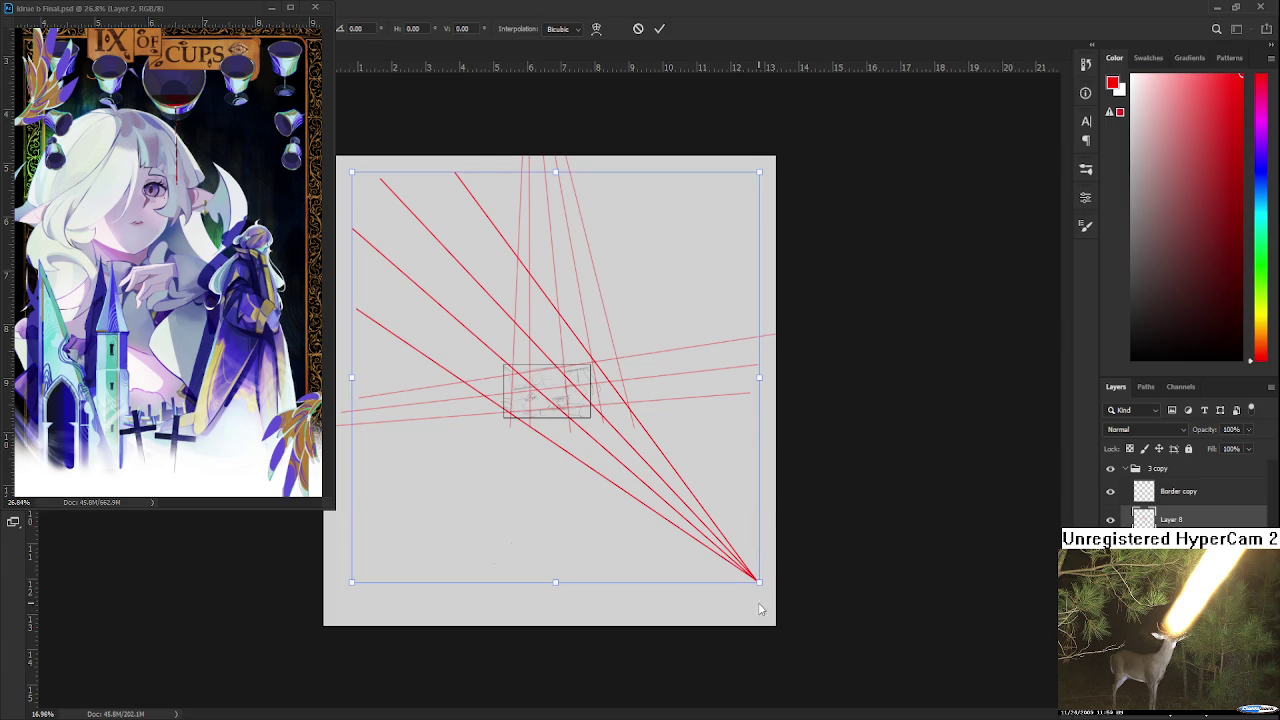
# - Transform the red lines so their vanishing point sits at the sketch box's bottom centre
pyautogui.moveTo(759, 581); pyautogui.dragTo(612, 427)
pyautogui.scroll(2, 586, 372)
pyautogui.scroll(3, 574, 373)
pyautogui.scroll(1, 560, 400)
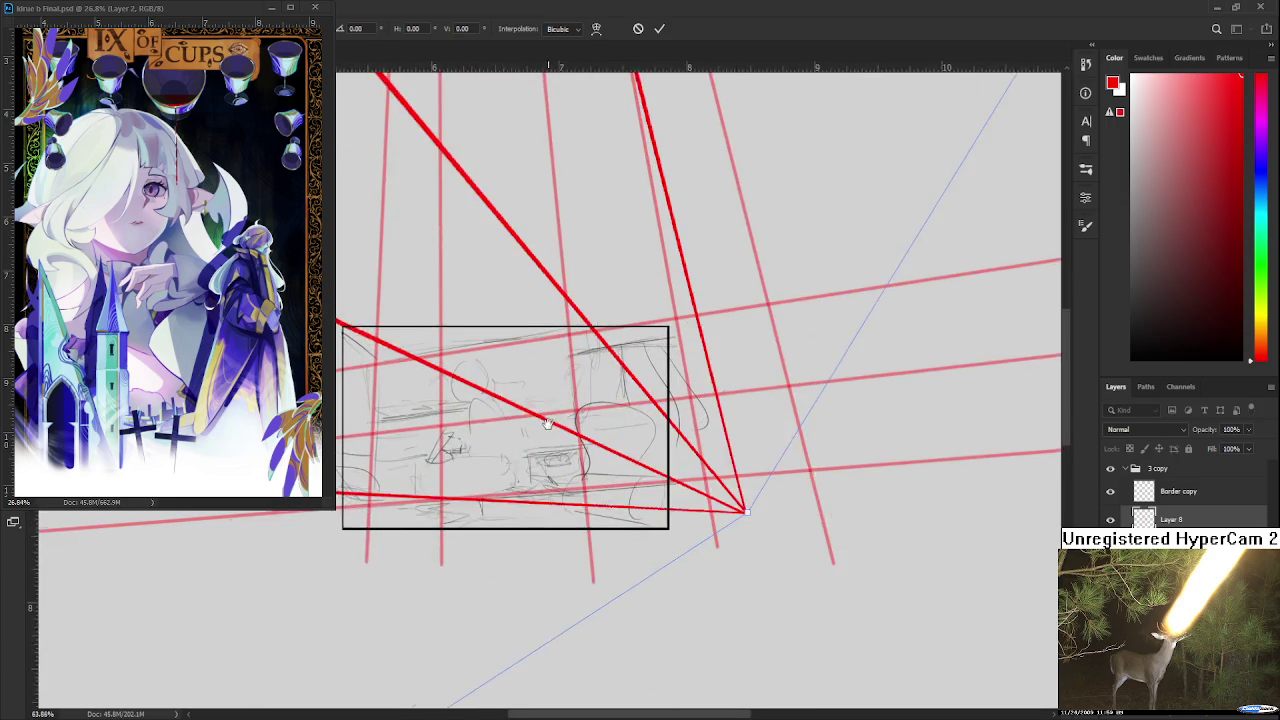
pyautogui.moveTo(656, 574)
pyautogui.mouseDown()
pyautogui.moveTo(569, 577)
pyautogui.moveTo(582, 573)
pyautogui.mouseUp()
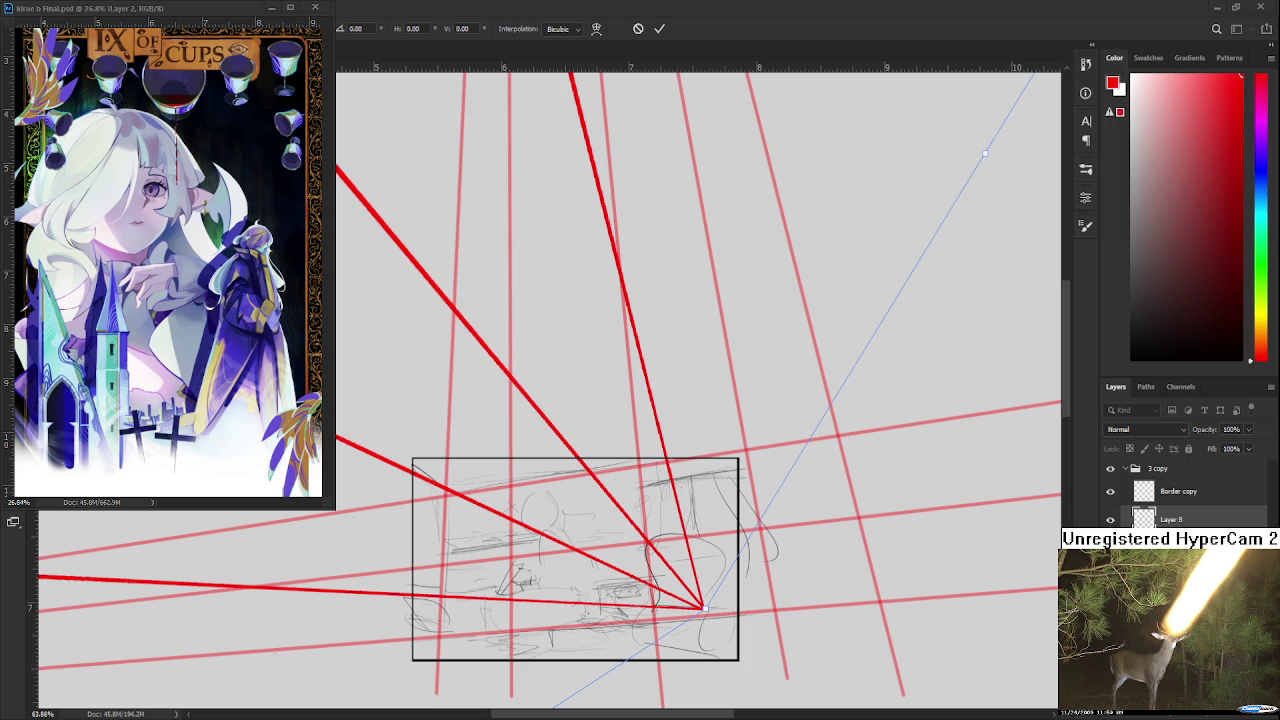
pyautogui.moveTo(704, 610)
pyautogui.mouseDown()
pyautogui.moveTo(655, 622)
pyautogui.moveTo(655, 603)
pyautogui.mouseUp()
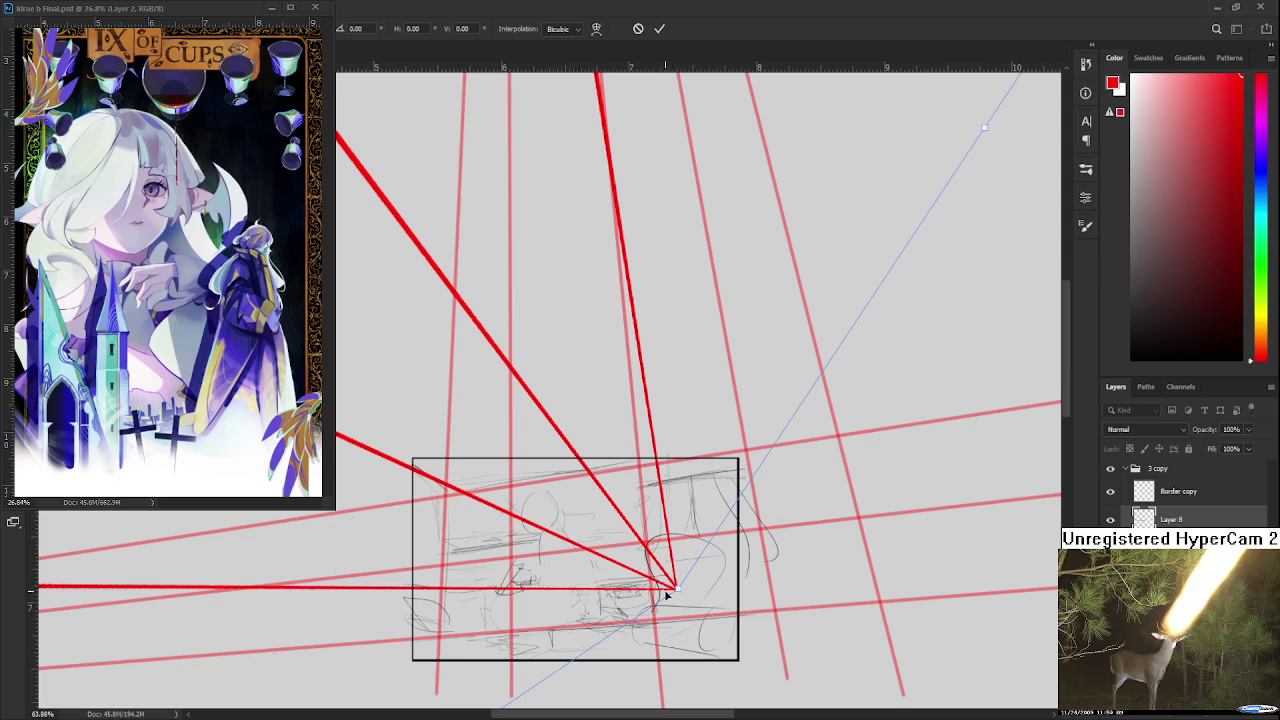
pyautogui.moveTo(666, 591)
pyautogui.mouseDown()
pyautogui.moveTo(643, 601)
pyautogui.moveTo(578, 462)
pyautogui.moveTo(604, 648)
pyautogui.moveTo(428, 505)
pyautogui.moveTo(486, 423)
pyautogui.moveTo(466, 417)
pyautogui.mouseUp()
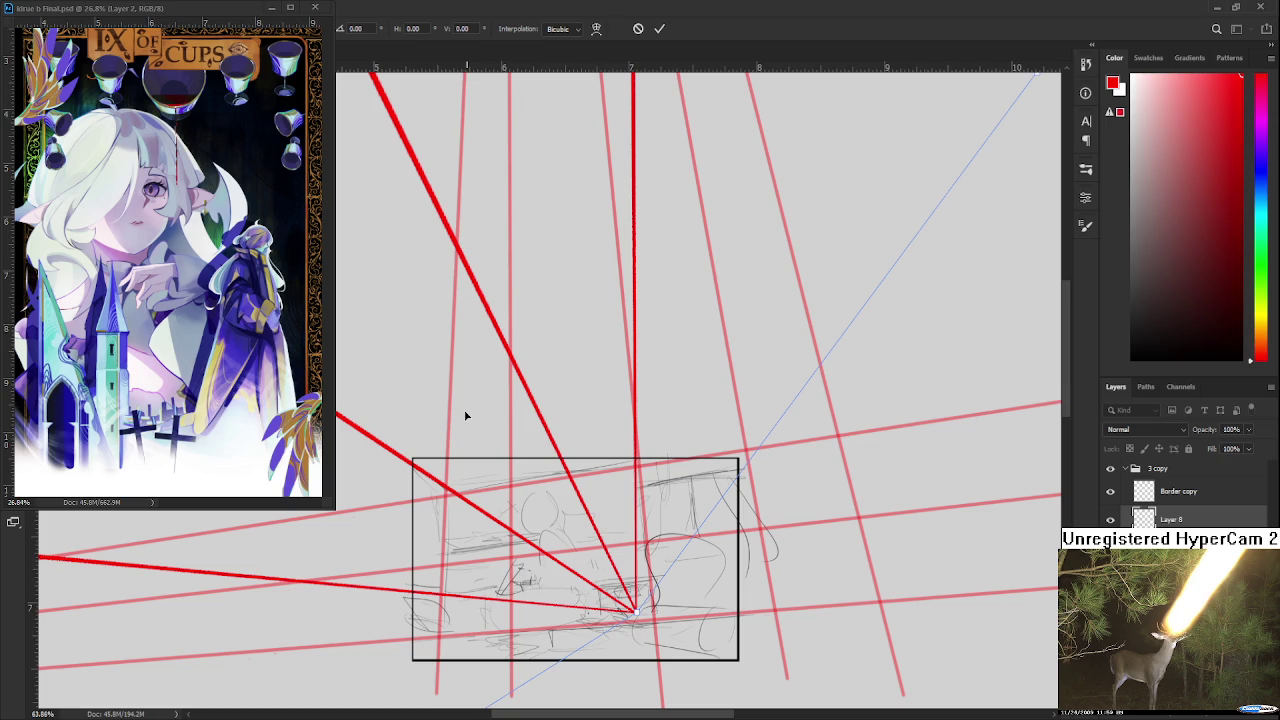
pyautogui.moveTo(634, 620); pyautogui.dragTo(580, 586)
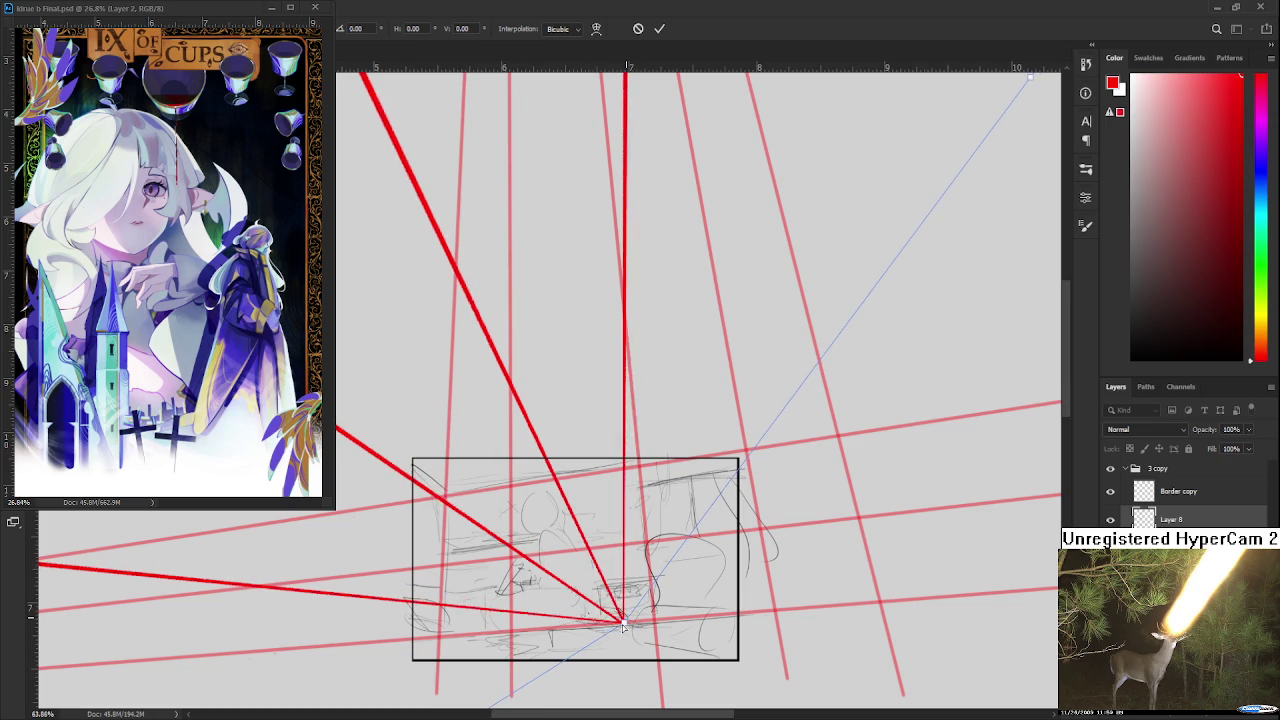
pyautogui.moveTo(404, 429); pyautogui.dragTo(420, 412)
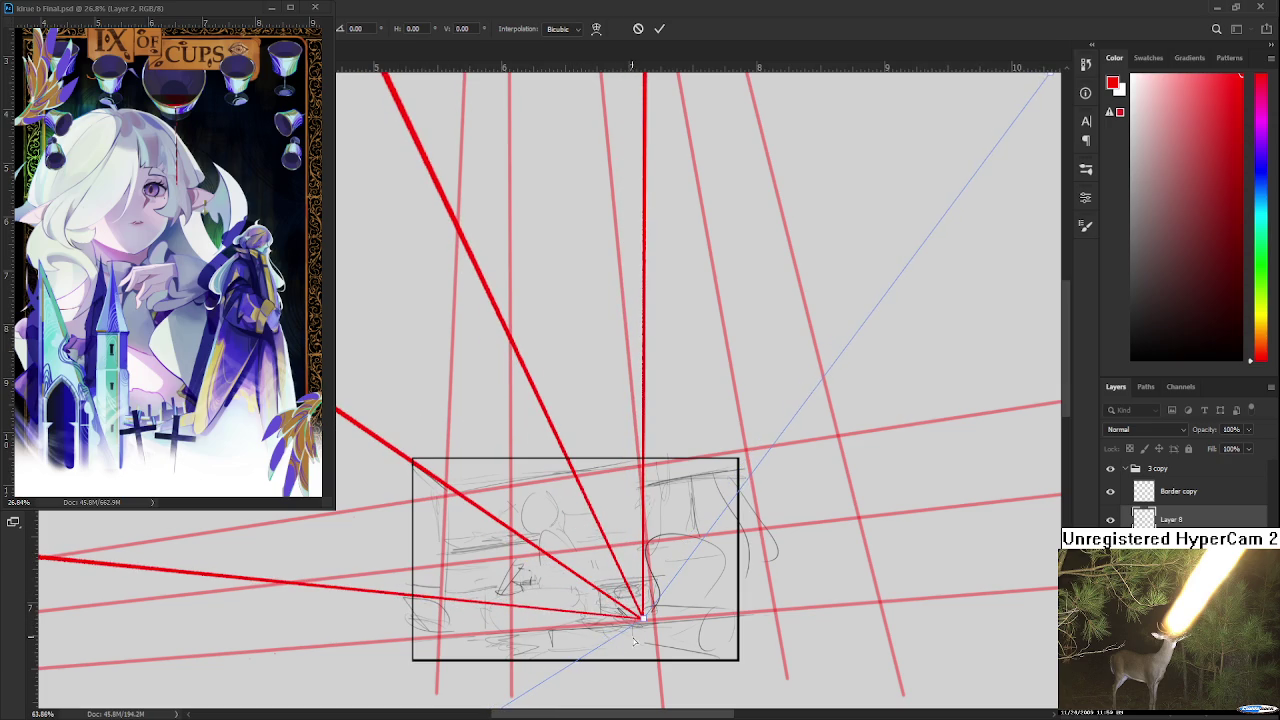
pyautogui.moveTo(645, 620)
pyautogui.mouseDown()
pyautogui.moveTo(551, 623)
pyautogui.moveTo(586, 705)
pyautogui.moveTo(629, 623)
pyautogui.moveTo(623, 603)
pyautogui.moveTo(608, 630)
pyautogui.moveTo(617, 614)
pyautogui.mouseUp()
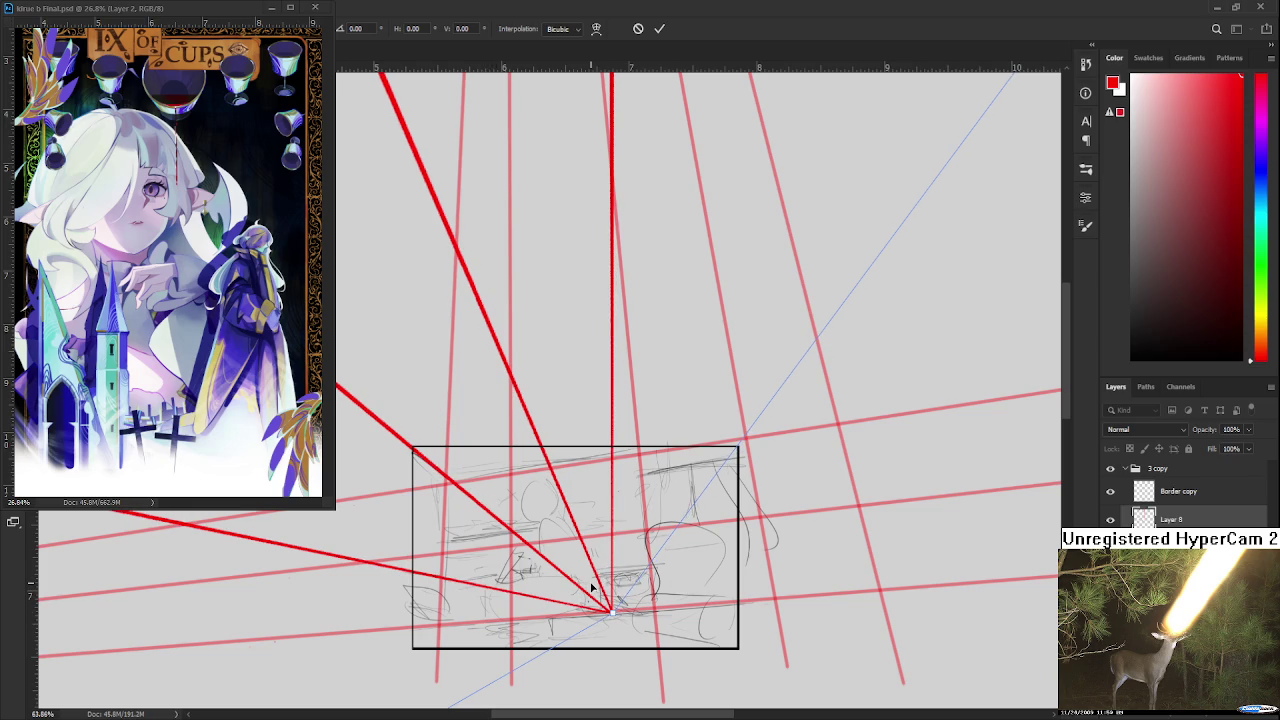
pyautogui.press('Return')
# - Zoom and pan over the sketch box to review the converging red lines
pyautogui.scroll(-3, 598, 595)
pyautogui.scroll(2, 598, 595)
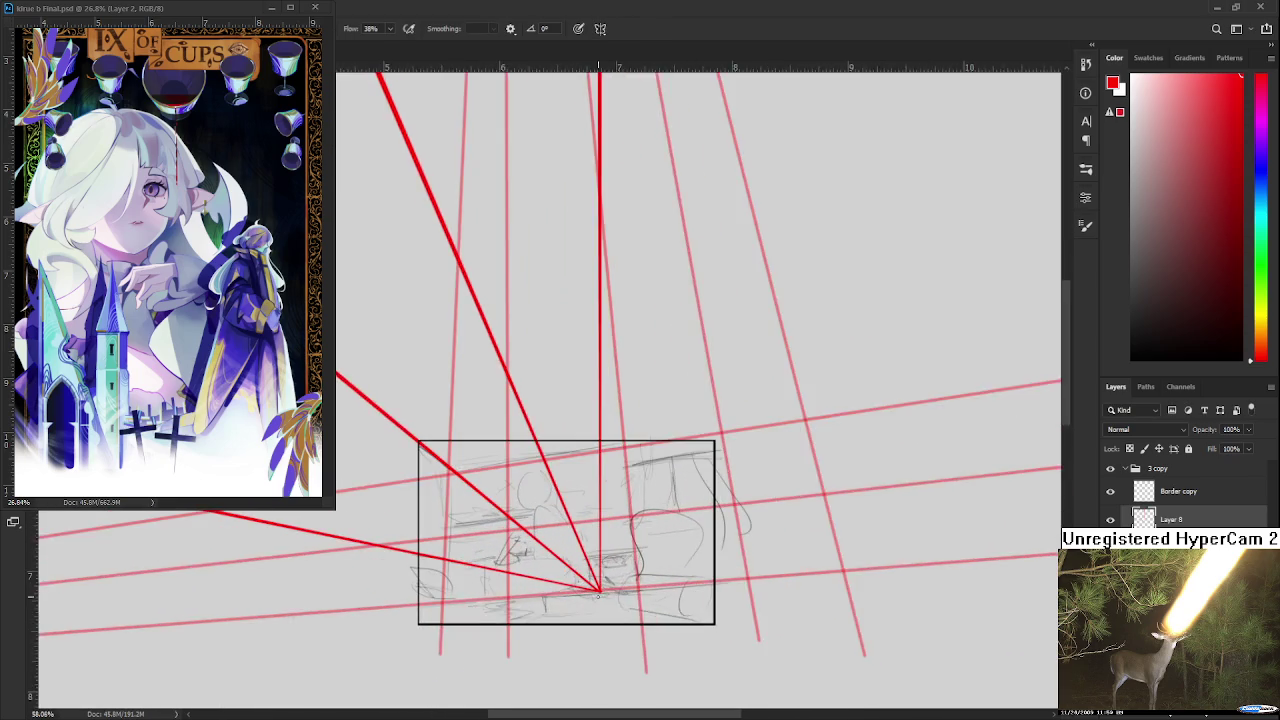
pyautogui.scroll(2, 572, 636)
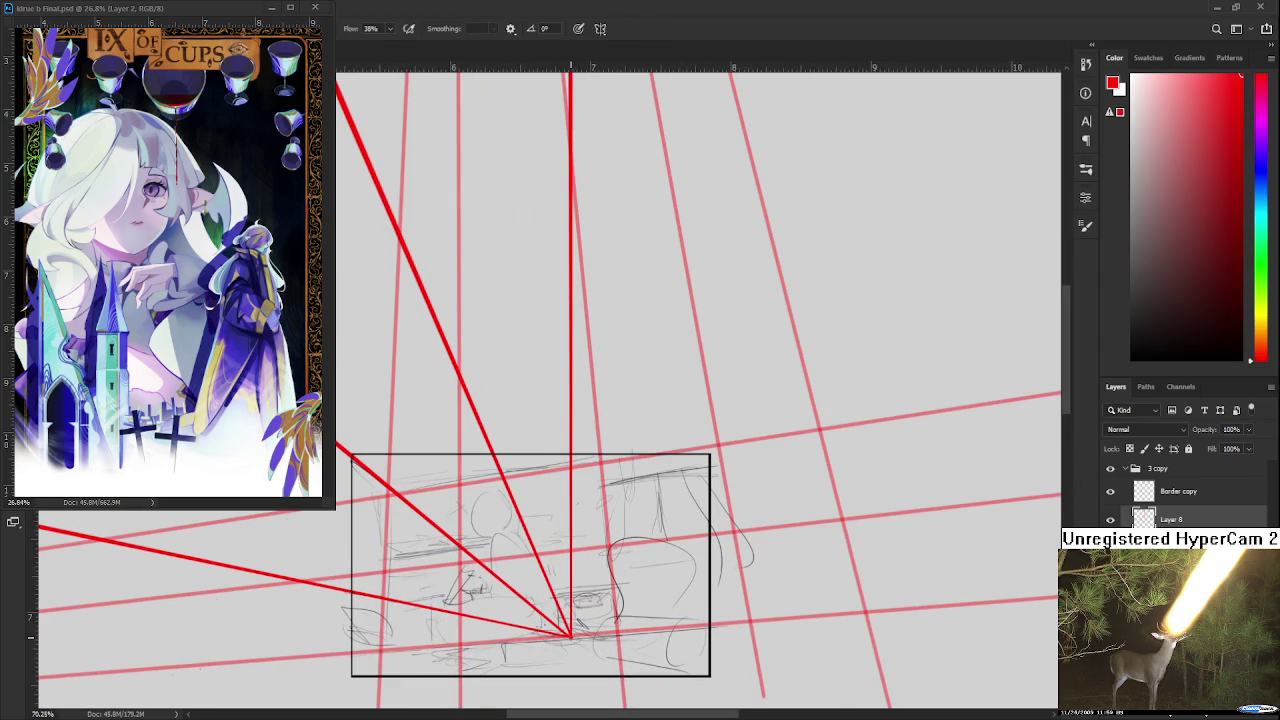
pyautogui.scroll(-2, 571, 636)
pyautogui.scroll(-2, 571, 636)
pyautogui.scroll(-1, 714, 443)
pyautogui.scroll(-2, 635, 315)
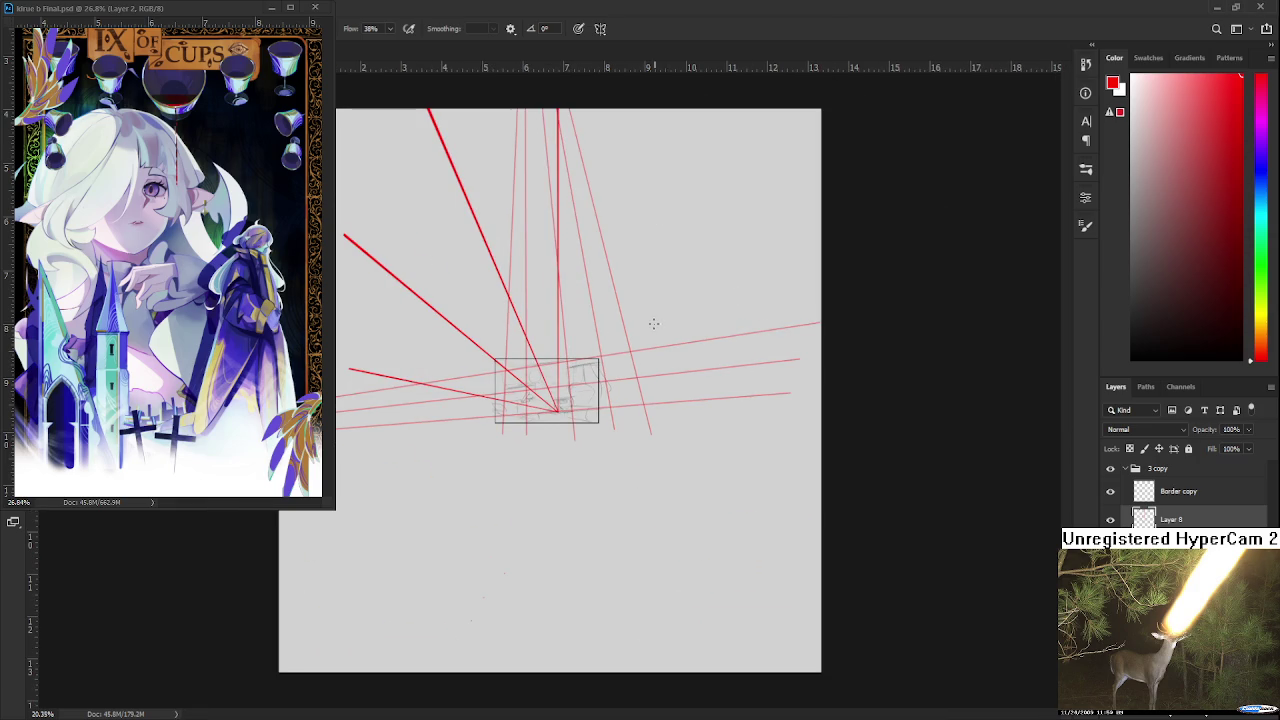
pyautogui.scroll(2, 653, 323)
pyautogui.scroll(2, 653, 323)
pyautogui.scroll(1, 653, 323)
pyautogui.moveTo(528, 411); pyautogui.dragTo(628, 446)
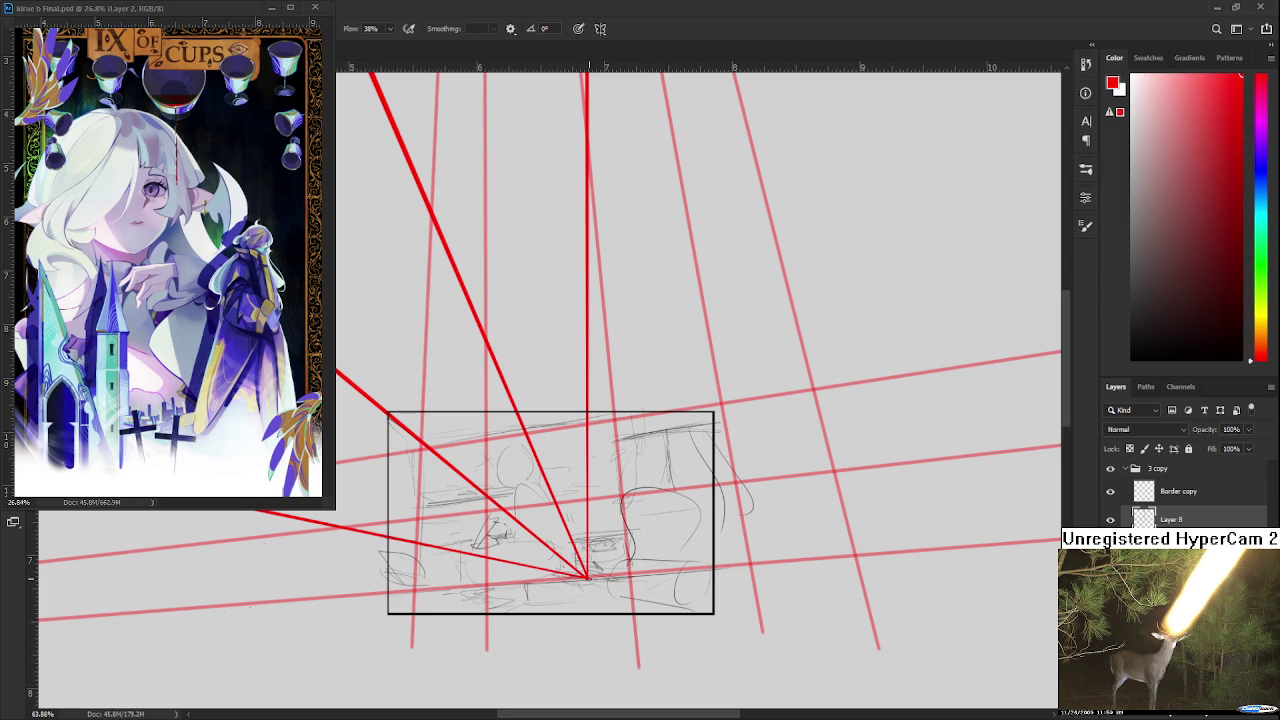
pyautogui.scroll(-2, 809, 227)
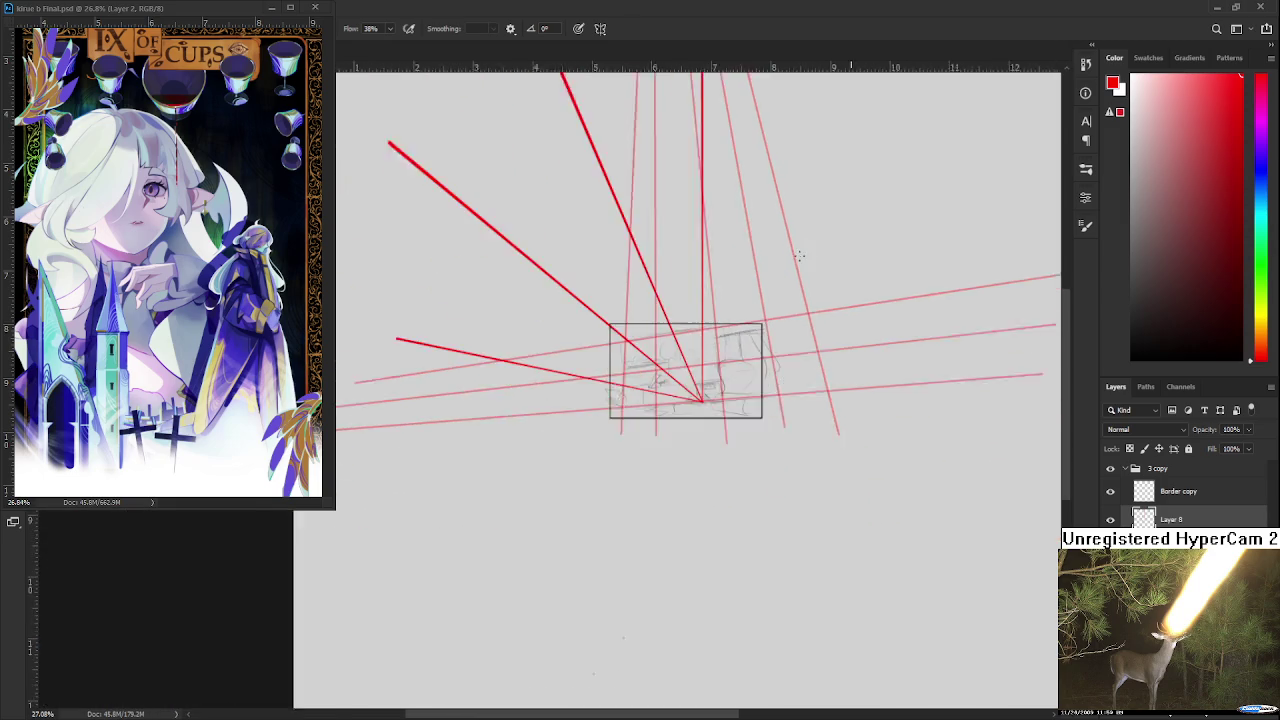
pyautogui.scroll(-2, 651, 449)
pyautogui.scroll(-1, 589, 517)
pyautogui.scroll(-1, 678, 311)
# - Try several red lines toward the upper right from the vanishing point, undoing each
pyautogui.keyDown('shift'); pyautogui.click(688, 271); pyautogui.keyUp('shift')
pyautogui.hotkey('ctrl', 'z')
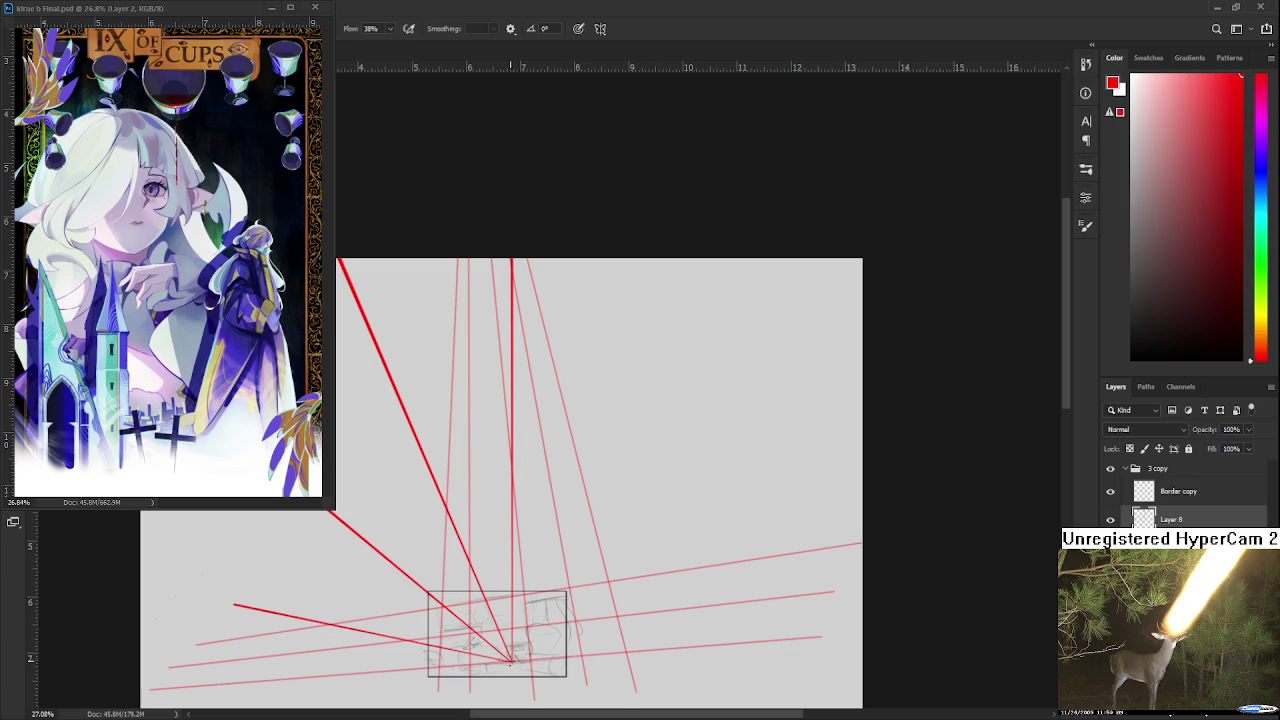
pyautogui.keyDown('shift'); pyautogui.click(684, 263); pyautogui.keyUp('shift')
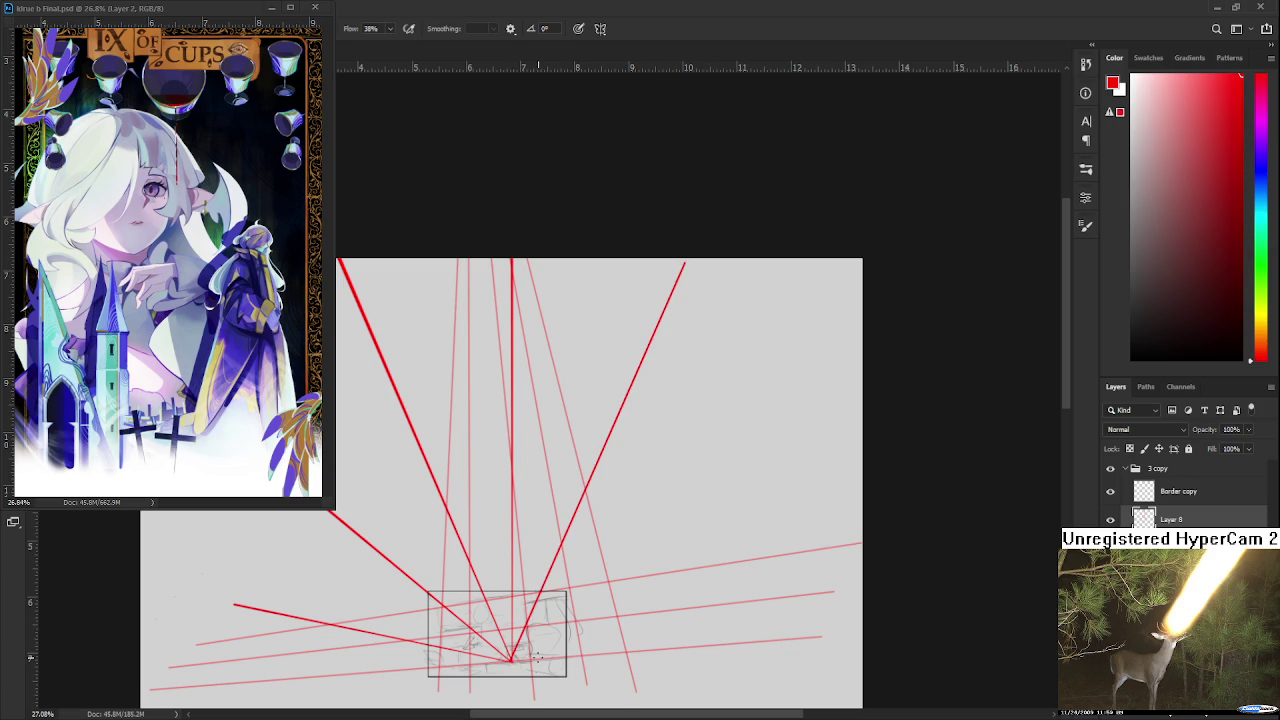
pyautogui.hotkey('ctrl', 'z')
pyautogui.keyDown('shift'); pyautogui.click(695, 266); pyautogui.keyUp('shift')
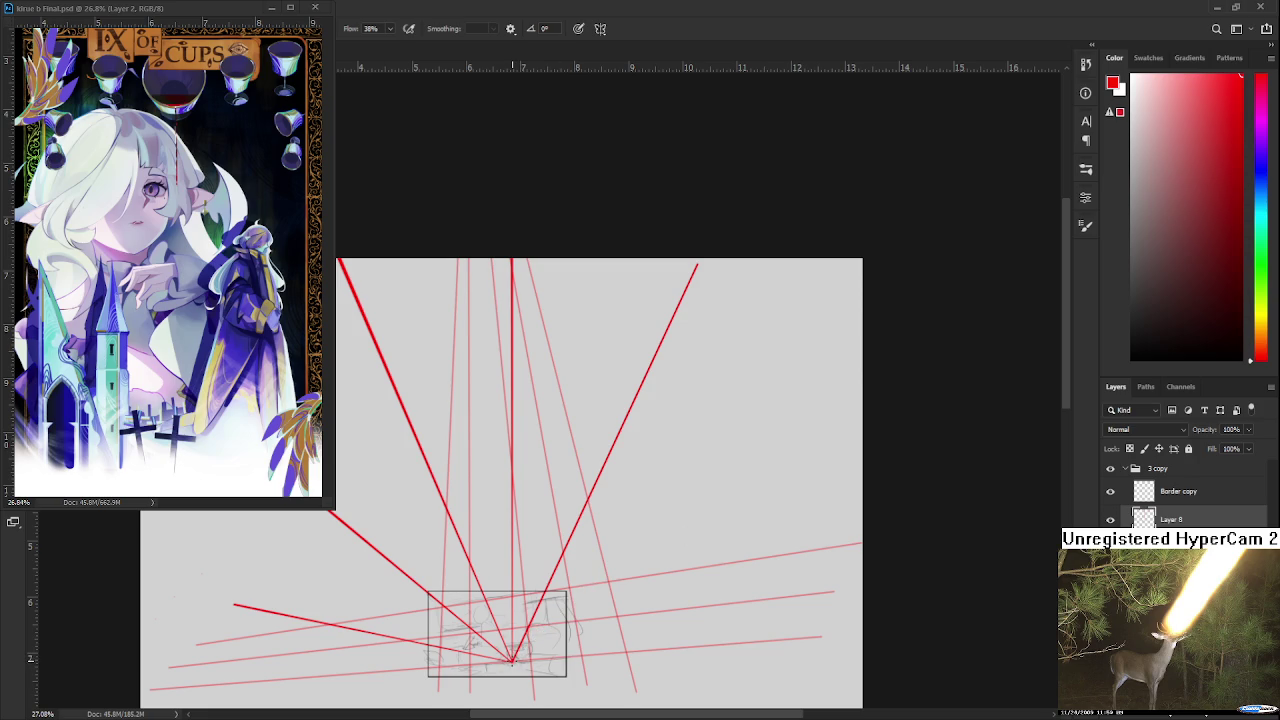
pyautogui.scroll(2, 591, 580)
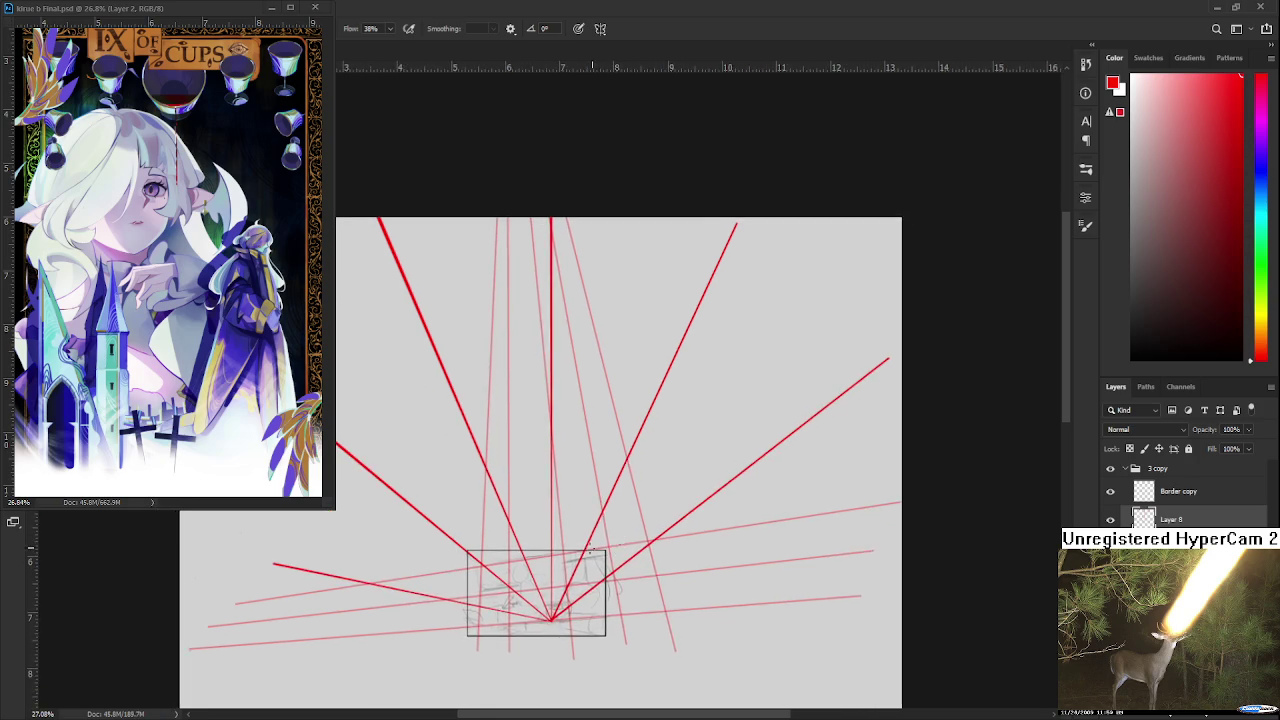
pyautogui.scroll(2, 560, 570)
pyautogui.scroll(2, 560, 580)
pyautogui.scroll(2, 560, 580)
pyautogui.scroll(1, 560, 580)
pyautogui.scroll(2, 560, 580)
pyautogui.scroll(-2, 599, 362)
pyautogui.scroll(-2, 598, 420)
pyautogui.scroll(-2, 598, 480)
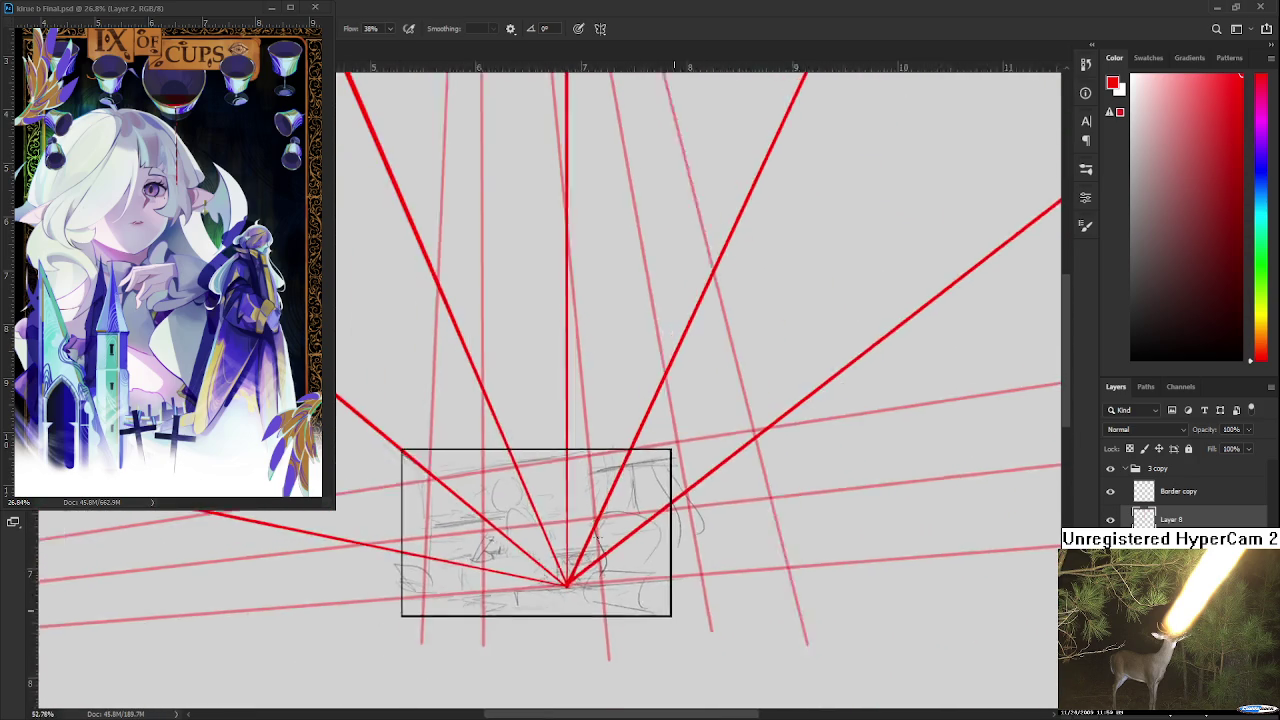
pyautogui.scroll(-2, 597, 537)
pyautogui.scroll(2, 590, 520)
pyautogui.scroll(2, 580, 500)
pyautogui.scroll(2, 570, 480)
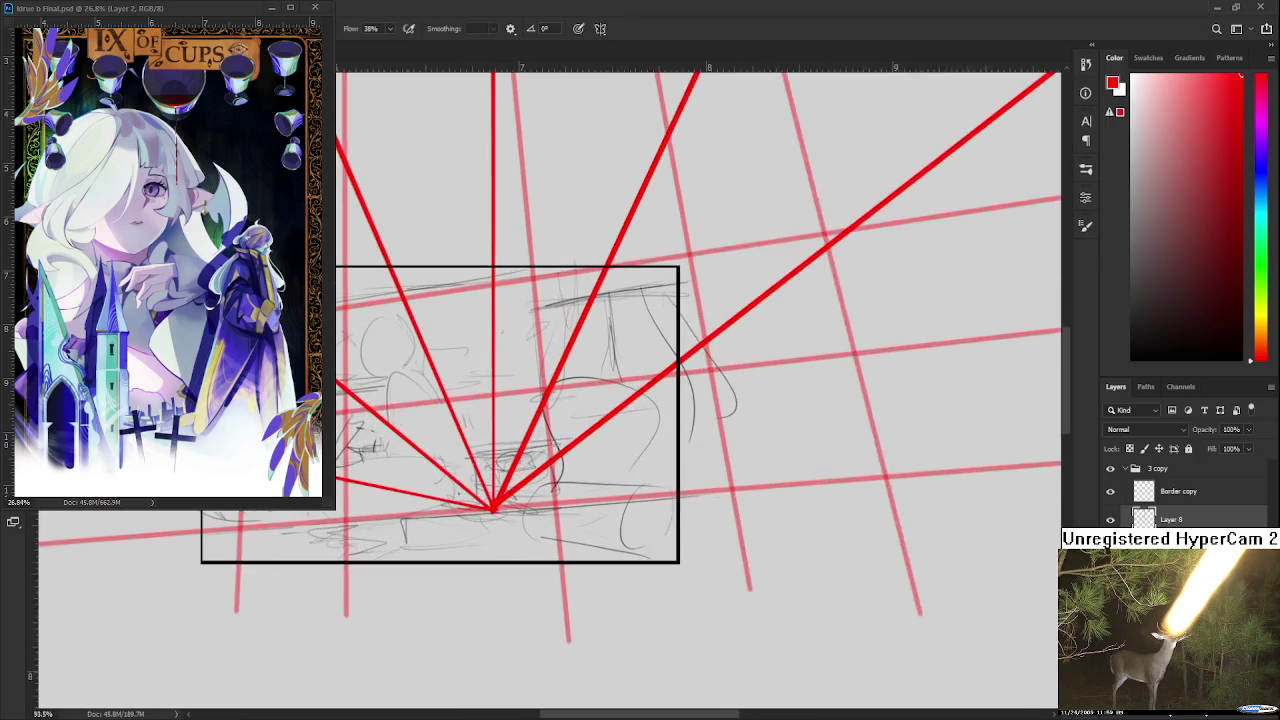
pyautogui.scroll(1, 557, 455)
pyautogui.hotkey('ctrl', 'z')
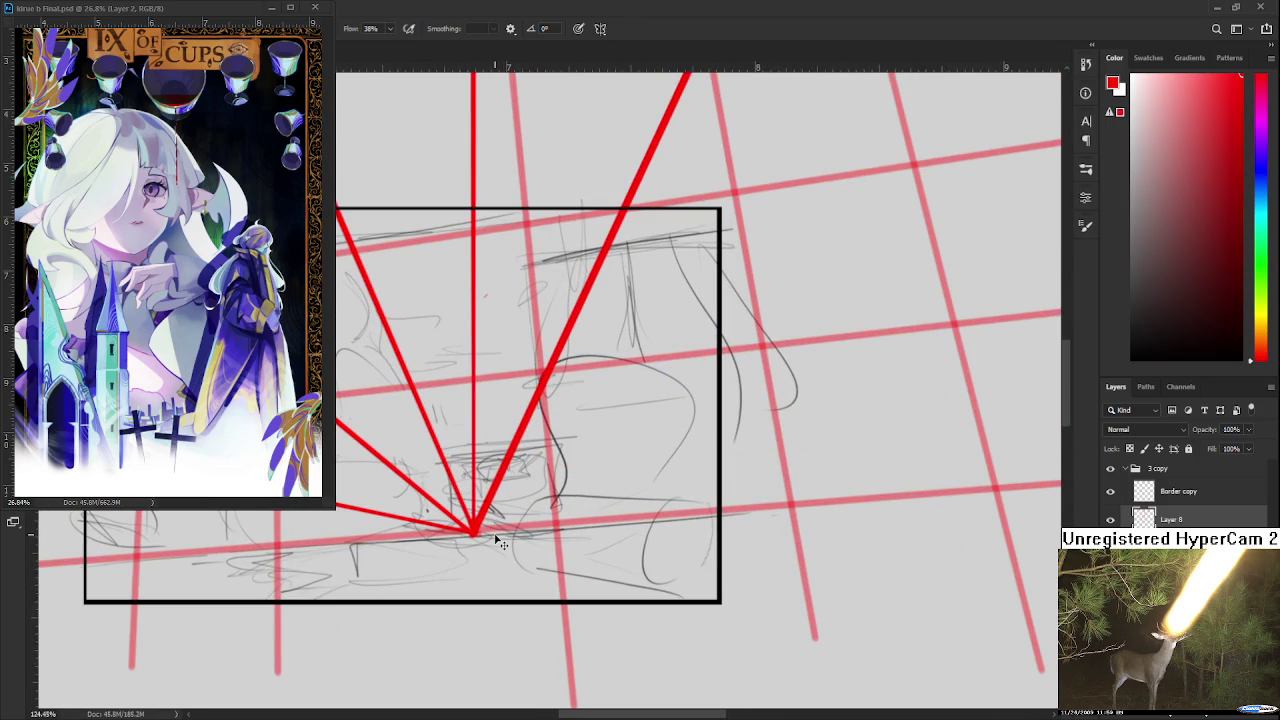
pyautogui.scroll(-2, 497, 541)
pyautogui.scroll(1, 497, 541)
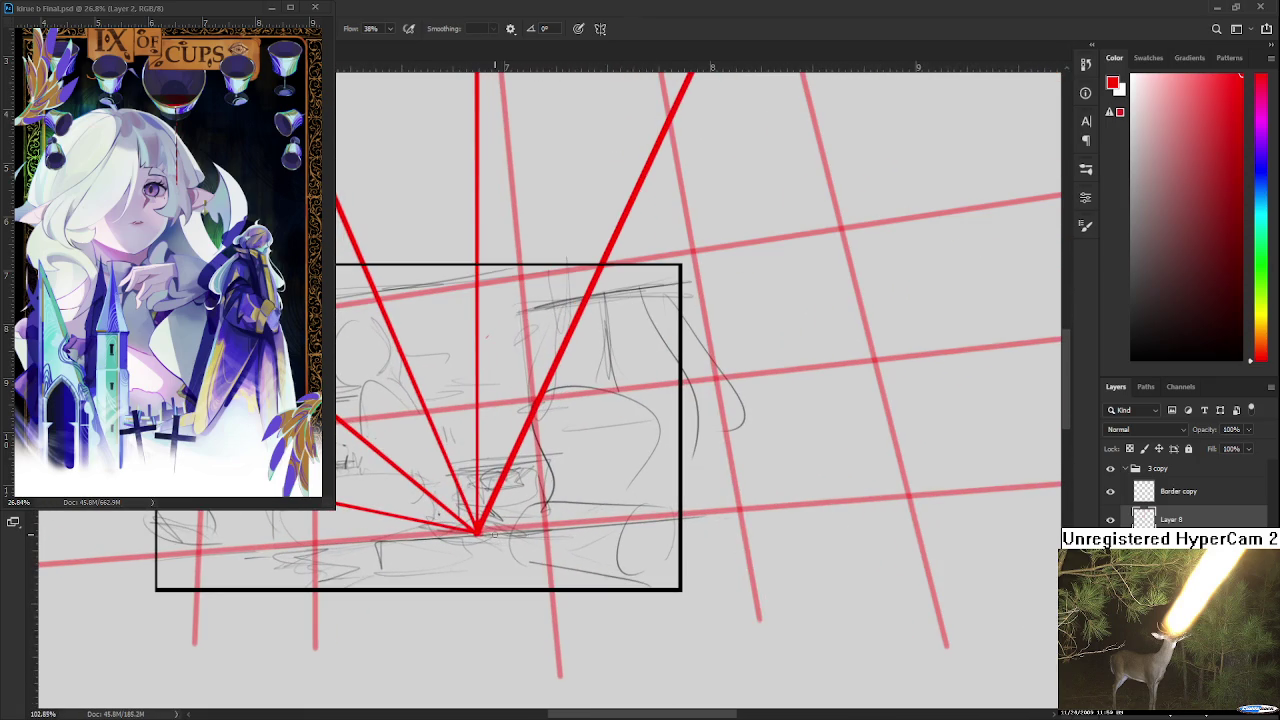
pyautogui.hotkey('ctrl', 'z')
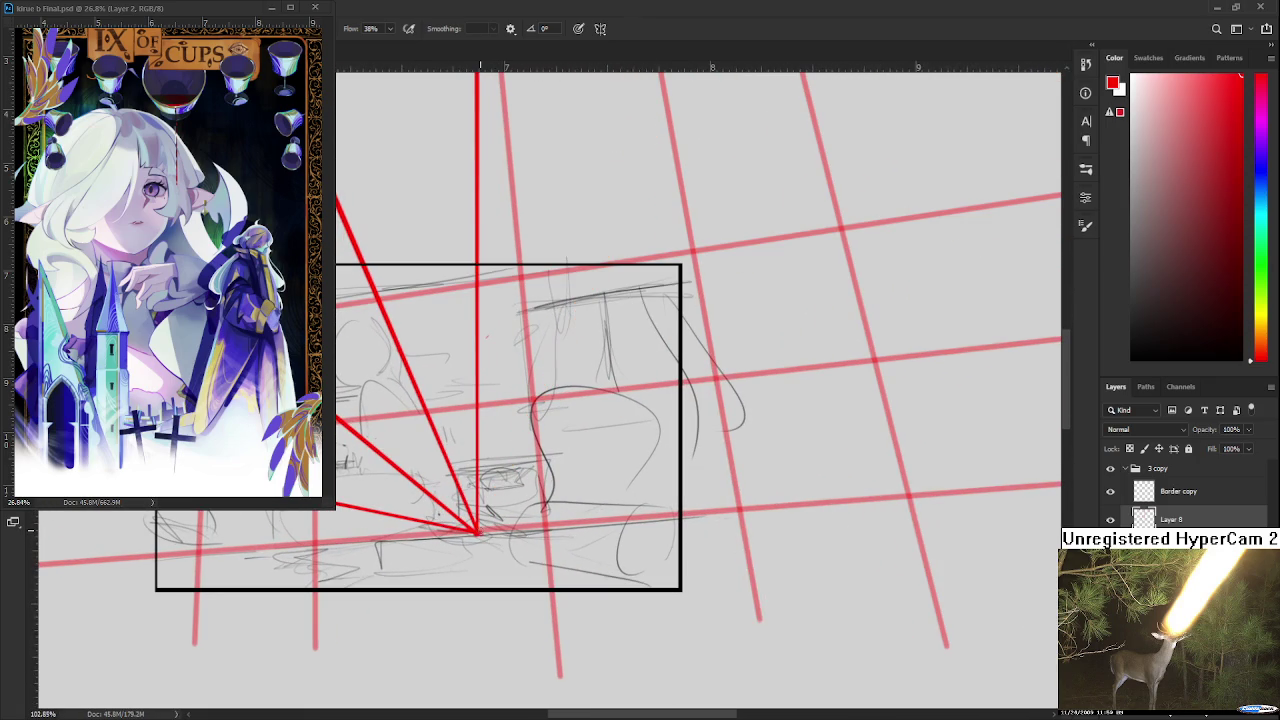
pyautogui.scroll(-3, 556, 464)
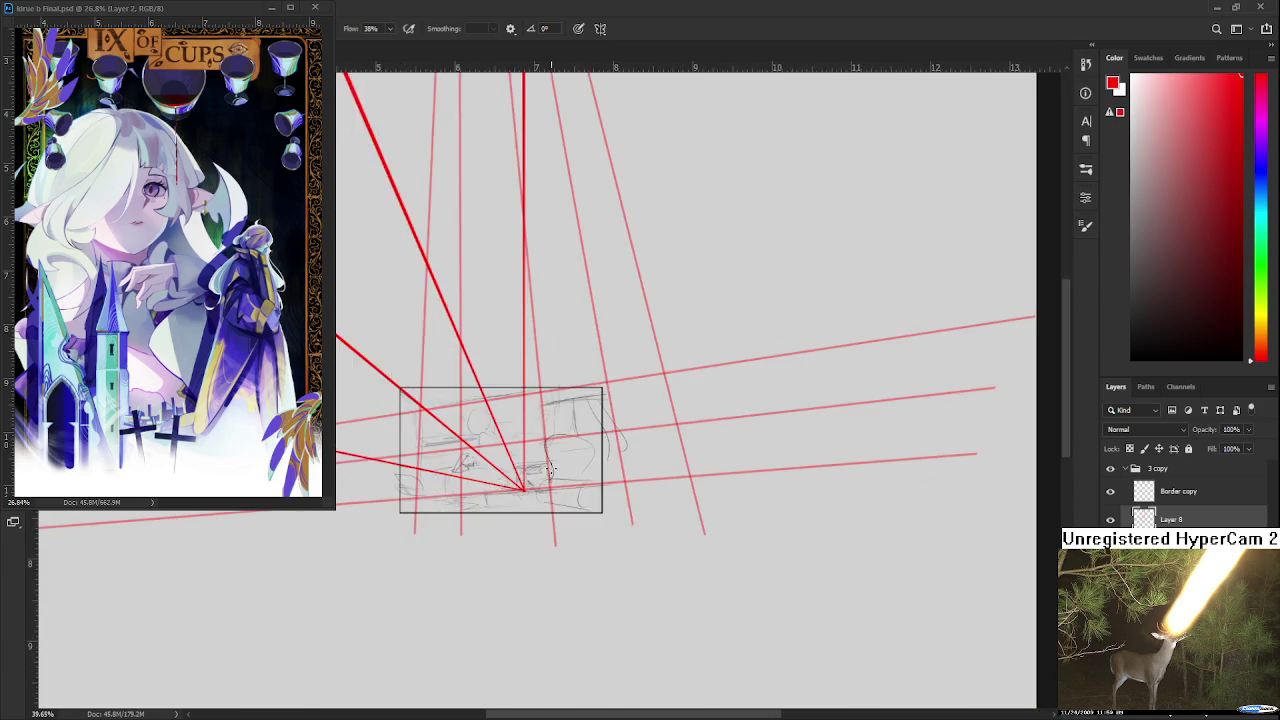
pyautogui.scroll(-2, 557, 586)
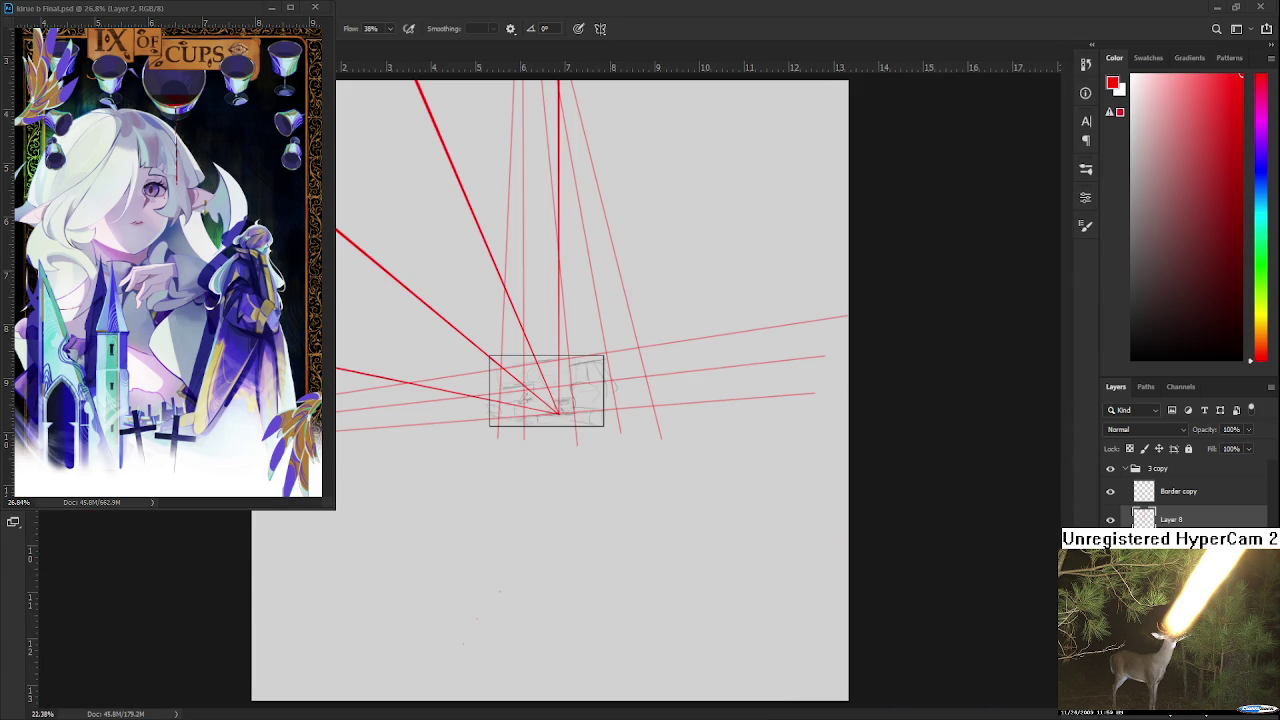
# - Draw four red lines fanning upward and rightward from the vanishing point, then start Free Transform
pyautogui.keyDown('shift'); pyautogui.click(680, 92); pyautogui.keyUp('shift')
pyautogui.keyDown('shift'); pyautogui.click(774, 166); pyautogui.keyUp('shift')
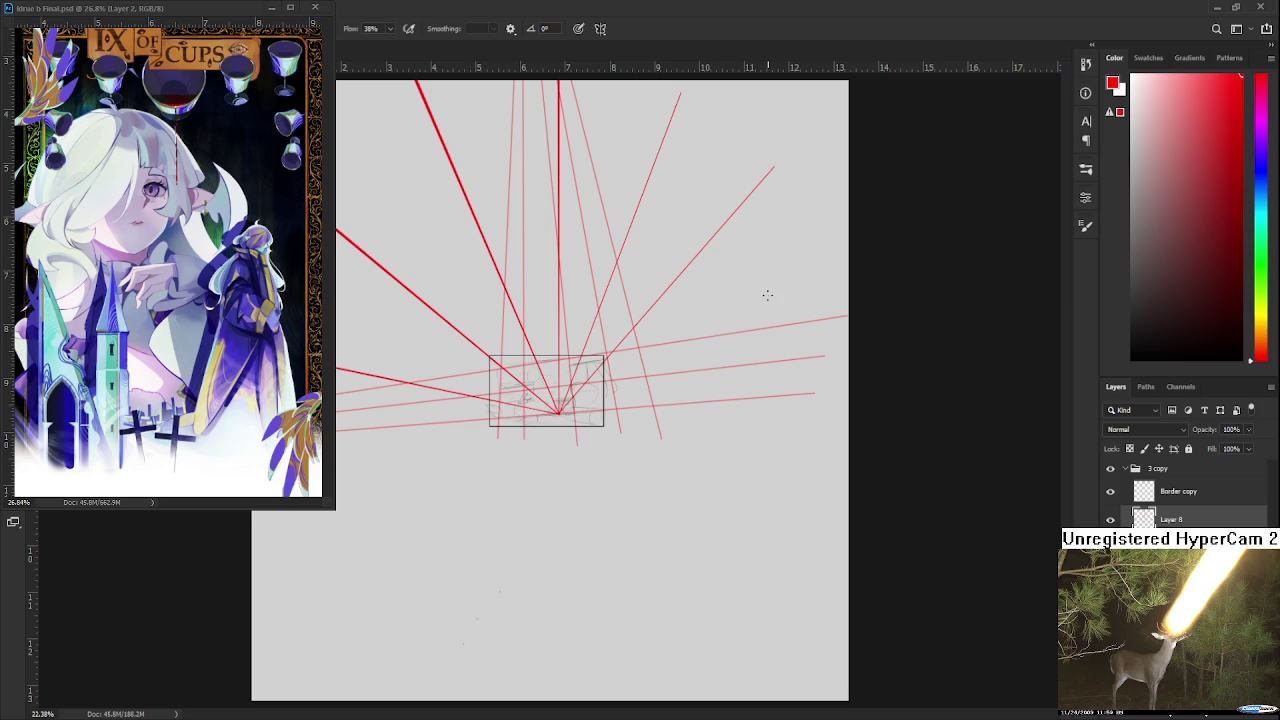
pyautogui.scroll(4, 580, 408)
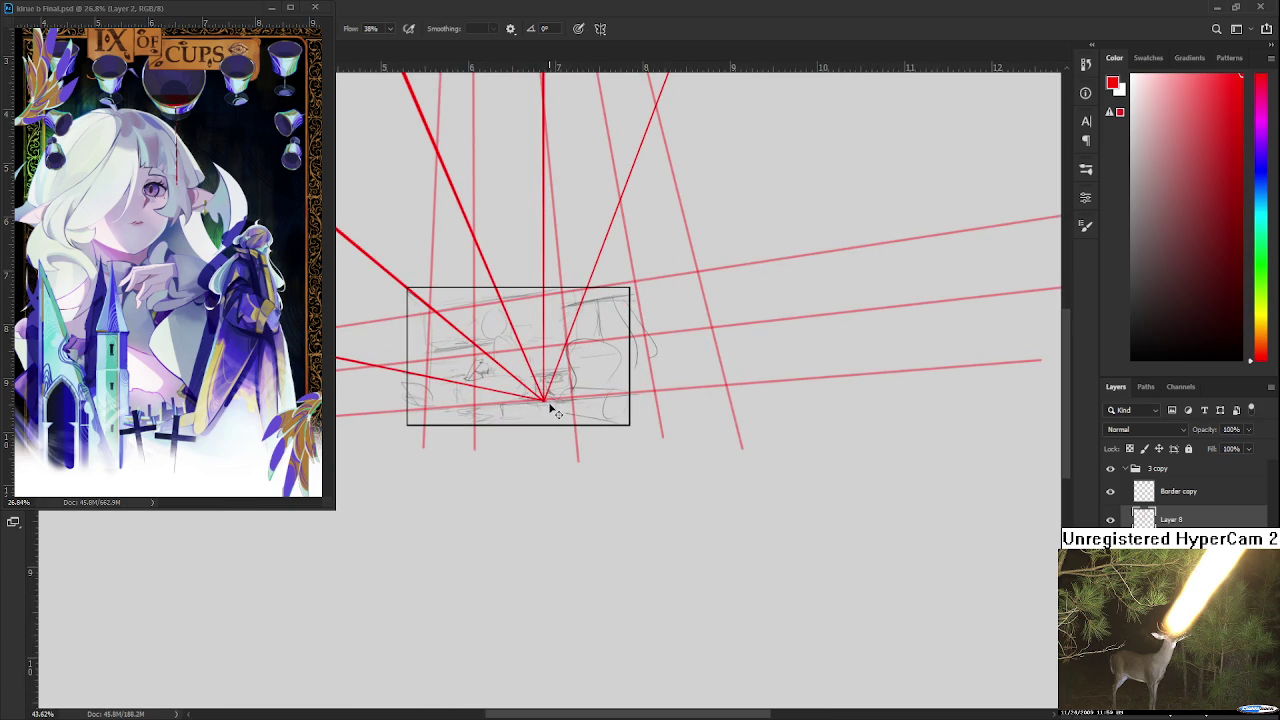
pyautogui.keyDown('shift'); pyautogui.click(835, 186); pyautogui.keyUp('shift')
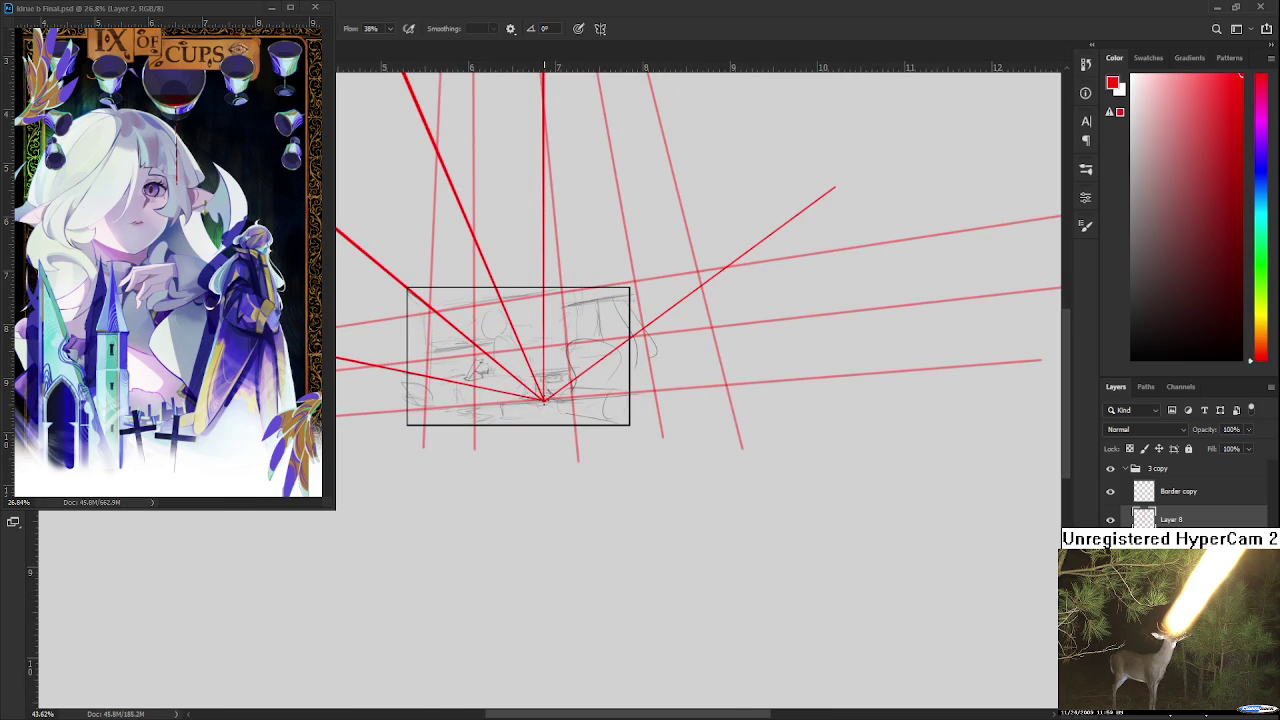
pyautogui.keyDown('shift'); pyautogui.click(690, 125); pyautogui.keyUp('shift')
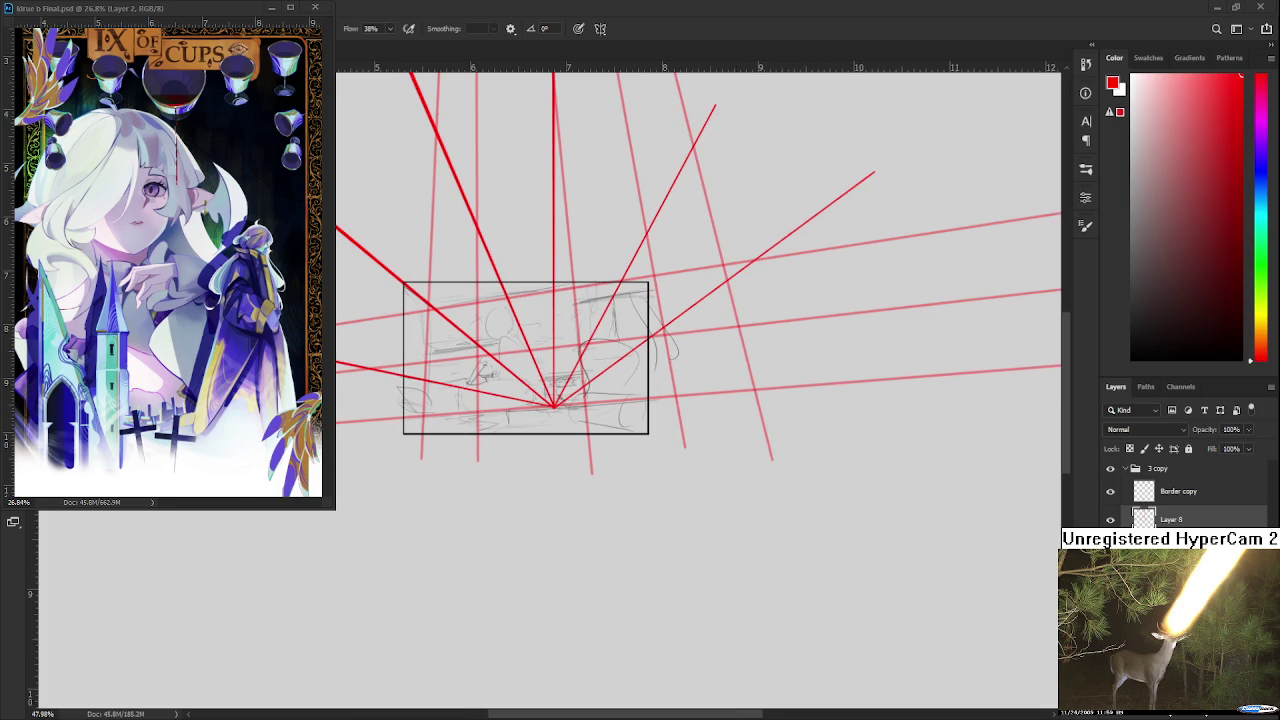
pyautogui.scroll(-2, 735, 396)
pyautogui.scroll(1, 489, 484)
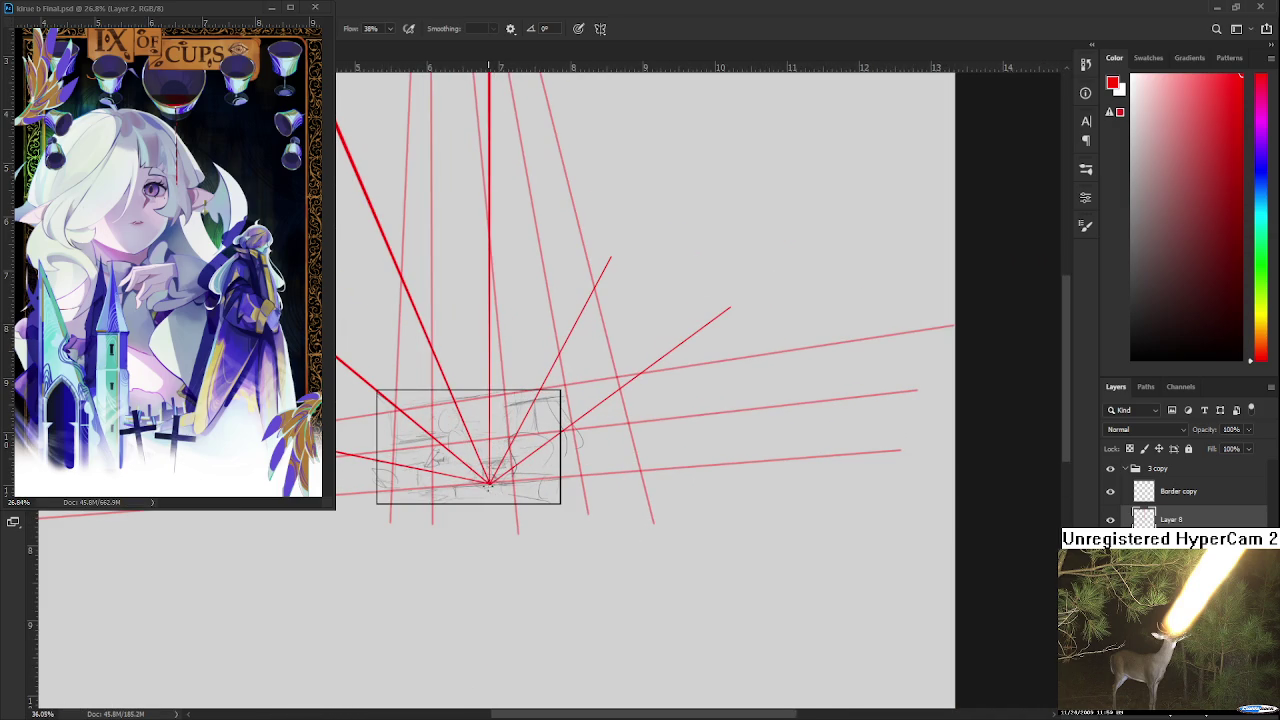
pyautogui.scroll(-2, 687, 436)
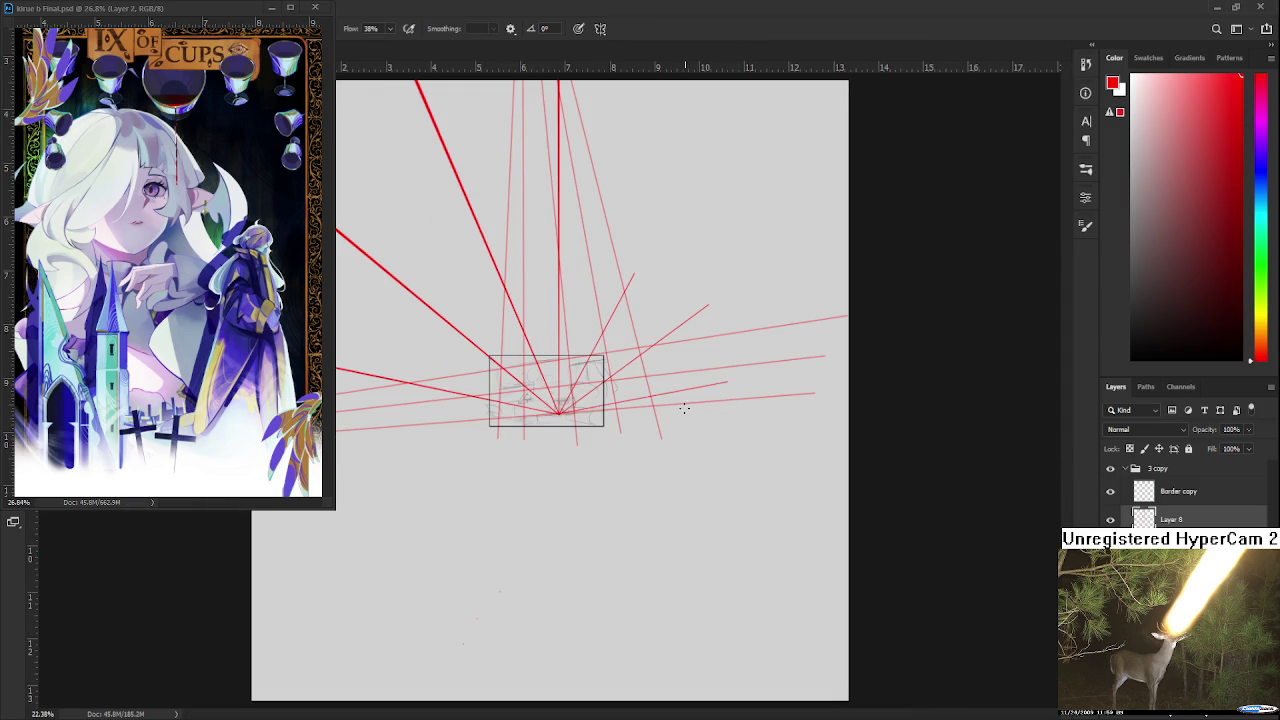
pyautogui.scroll(2, 667, 412)
pyautogui.scroll(1, 527, 417)
pyautogui.hotkey('ctrl', 't')
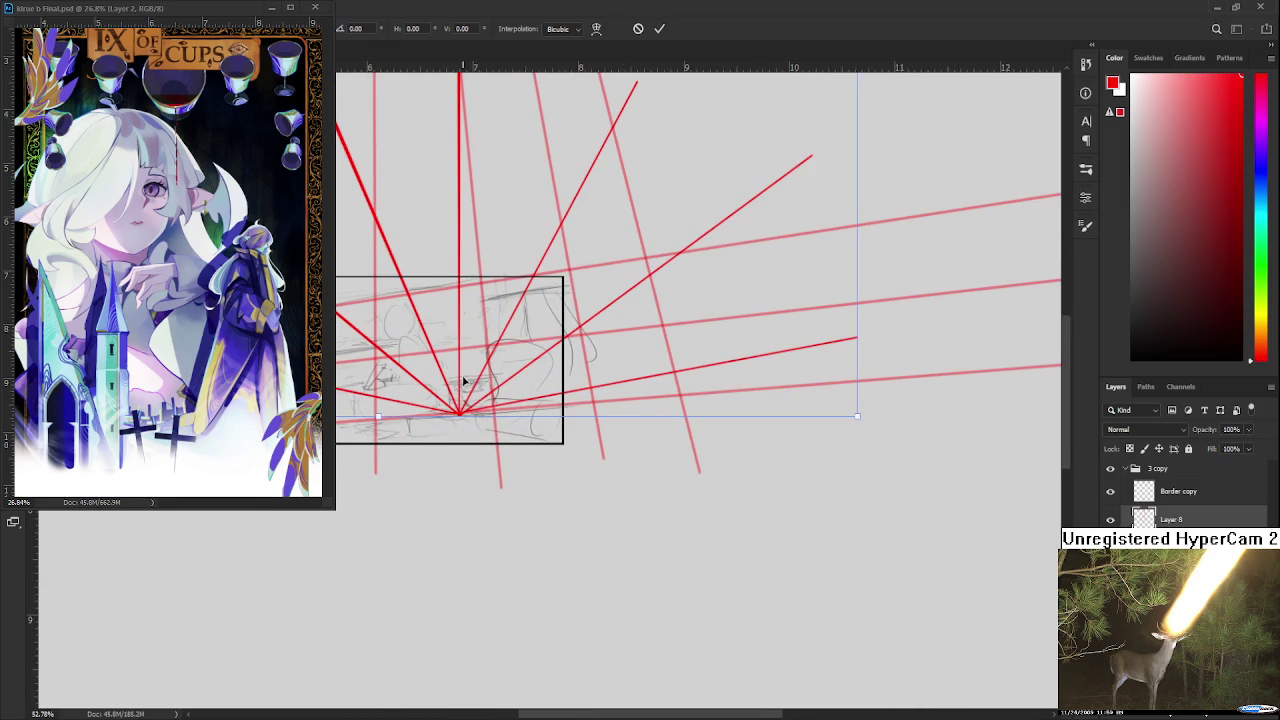
# - Move the red line fan up into the sketch box, skew its bottom-right handle, and commit
pyautogui.moveTo(441, 410)
pyautogui.mouseDown()
pyautogui.moveTo(562, 472)
pyautogui.moveTo(503, 450)
pyautogui.moveTo(542, 396)
pyautogui.moveTo(540, 367)
pyautogui.mouseUp()
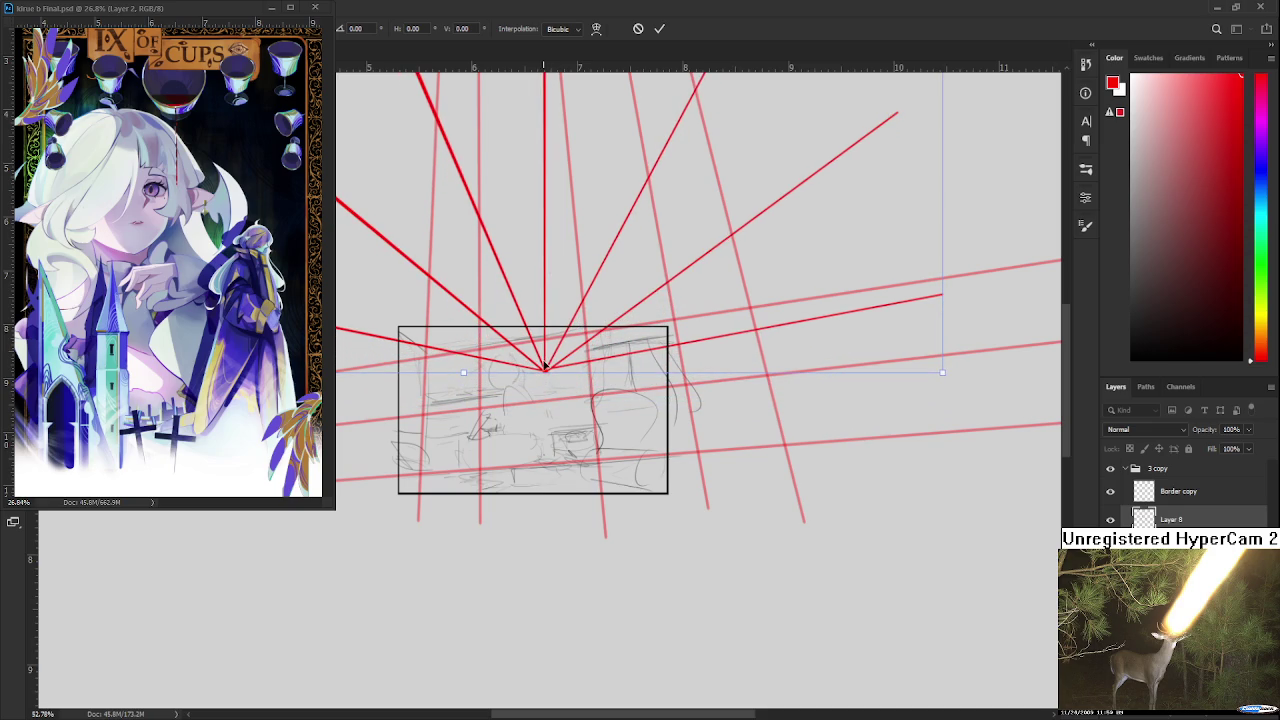
pyautogui.moveTo(541, 367); pyautogui.dragTo(534, 497)
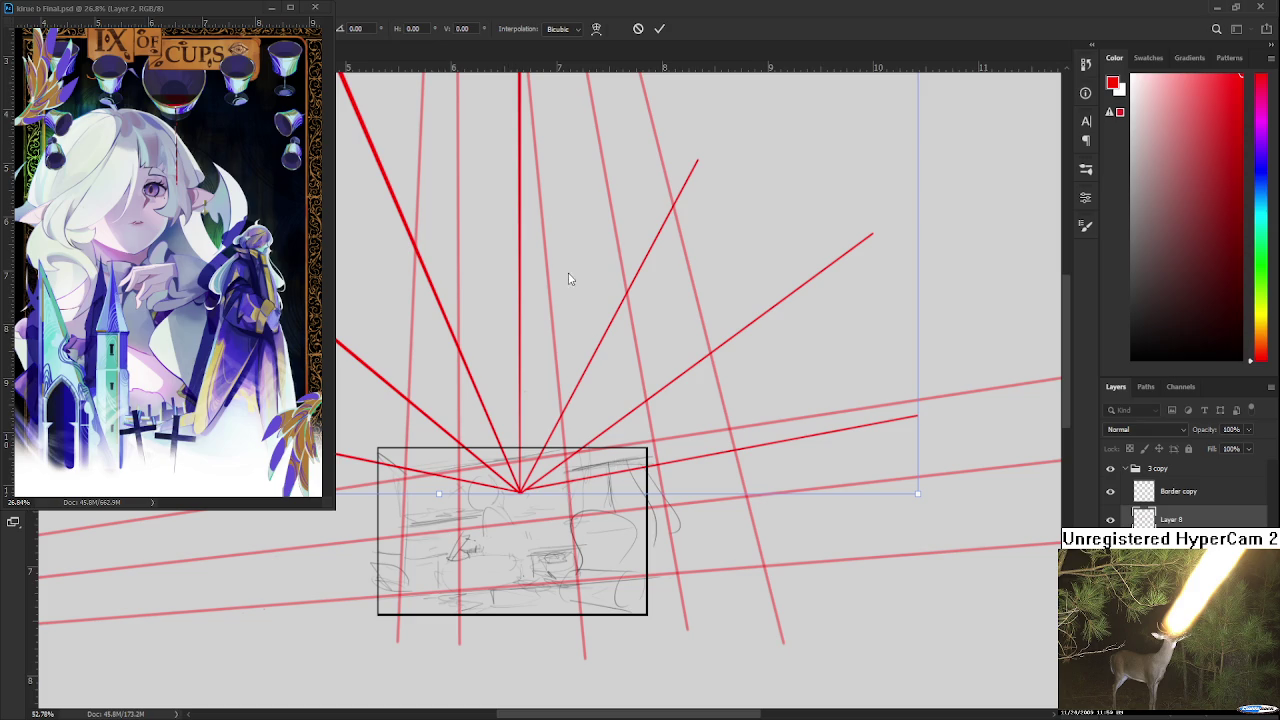
pyautogui.moveTo(436, 500); pyautogui.dragTo(443, 518)
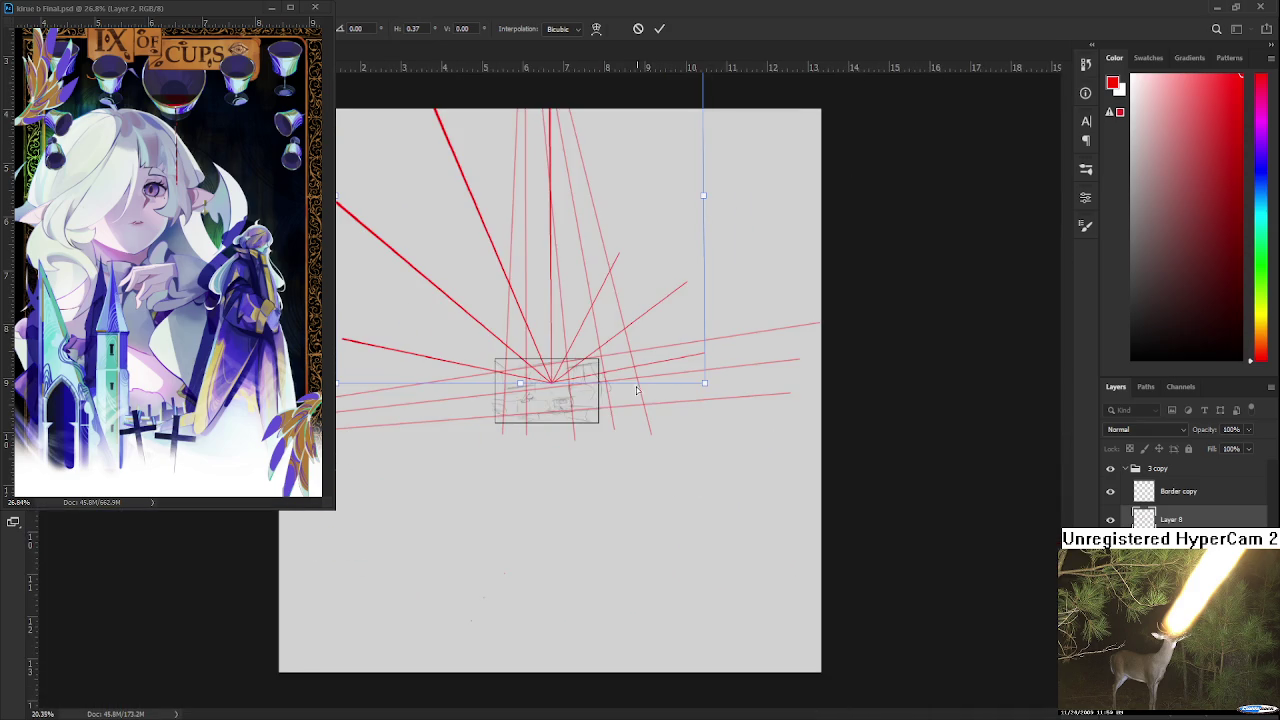
pyautogui.scroll(5, 600, 360)
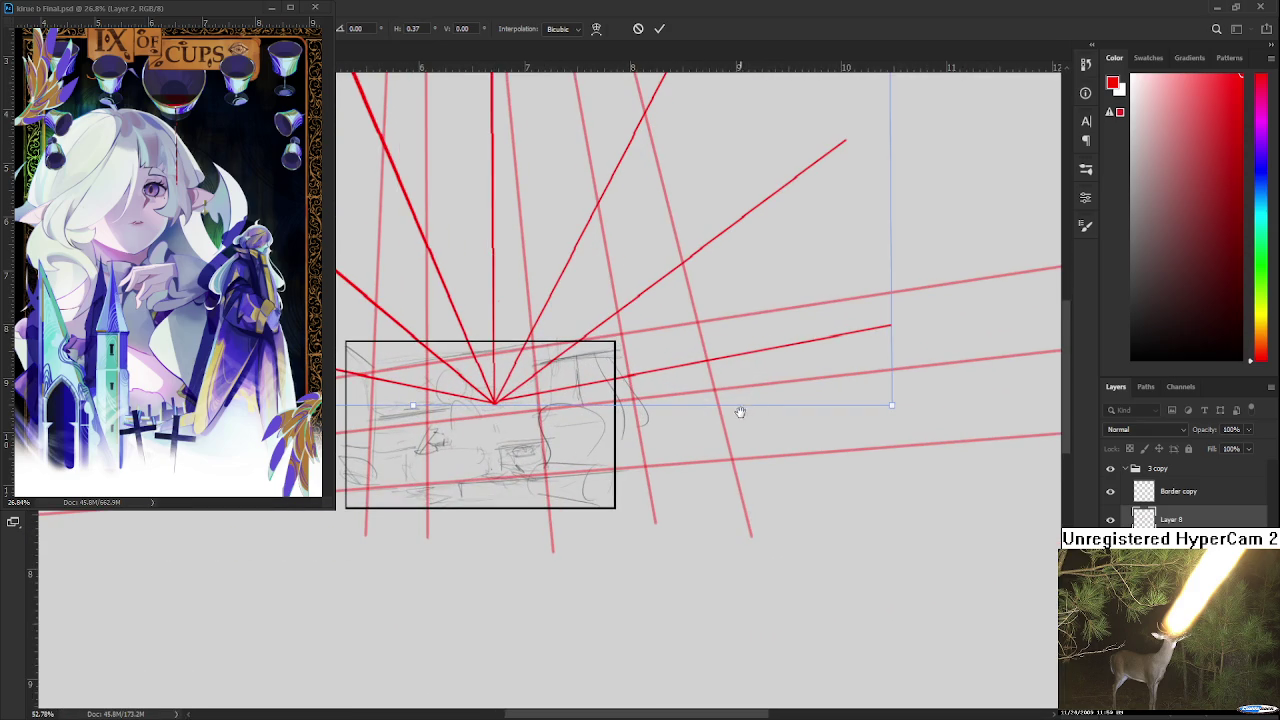
pyautogui.scroll(-2, 740, 412)
pyautogui.scroll(-2, 734, 431)
pyautogui.moveTo(790, 457)
pyautogui.mouseDown()
pyautogui.moveTo(789, 436)
pyautogui.moveTo(757, 437)
pyautogui.moveTo(830, 448)
pyautogui.mouseUp()
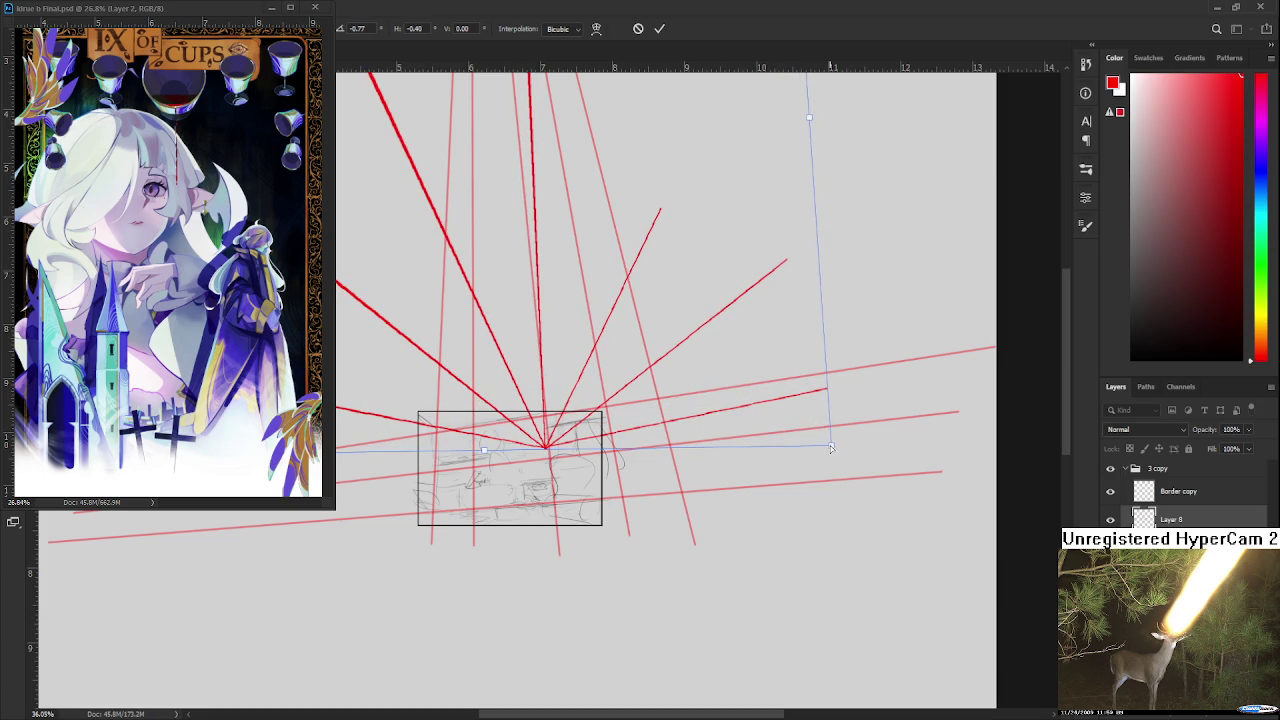
pyautogui.scroll(-1, 711, 634)
pyautogui.scroll(-2, 714, 634)
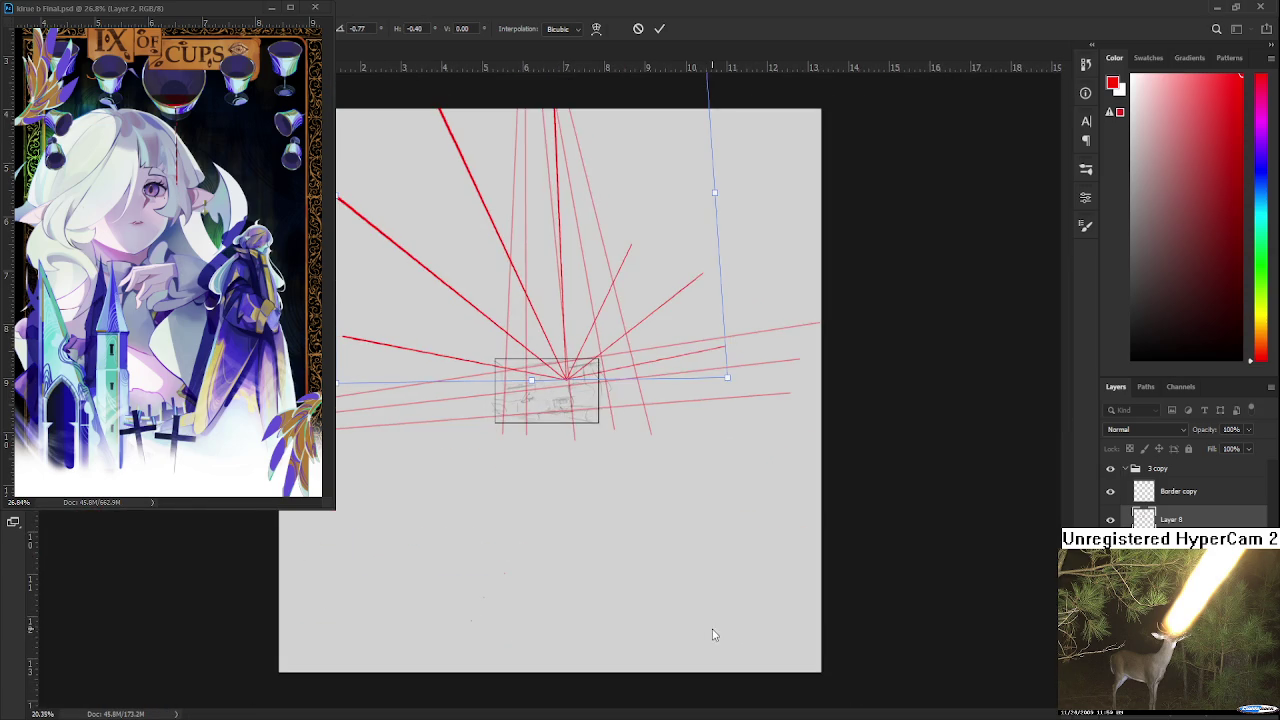
pyautogui.scroll(1, 668, 448)
pyautogui.scroll(-1, 668, 448)
pyautogui.press('Return')
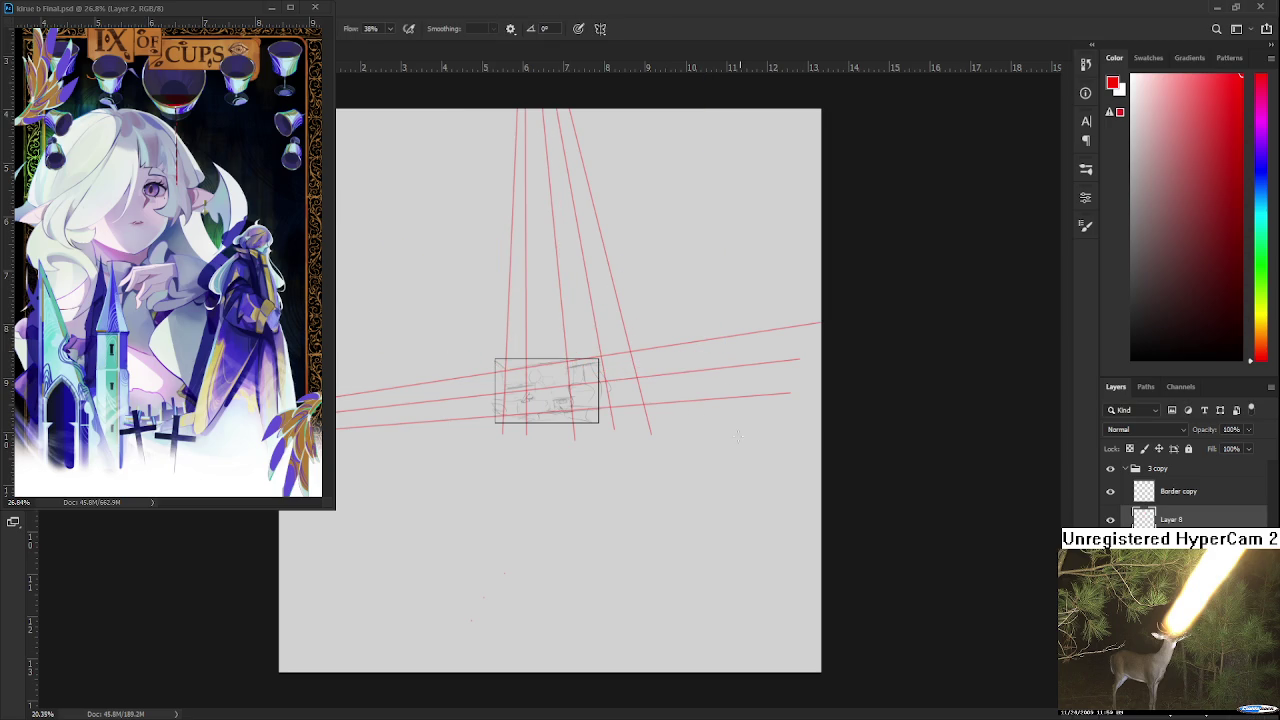
# - Scroll over the canvas to review the faded perspective grid across the room sketch
pyautogui.scroll(1, 646, 510)
pyautogui.scroll(2, 646, 510)
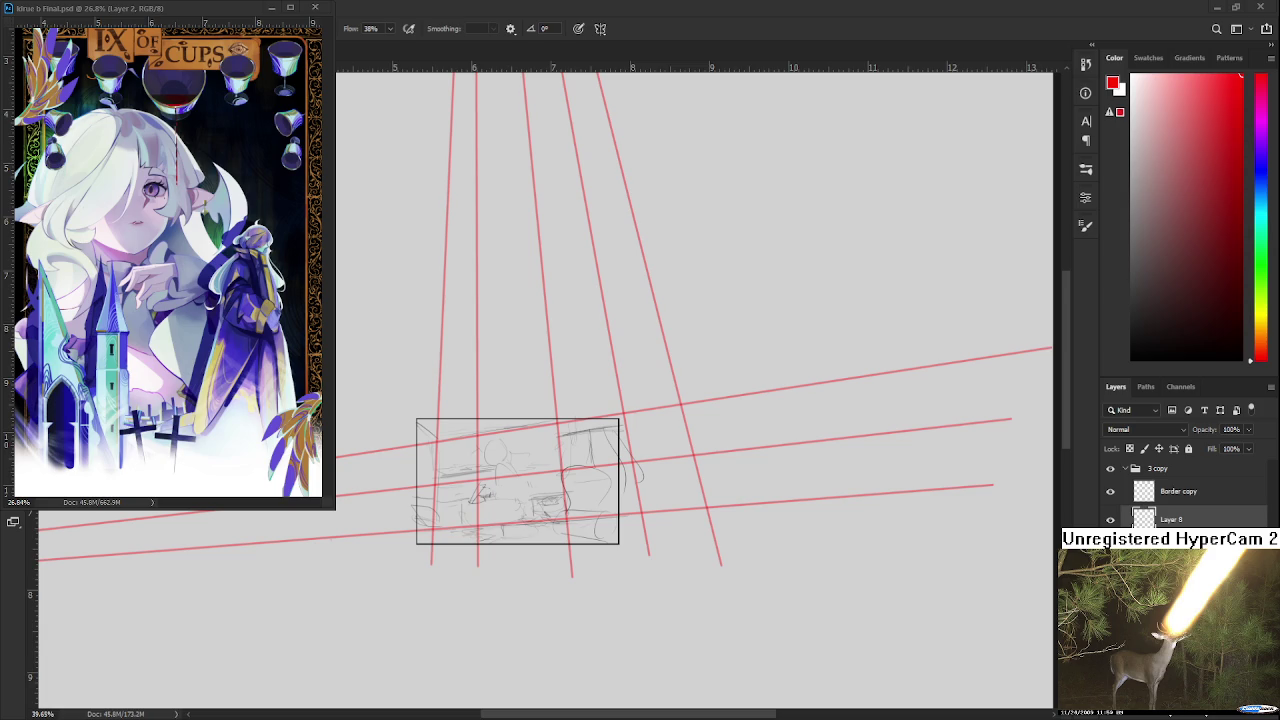
pyautogui.scroll(1, 579, 391)
# - Shift the view toward the upper left and try a long diagonal line, then undo it
pyautogui.scroll(-2, 550, 420)
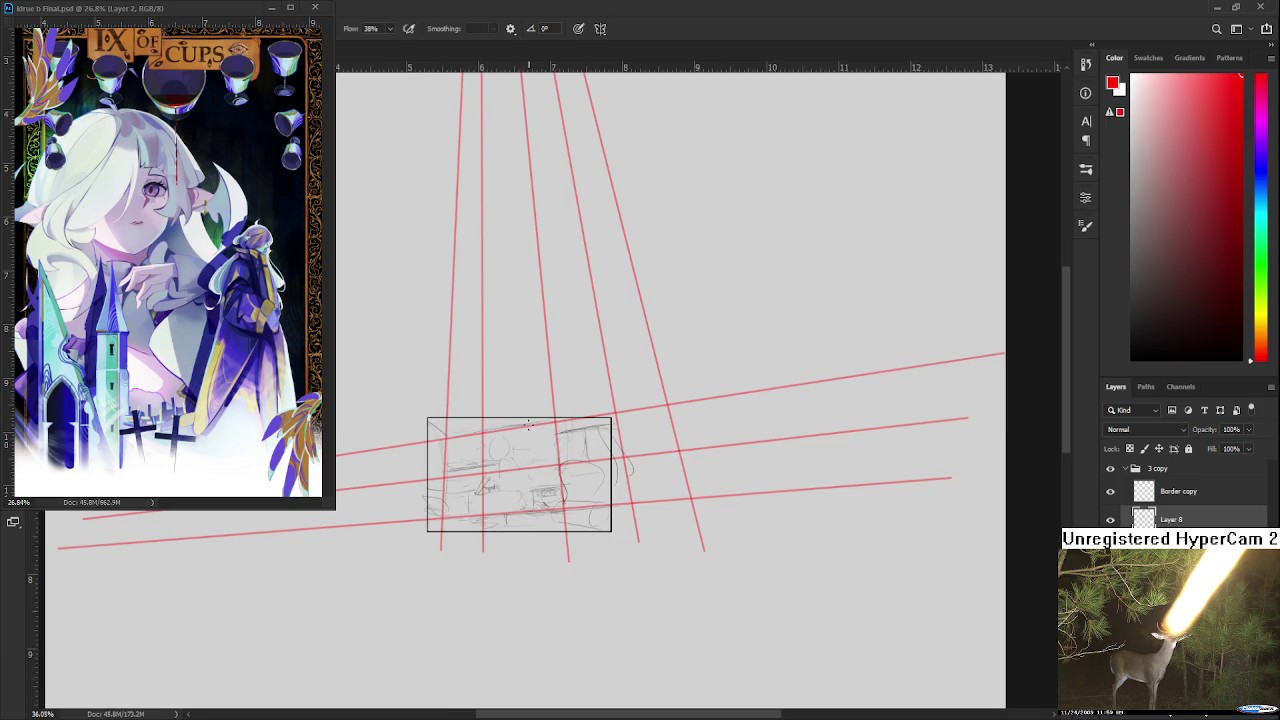
pyautogui.scroll(-1, 542, 435)
pyautogui.scroll(-1, 542, 435)
pyautogui.scroll(1, 502, 423)
pyautogui.moveTo(534, 350); pyautogui.dragTo(609, 449)
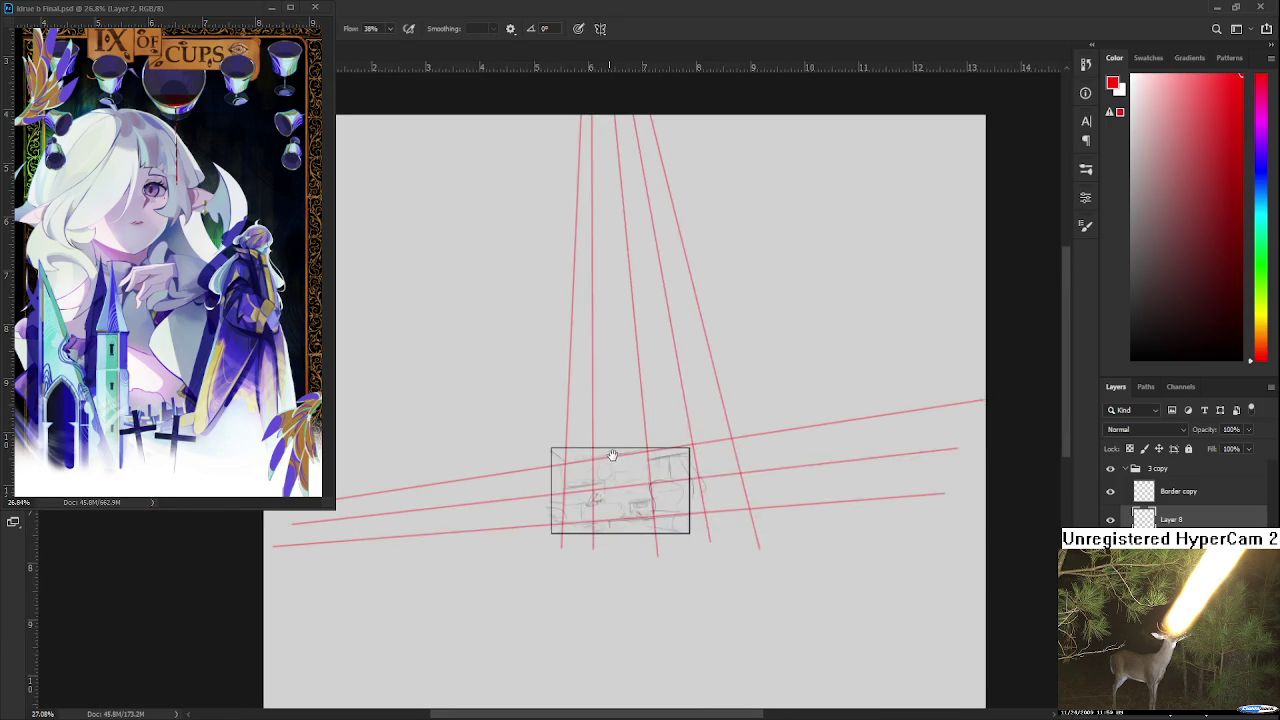
pyautogui.scroll(2, 609, 449)
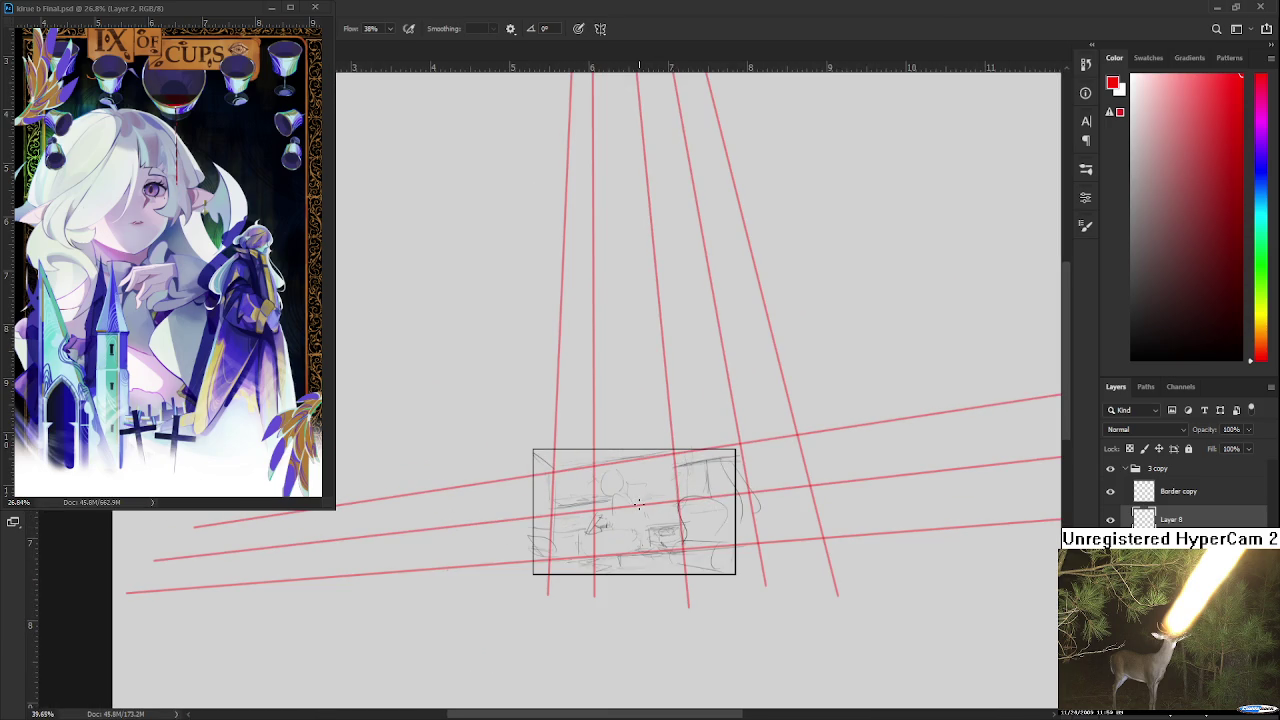
pyautogui.scroll(-1, 509, 367)
pyautogui.moveTo(343, 149); pyautogui.dragTo(577, 289)
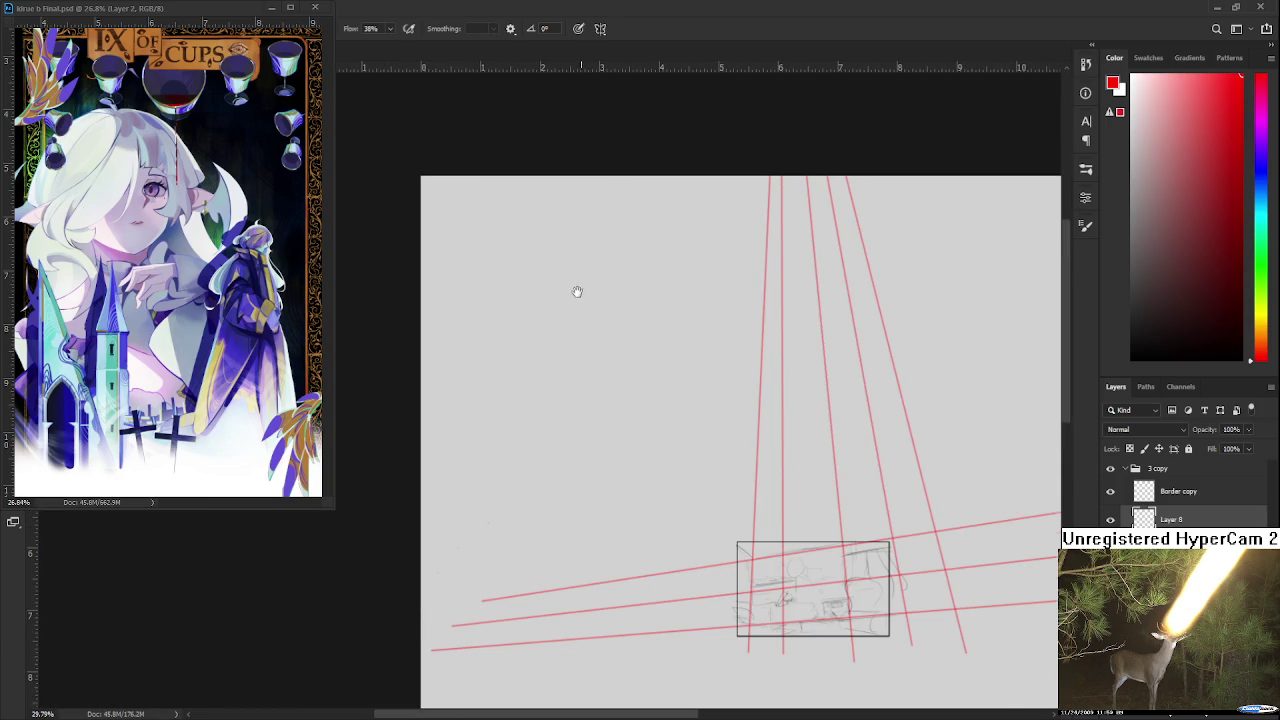
pyautogui.keyDown('shift'); pyautogui.click(445, 193); pyautogui.keyUp('shift')
pyautogui.moveTo(500, 271); pyautogui.dragTo(361, 187)
pyautogui.hotkey('ctrl', 'z')
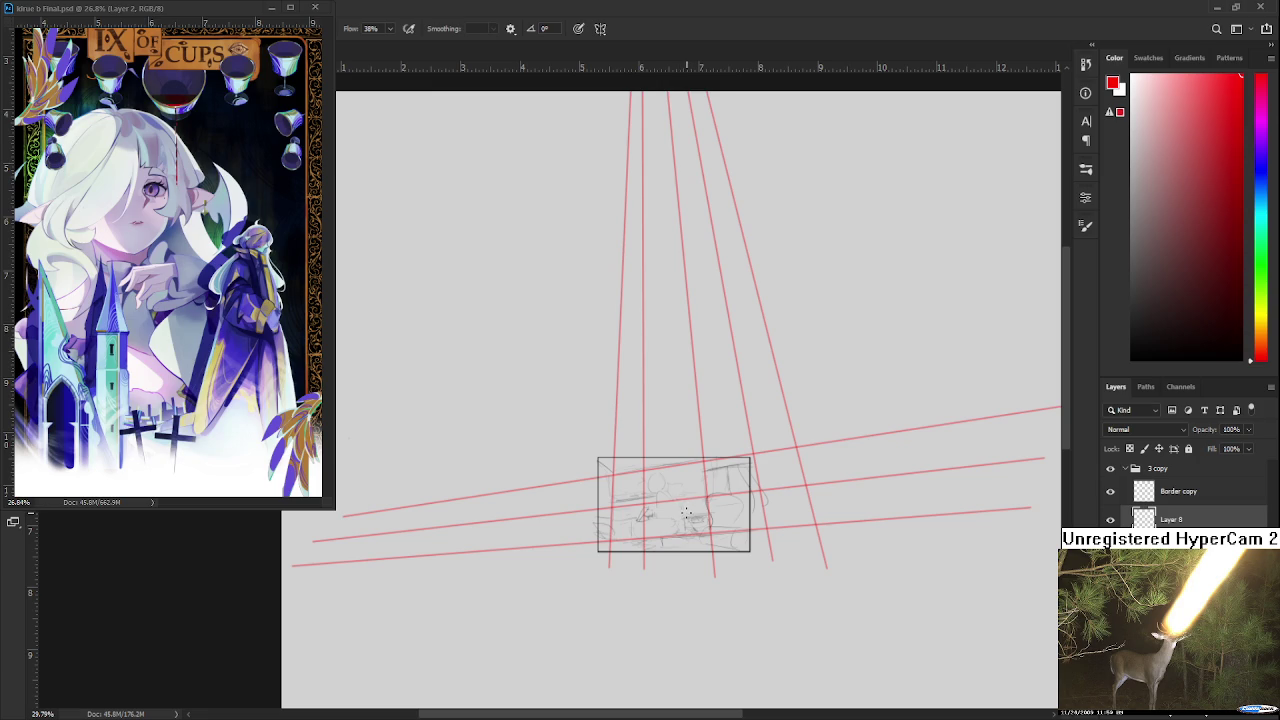
# - Try three more diagonal lines from the upper left into the sketch box, undoing each
pyautogui.keyDown('shift'); pyautogui.click(345, 202); pyautogui.keyUp('shift')
pyautogui.moveTo(451, 327); pyautogui.dragTo(543, 306)
pyautogui.hotkey('ctrl', 'z')
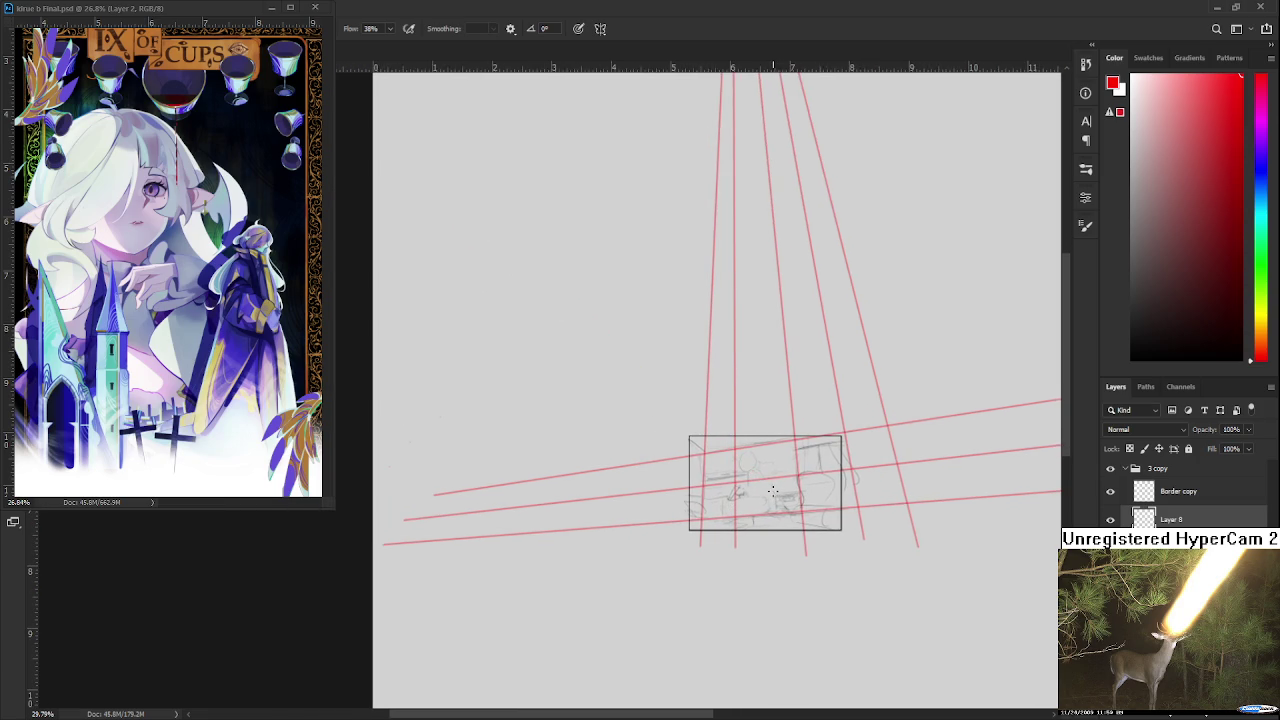
pyautogui.keyDown('shift'); pyautogui.click(401, 198); pyautogui.keyUp('shift')
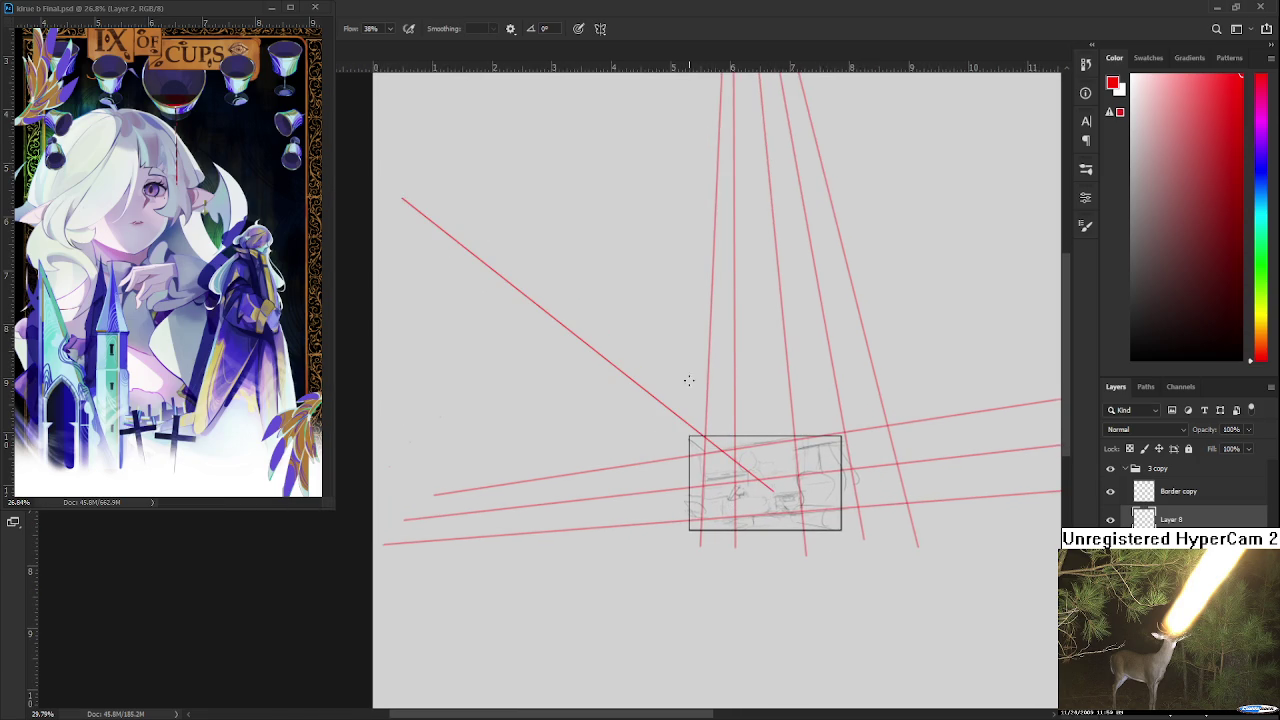
pyautogui.scroll(2, 689, 380)
pyautogui.scroll(2, 666, 434)
pyautogui.hotkey('ctrl', 'z')
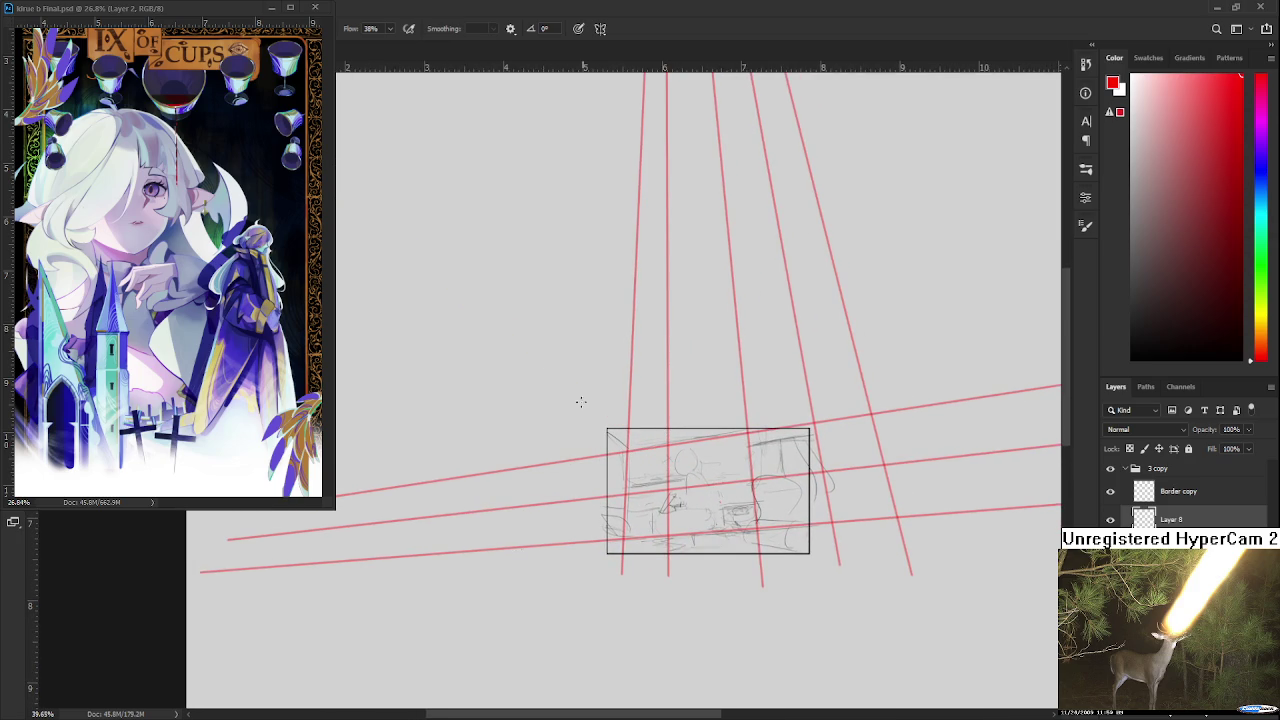
pyautogui.keyDown('shift'); pyautogui.click(371, 257); pyautogui.keyUp('shift')
pyautogui.scroll(-1, 470, 316)
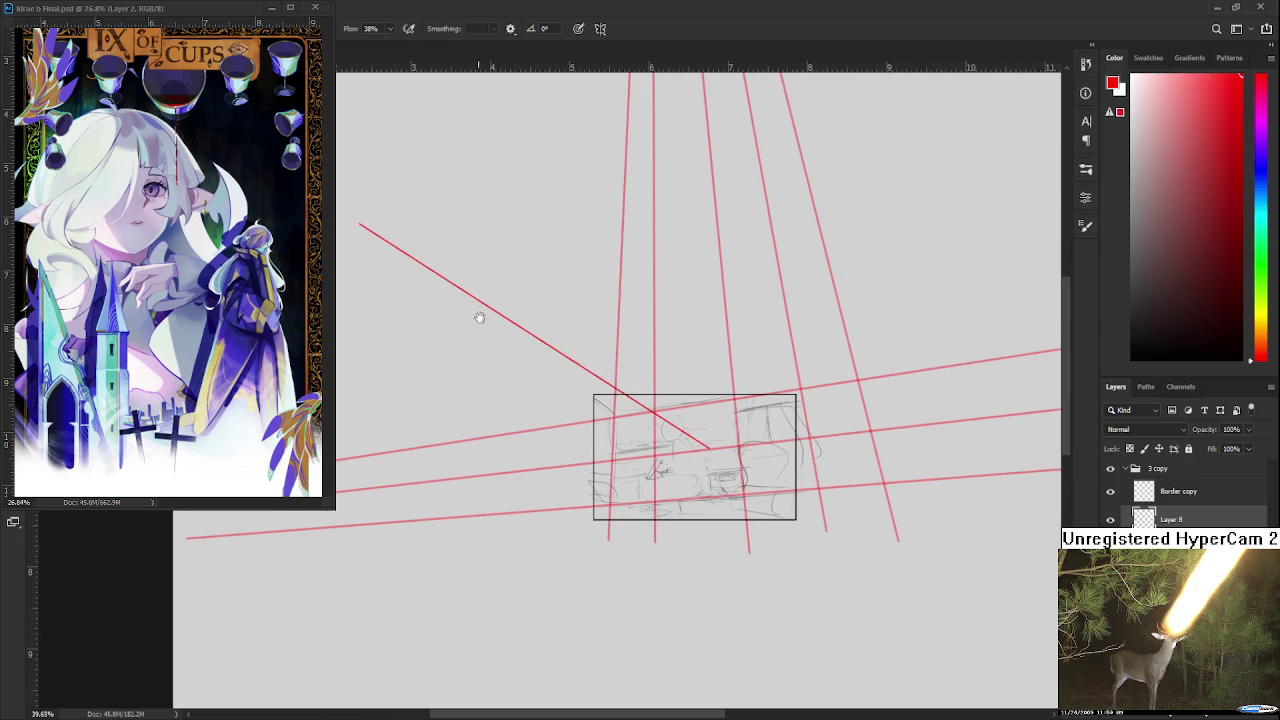
pyautogui.hotkey('ctrl', 'z')
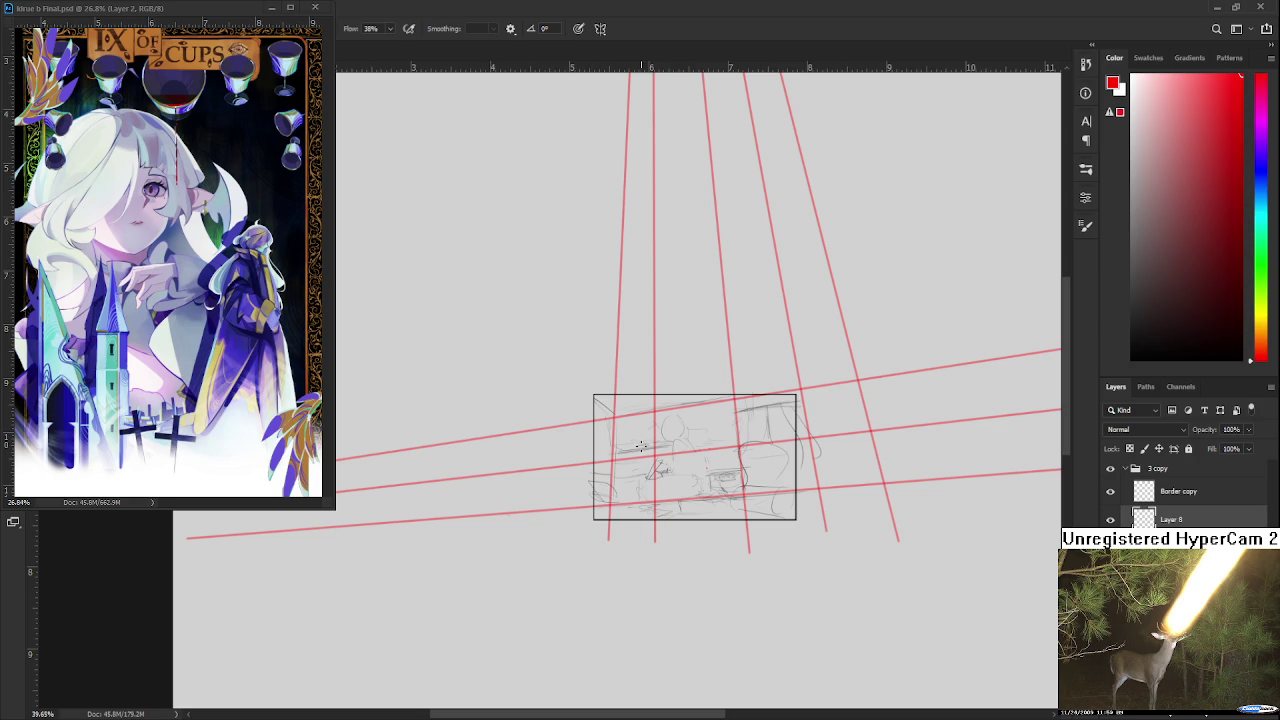
# - Draw the final long diagonal from the upper left into the sketch box and start transforming it
pyautogui.scroll(1, 363, 214)
pyautogui.keyDown('shift'); pyautogui.click(385, 203); pyautogui.keyUp('shift')
pyautogui.scroll(1, 690, 430)
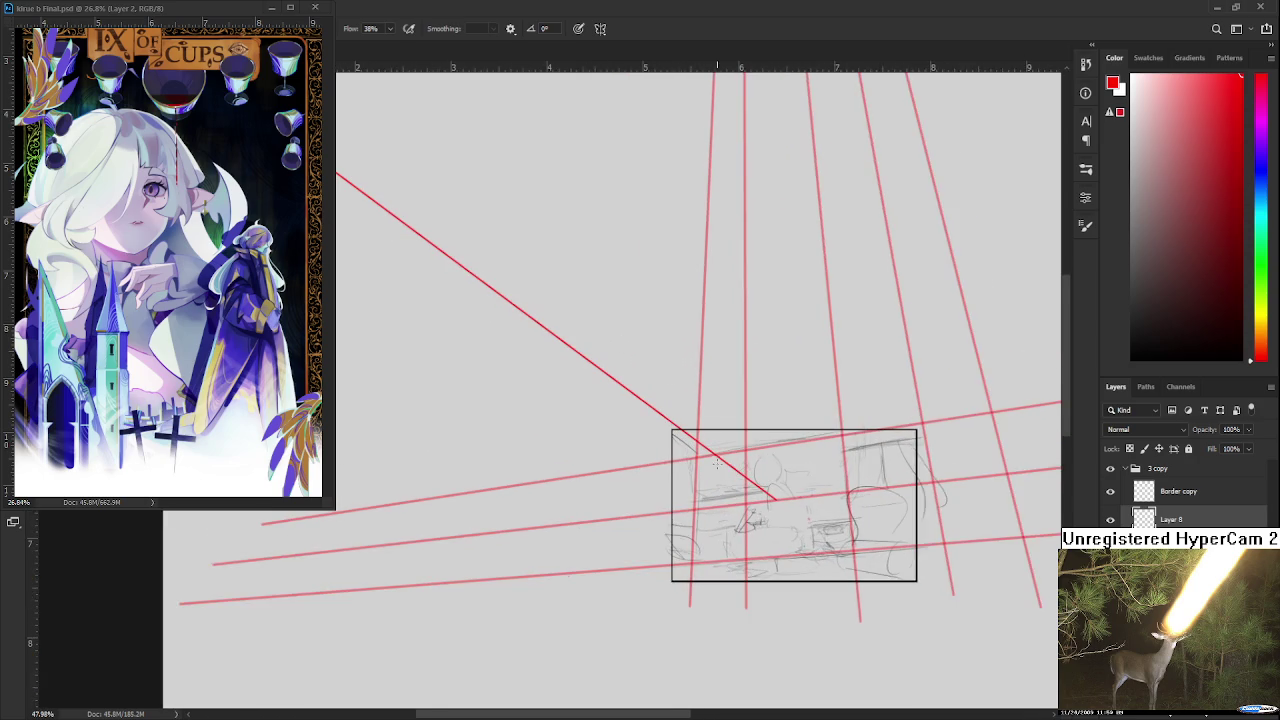
pyautogui.scroll(1, 731, 503)
pyautogui.hotkey('ctrl', 't')
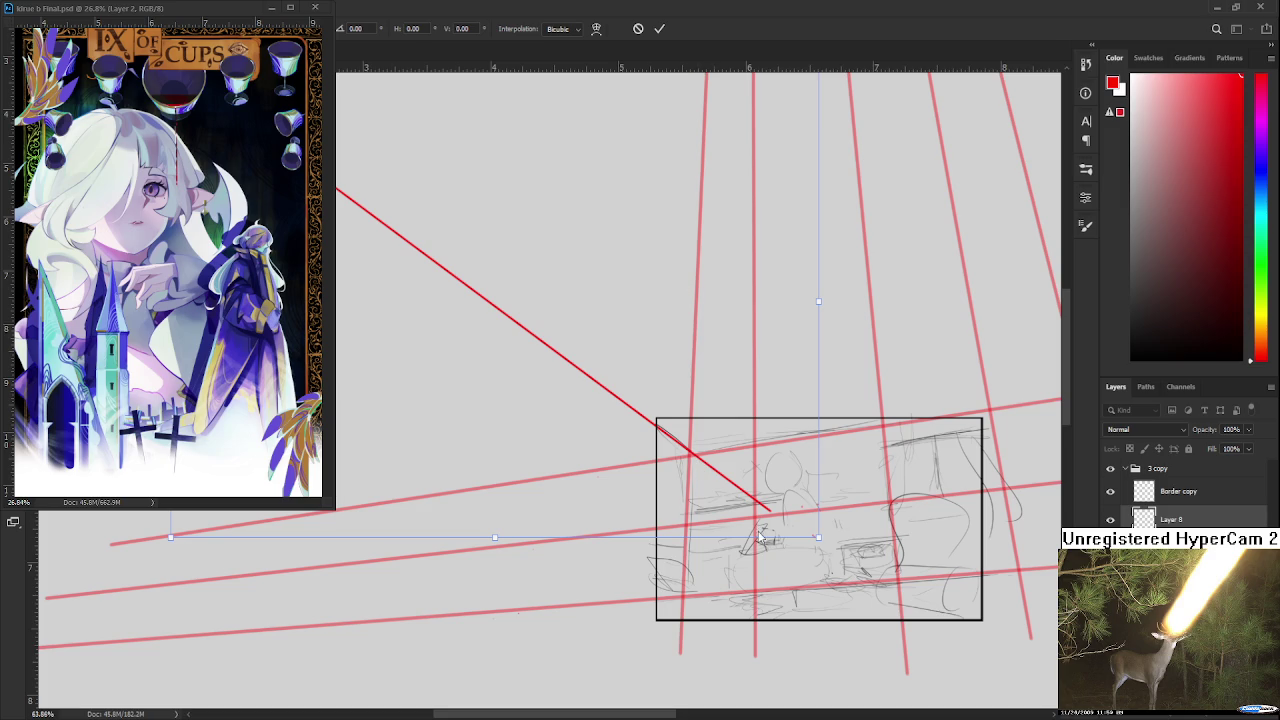
# - Nudge both ends of the red diagonal with Free Transform and apply it
pyautogui.scroll(-2, 577, 454)
pyautogui.moveTo(379, 270); pyautogui.dragTo(372, 262)
pyautogui.scroll(1, 690, 472)
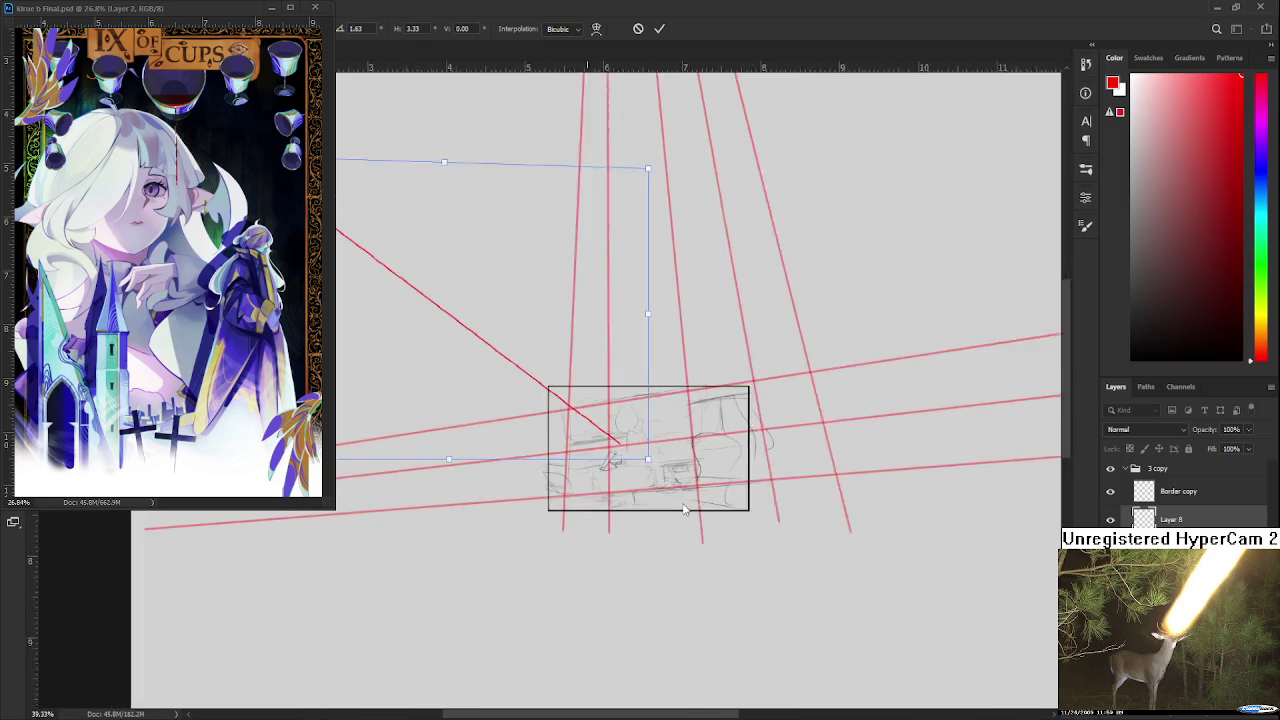
pyautogui.scroll(1, 690, 472)
pyautogui.moveTo(694, 470)
pyautogui.mouseDown()
pyautogui.moveTo(739, 522)
pyautogui.moveTo(728, 493)
pyautogui.moveTo(677, 475)
pyautogui.mouseUp()
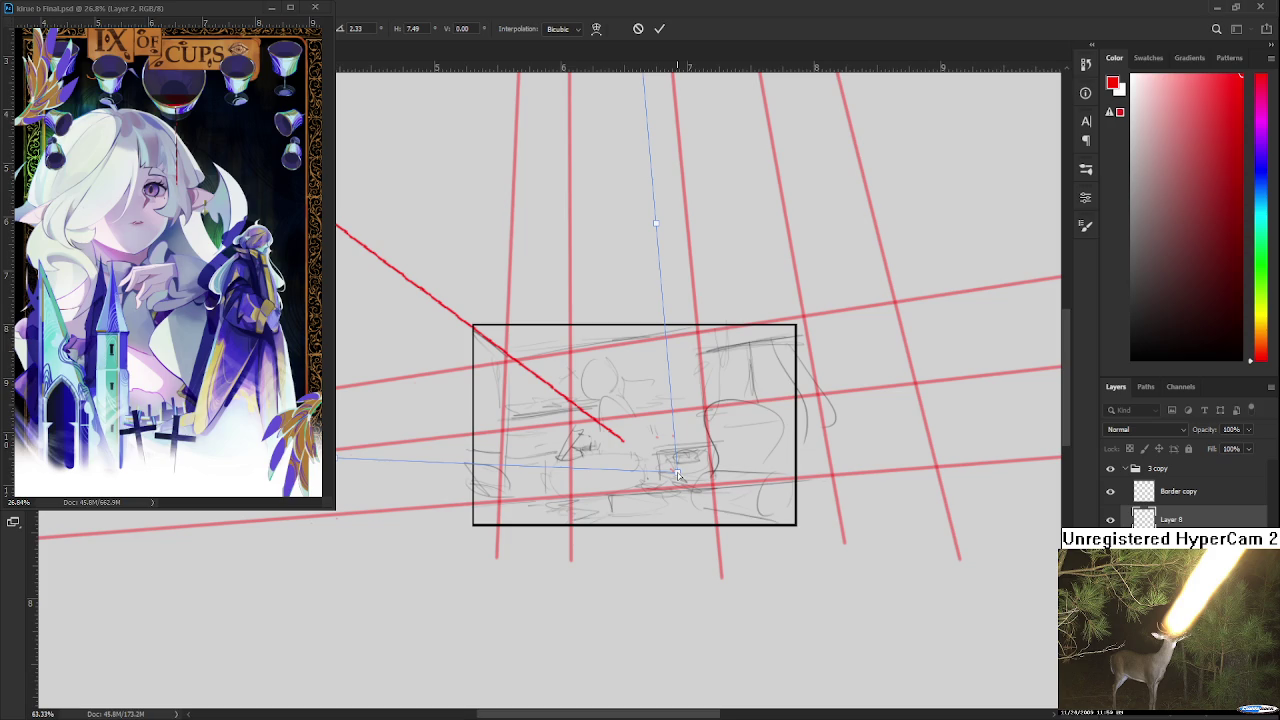
pyautogui.moveTo(677, 475); pyautogui.dragTo(680, 481)
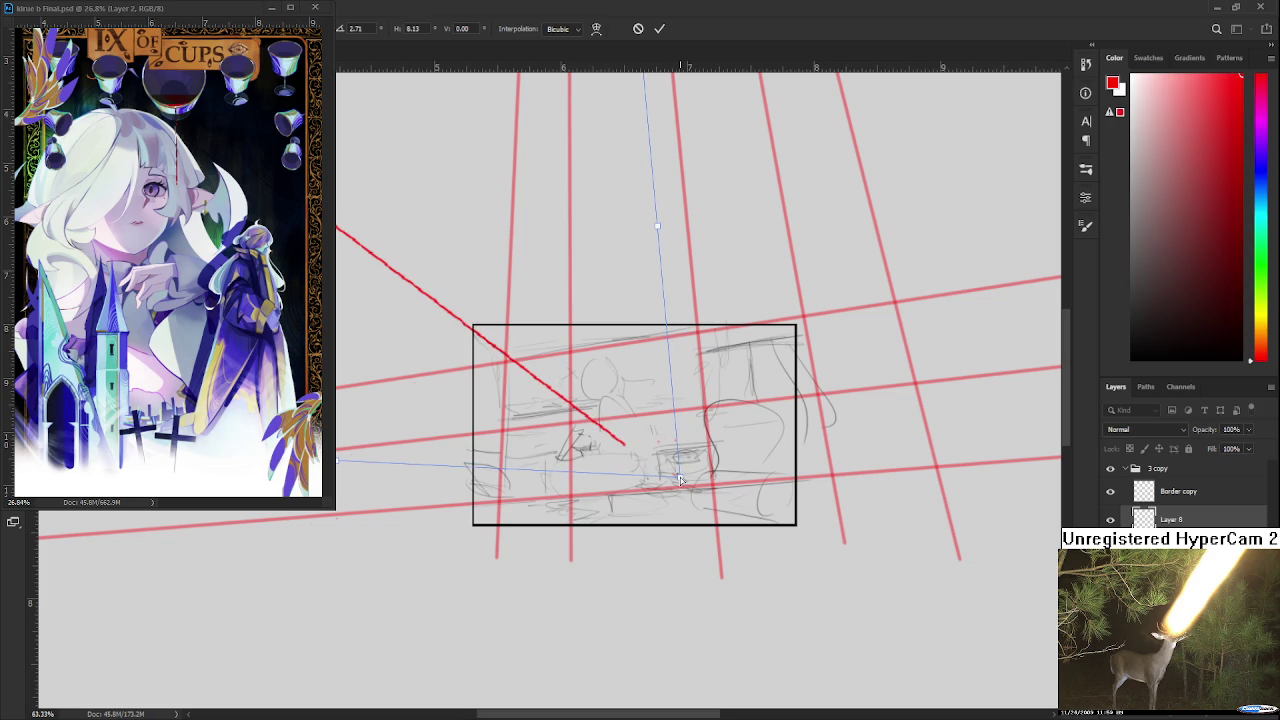
pyautogui.press('Return')
pyautogui.scroll(2, 680, 481)
pyautogui.scroll(-3, 680, 481)
pyautogui.scroll(2, 682, 478)
pyautogui.press('e')
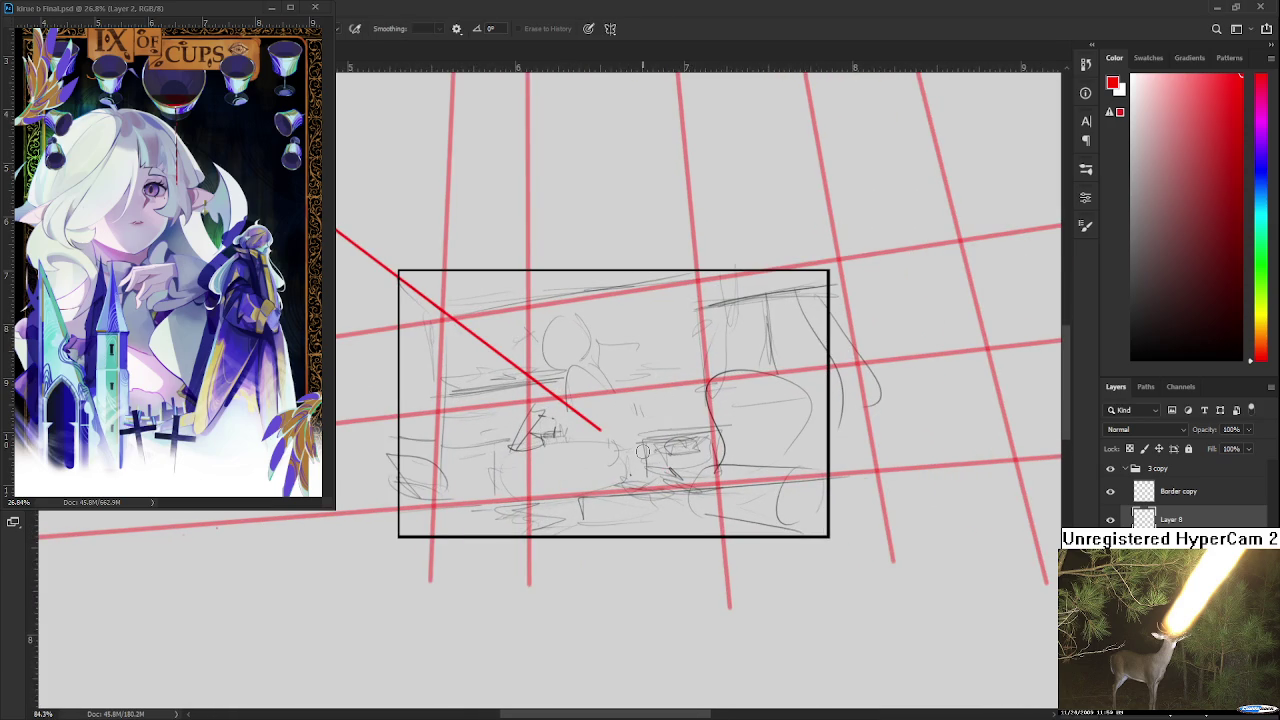
# - With the Brush, draw three straight red lines running upward from the vanishing point
pyautogui.press('b')
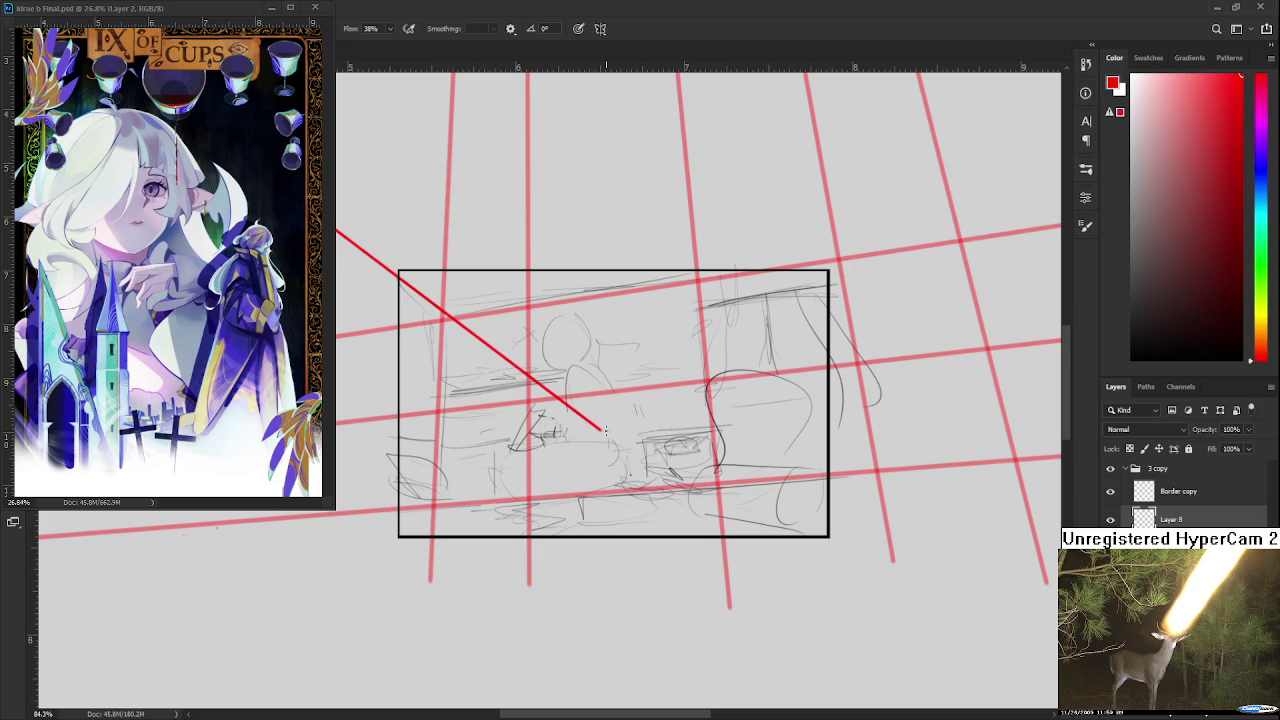
pyautogui.scroll(-2, 605, 430)
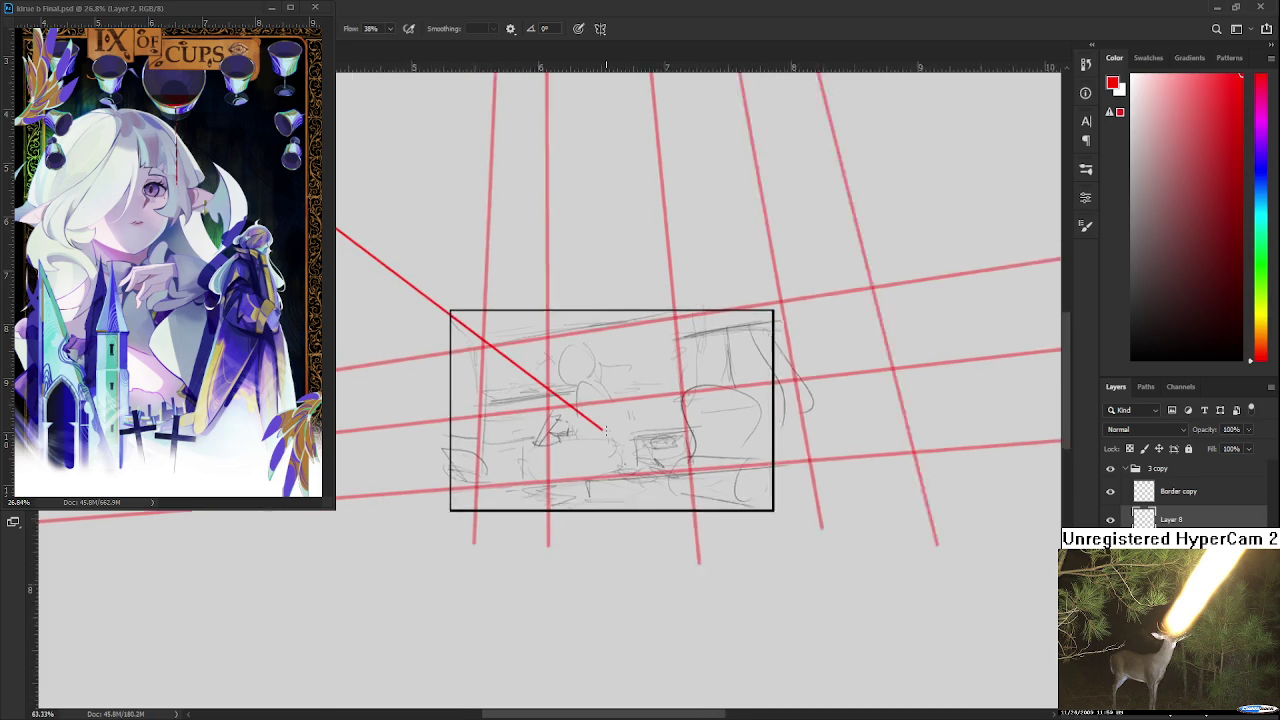
pyautogui.scroll(-2, 605, 430)
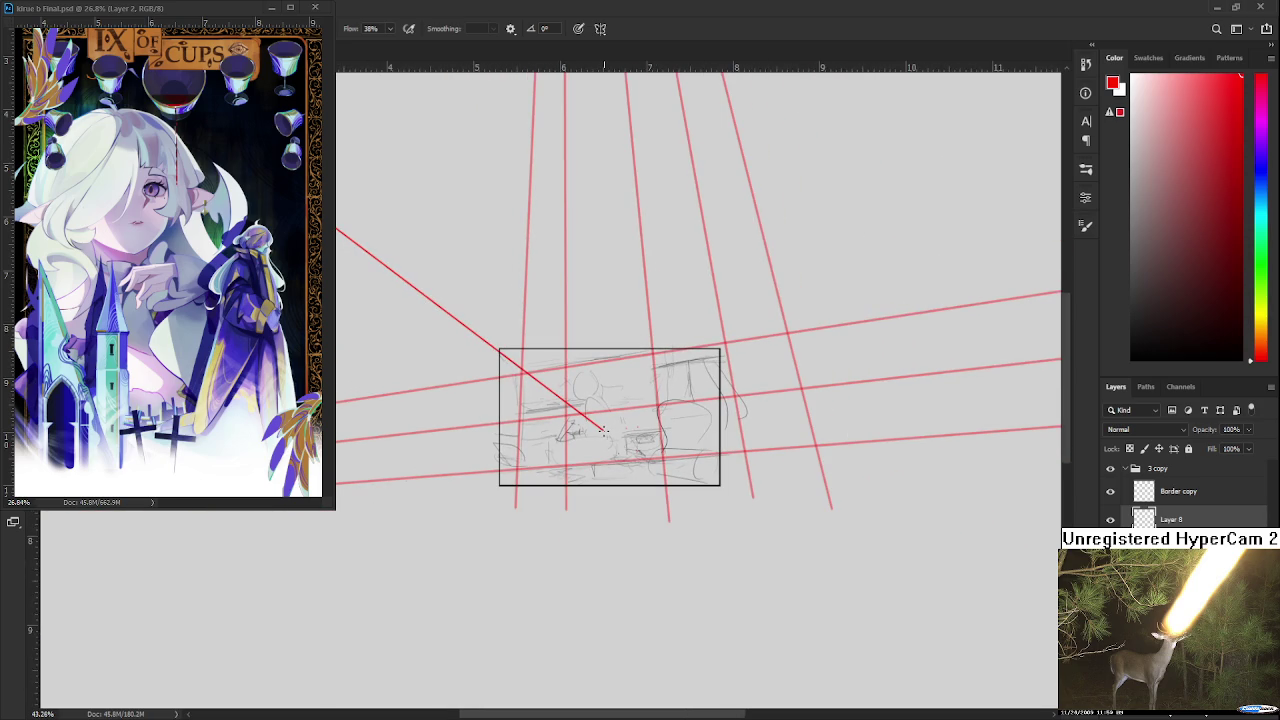
pyautogui.keyDown('shift'); pyautogui.click(424, 93); pyautogui.keyUp('shift')
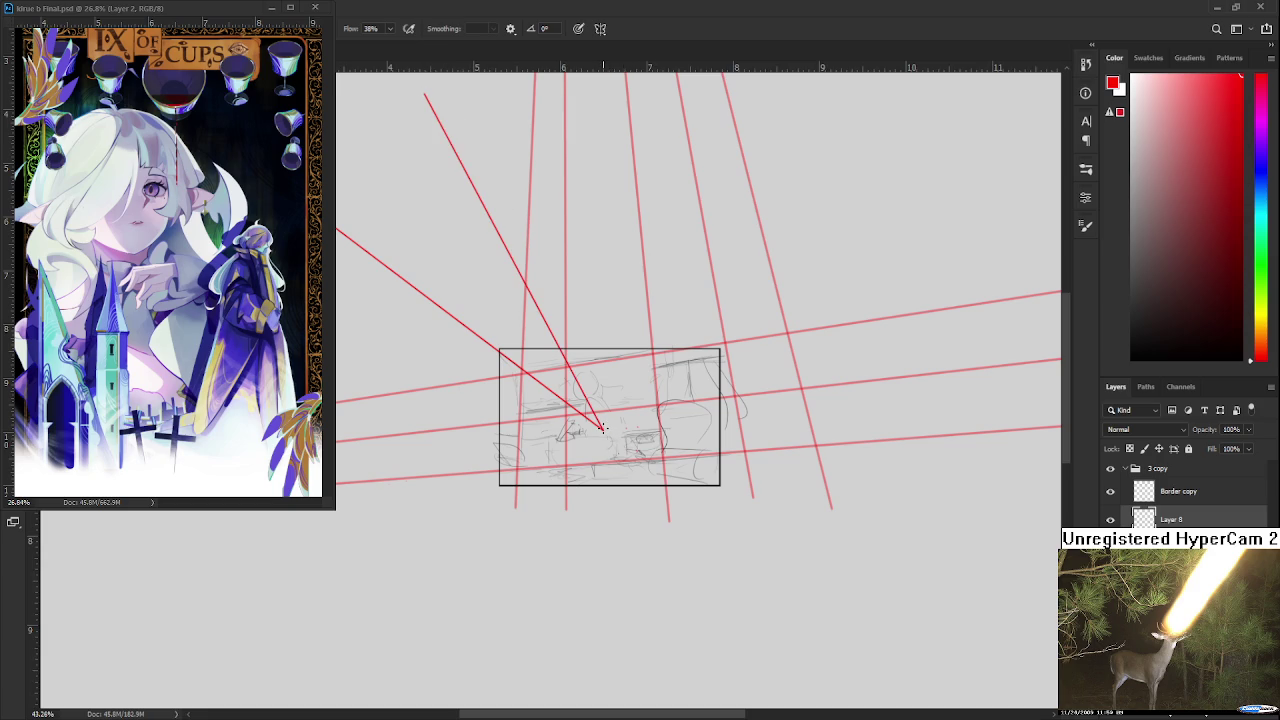
pyautogui.keyDown('shift'); pyautogui.click(555, 84); pyautogui.keyUp('shift')
pyautogui.scroll(-2, 628, 272)
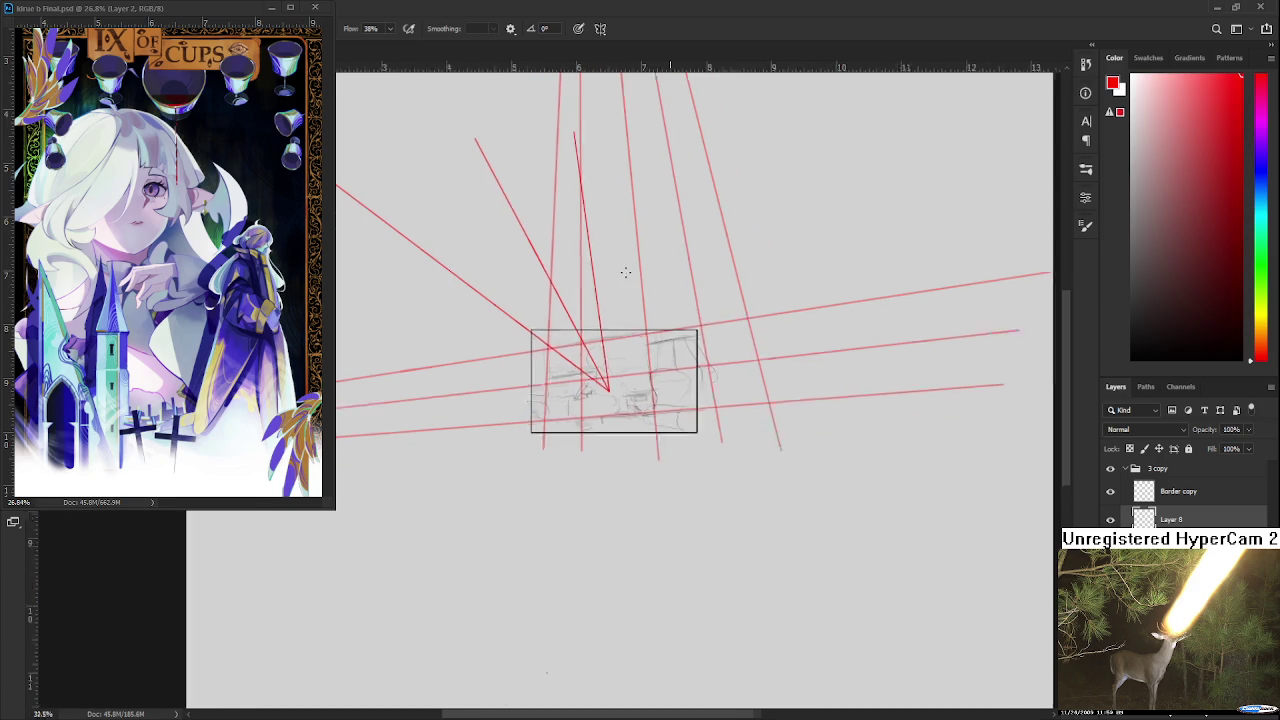
pyautogui.scroll(-1, 628, 272)
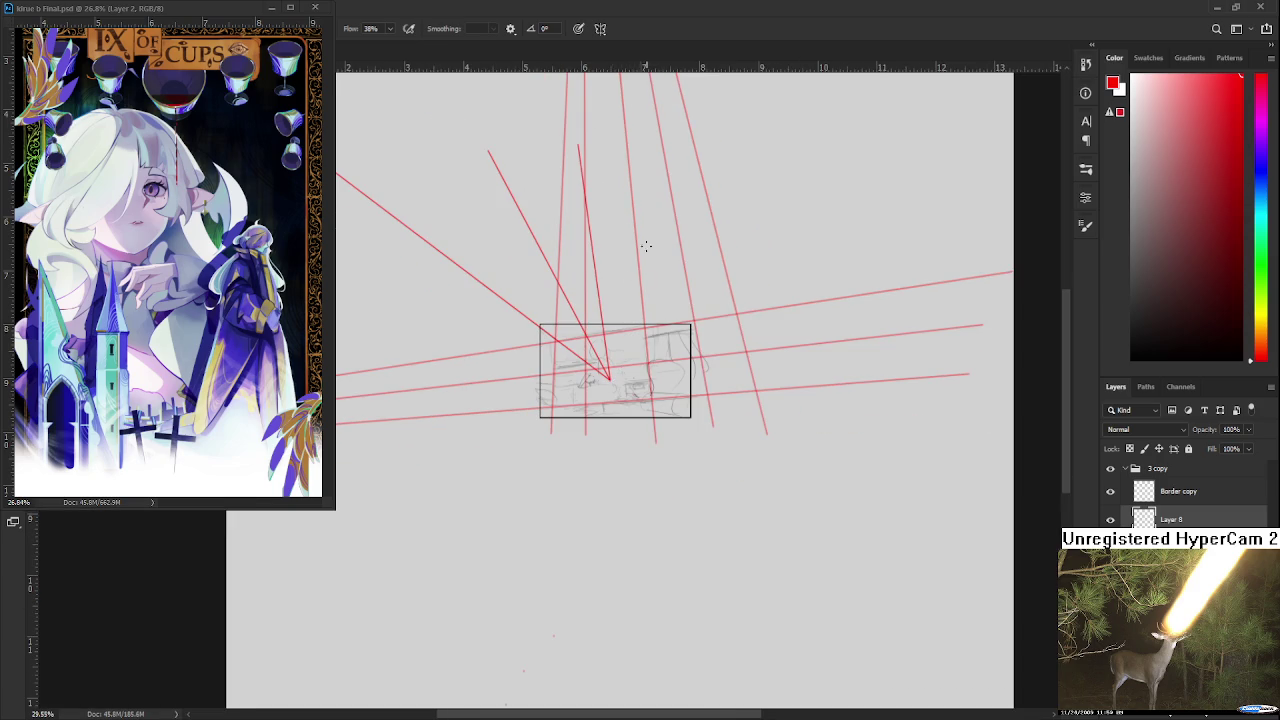
pyautogui.keyDown('shift'); pyautogui.click(654, 194); pyautogui.keyUp('shift')
# - Add an up-right red line and a leftward one, undoing the leftward line
pyautogui.scroll(3, 646, 353)
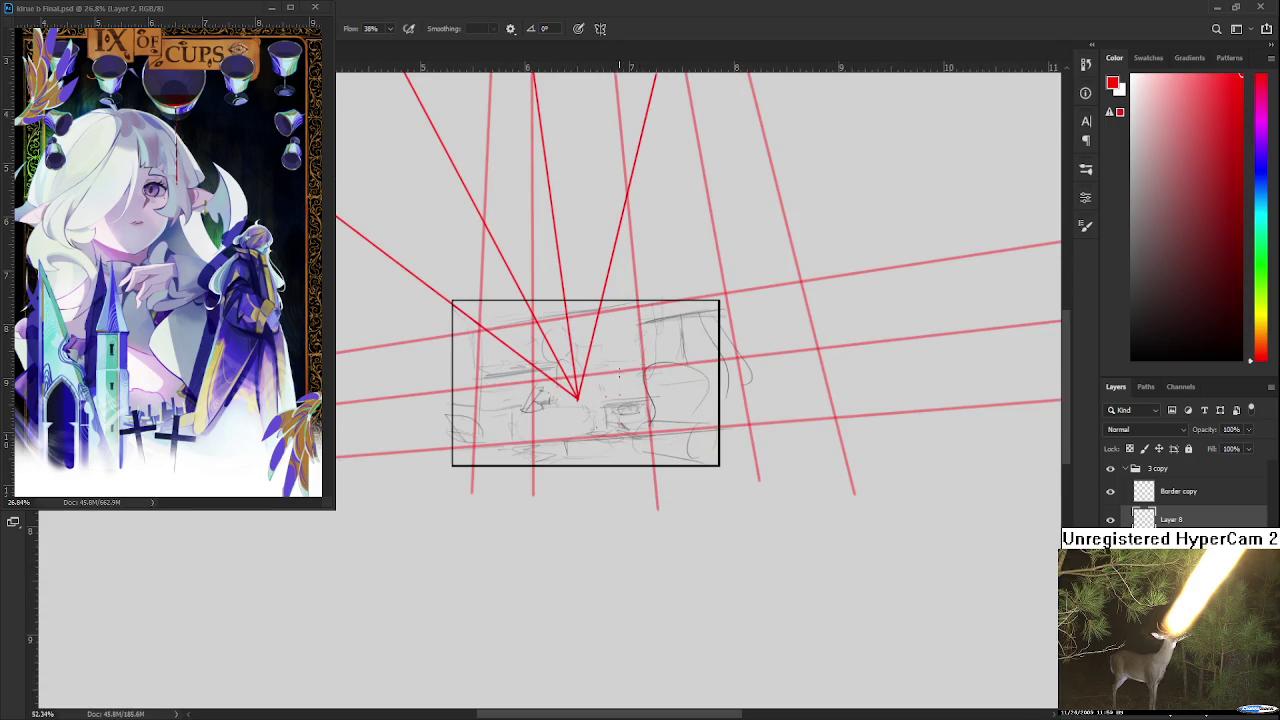
pyautogui.scroll(-2, 579, 396)
pyautogui.scroll(-1, 579, 396)
pyautogui.keyDown('shift'); pyautogui.click(710, 258); pyautogui.keyUp('shift')
pyautogui.scroll(1, 575, 398)
pyautogui.scroll(2, 563, 403)
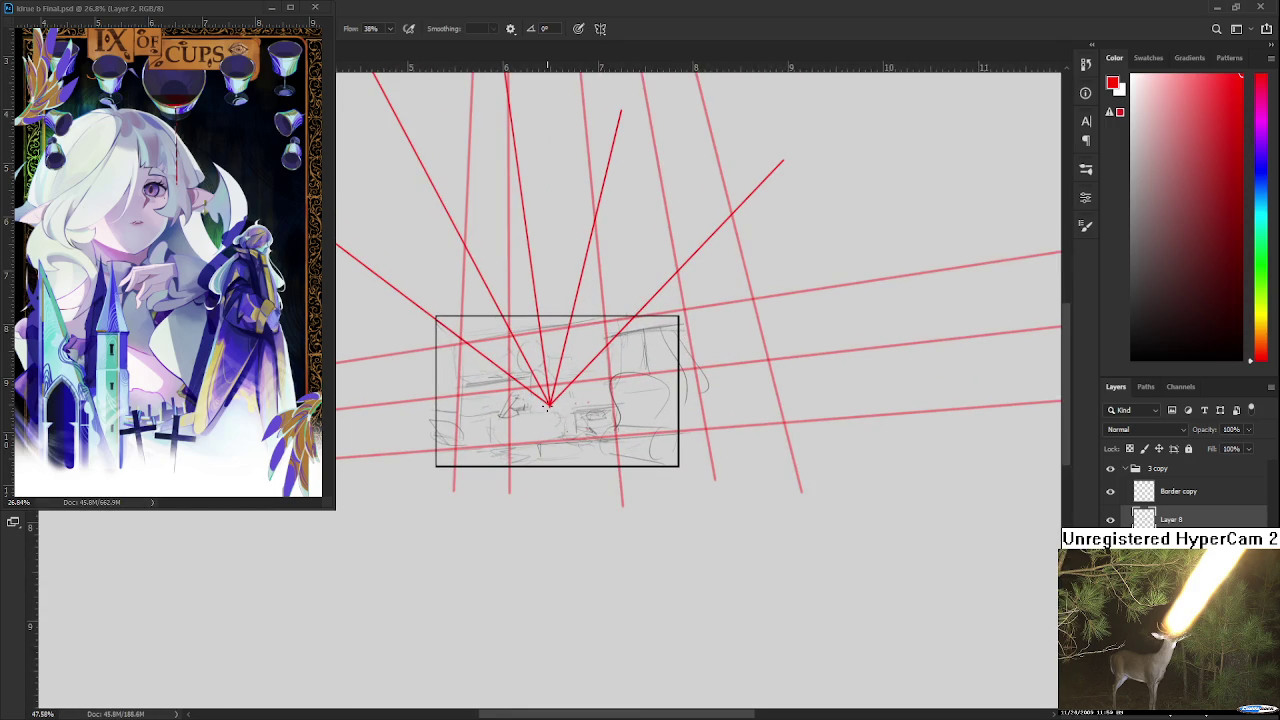
pyautogui.scroll(-2, 548, 405)
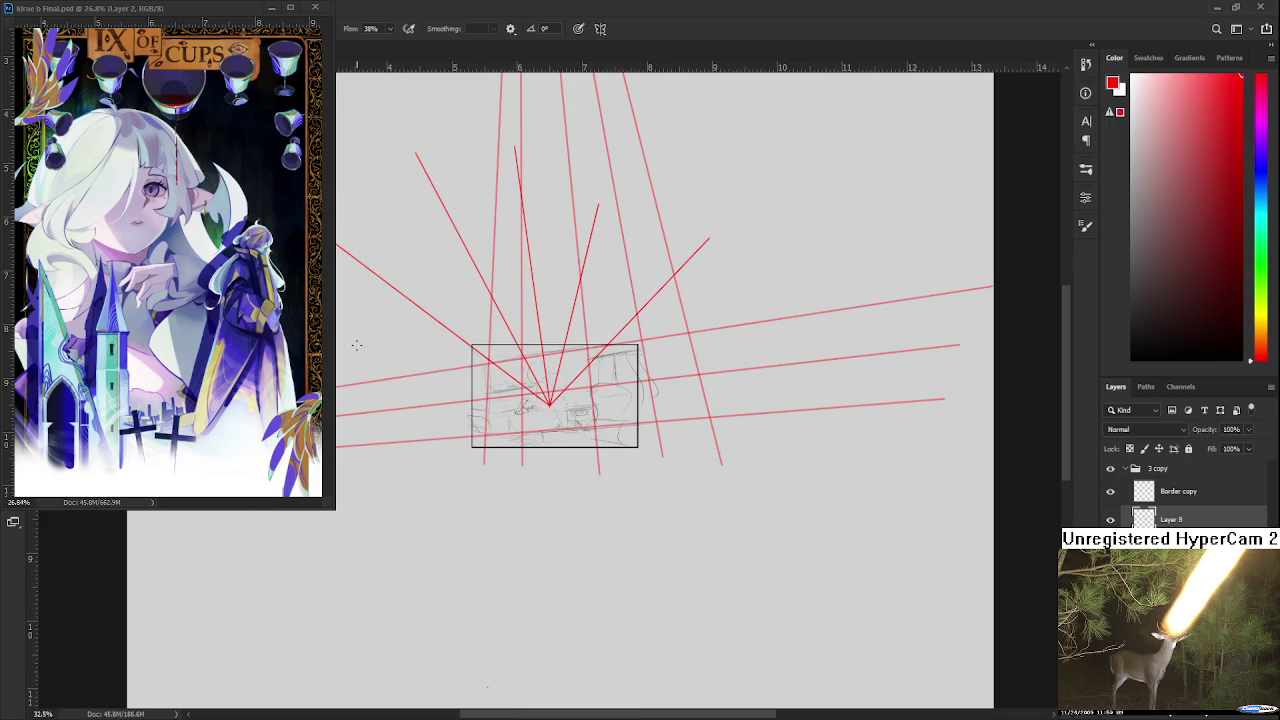
pyautogui.hscroll(-2, 356, 345)
pyautogui.keyDown('shift'); pyautogui.click(356, 329); pyautogui.keyUp('shift')
pyautogui.hotkey('ctrl', 'z')
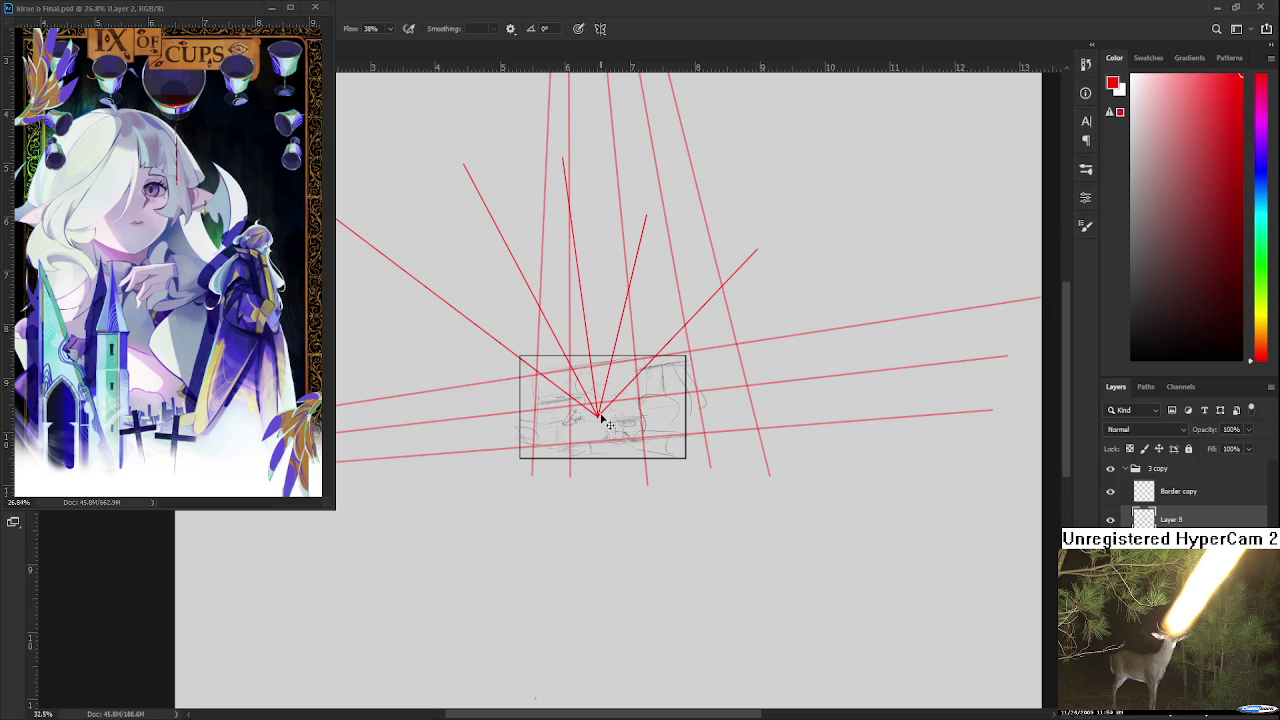
# - Add two red lines from the vanishing point, one up-left and one out right
pyautogui.keyDown('shift'); pyautogui.click(355, 307); pyautogui.keyUp('shift')
pyautogui.keyDown('shift'); pyautogui.click(802, 308); pyautogui.keyUp('shift')
pyautogui.scroll(2, 756, 344)
pyautogui.hotkey('ctrl', 't')
# - Squash the red fan vertically with Free Transform
pyautogui.moveTo(503, 455)
pyautogui.mouseDown()
pyautogui.moveTo(495, 372)
pyautogui.moveTo(509, 365)
pyautogui.mouseUp()
pyautogui.scroll(-2, 505, 400)
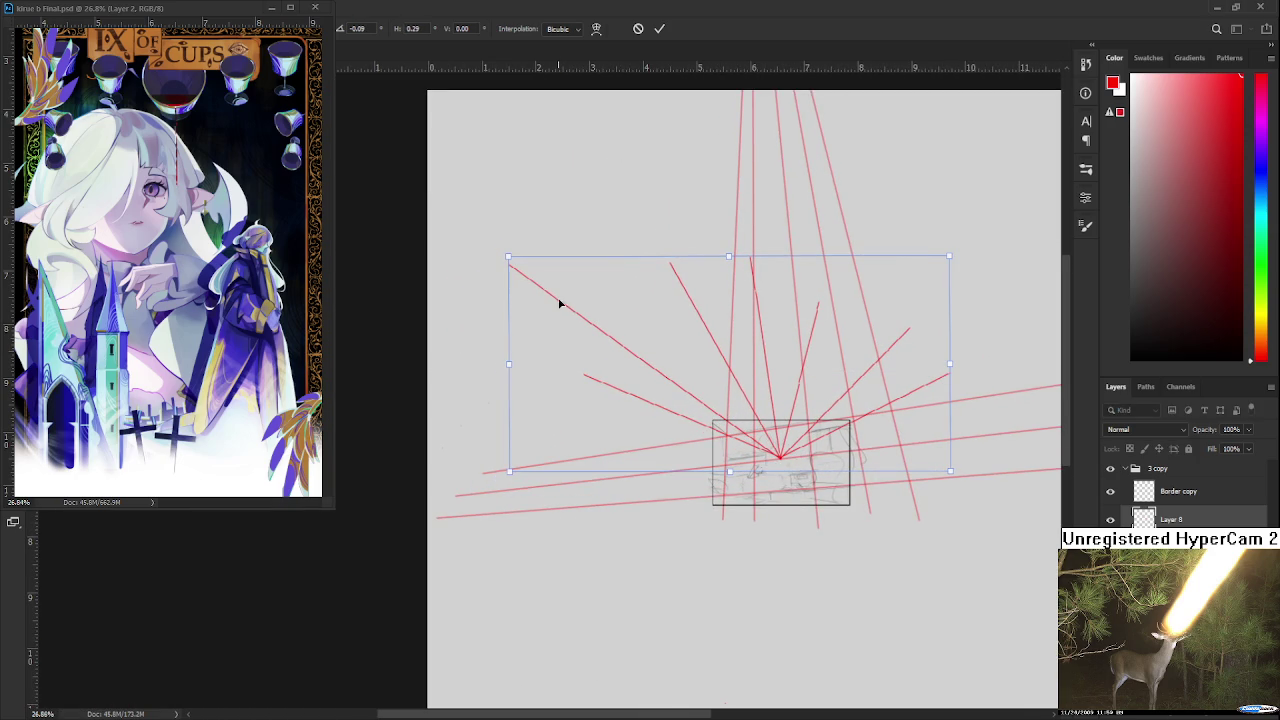
pyautogui.moveTo(507, 258); pyautogui.dragTo(509, 258)
pyautogui.hscroll(3, 594, 449)
pyautogui.scroll(3, 594, 449)
pyautogui.scroll(2, 600, 460)
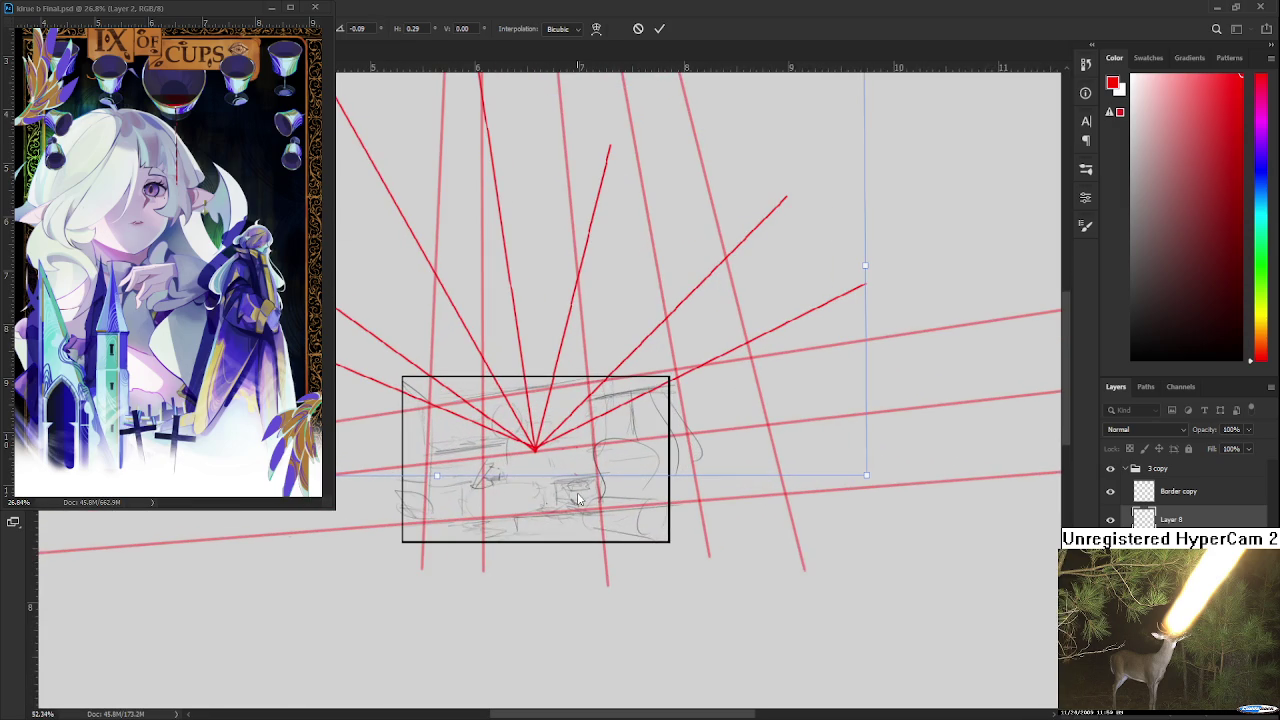
# - Skew the fan and shift its vanishing point, then apply the transform
pyautogui.moveTo(437, 479)
pyautogui.mouseDown()
pyautogui.moveTo(476, 469)
pyautogui.moveTo(466, 474)
pyautogui.mouseUp()
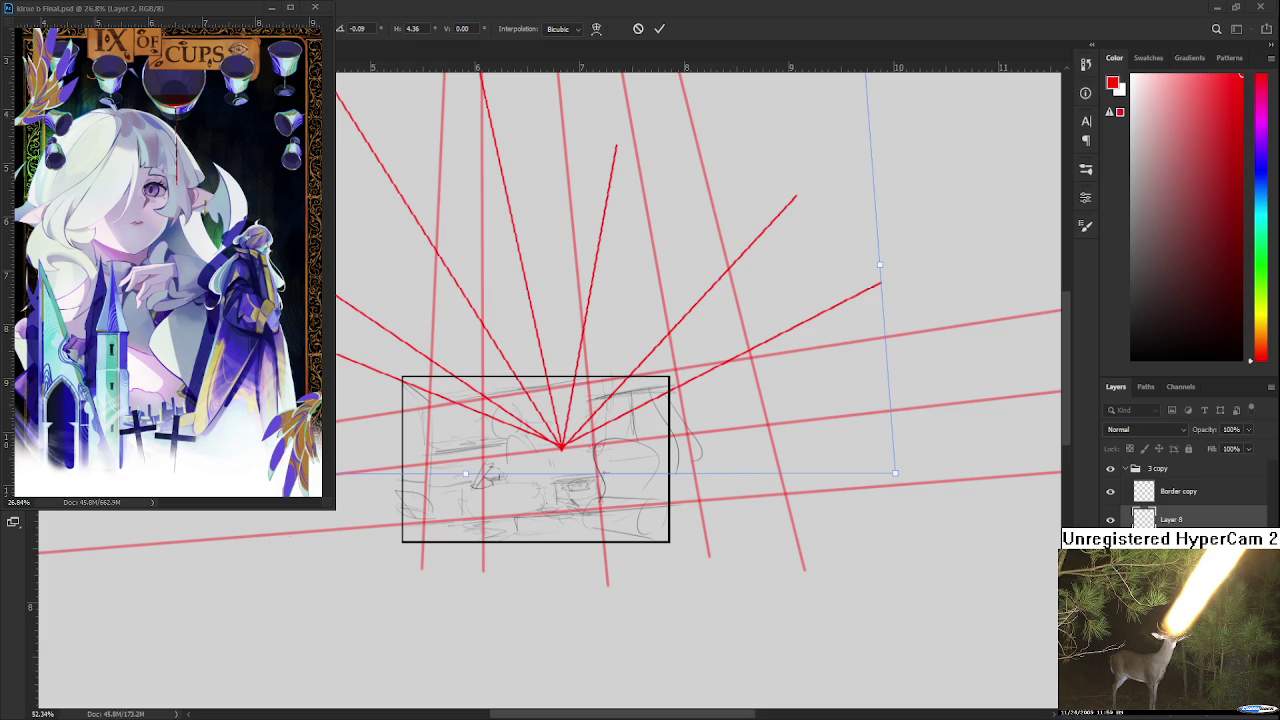
pyautogui.scroll(1, 488, 462)
pyautogui.scroll(1, 488, 462)
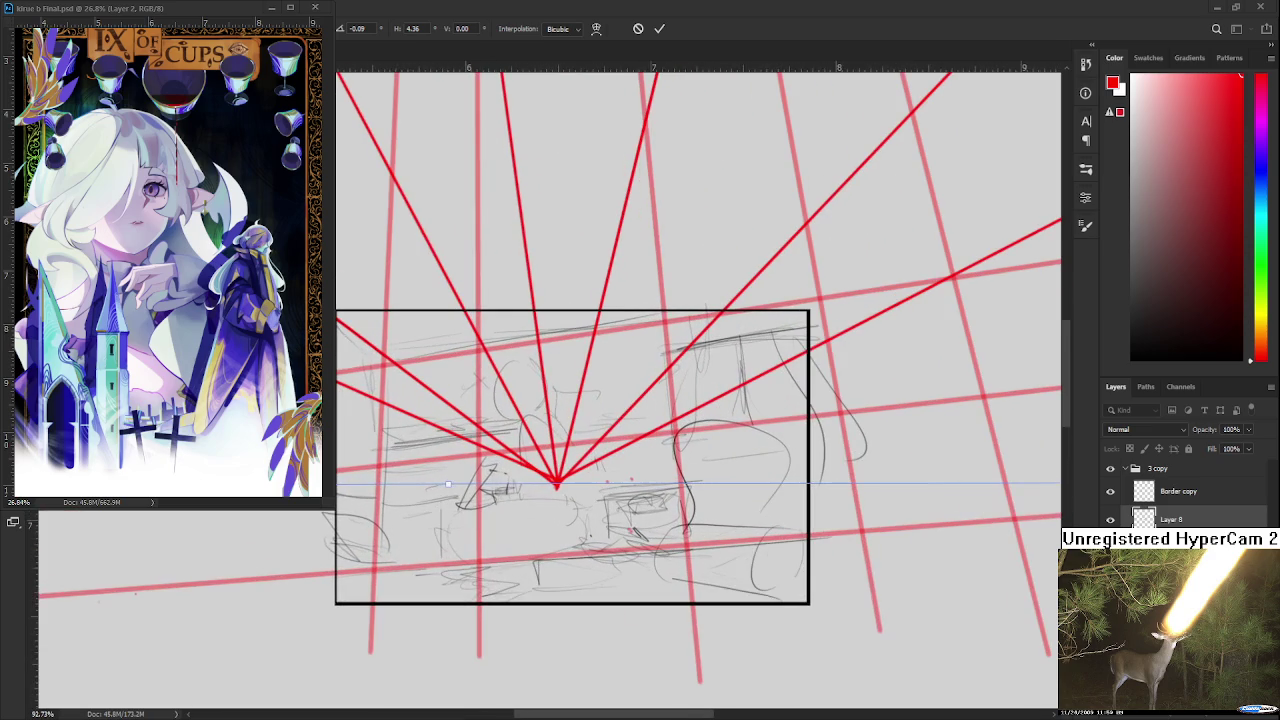
pyautogui.moveTo(543, 500); pyautogui.dragTo(508, 459)
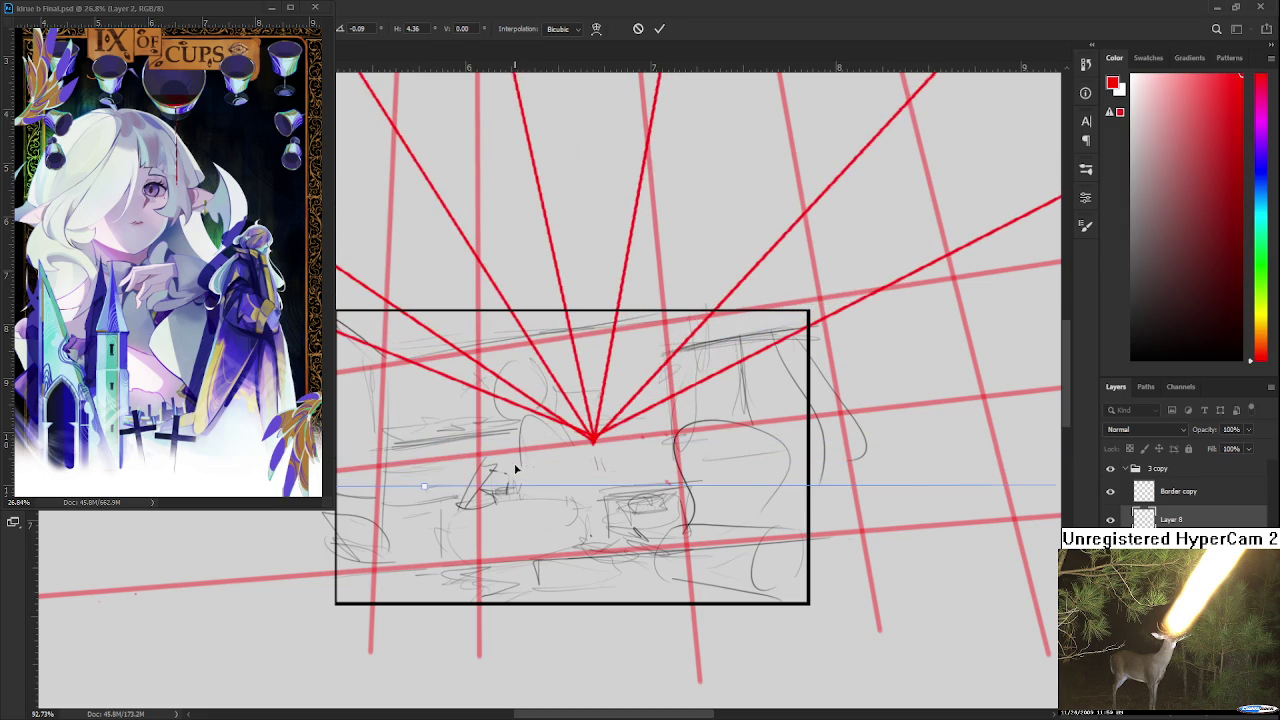
pyautogui.press('Return')
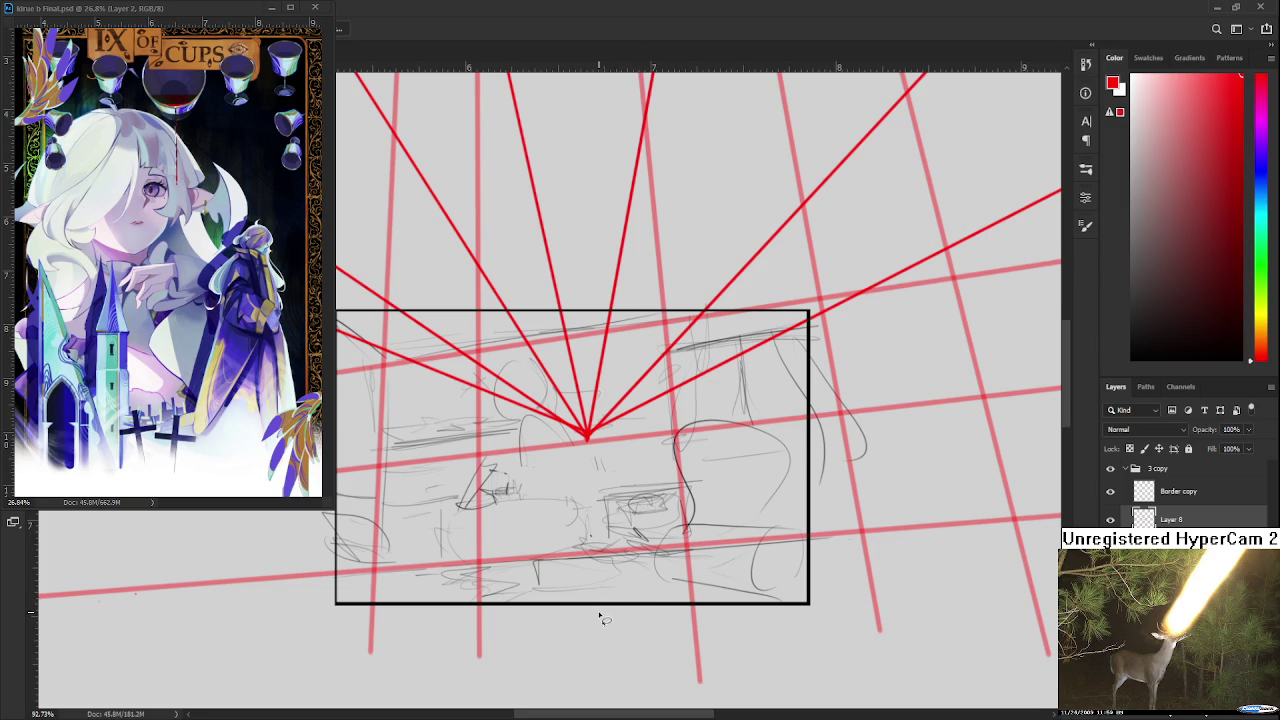
pyautogui.scroll(-1, 590, 597)
pyautogui.scroll(-2, 590, 597)
pyautogui.scroll(2, 610, 536)
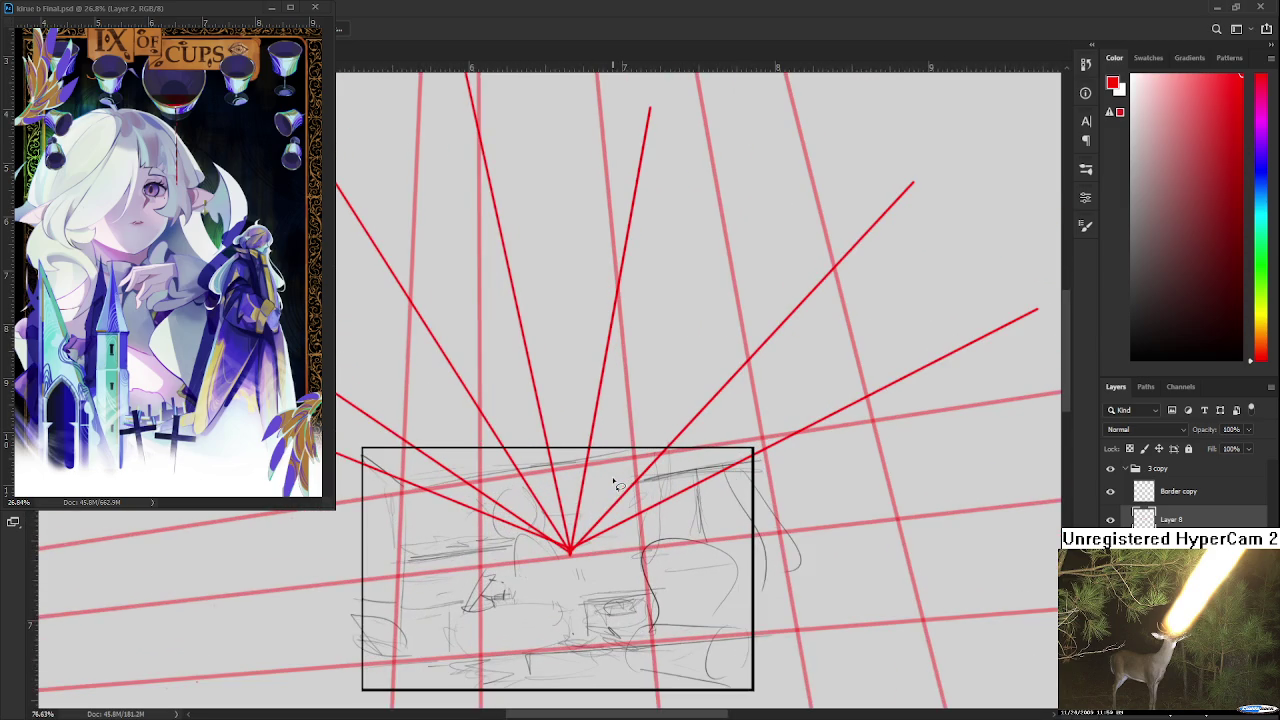
# - Skew the red fan by dragging its bottom transform handles to the right
pyautogui.hotkey('ctrl', 't')
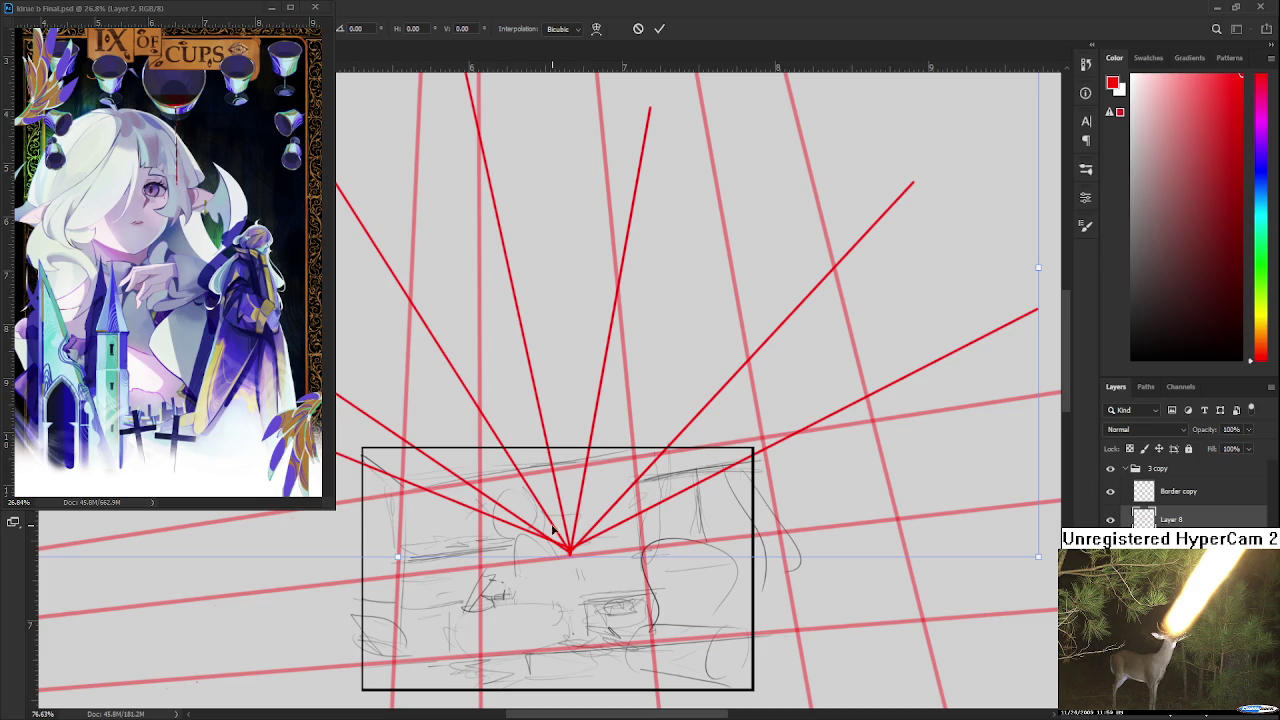
pyautogui.moveTo(398, 560)
pyautogui.mouseDown()
pyautogui.moveTo(515, 540)
pyautogui.moveTo(492, 557)
pyautogui.mouseUp()
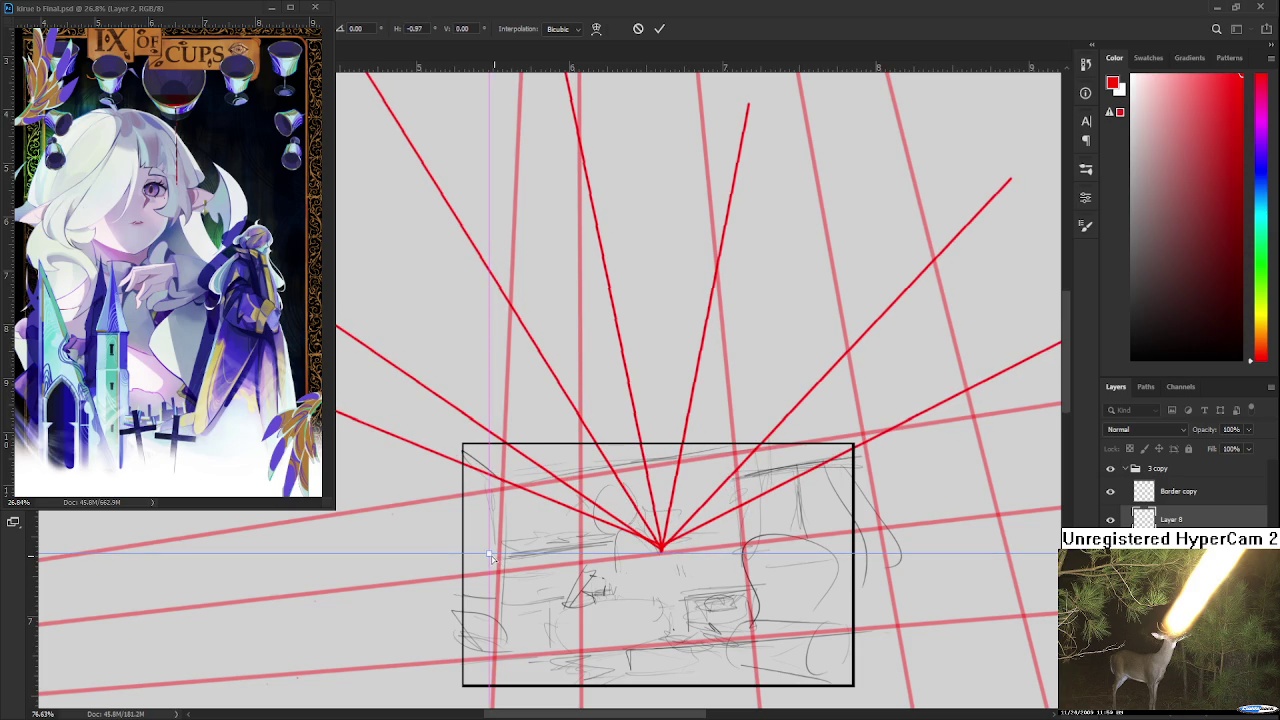
pyautogui.moveTo(491, 557); pyautogui.dragTo(494, 561)
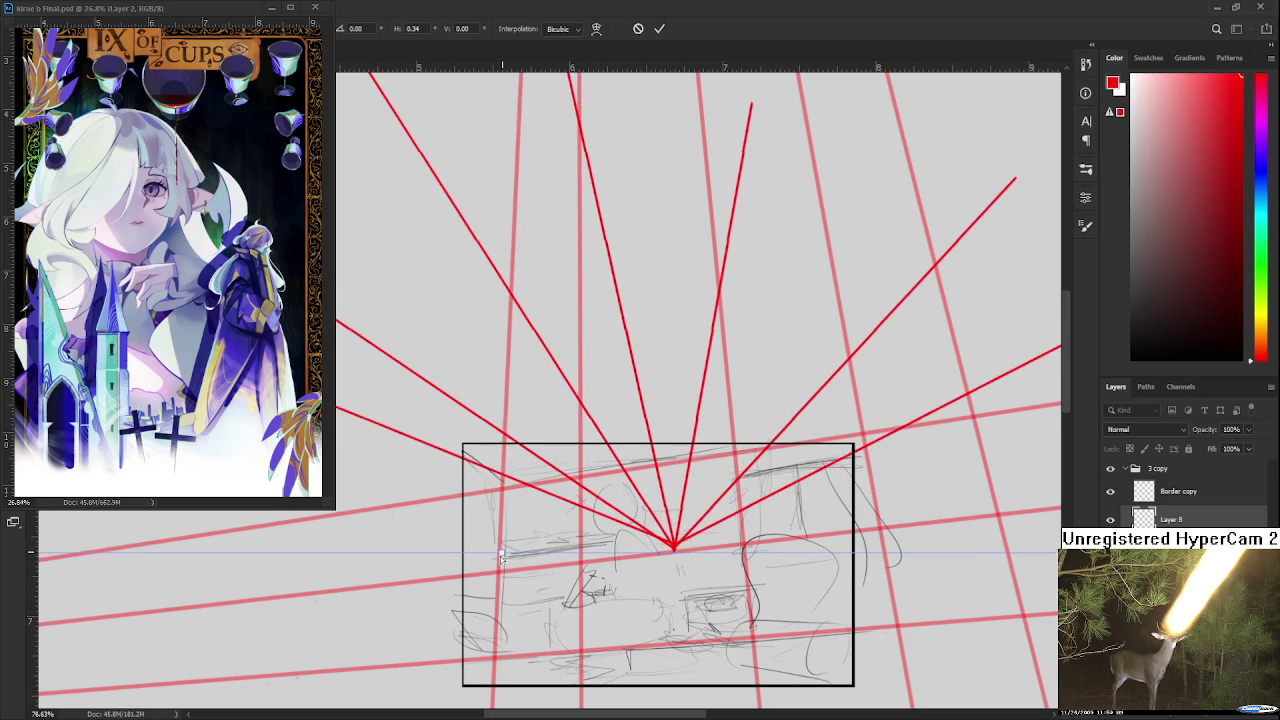
pyautogui.moveTo(494, 561); pyautogui.dragTo(499, 559)
pyautogui.scroll(-2, 499, 559)
pyautogui.scroll(-2, 499, 561)
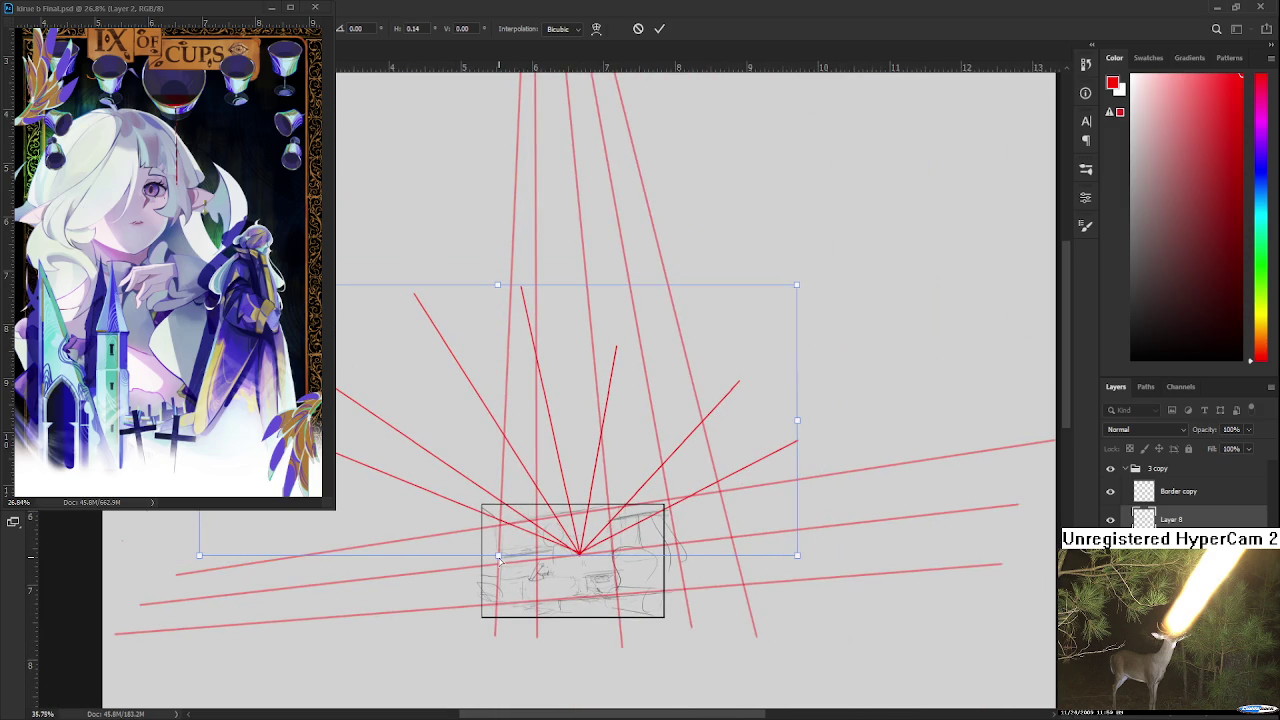
pyautogui.scroll(1, 499, 561)
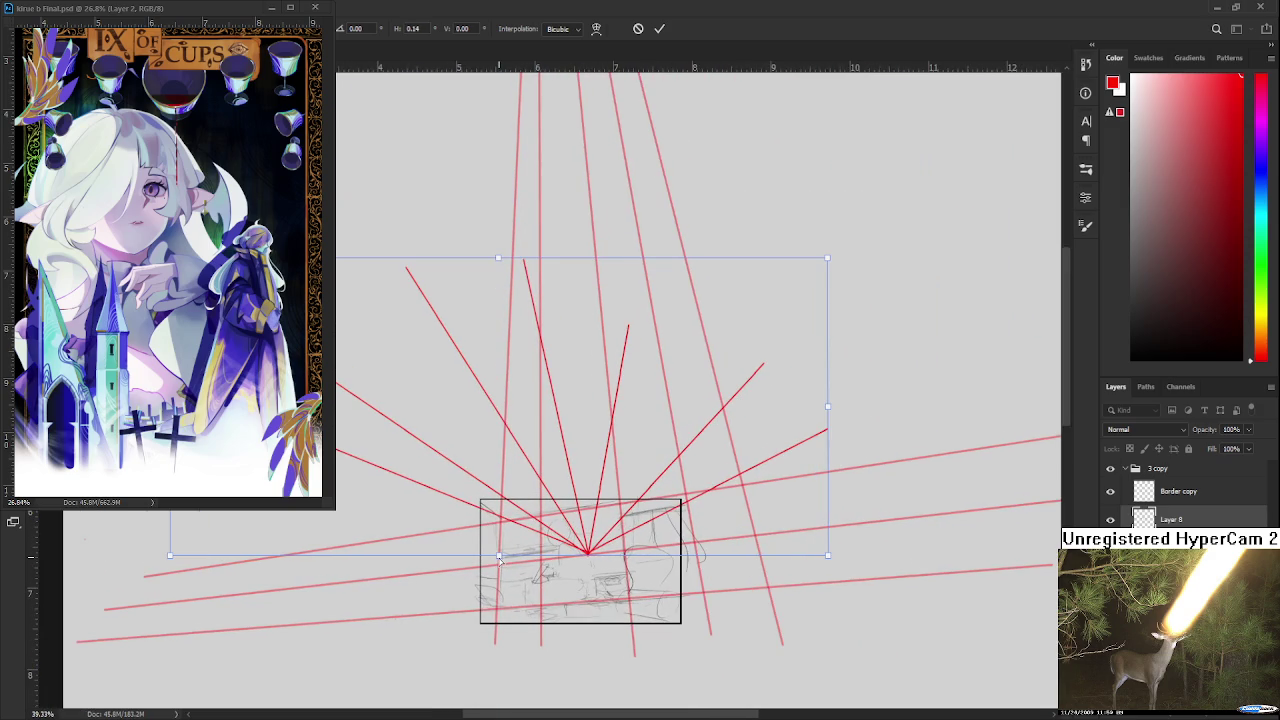
pyautogui.scroll(1, 499, 561)
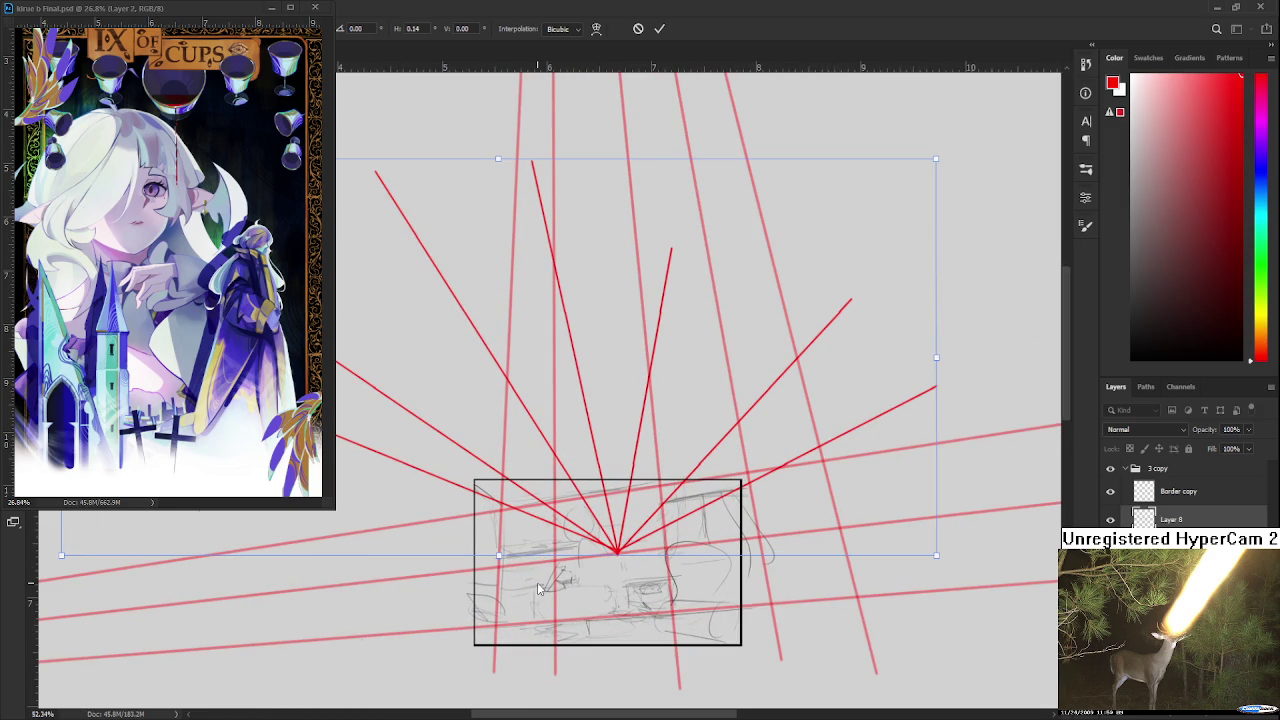
# - Fine-tune the skew right and down so the vanishing point sits nearer the frame's middle
pyautogui.moveTo(501, 562)
pyautogui.mouseDown()
pyautogui.moveTo(519, 573)
pyautogui.moveTo(510, 558)
pyautogui.mouseUp()
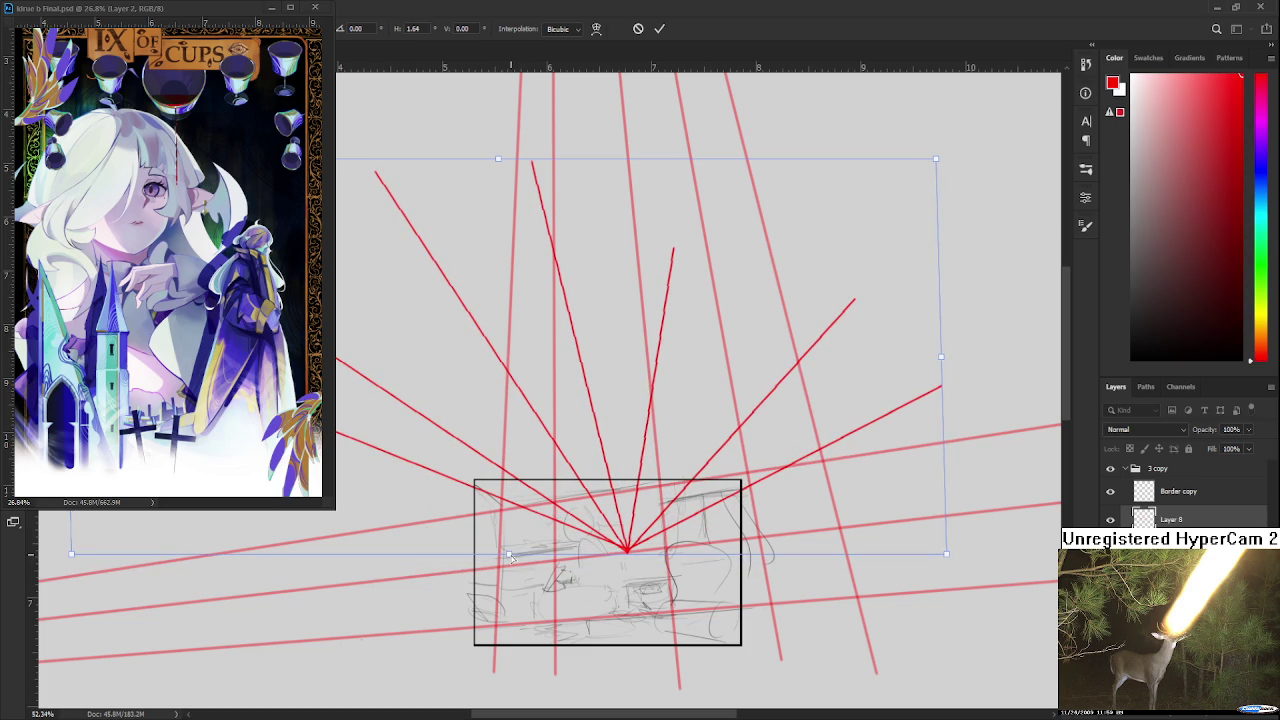
pyautogui.scroll(-1, 508, 557)
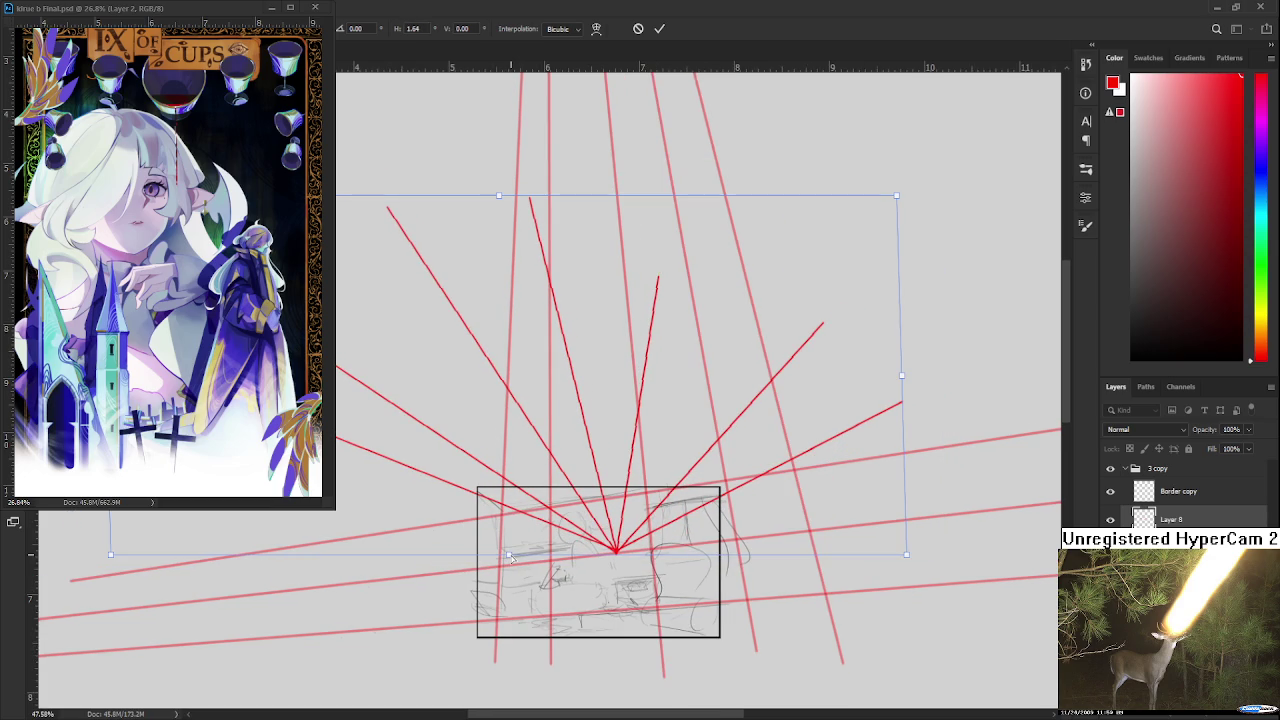
pyautogui.scroll(1, 508, 557)
pyautogui.scroll(1, 509, 556)
pyautogui.scroll(1, 511, 555)
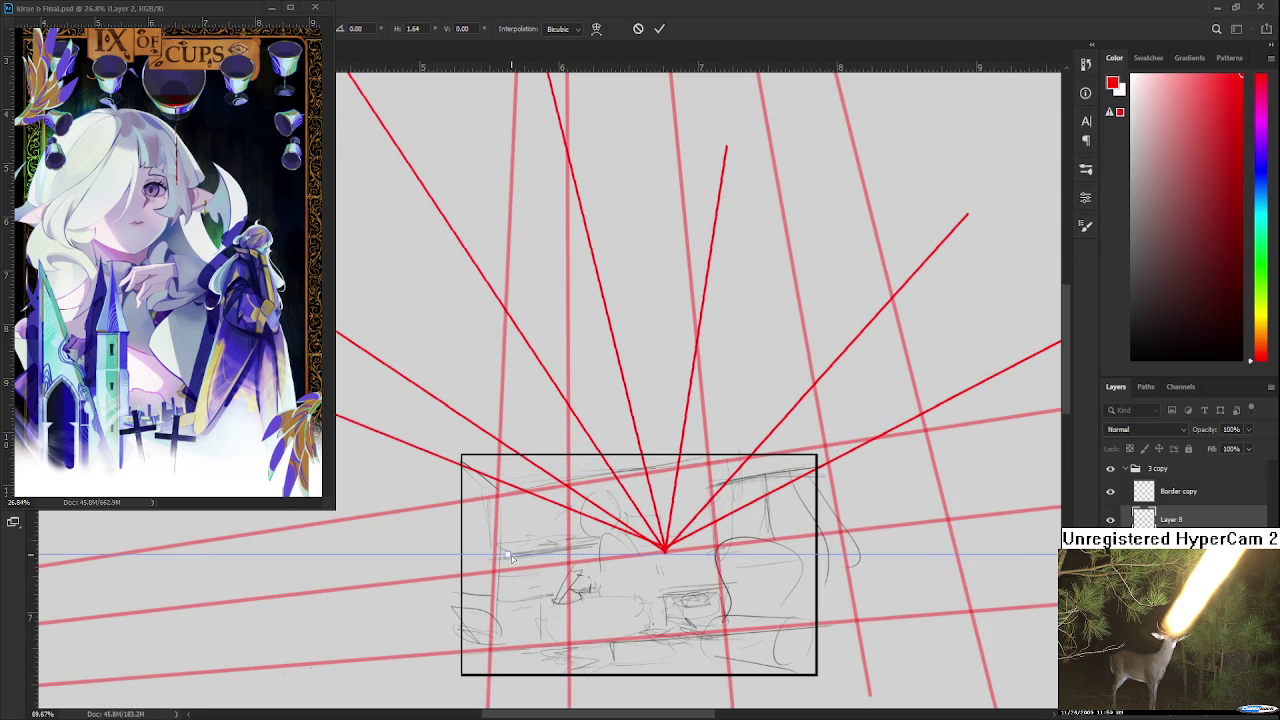
pyautogui.scroll(1, 511, 555)
pyautogui.scroll(1, 520, 557)
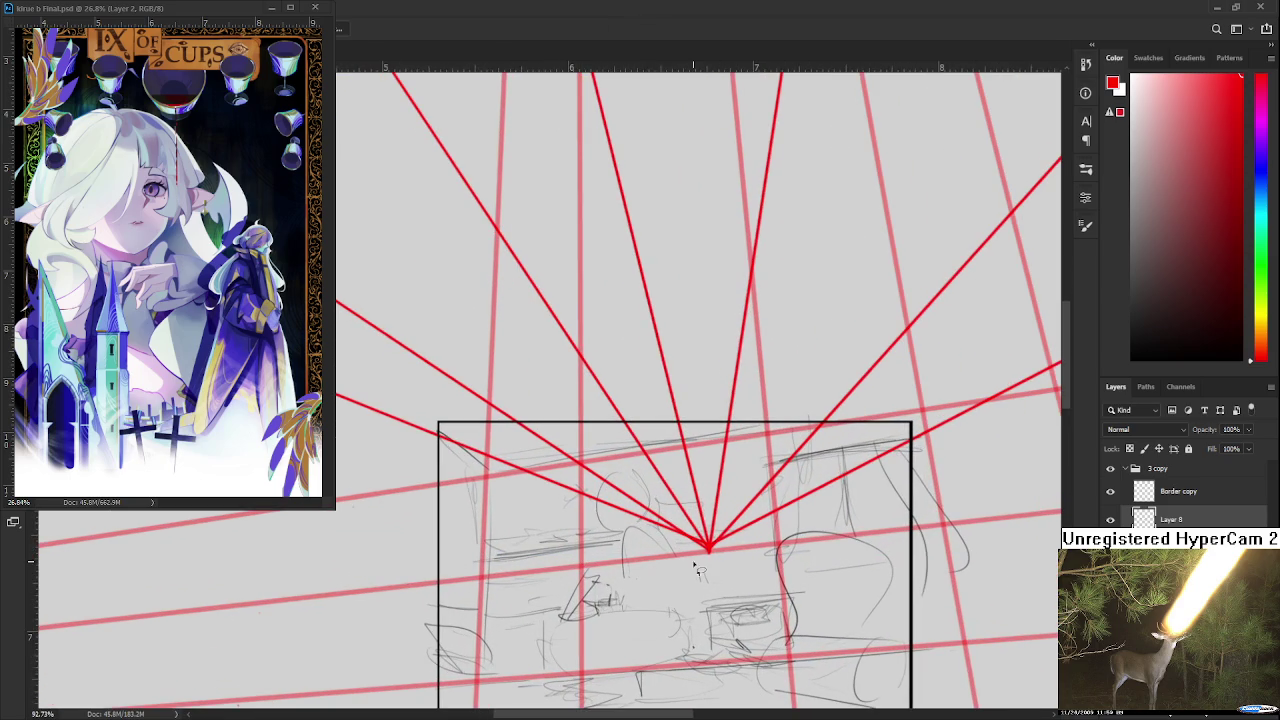
pyautogui.scroll(-2, 700, 565)
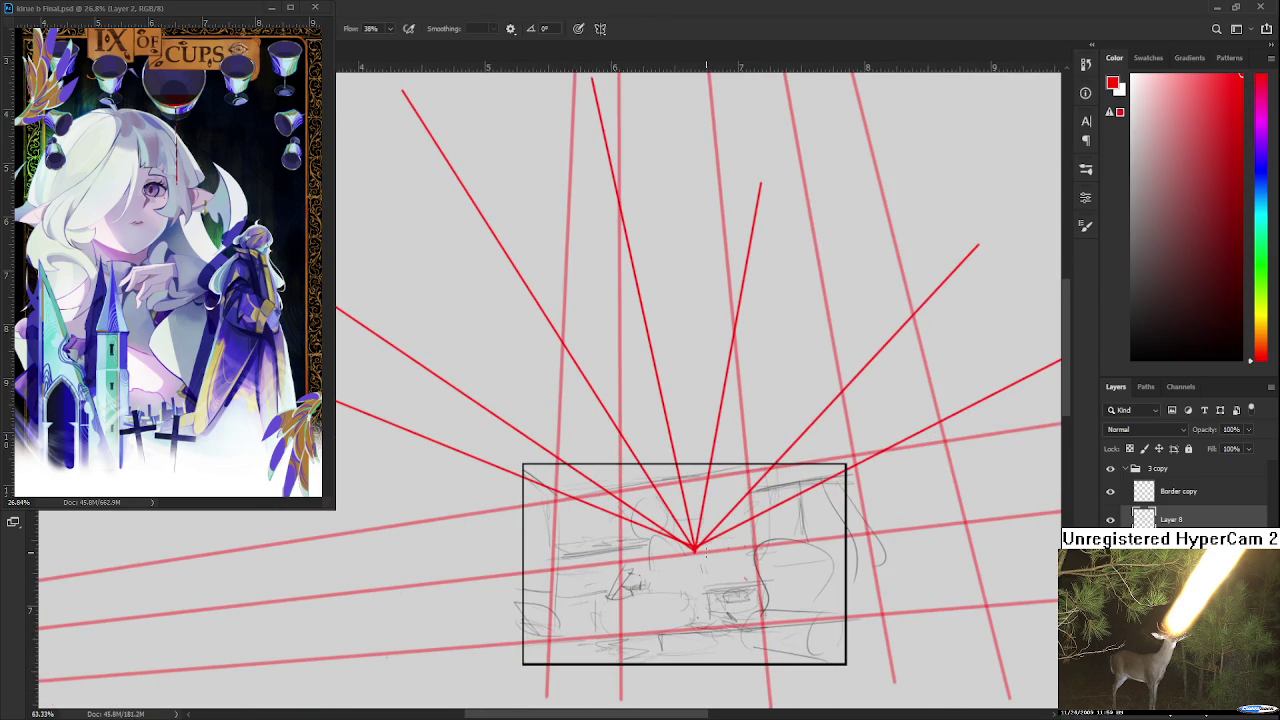
# - Lasso and delete the fan of converging red lines inside the box
pyautogui.scroll(-1, 710, 560)
pyautogui.scroll(-1, 712, 562)
pyautogui.moveTo(765, 628); pyautogui.dragTo(740, 640)
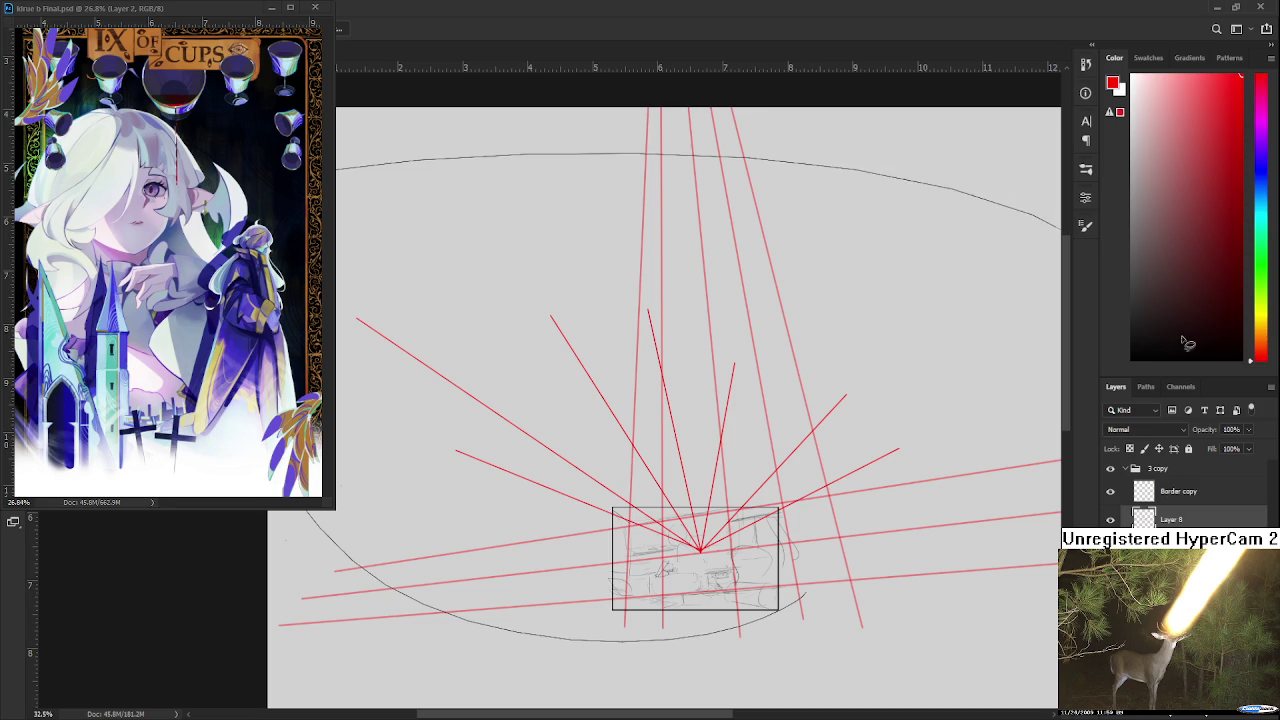
pyautogui.scroll(1, 673, 557)
pyautogui.scroll(1, 673, 557)
pyautogui.hotkey('ctrl', 'd')
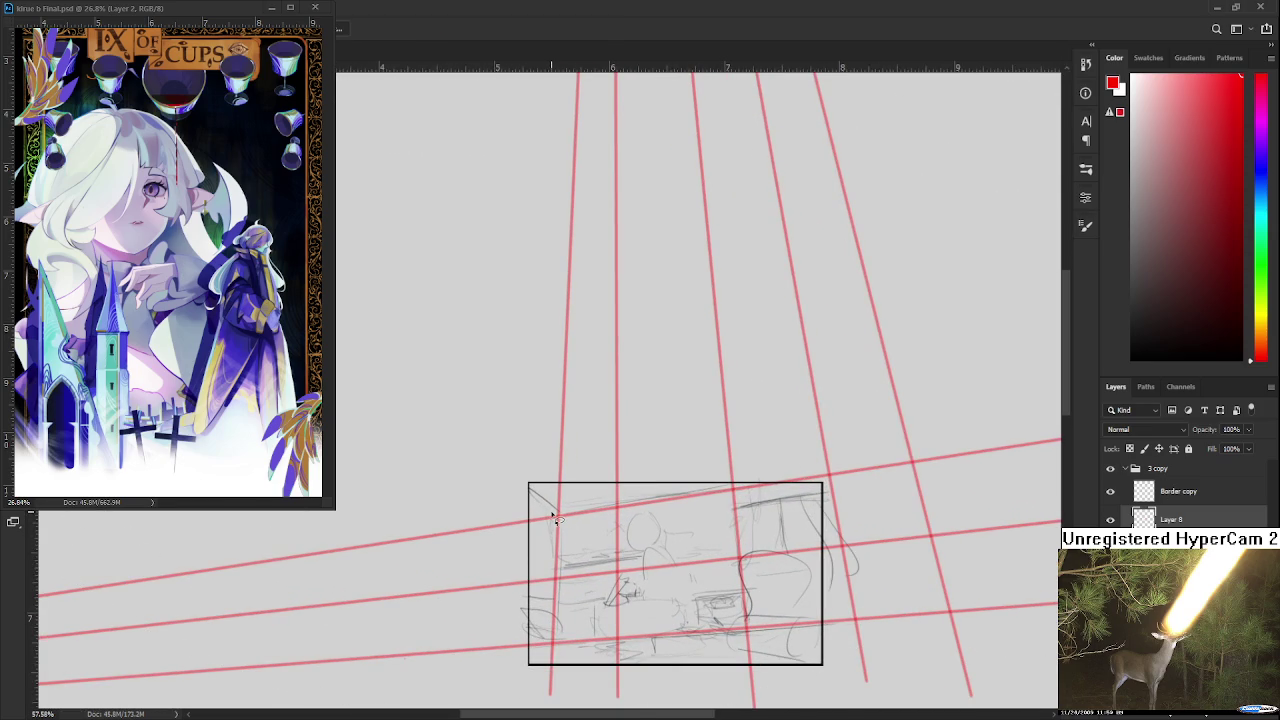
# - With the Brush, draw a straight red line from the upper left down into the box
pyautogui.press('b')
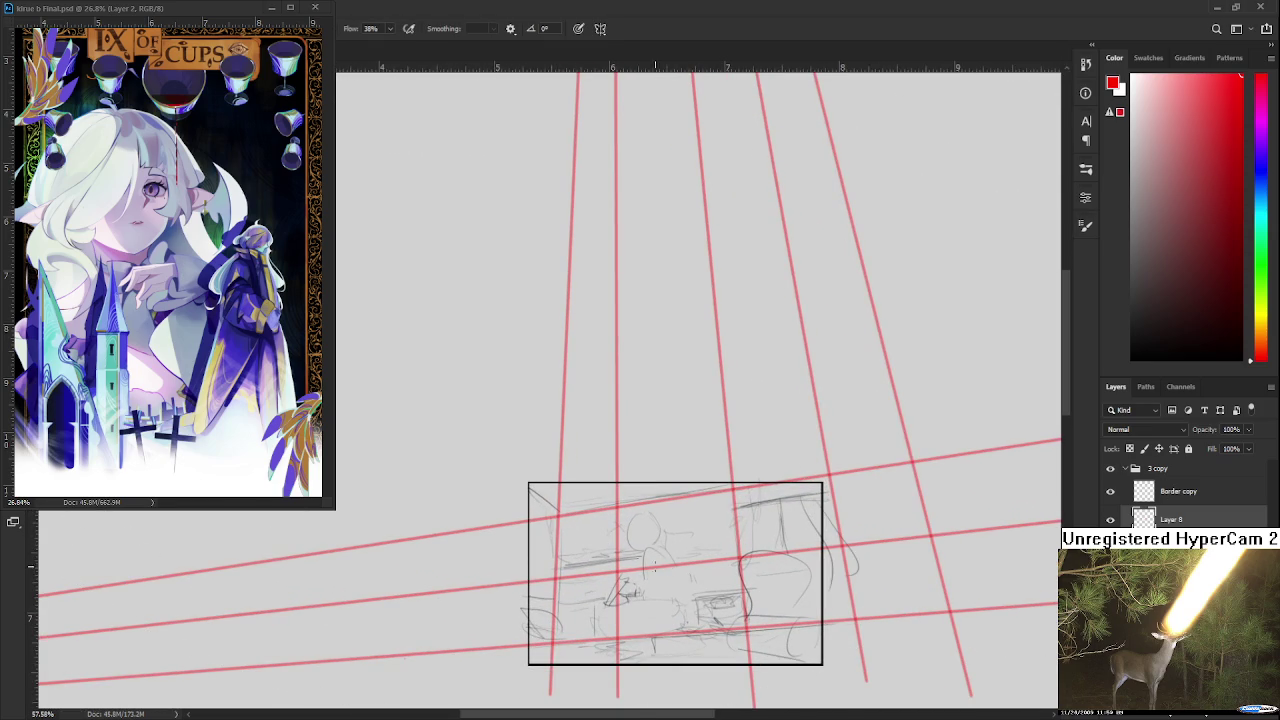
pyautogui.scroll(-2, 559, 513)
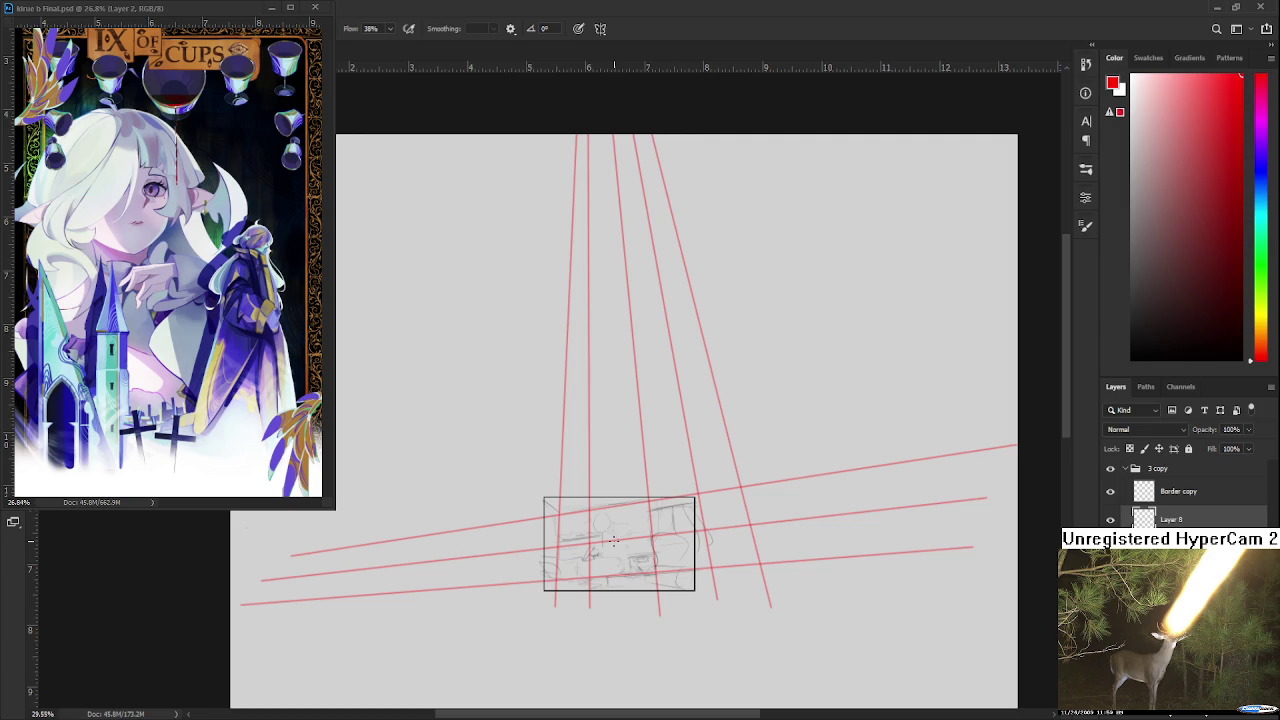
pyautogui.moveTo(374, 360); pyautogui.dragTo(569, 411)
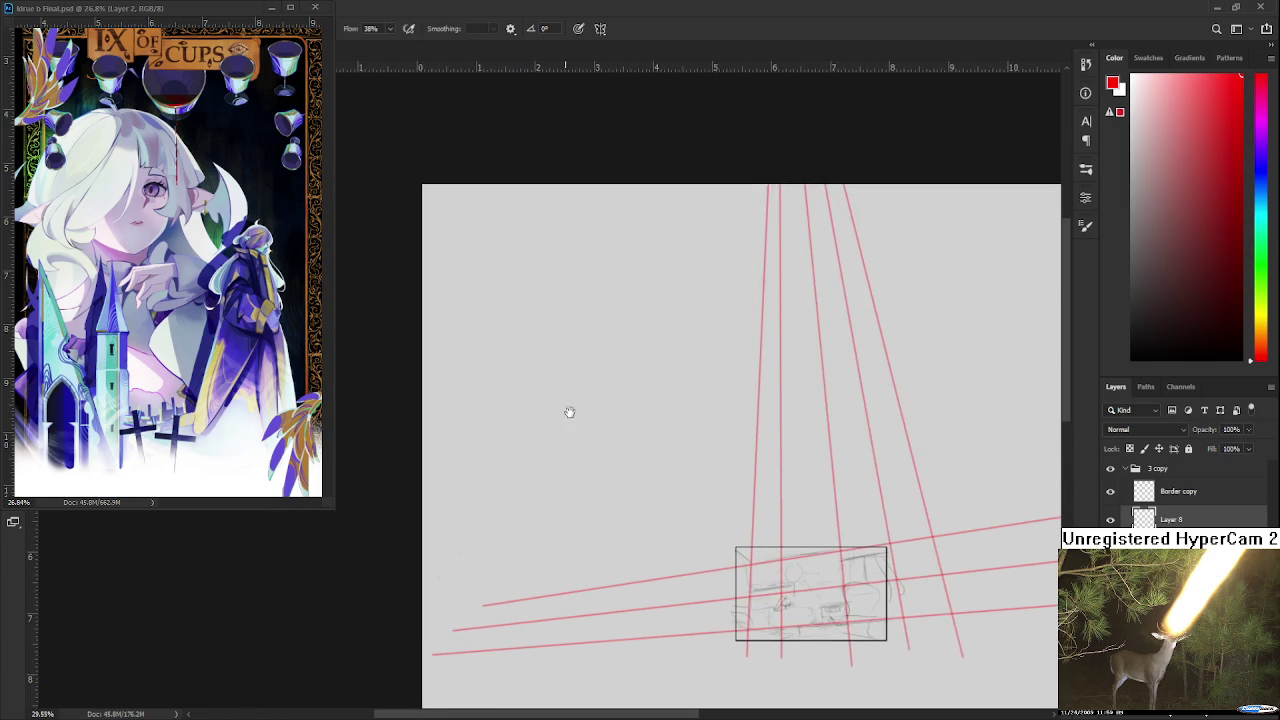
pyautogui.moveTo(455, 309); pyautogui.dragTo(728, 528)
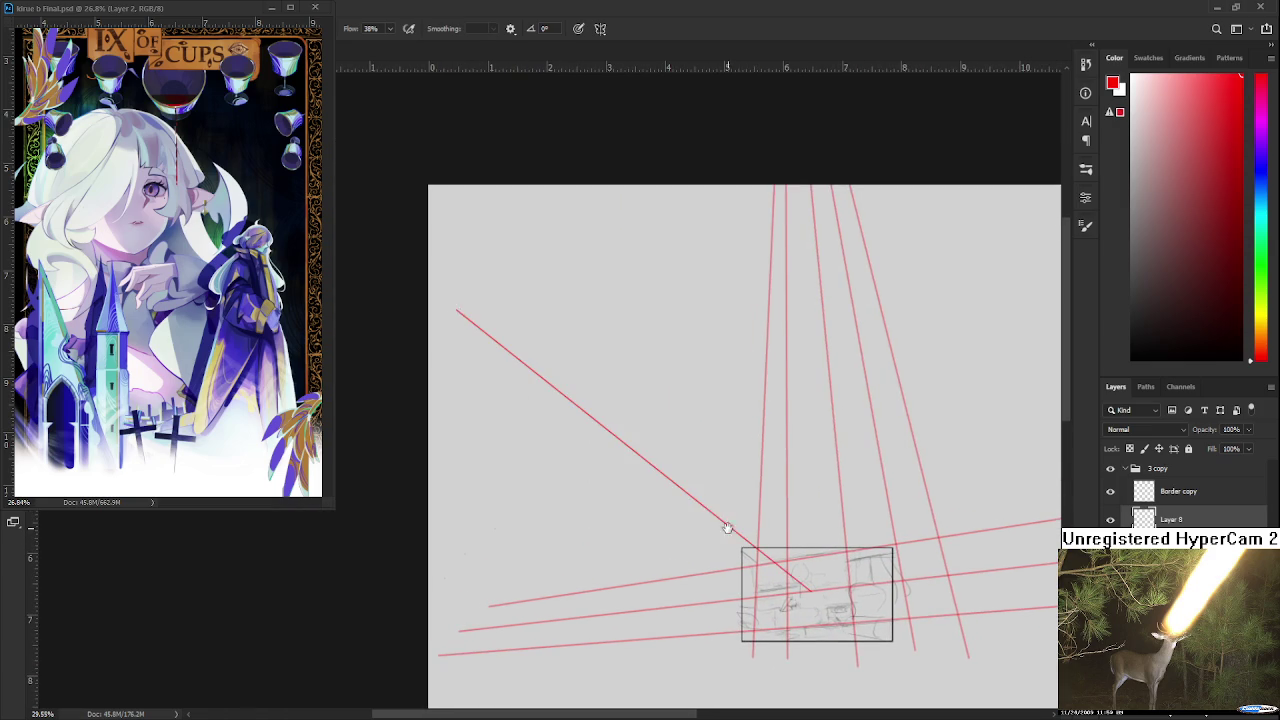
# - Transform the new line so its end sits on the box's focal point, and apply it
pyautogui.scroll(5, 700, 515)
pyautogui.scroll(-3, 686, 509)
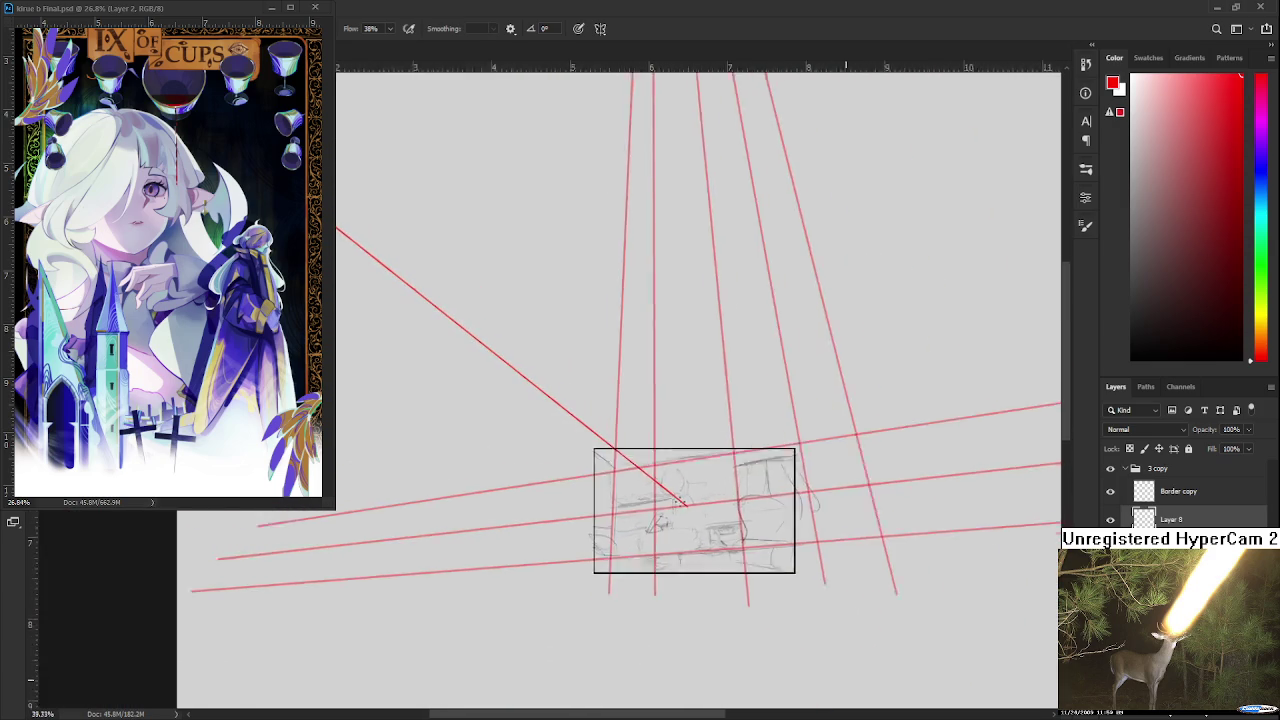
pyautogui.scroll(-2, 686, 509)
pyautogui.scroll(3, 685, 507)
pyautogui.scroll(1, 684, 505)
pyautogui.hotkey('ctrl', 't')
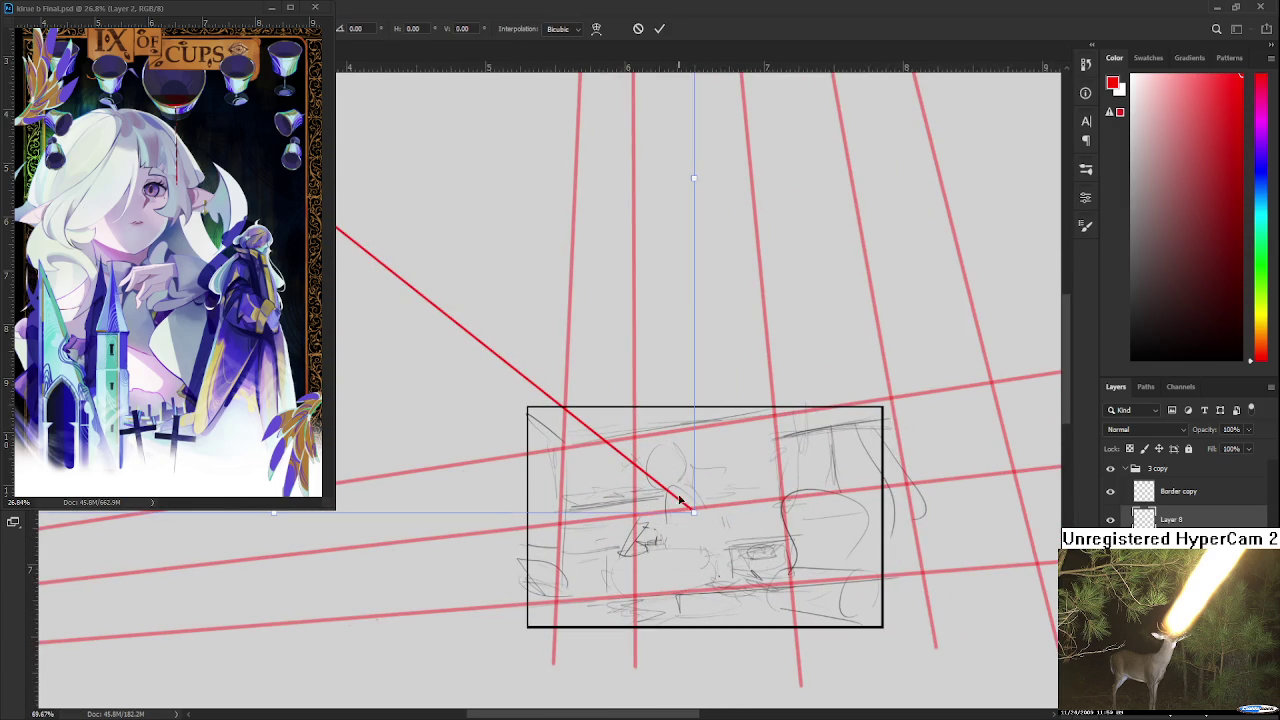
pyautogui.moveTo(630, 400); pyautogui.dragTo(618, 423)
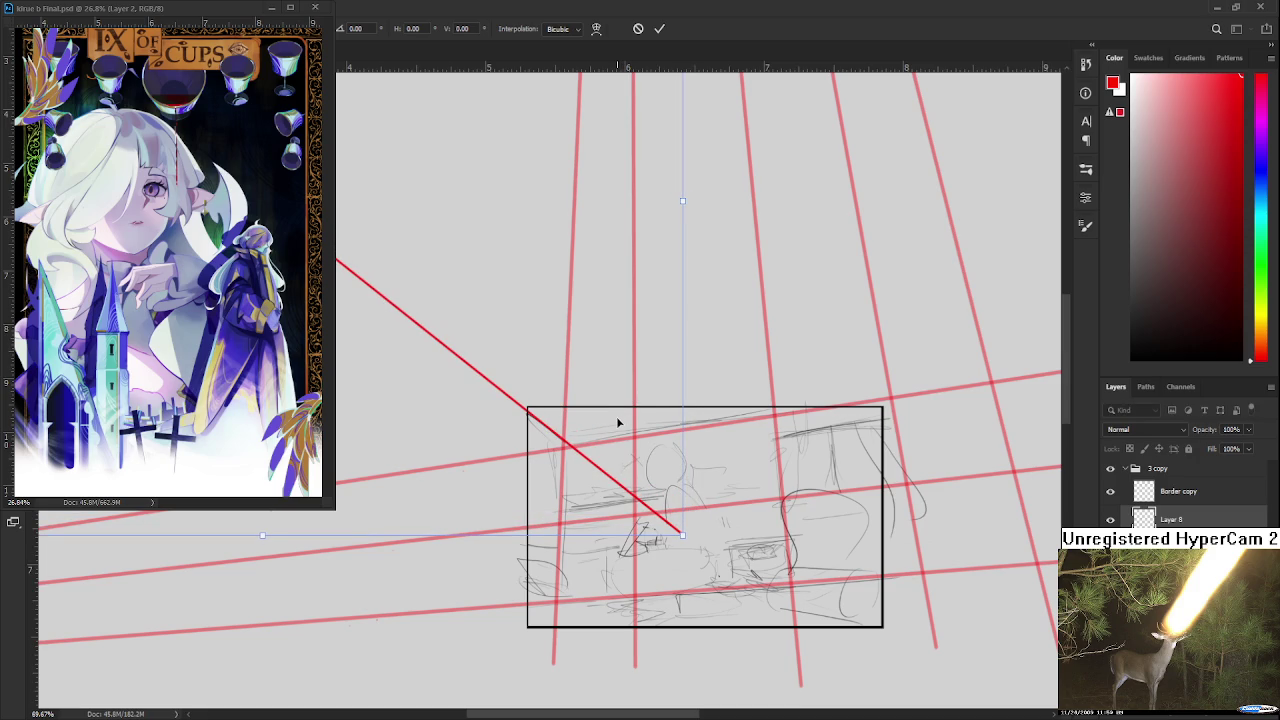
pyautogui.press('Return')
pyautogui.scroll(-1, 618, 423)
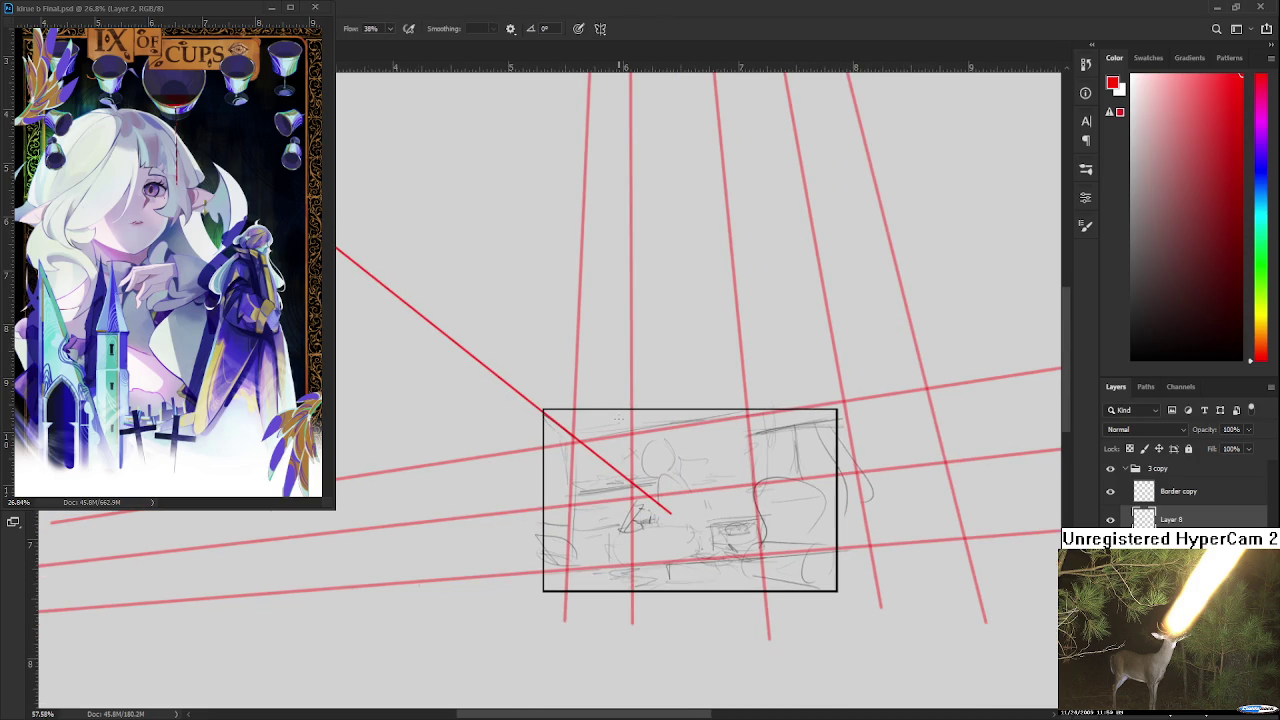
# - Draw three straight red lines rising up and up-right from the vanishing point
pyautogui.scroll(-1, 619, 418)
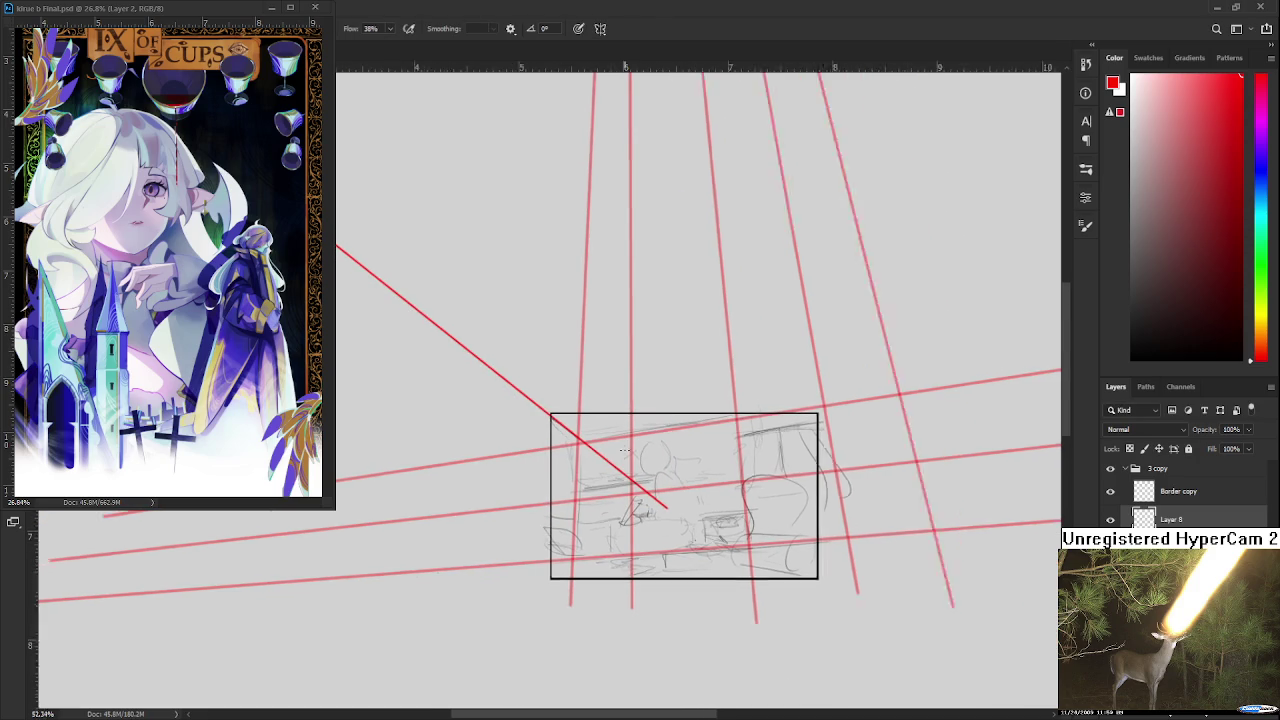
pyautogui.scroll(-1, 635, 455)
pyautogui.scroll(-2, 655, 497)
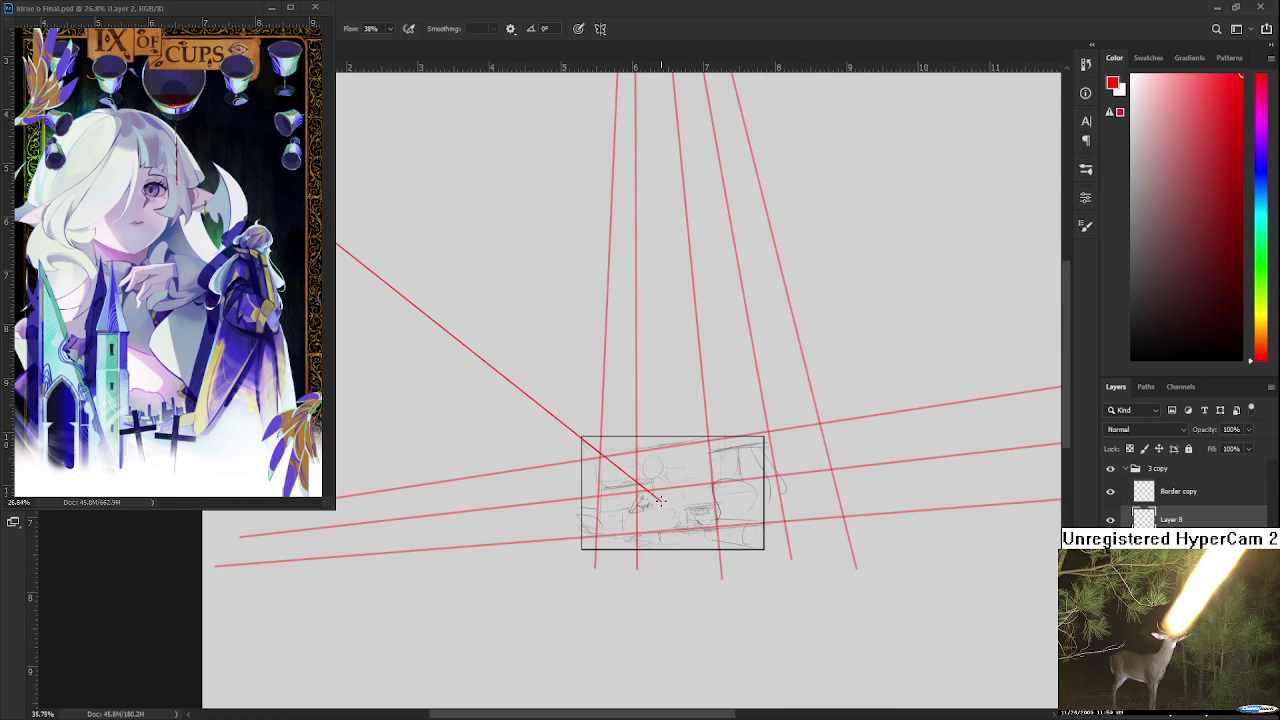
pyautogui.scroll(-3, 542, 95)
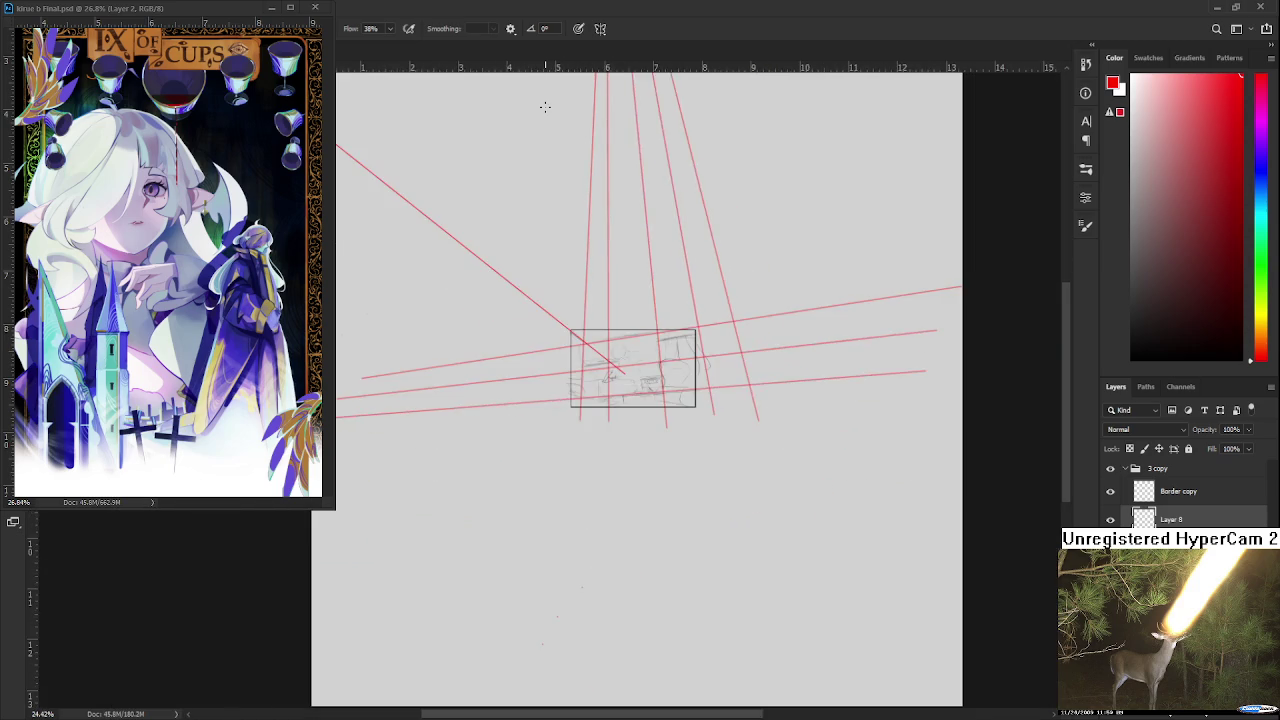
pyautogui.moveTo(543, 106); pyautogui.dragTo(520, 300)
pyautogui.scroll(1, 593, 533)
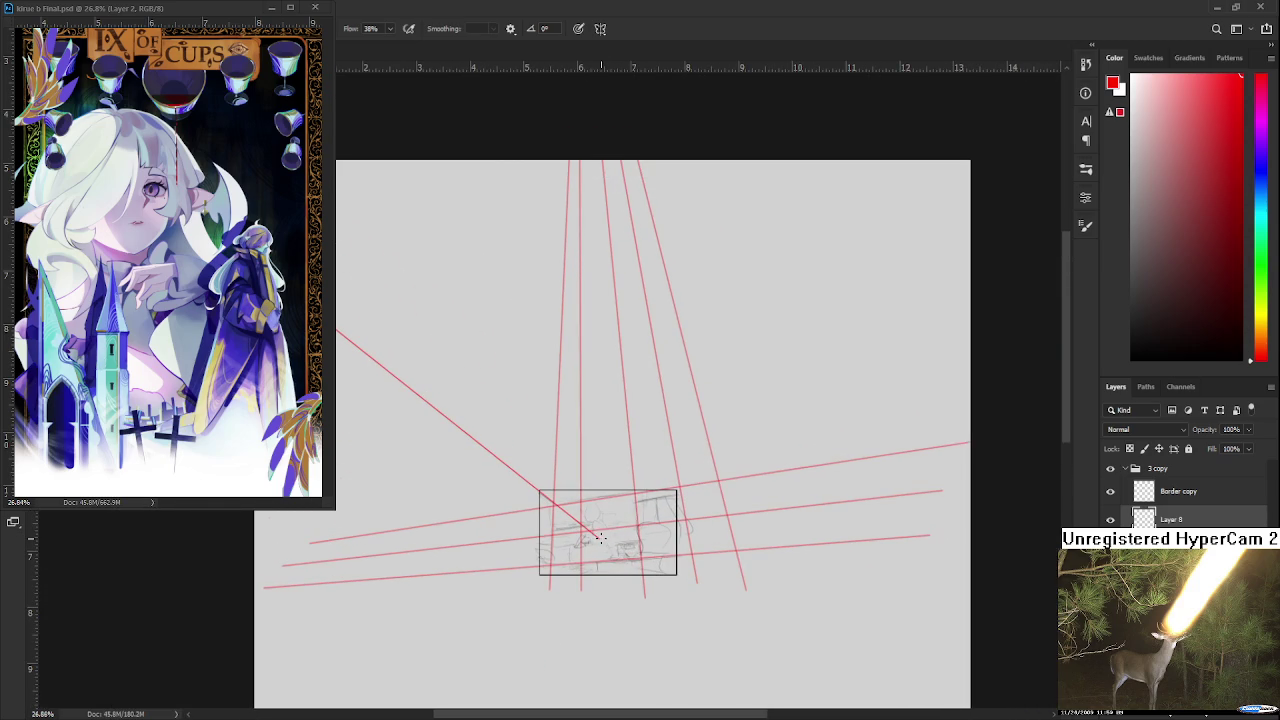
pyautogui.keyDown('shift'); pyautogui.click(478, 178); pyautogui.keyUp('shift')
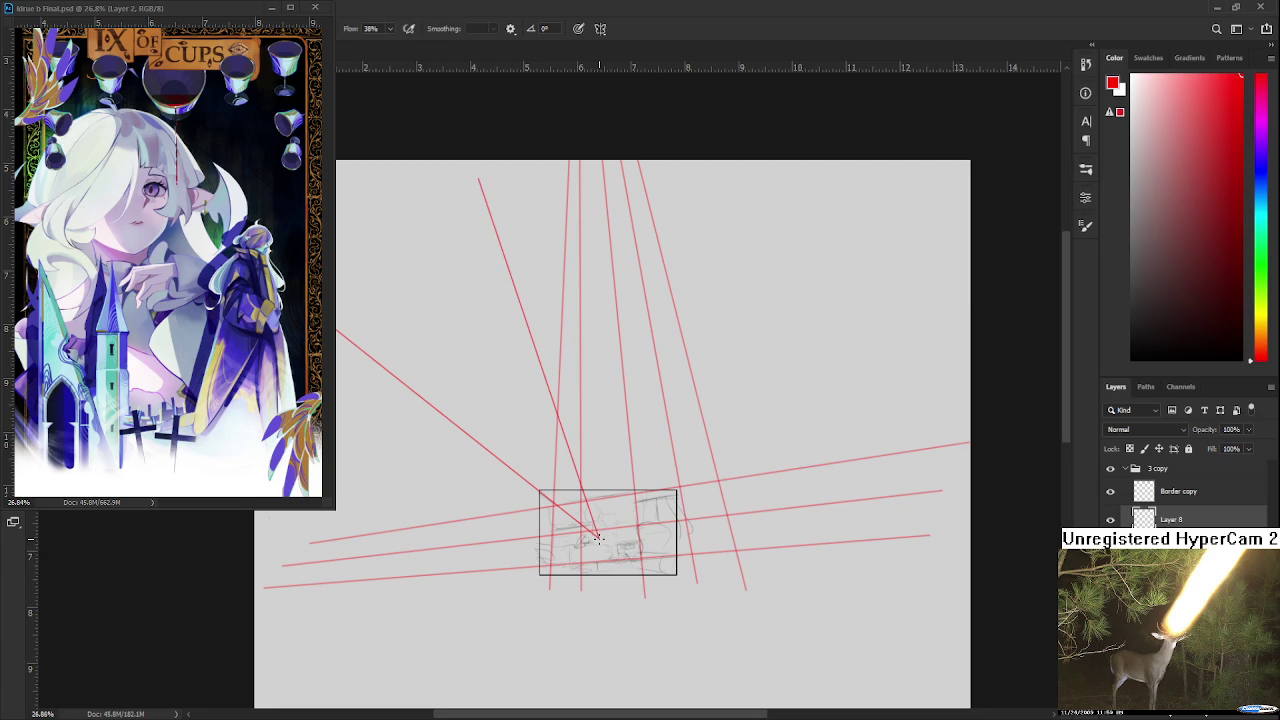
pyautogui.keyDown('shift'); pyautogui.click(663, 202); pyautogui.keyUp('shift')
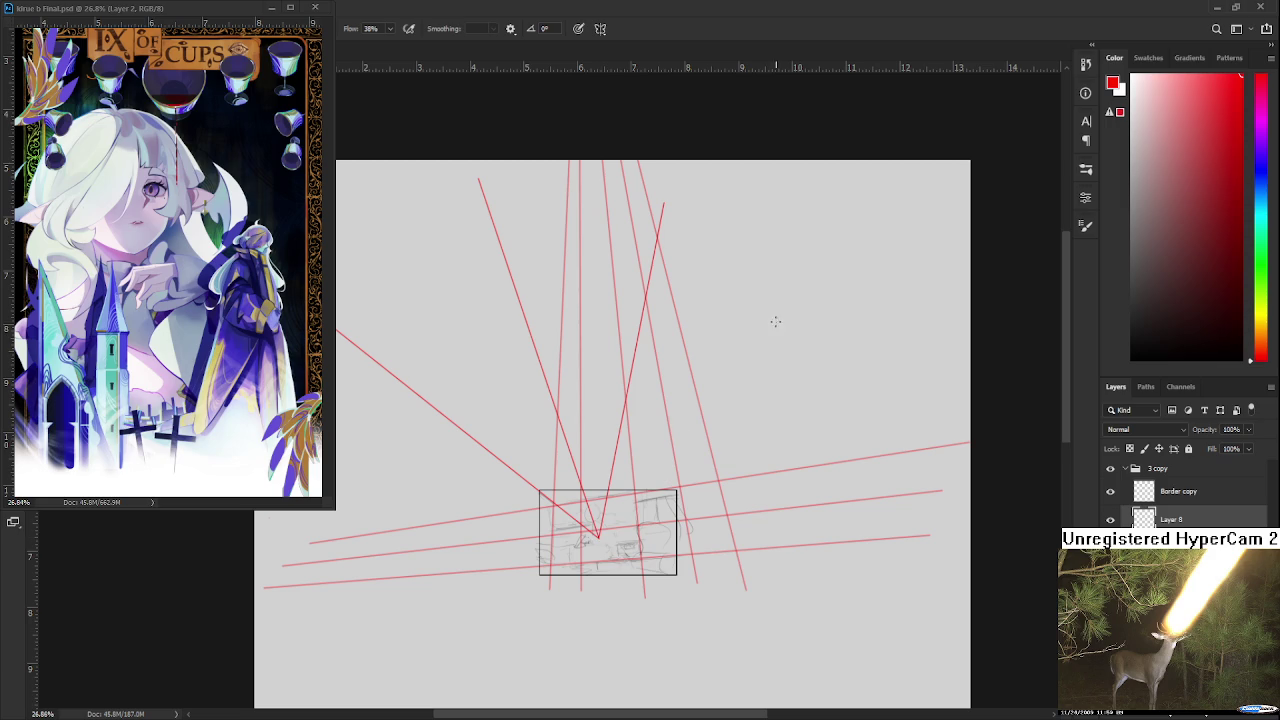
pyautogui.scroll(3, 597, 537)
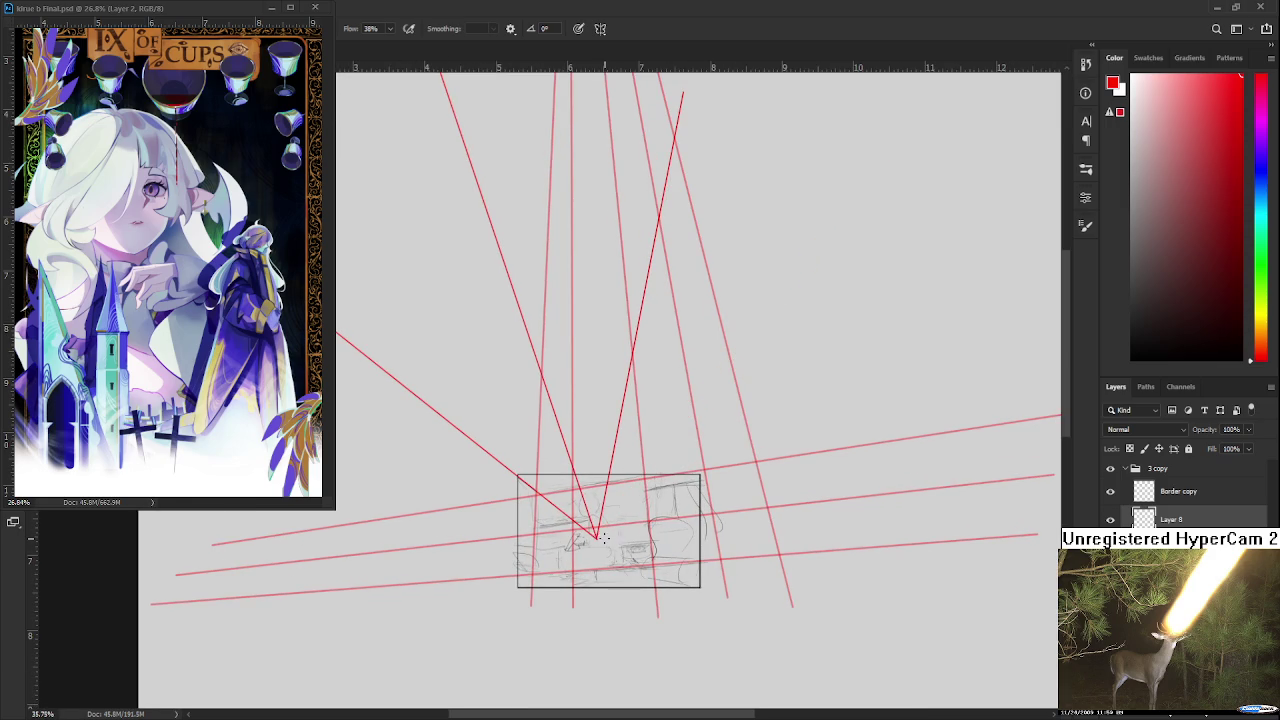
pyautogui.scroll(-4, 597, 537)
pyautogui.keyDown('shift'); pyautogui.click(834, 279); pyautogui.keyUp('shift')
pyautogui.scroll(1, 587, 613)
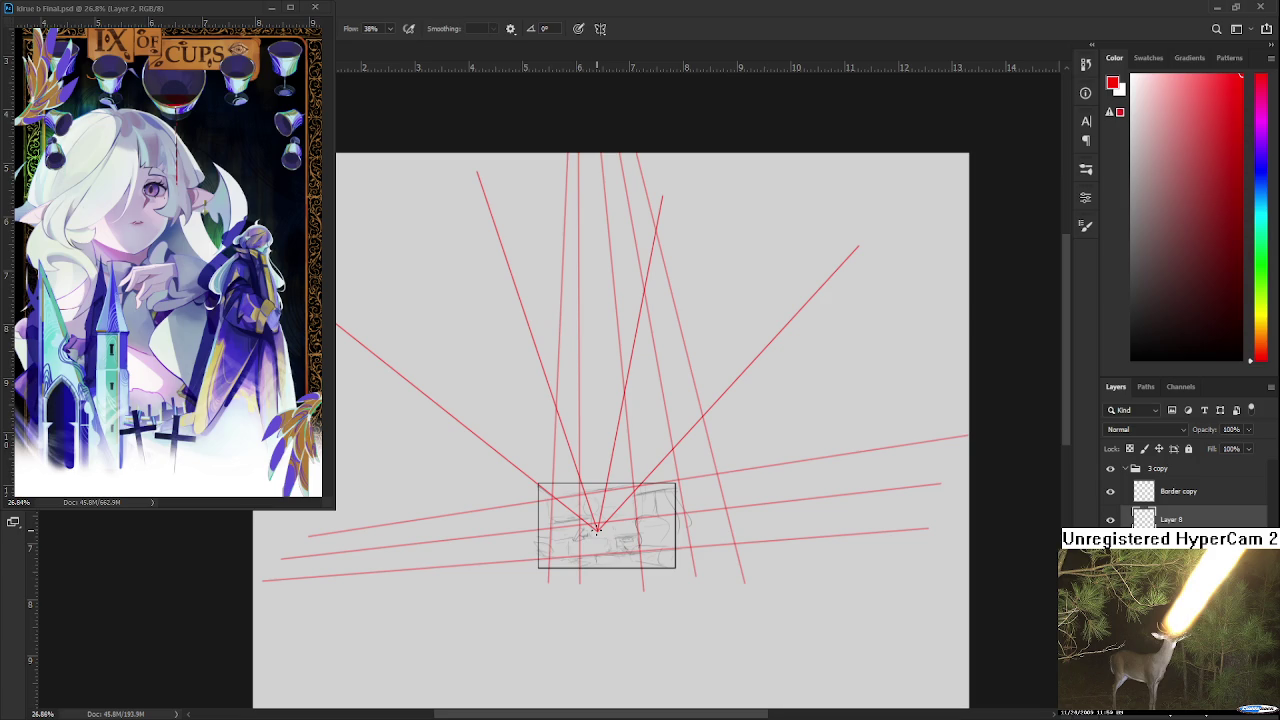
# - Add five red lines from the vanishing point running down-left, down and down-right
pyautogui.keyDown('shift'); pyautogui.click(260, 579); pyautogui.keyUp('shift')
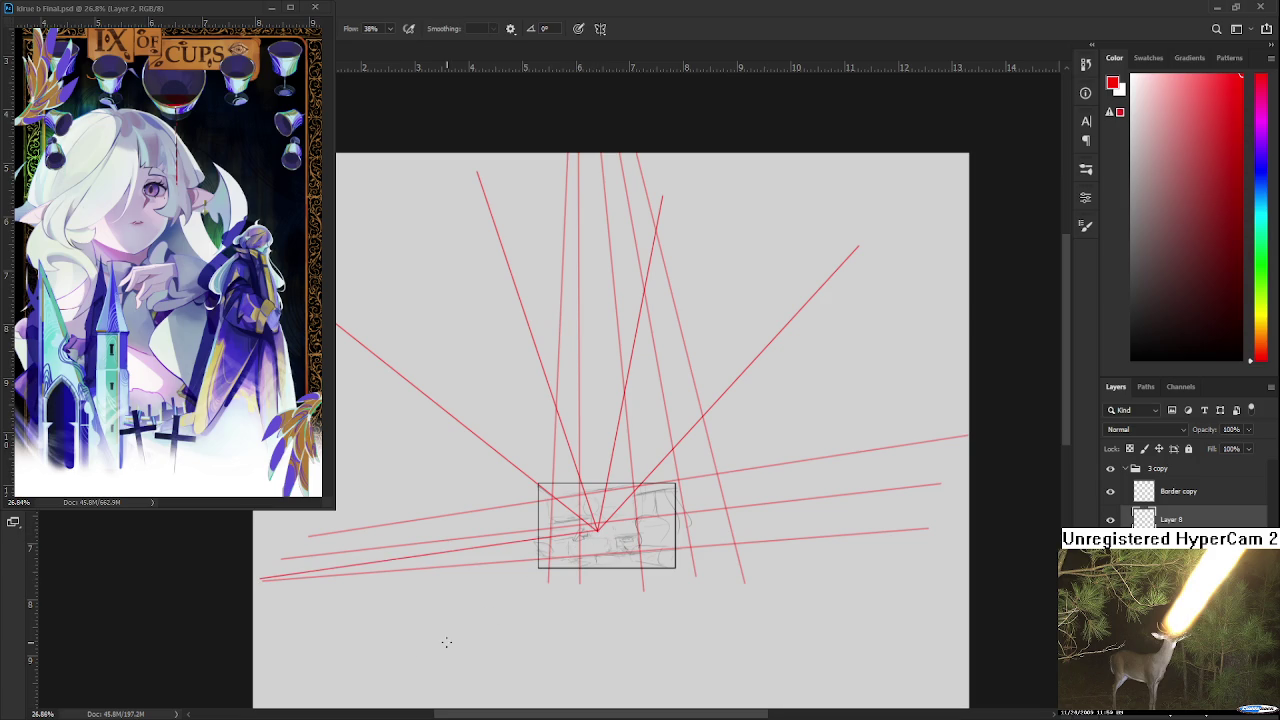
pyautogui.keyDown('shift'); pyautogui.click(295, 693); pyautogui.keyUp('shift')
pyautogui.scroll(-3, 423, 514)
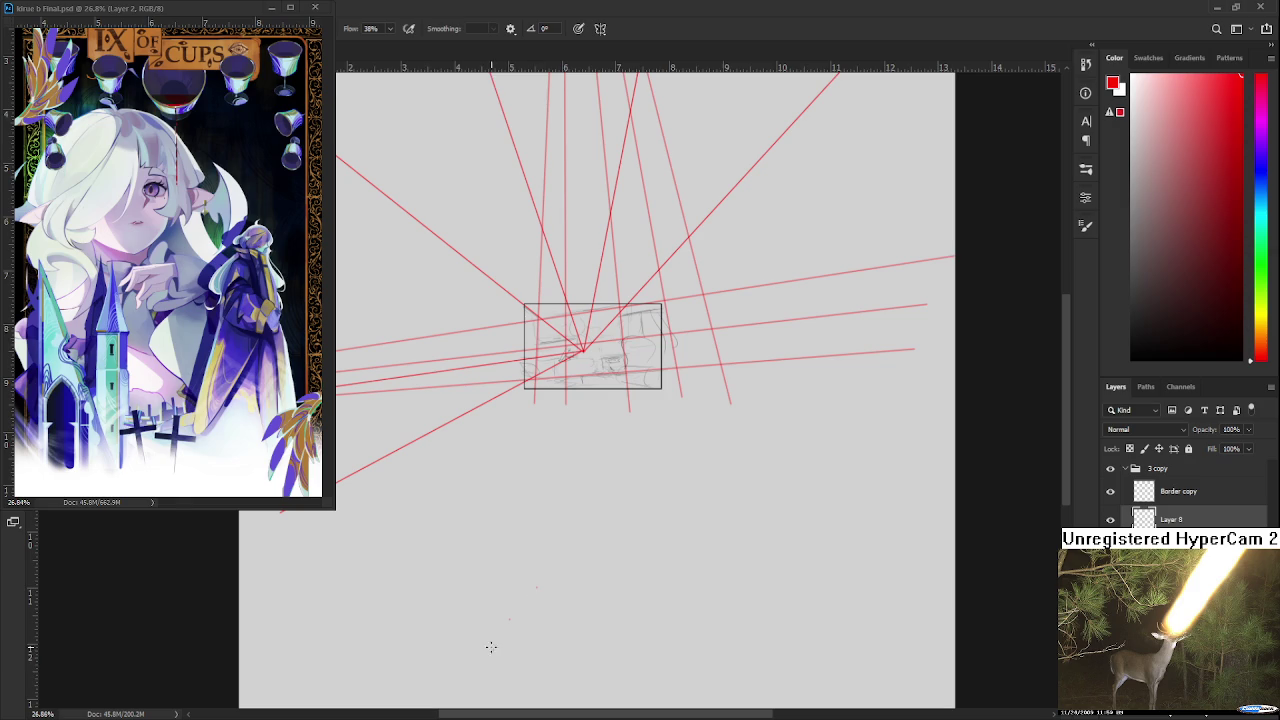
pyautogui.keyDown('shift'); pyautogui.click(451, 701); pyautogui.keyUp('shift')
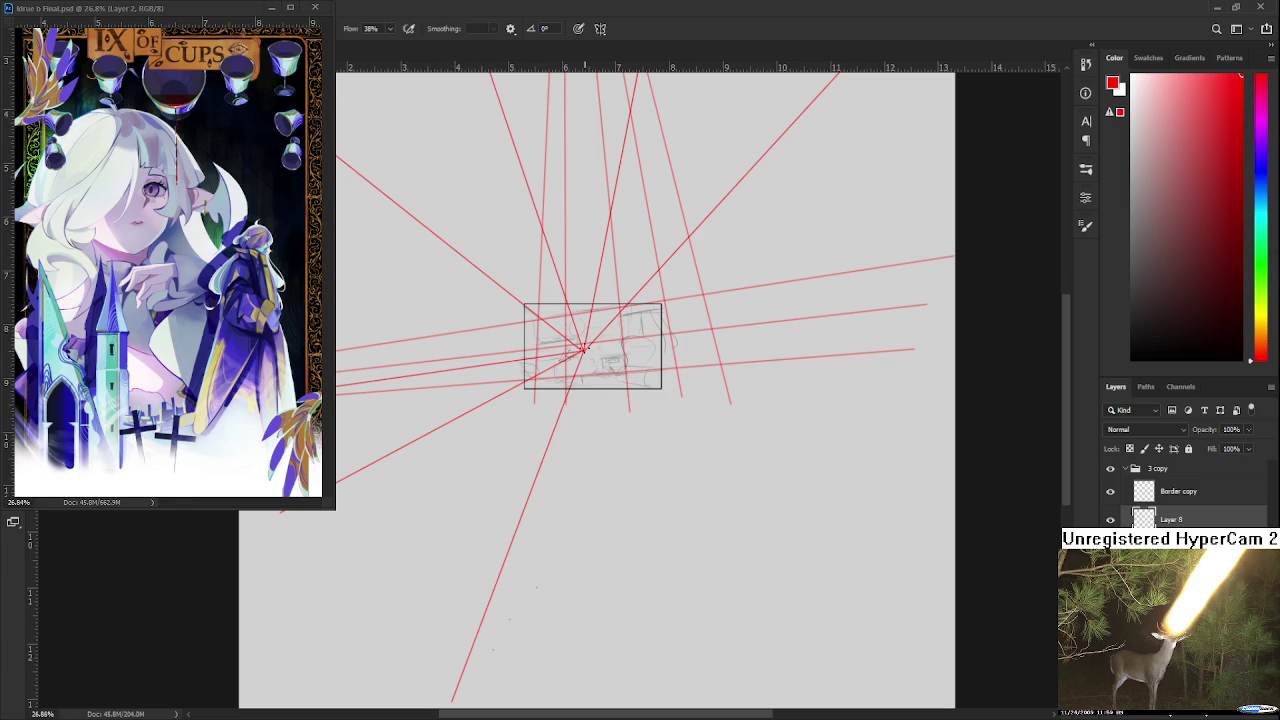
pyautogui.keyDown('shift'); pyautogui.click(665, 694); pyautogui.keyUp('shift')
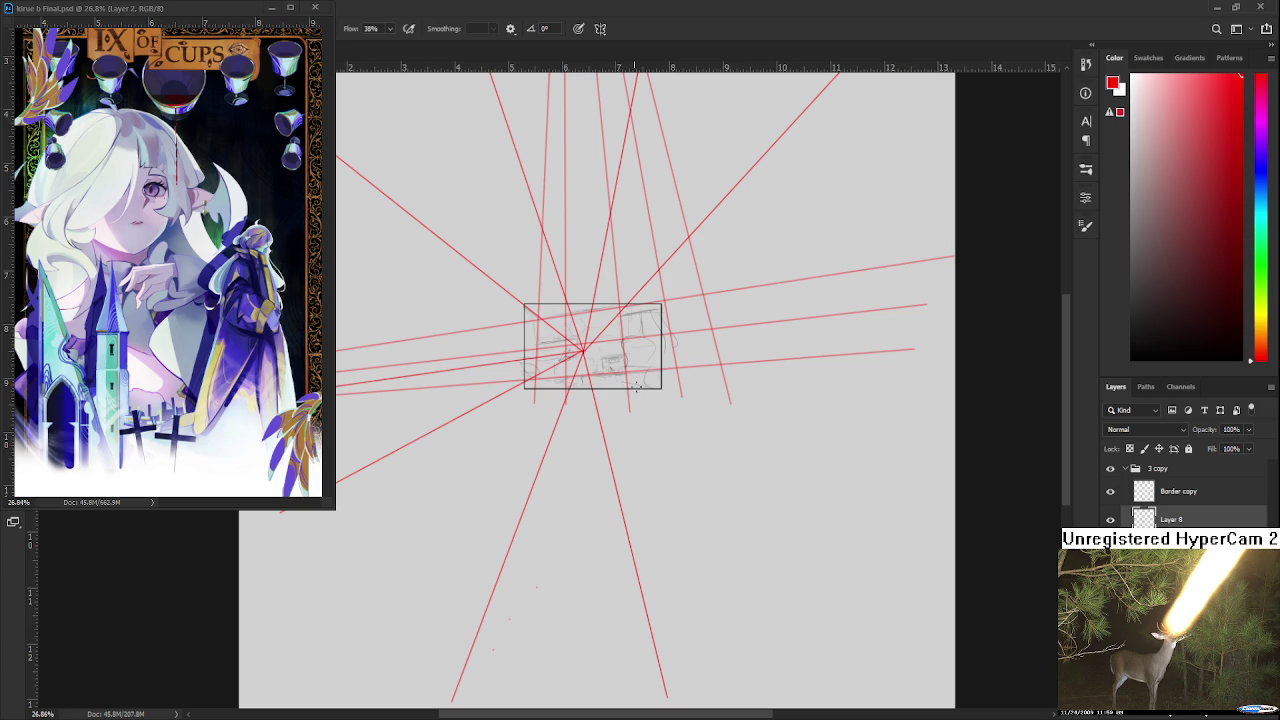
pyautogui.keyDown('shift'); pyautogui.click(923, 593); pyautogui.keyUp('shift')
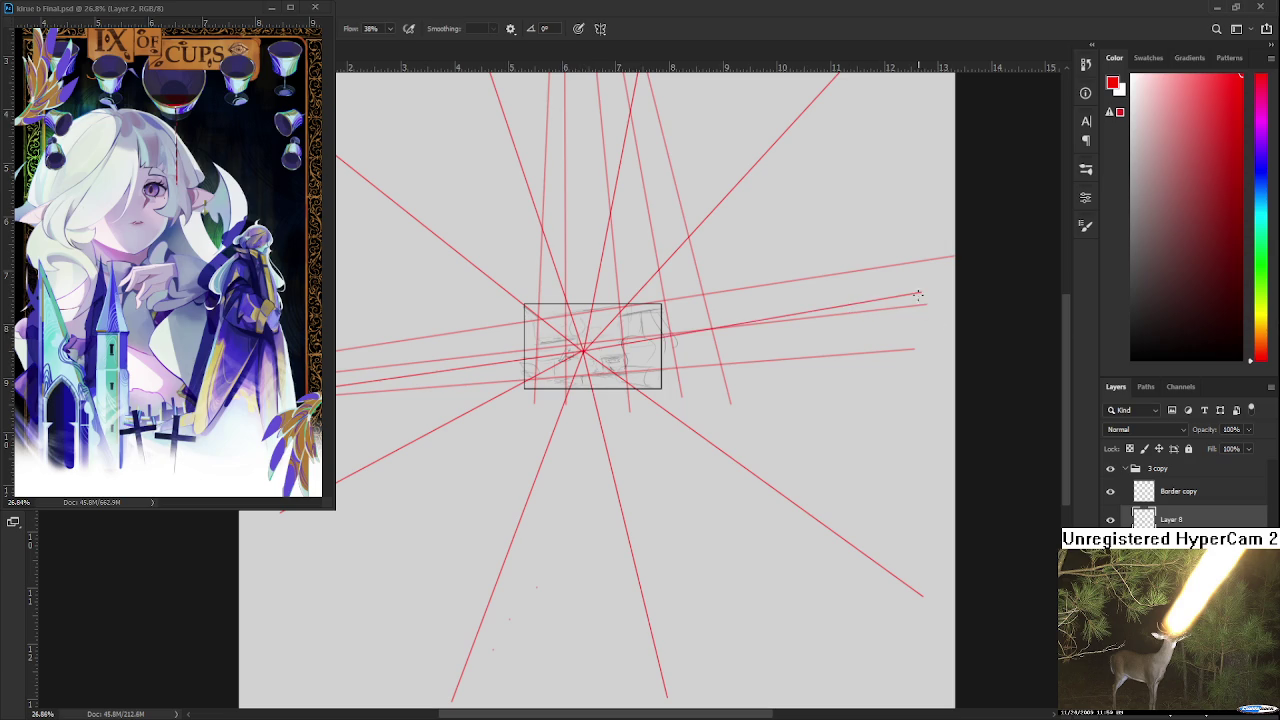
pyautogui.scroll(-3, 930, 300)
pyautogui.scroll(5, 544, 335)
pyautogui.scroll(3, 537, 385)
# - Shift the radiating lines up and to the right, and apply the move
pyautogui.hotkey('ctrl', 't')
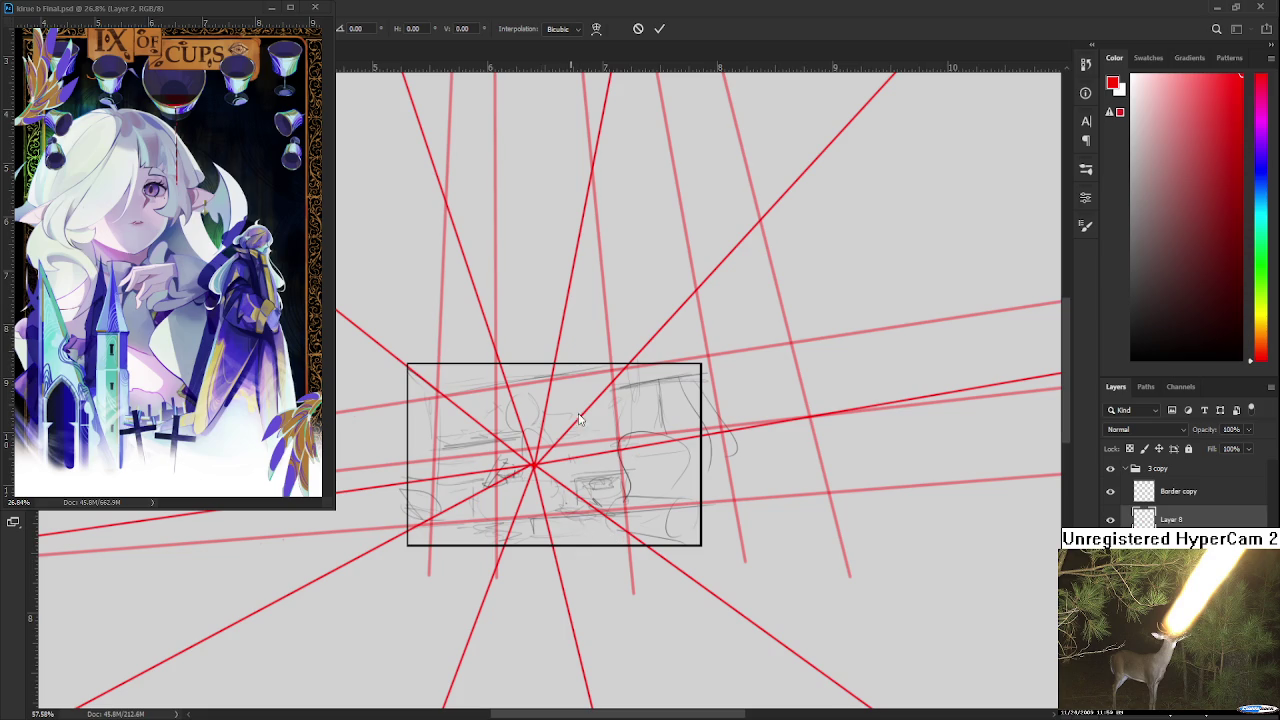
pyautogui.moveTo(535, 460)
pyautogui.mouseDown()
pyautogui.moveTo(566, 420)
pyautogui.moveTo(573, 435)
pyautogui.mouseUp()
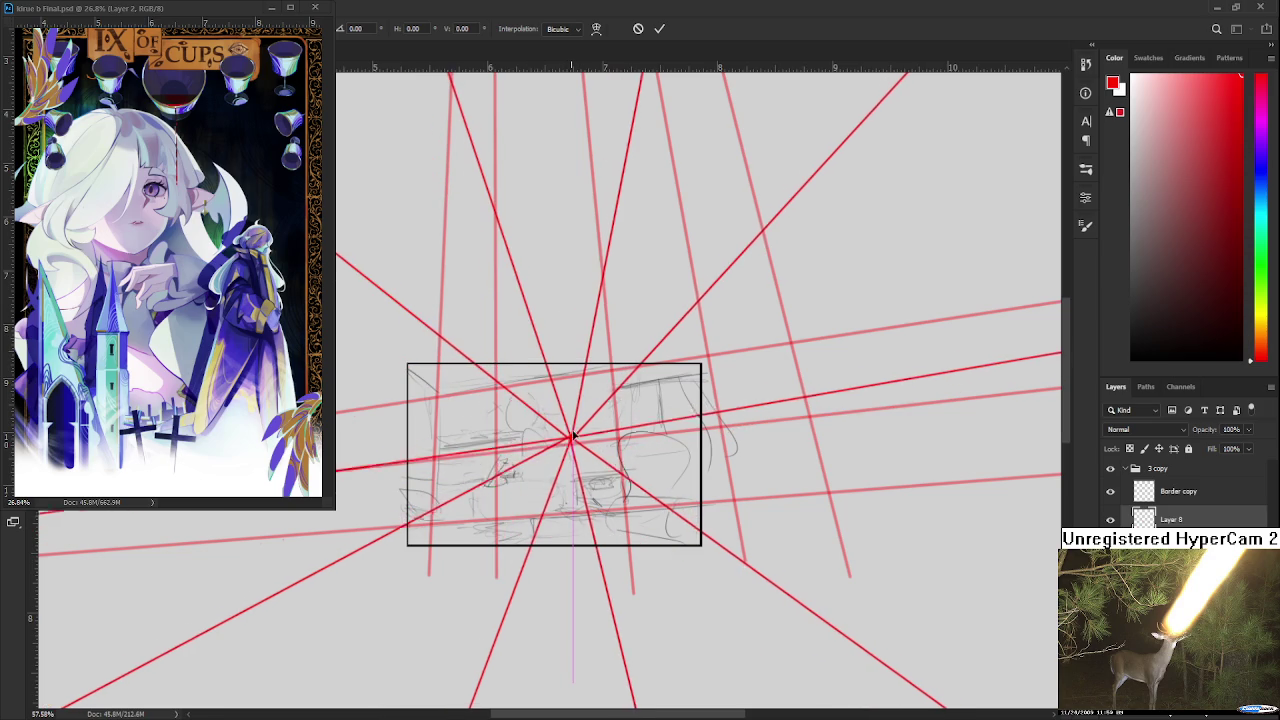
pyautogui.scroll(-5, 573, 435)
pyautogui.scroll(1, 558, 403)
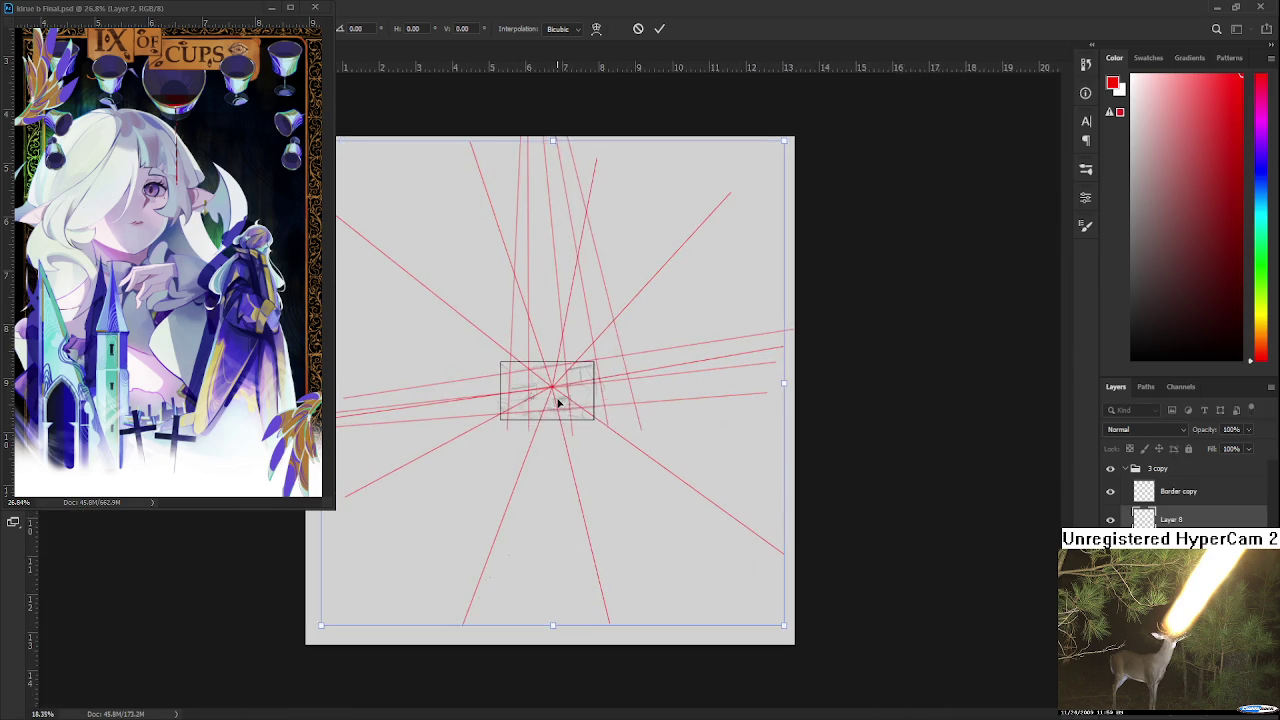
pyautogui.scroll(3, 558, 403)
pyautogui.scroll(-2, 558, 403)
pyautogui.press('Return')
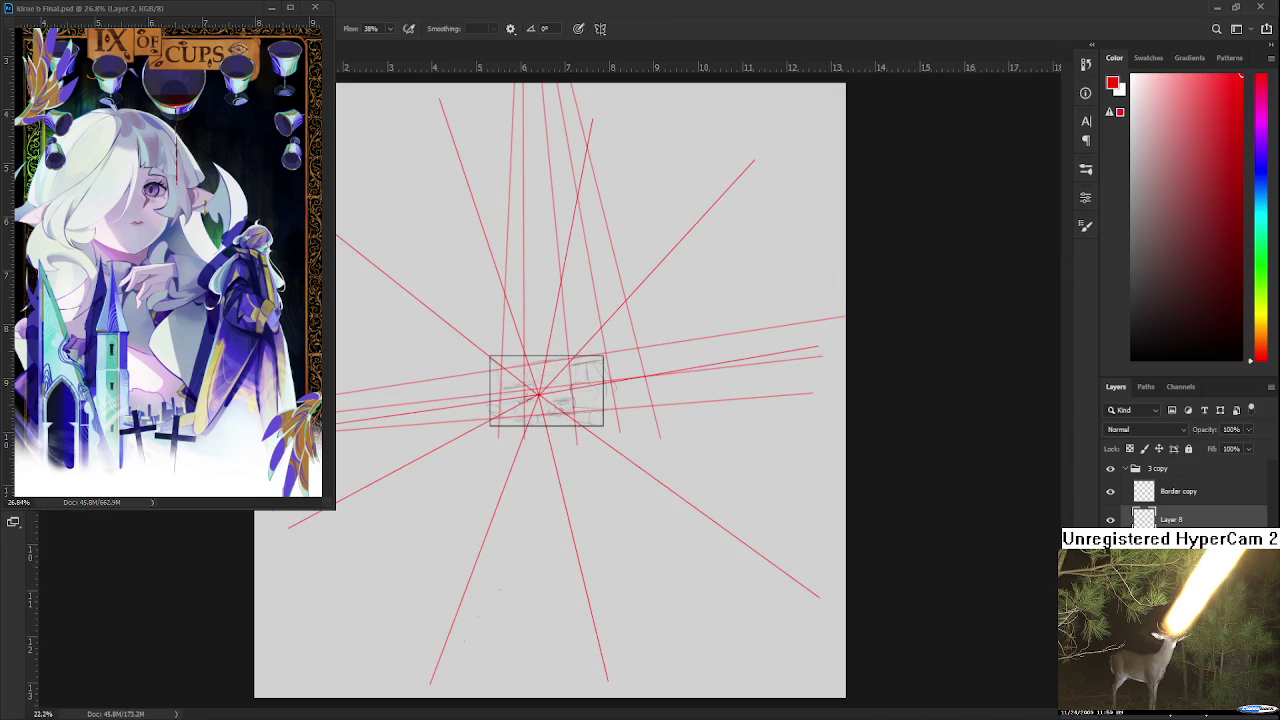
# - Undo the radiating lines and draw a horizontal red line across the box top
pyautogui.hotkey('ctrl', 'z')
pyautogui.scroll(1, 570, 356)
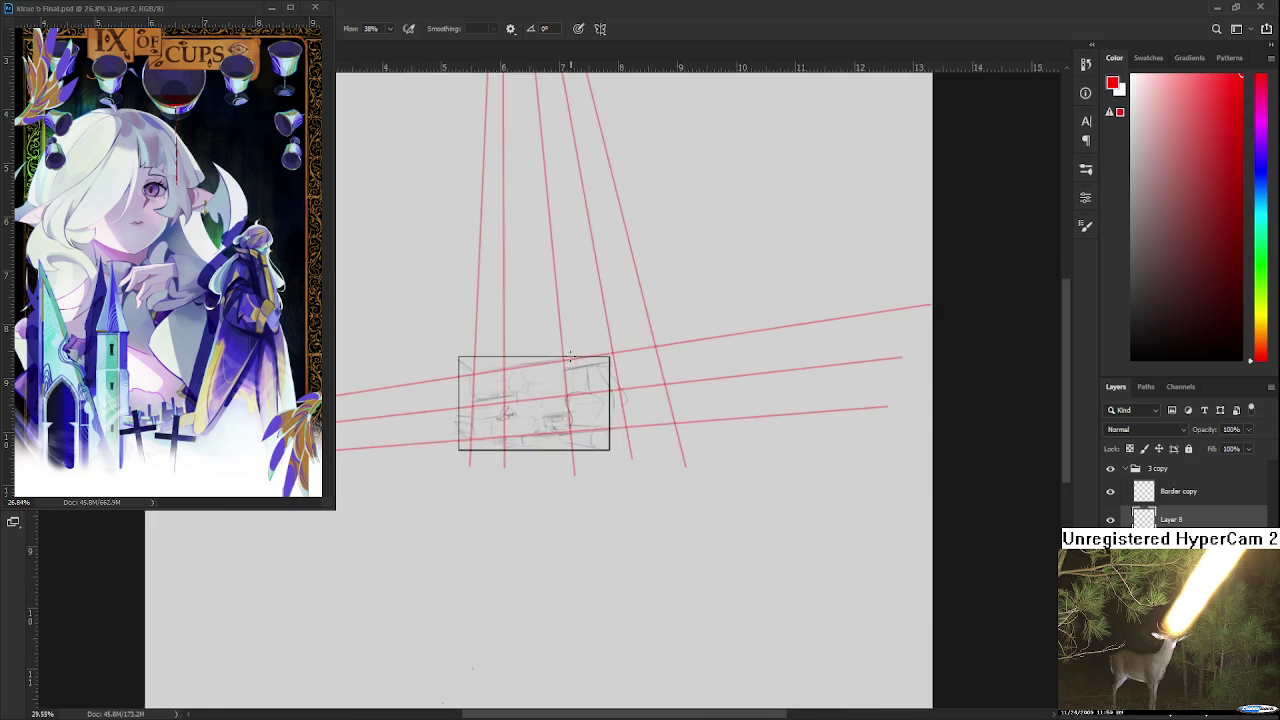
pyautogui.scroll(2, 570, 356)
pyautogui.scroll(1, 600, 380)
pyautogui.scroll(-1, 700, 430)
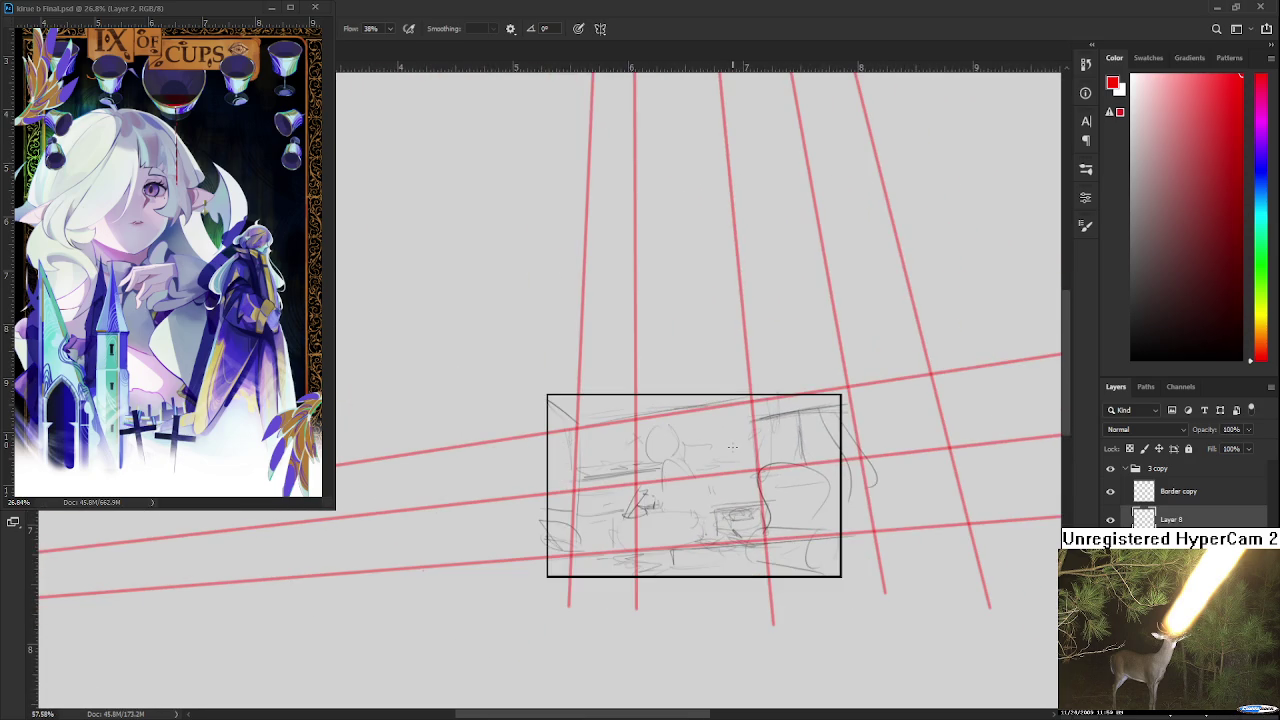
pyautogui.scroll(-1, 732, 447)
pyautogui.scroll(-2, 732, 447)
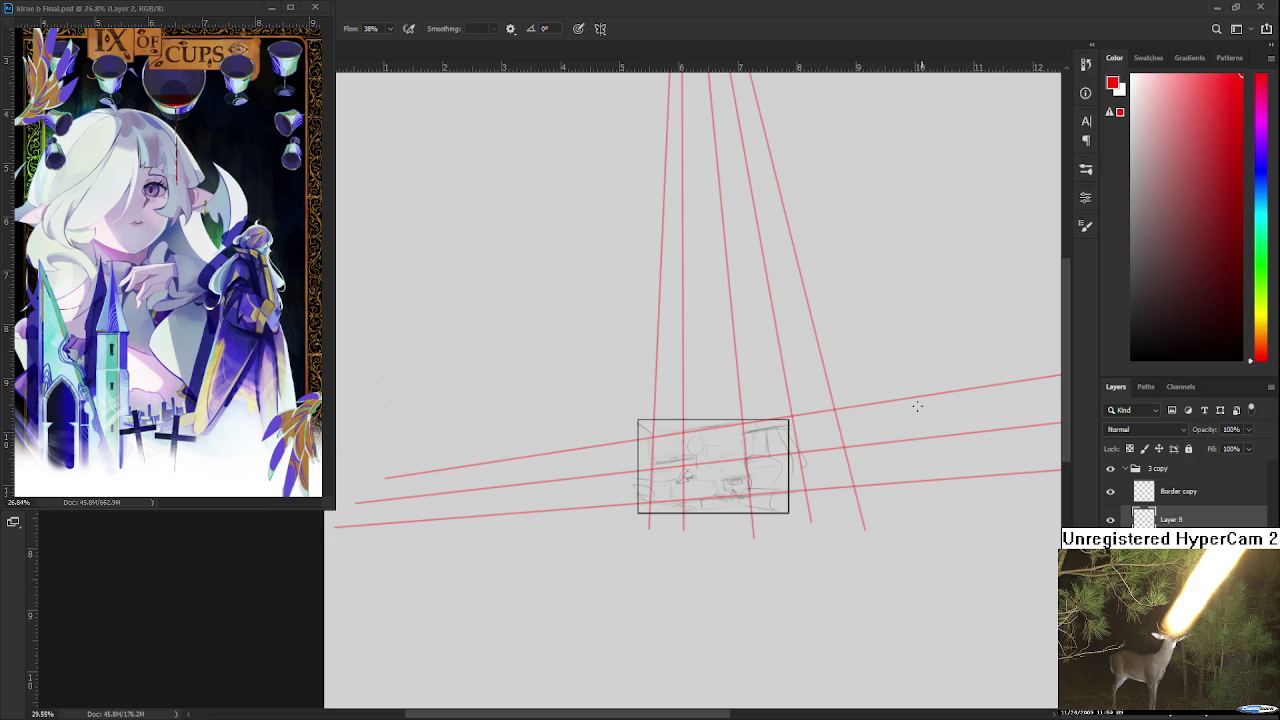
pyautogui.moveTo(386, 404); pyautogui.dragTo(608, 404)
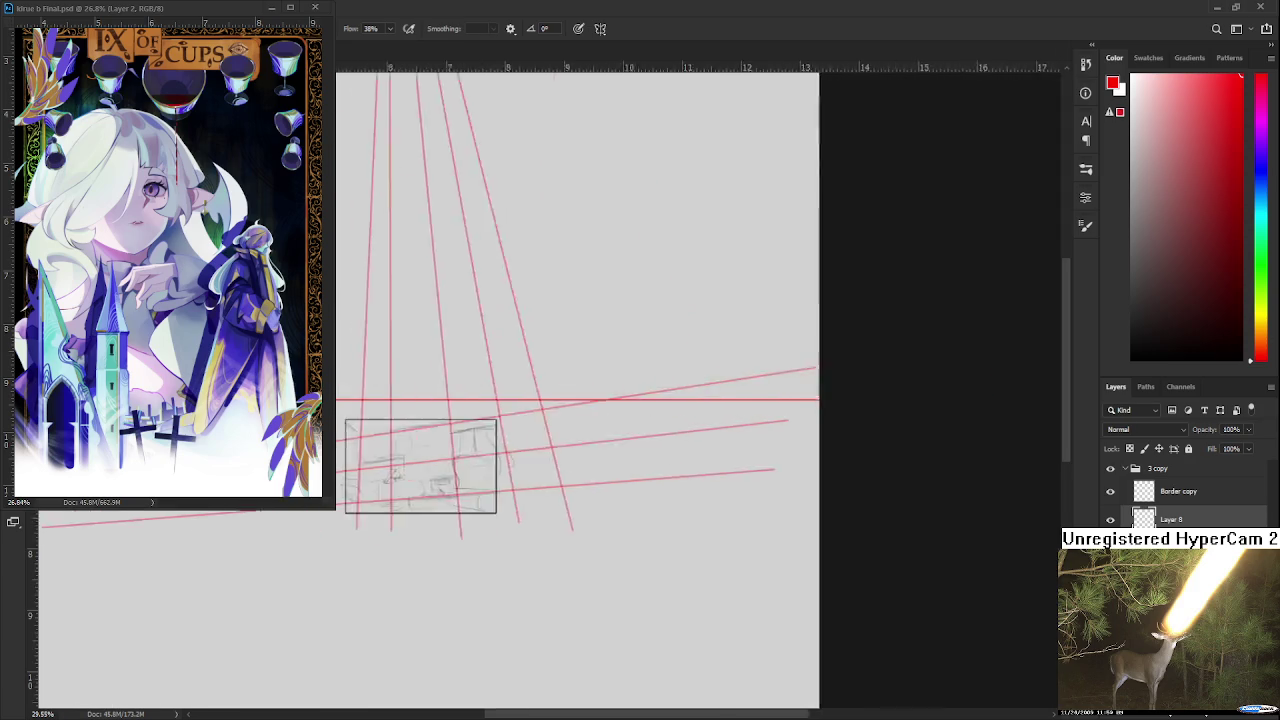
# - Try rotating the horizontal line into a steep diagonal, then cancel it
pyautogui.hotkey('ctrl', 't')
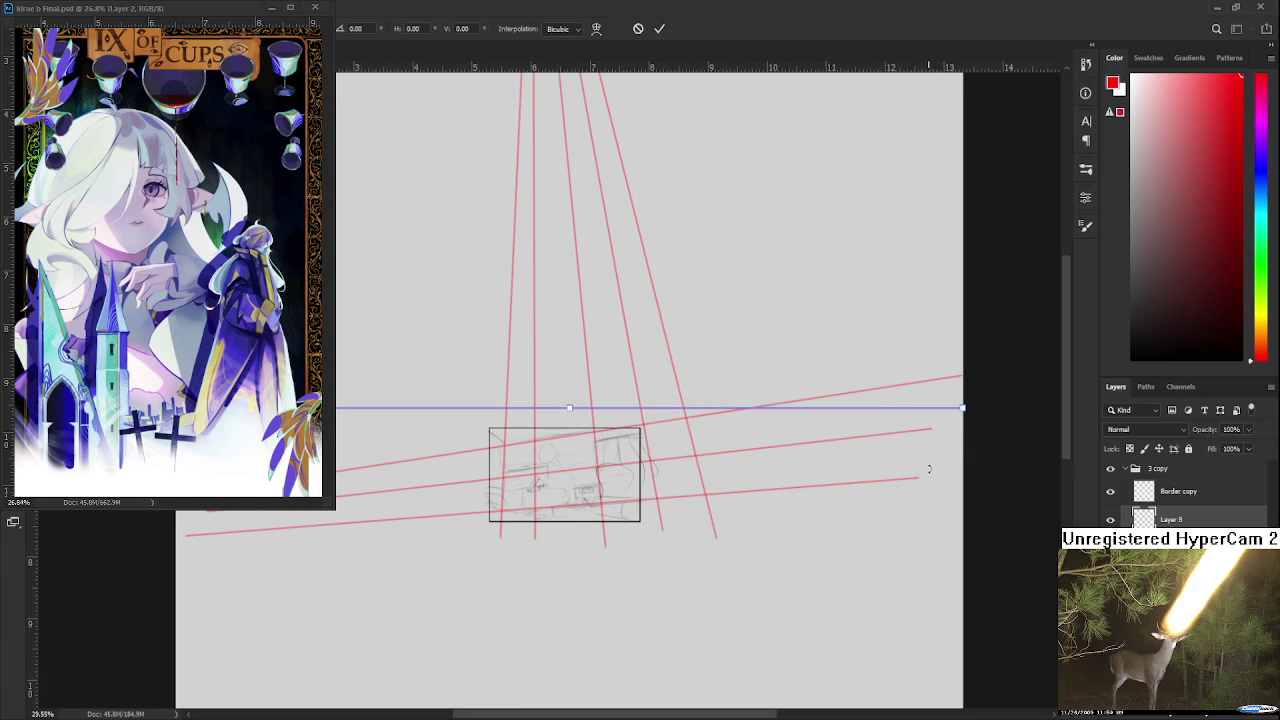
pyautogui.moveTo(928, 469)
pyautogui.mouseDown()
pyautogui.moveTo(909, 571)
pyautogui.moveTo(825, 629)
pyautogui.moveTo(815, 620)
pyautogui.mouseUp()
pyautogui.scroll(2, 716, 487)
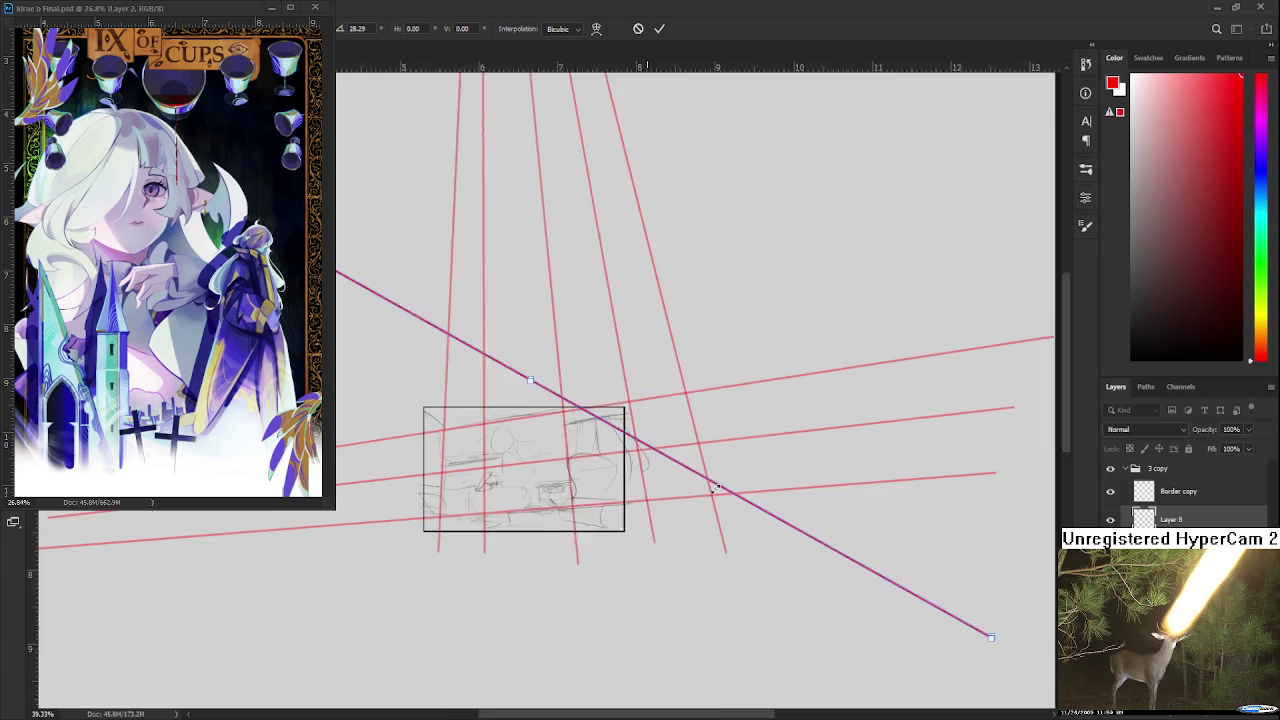
pyautogui.scroll(2, 716, 487)
pyautogui.scroll(2, 465, 342)
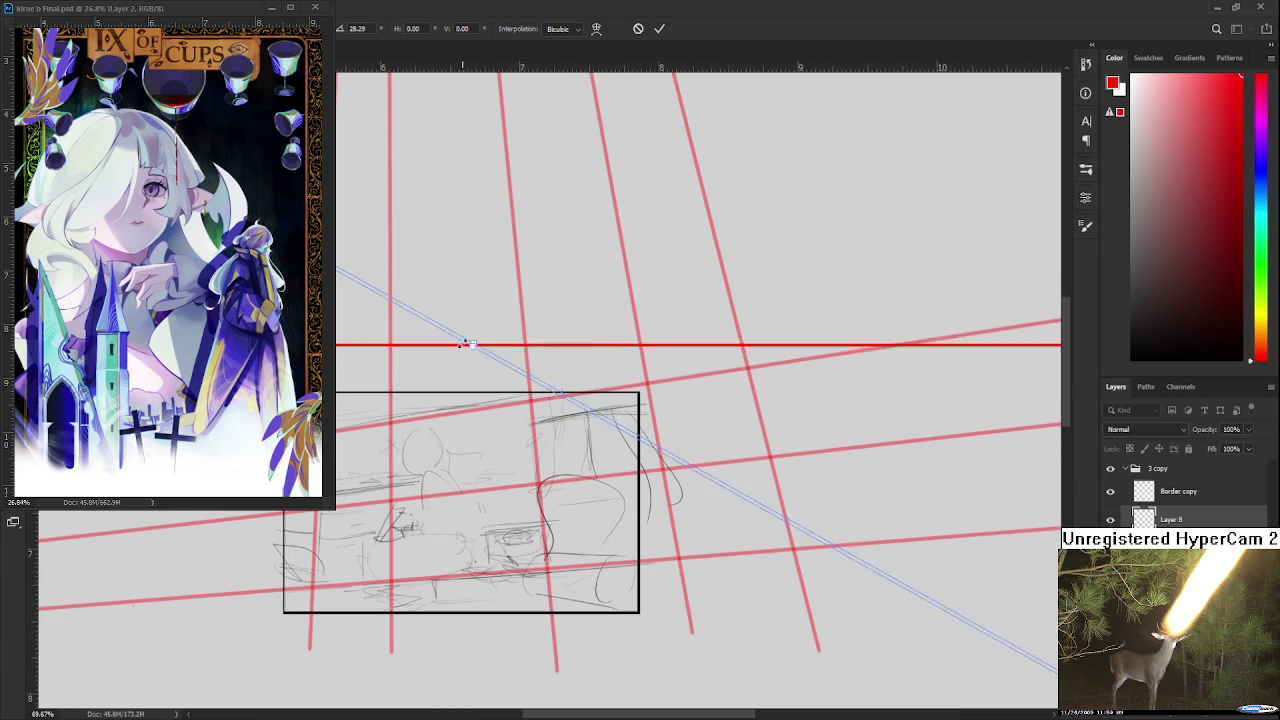
pyautogui.press('Escape')
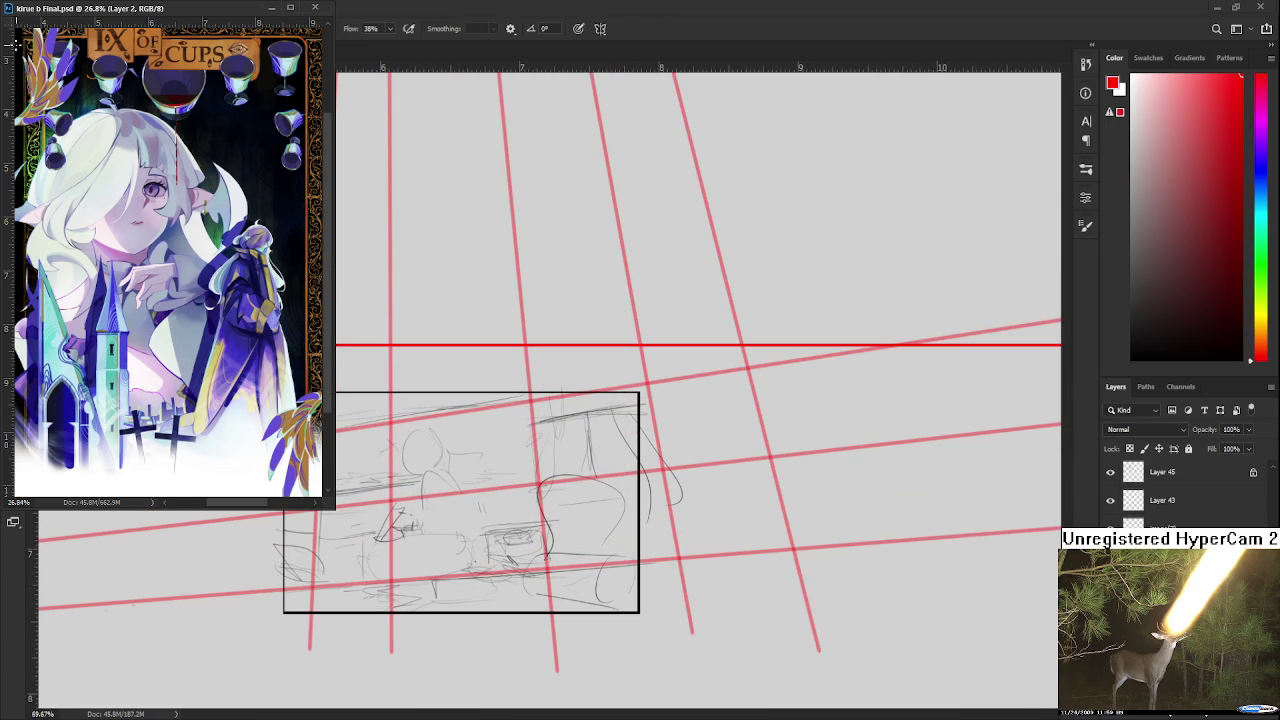
# - Move the line down through the sketch, rotate it into a downward diagonal, and apply
pyautogui.moveTo(668, 350); pyautogui.dragTo(634, 486)
pyautogui.scroll(-1, 655, 540)
pyautogui.scroll(-2, 655, 540)
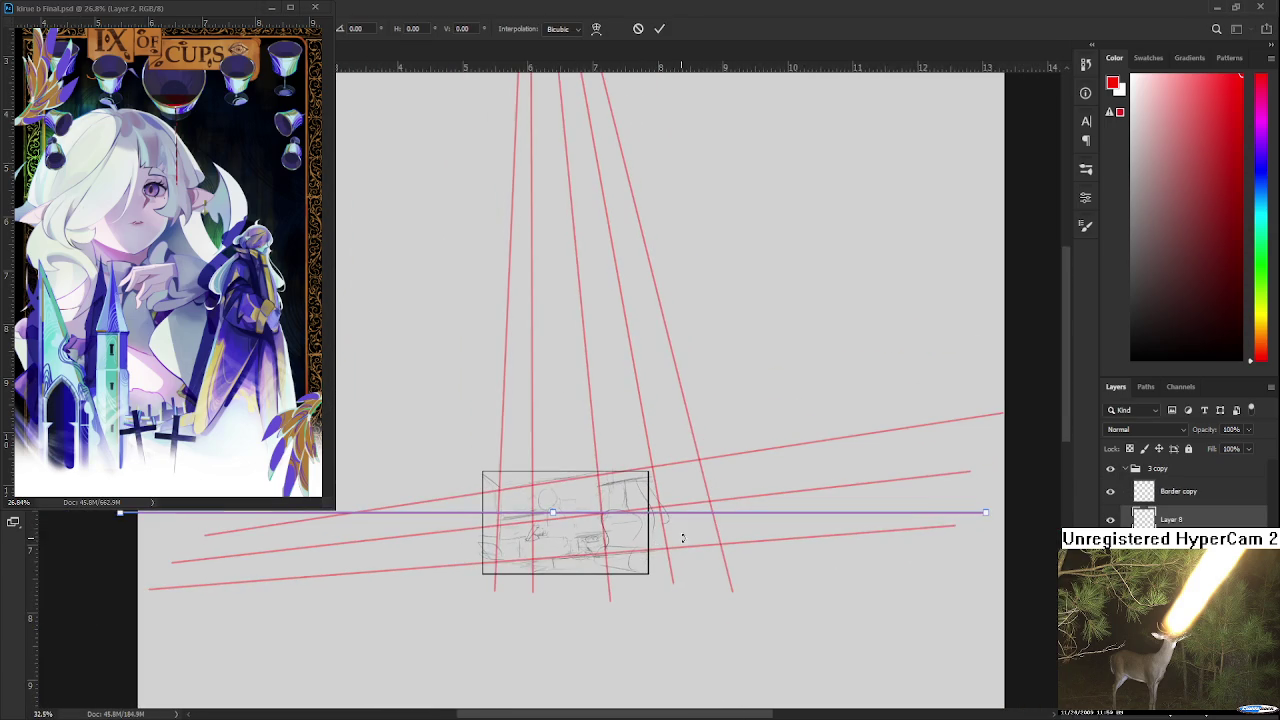
pyautogui.moveTo(677, 531)
pyautogui.mouseDown()
pyautogui.moveTo(845, 677)
pyautogui.moveTo(575, 581)
pyautogui.mouseUp()
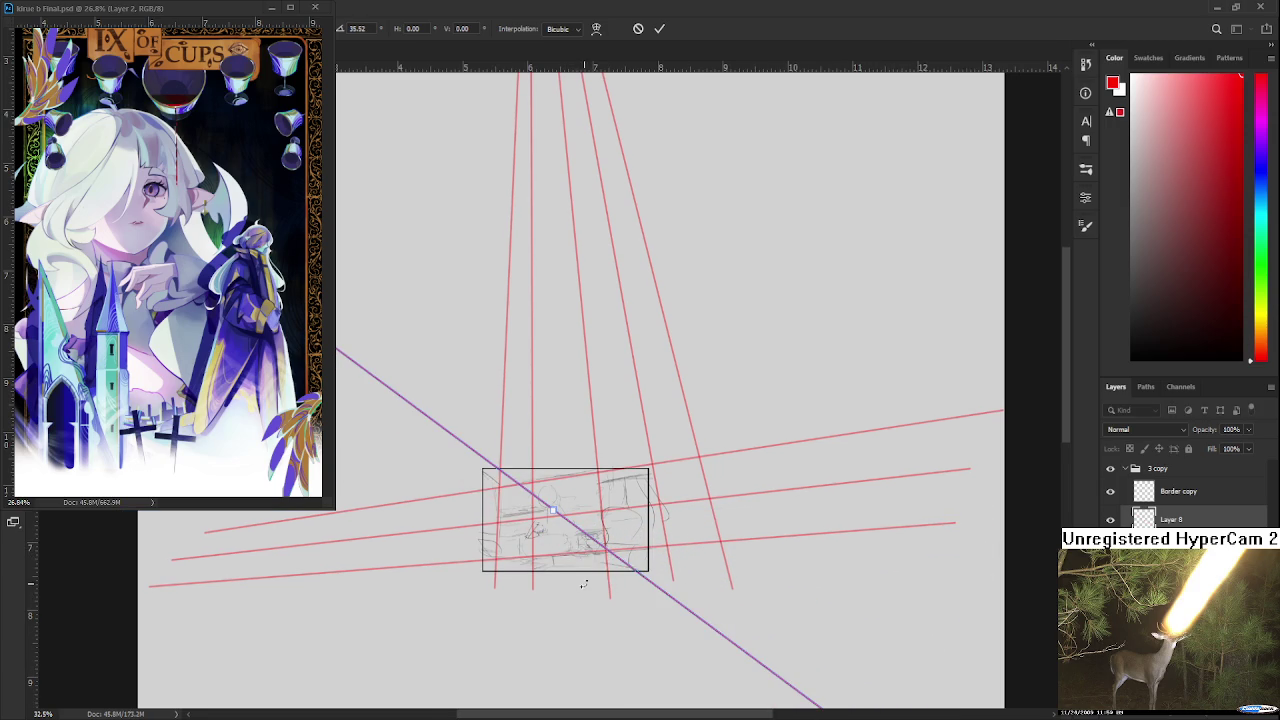
pyautogui.scroll(1, 555, 488)
pyautogui.press('Return')
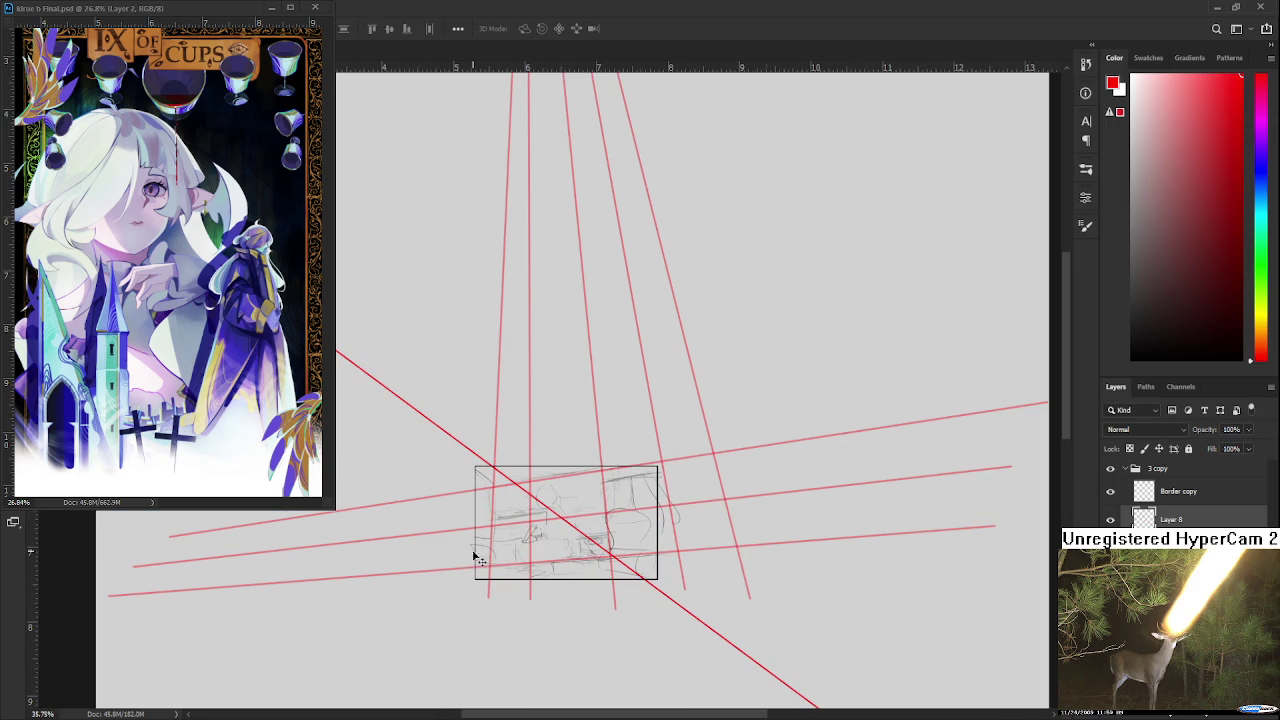
pyautogui.scroll(5, 474, 555)
pyautogui.moveTo(618, 500); pyautogui.dragTo(607, 495)
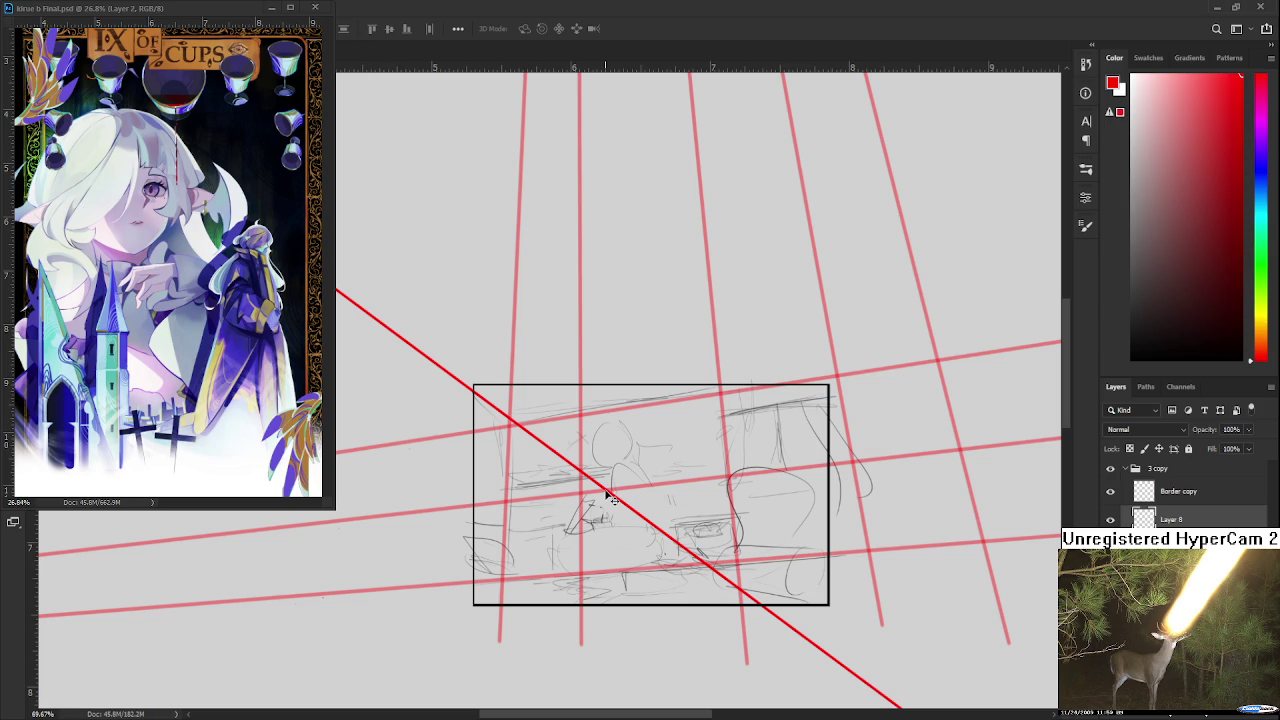
# - Pull the diagonal's lower-right end in so it stops near the sketch centre
pyautogui.scroll(-3, 760, 470)
pyautogui.scroll(-2, 657, 462)
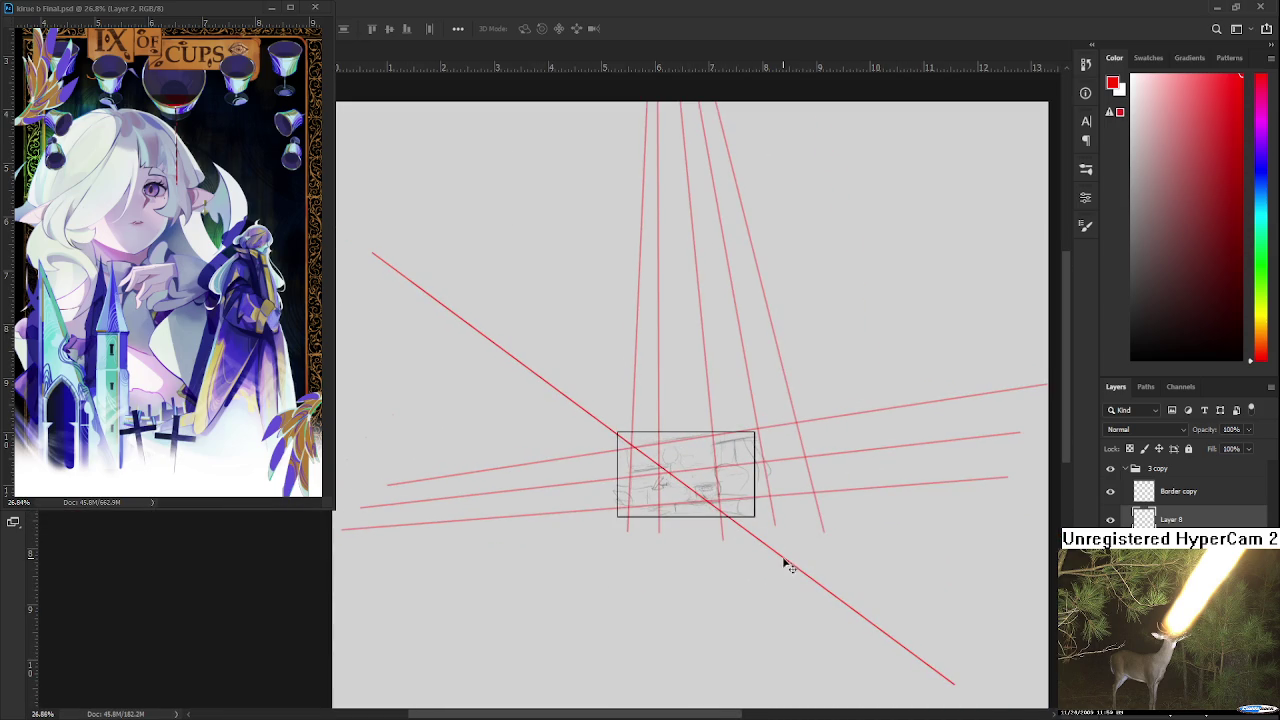
pyautogui.hotkey('ctrl', 't')
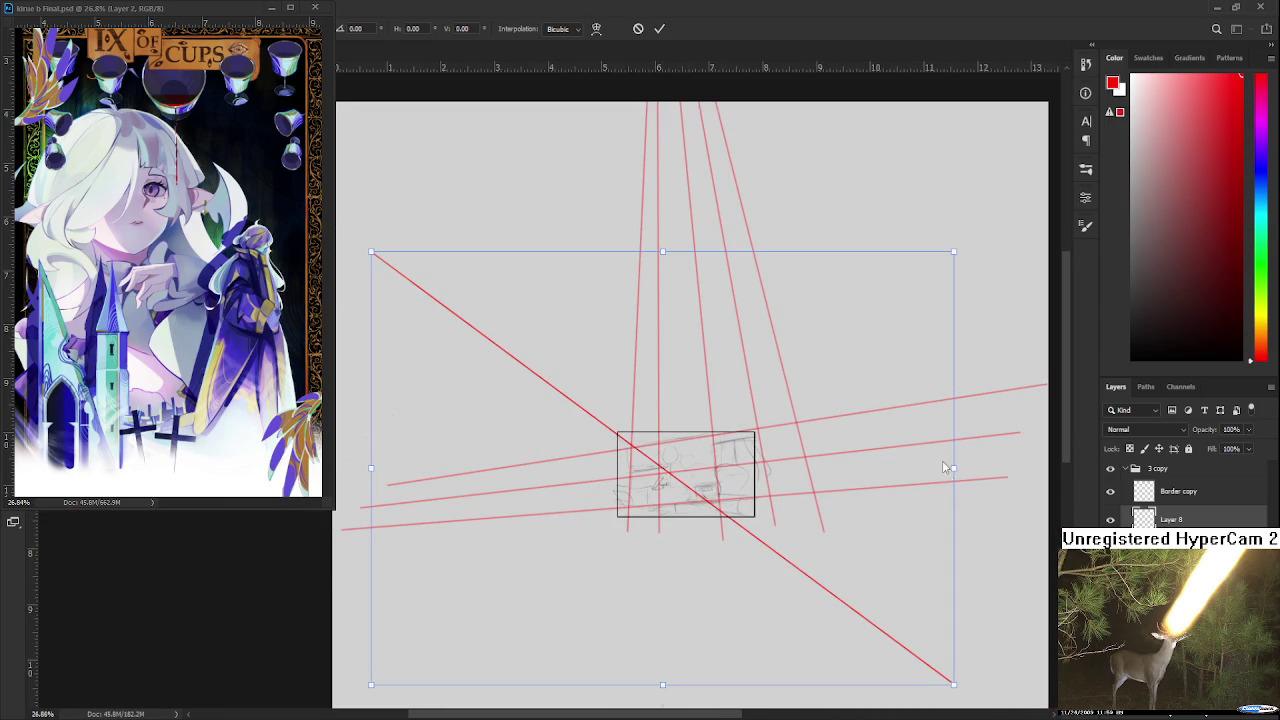
pyautogui.moveTo(954, 685)
pyautogui.mouseDown()
pyautogui.moveTo(718, 490)
pyautogui.moveTo(690, 487)
pyautogui.mouseUp()
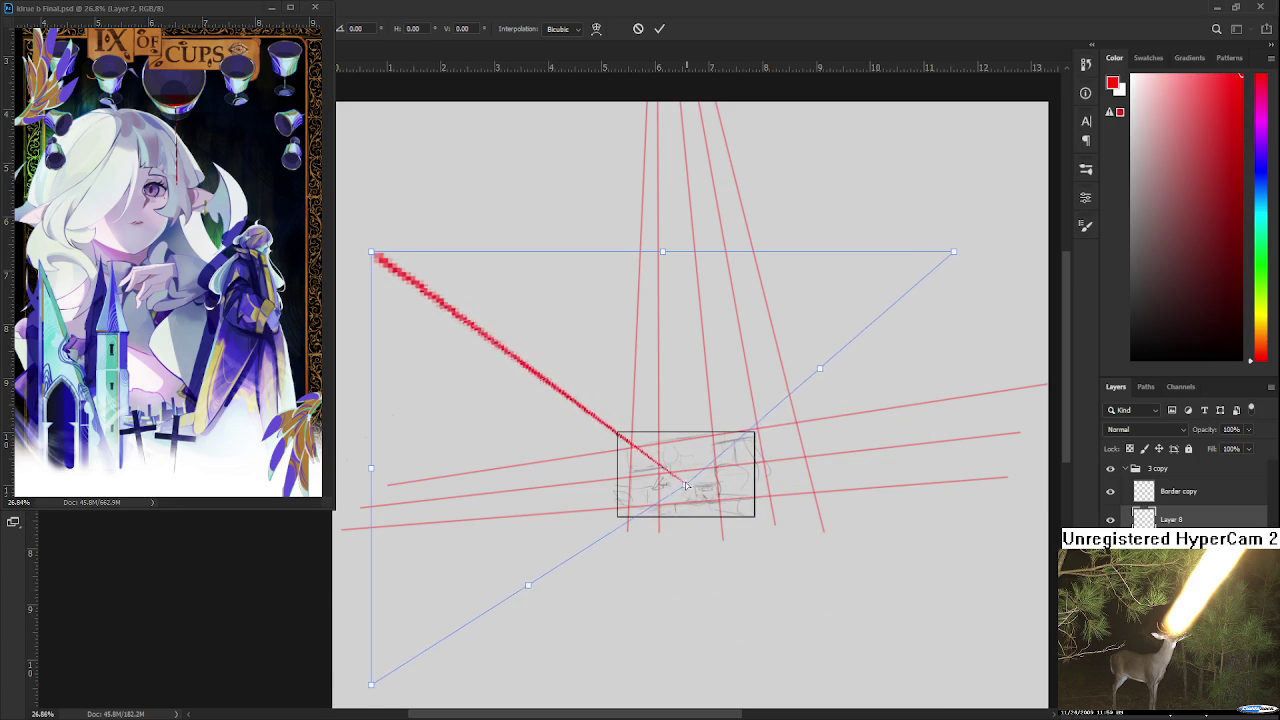
pyautogui.scroll(4, 687, 486)
pyautogui.scroll(4, 685, 486)
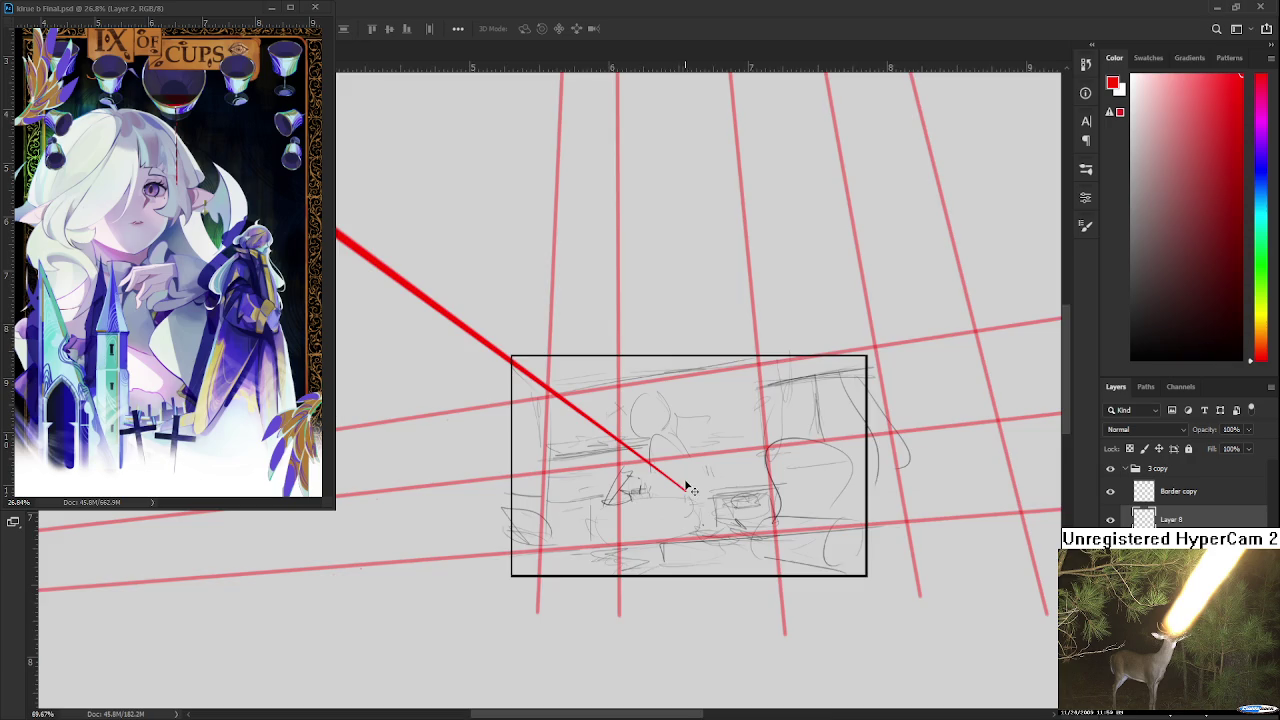
pyautogui.scroll(3, 690, 490)
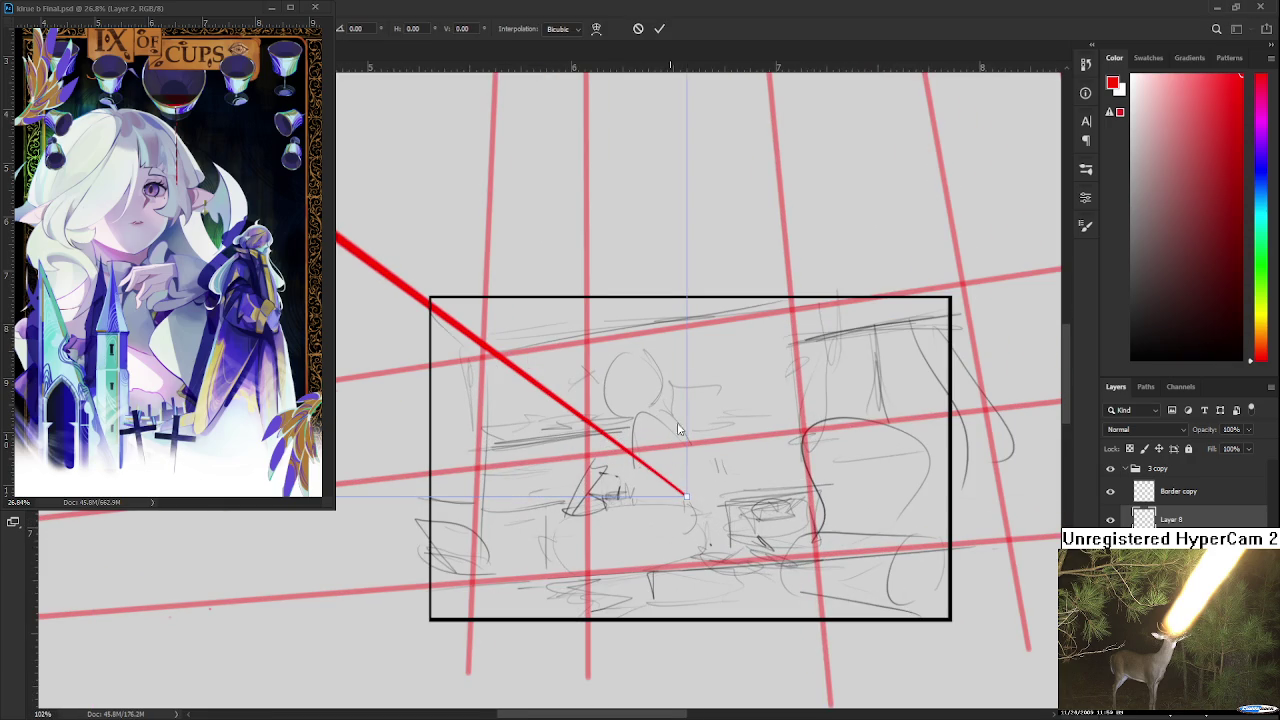
pyautogui.moveTo(684, 444); pyautogui.dragTo(614, 431)
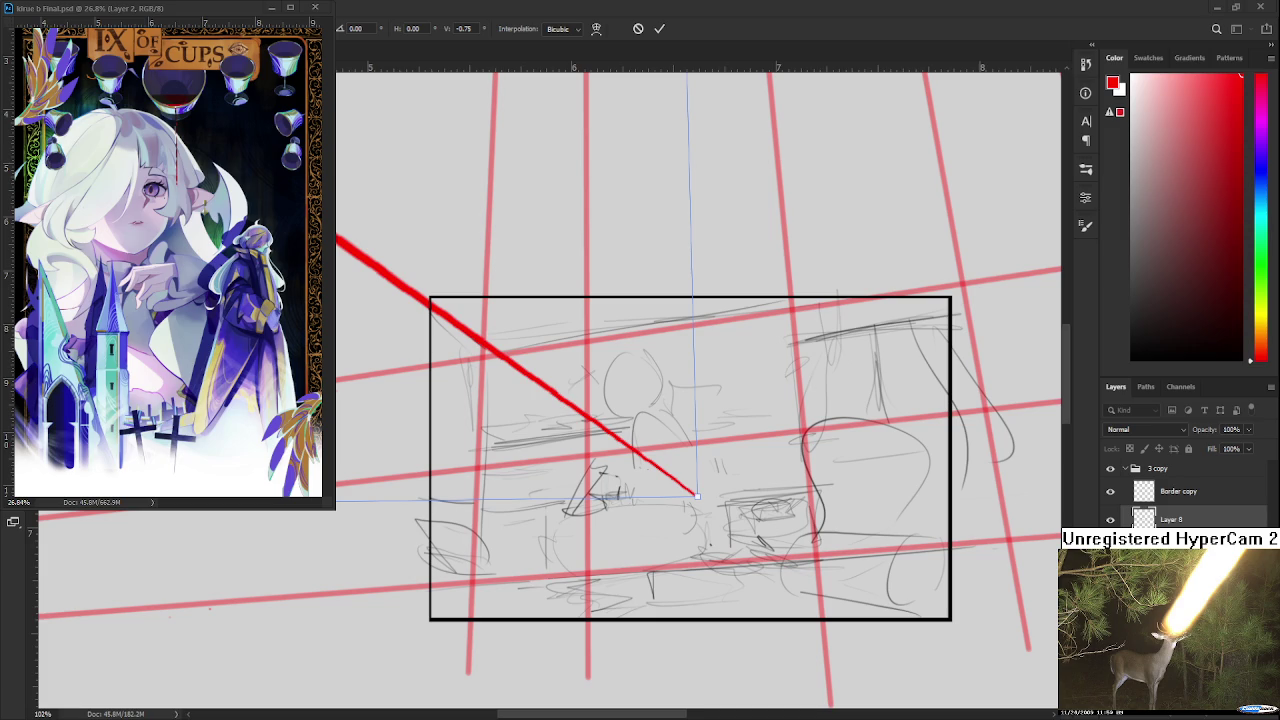
# - Apply the shortened diagonal's transform
pyautogui.scroll(2, 564, 361)
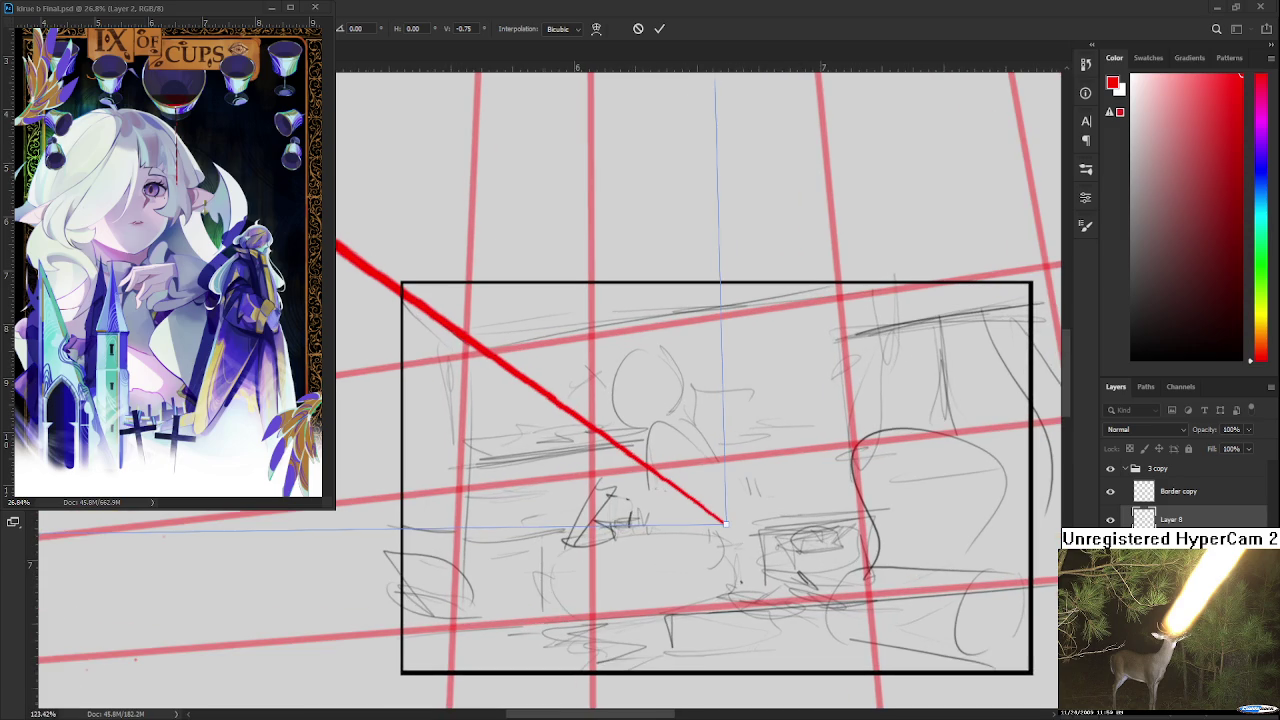
pyautogui.scroll(-3, 756, 493)
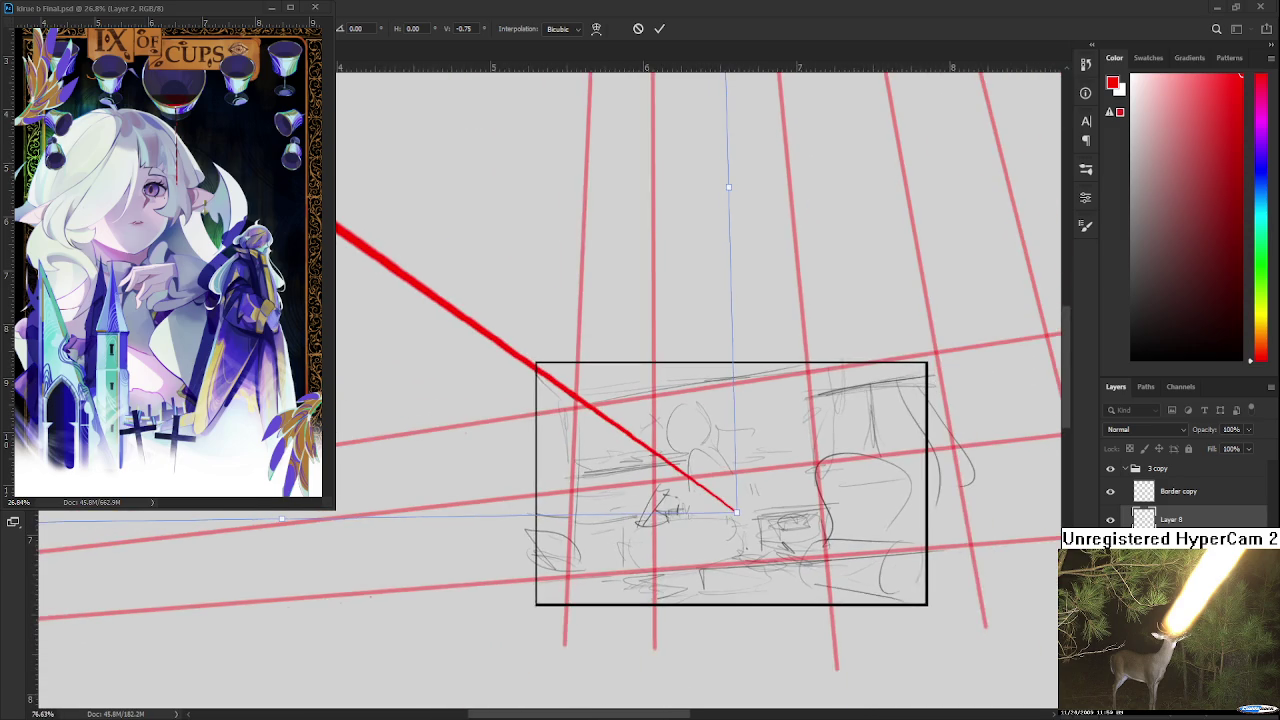
pyautogui.scroll(-1, 736, 511)
pyautogui.press('Return')
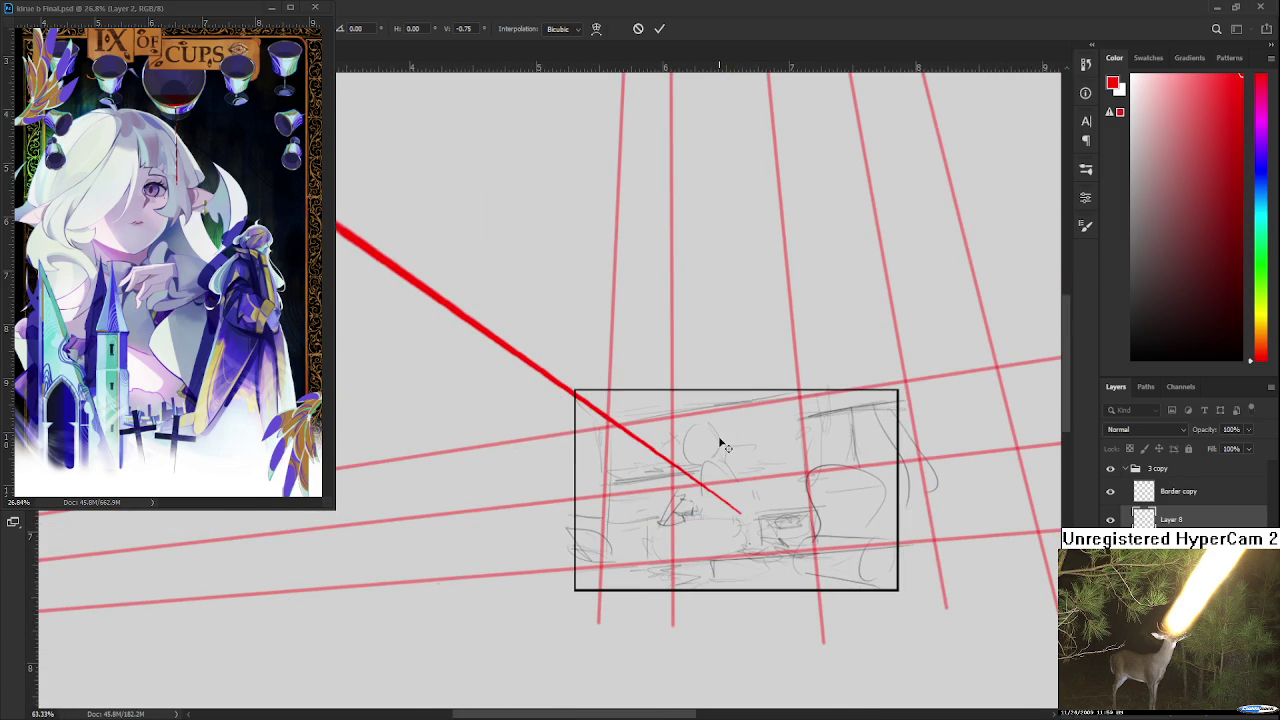
pyautogui.scroll(2, 722, 445)
pyautogui.scroll(1, 722, 445)
# - Nudge the line's endpoint left and up in three small moves, then apply
pyautogui.hotkey('ctrl', 't')
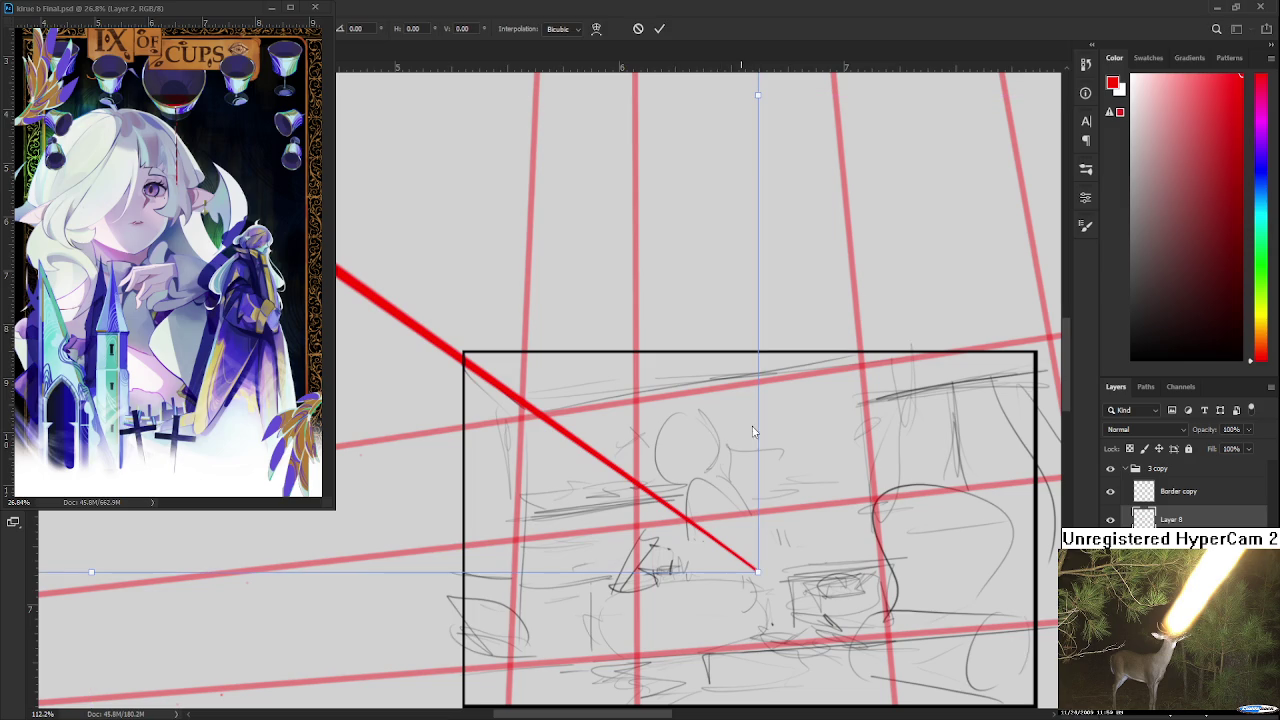
pyautogui.moveTo(757, 571); pyautogui.dragTo(749, 571)
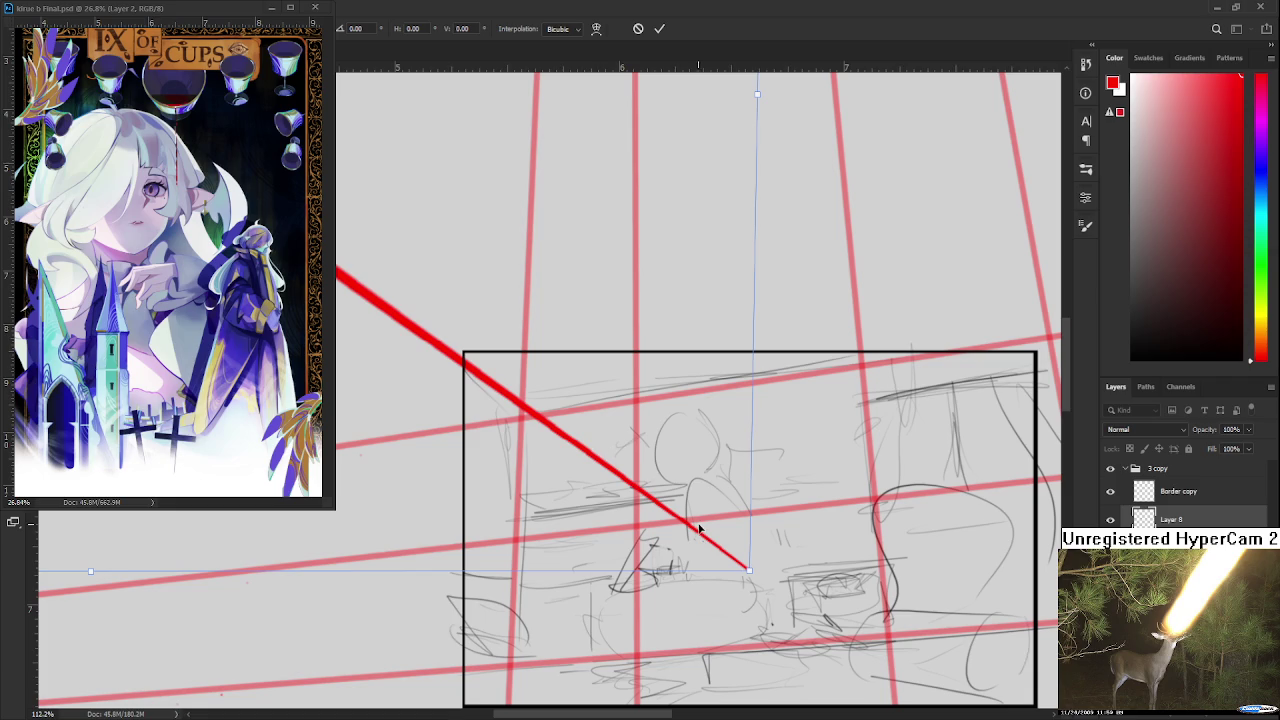
pyautogui.moveTo(750, 573)
pyautogui.mouseDown()
pyautogui.moveTo(730, 551)
pyautogui.moveTo(743, 565)
pyautogui.mouseUp()
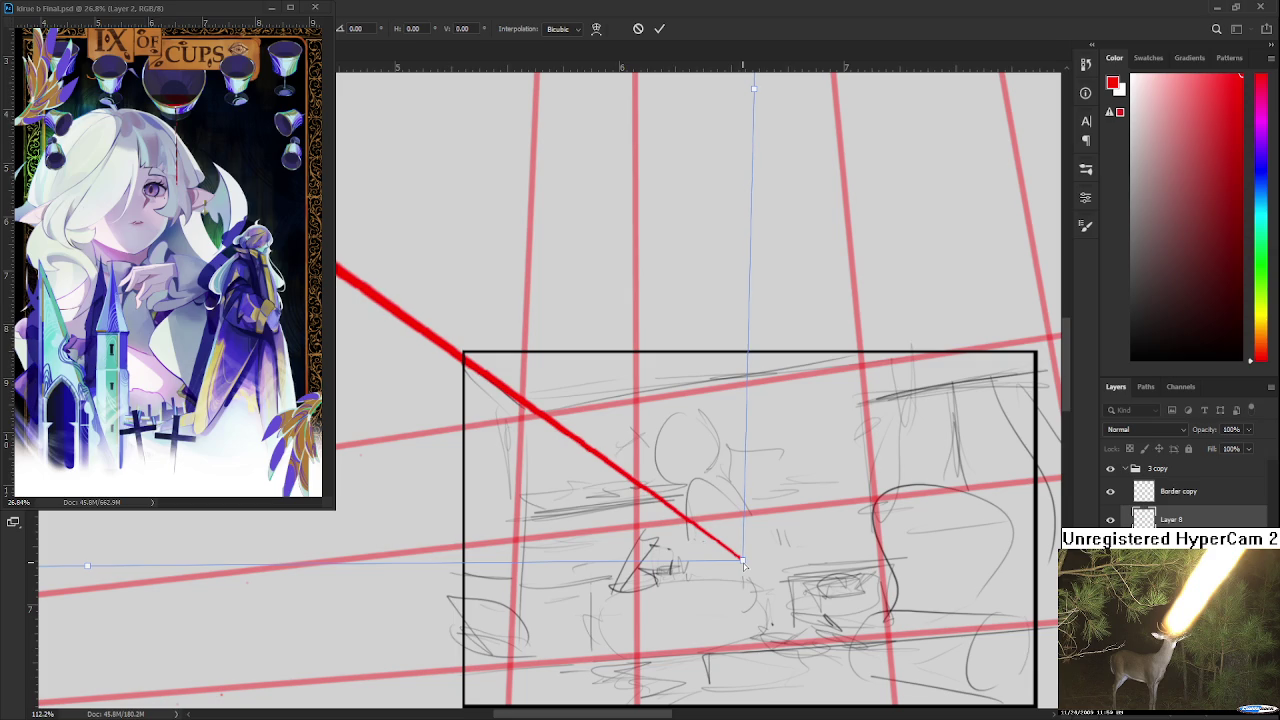
pyautogui.moveTo(743, 564); pyautogui.dragTo(737, 553)
pyautogui.press('Return')
# - Stretch the endpoint slightly right and fine-tune its angle onto the vanishing point
pyautogui.scroll(-5, 731, 570)
pyautogui.scroll(2, 735, 570)
pyautogui.scroll(2, 735, 570)
pyautogui.hotkey('ctrl', 't')
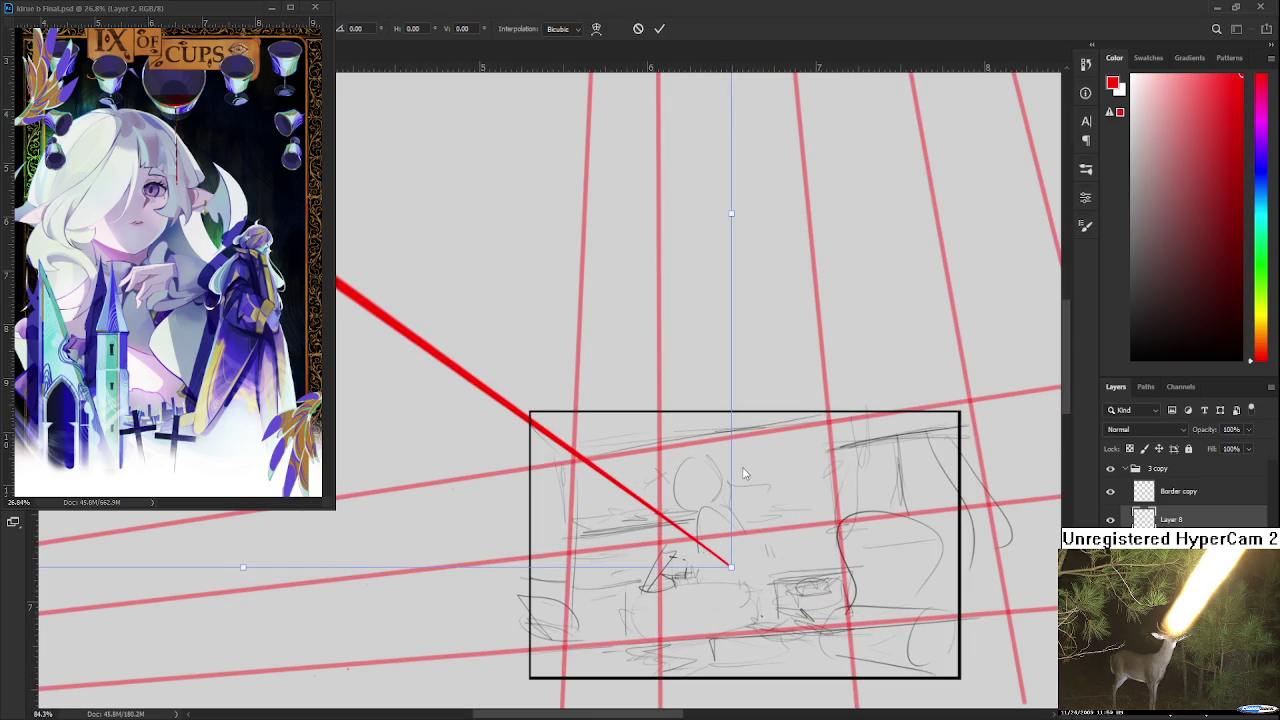
pyautogui.moveTo(731, 567)
pyautogui.mouseDown()
pyautogui.moveTo(756, 566)
pyautogui.moveTo(743, 566)
pyautogui.mouseUp()
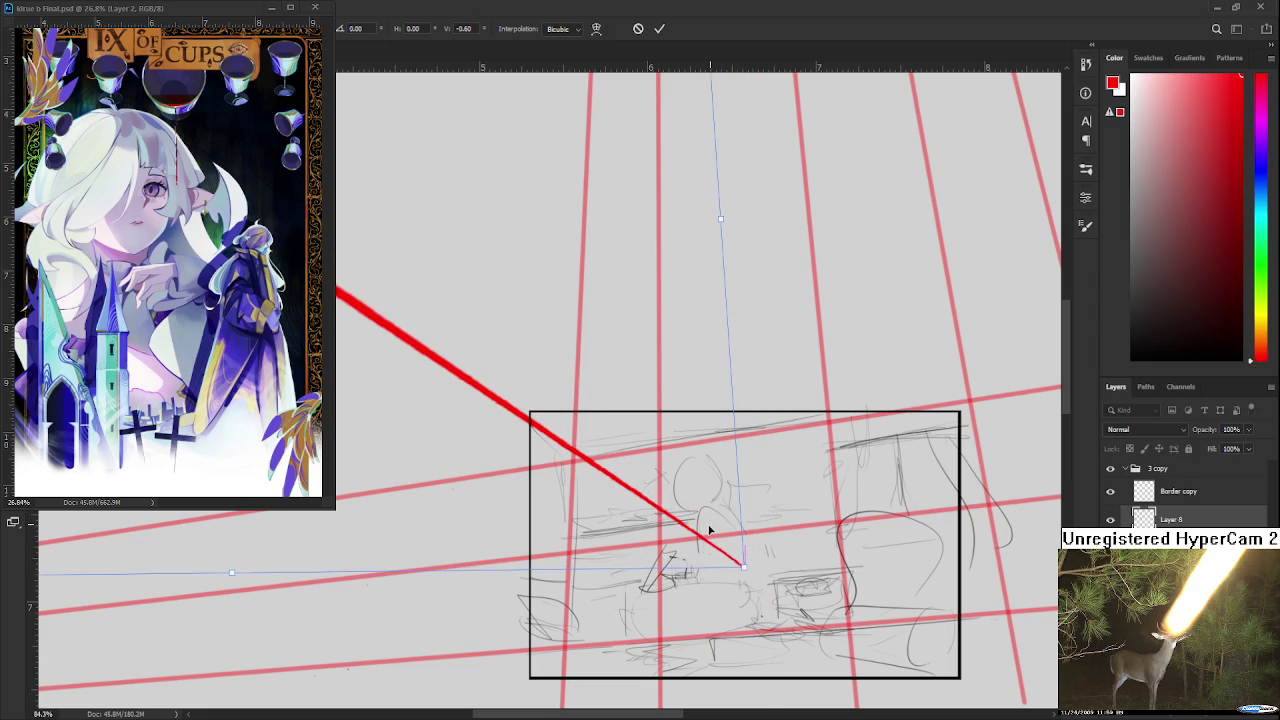
pyautogui.moveTo(762, 568)
pyautogui.mouseDown()
pyautogui.moveTo(723, 534)
pyautogui.moveTo(771, 567)
pyautogui.moveTo(740, 552)
pyautogui.moveTo(760, 555)
pyautogui.mouseUp()
pyautogui.press('Return')
pyautogui.scroll(-3, 760, 555)
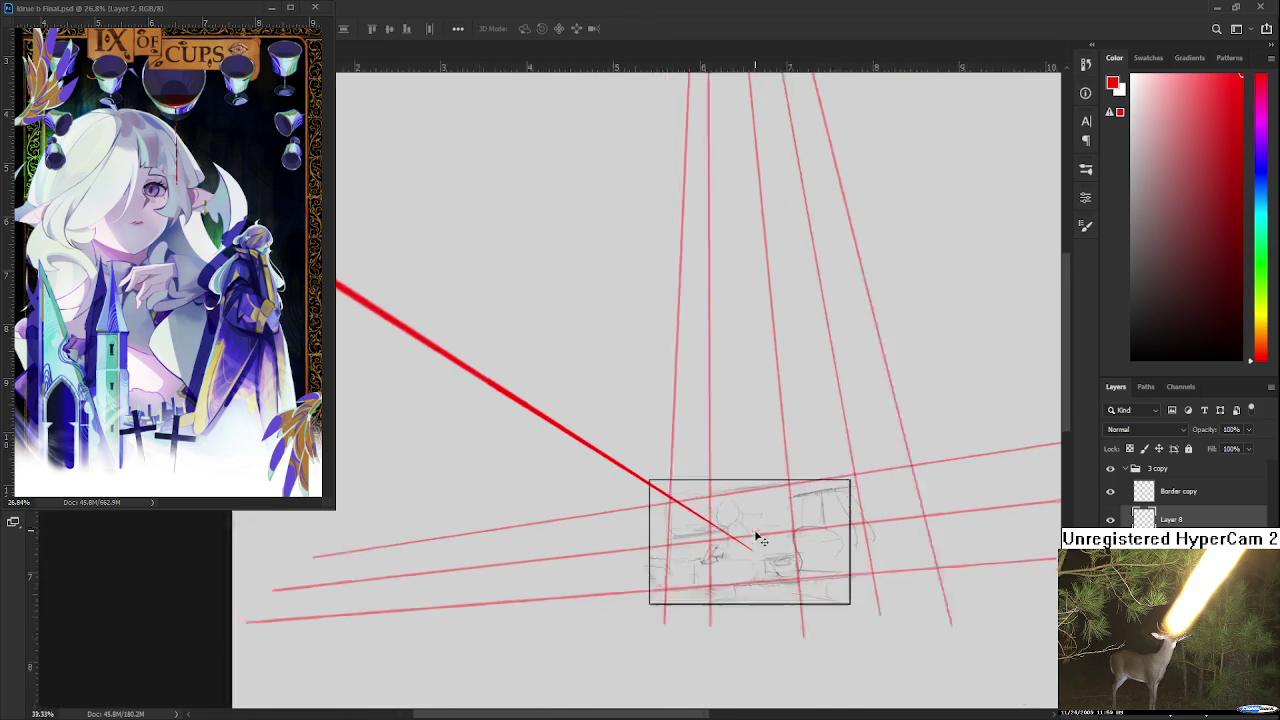
pyautogui.scroll(-2, 762, 550)
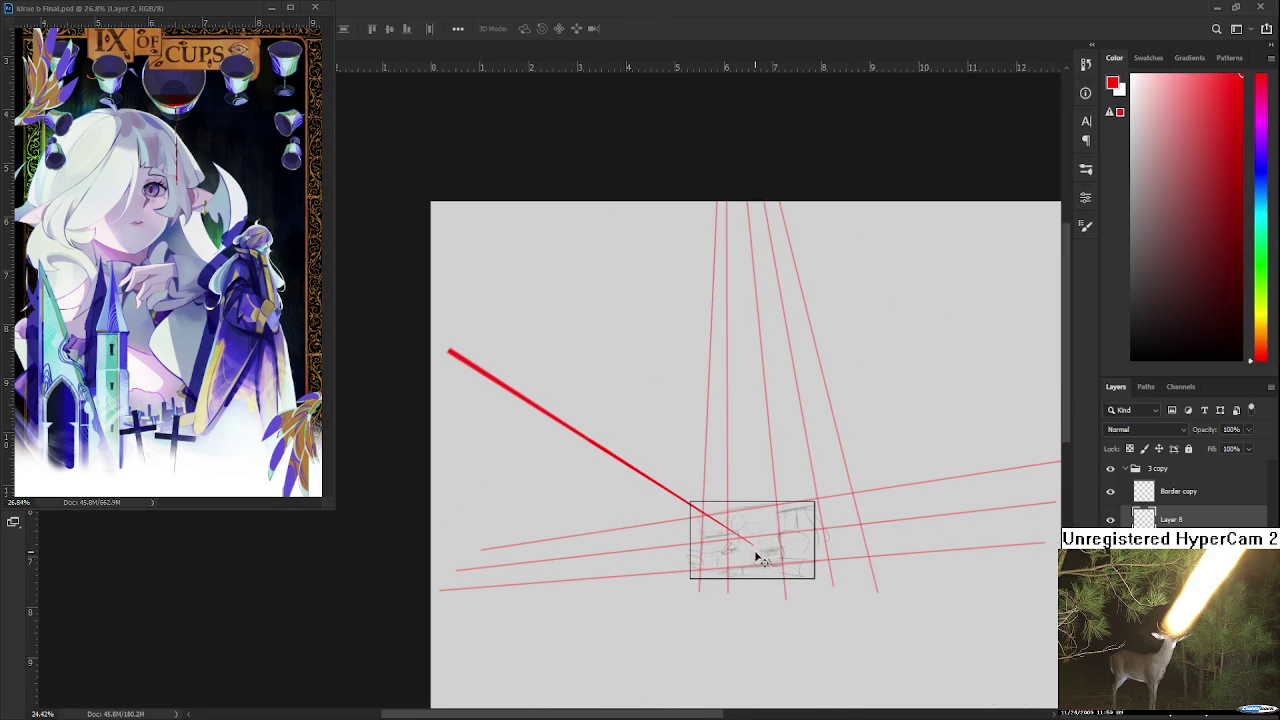
pyautogui.scroll(2, 765, 545)
pyautogui.press('b')
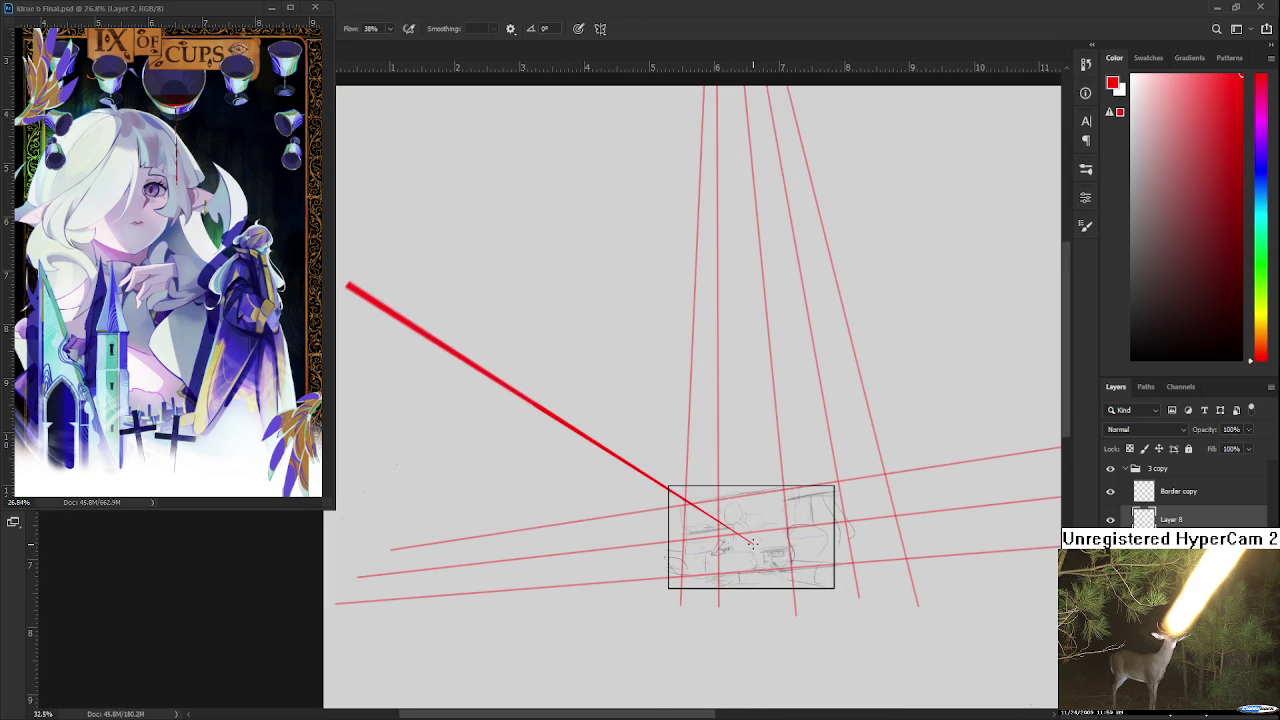
pyautogui.keyDown('shift'); pyautogui.click(476, 172); pyautogui.keyUp('shift')
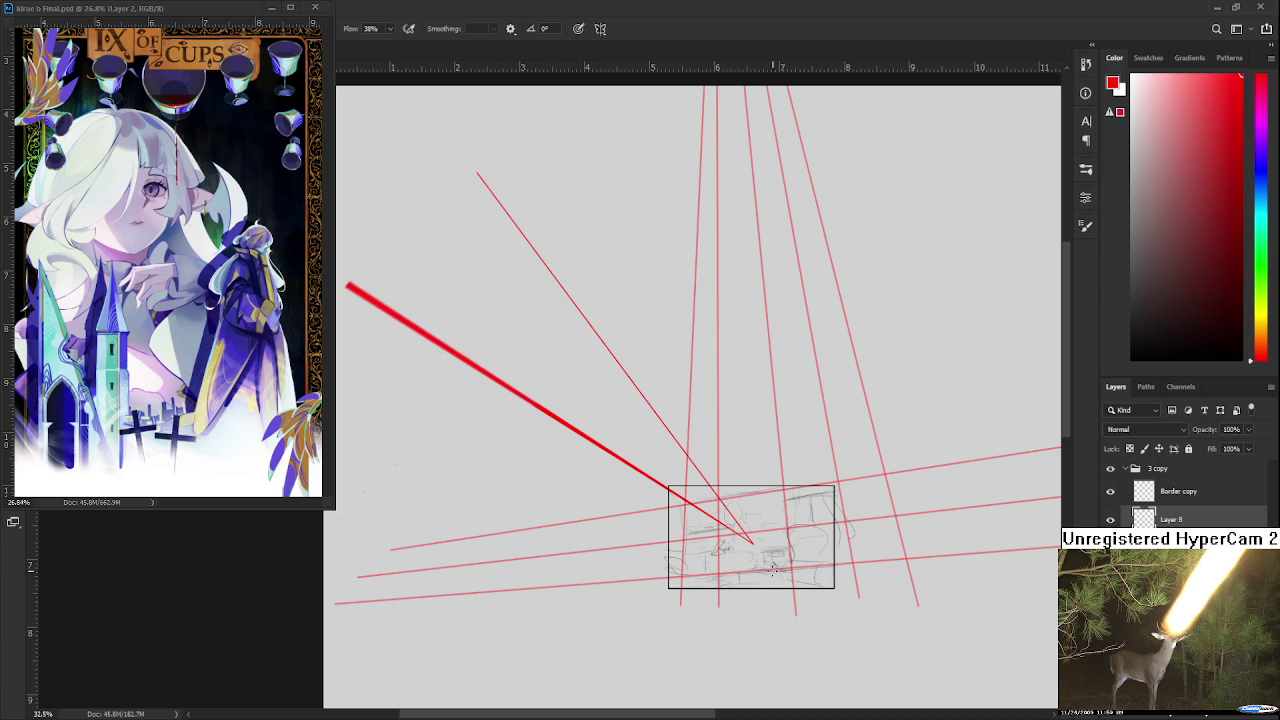
pyautogui.scroll(1, 773, 568)
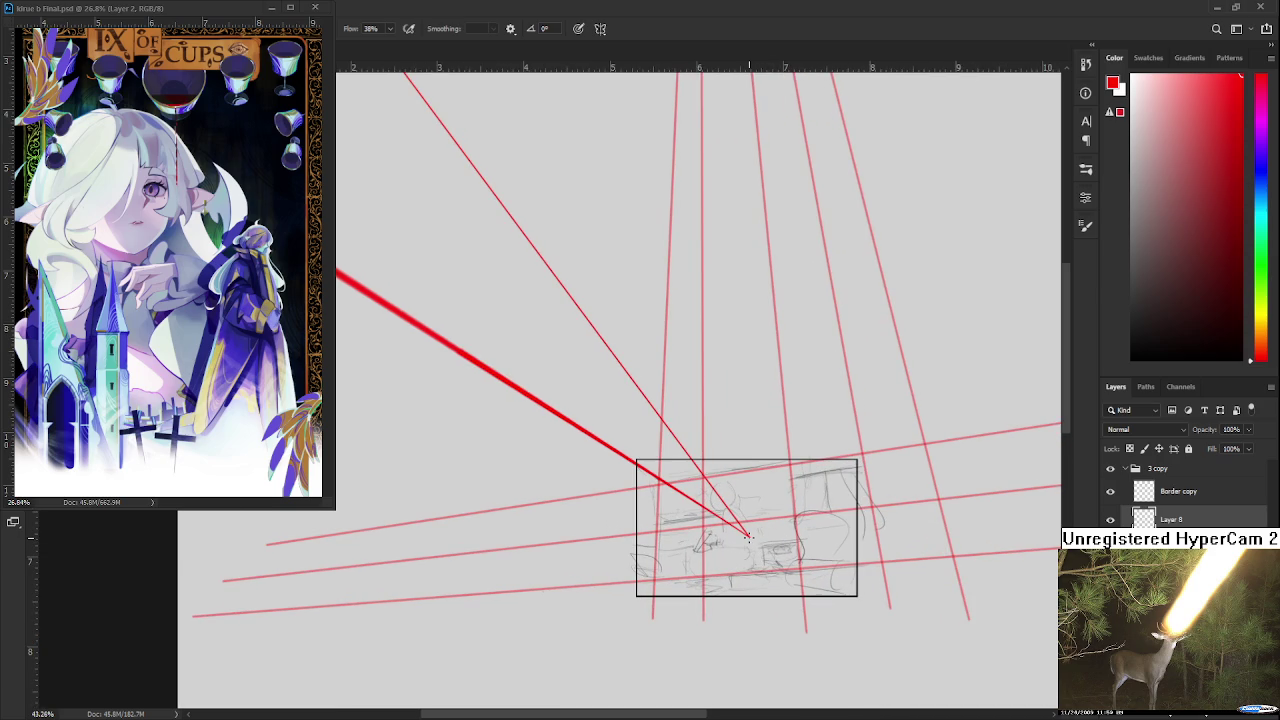
pyautogui.scroll(-1, 748, 537)
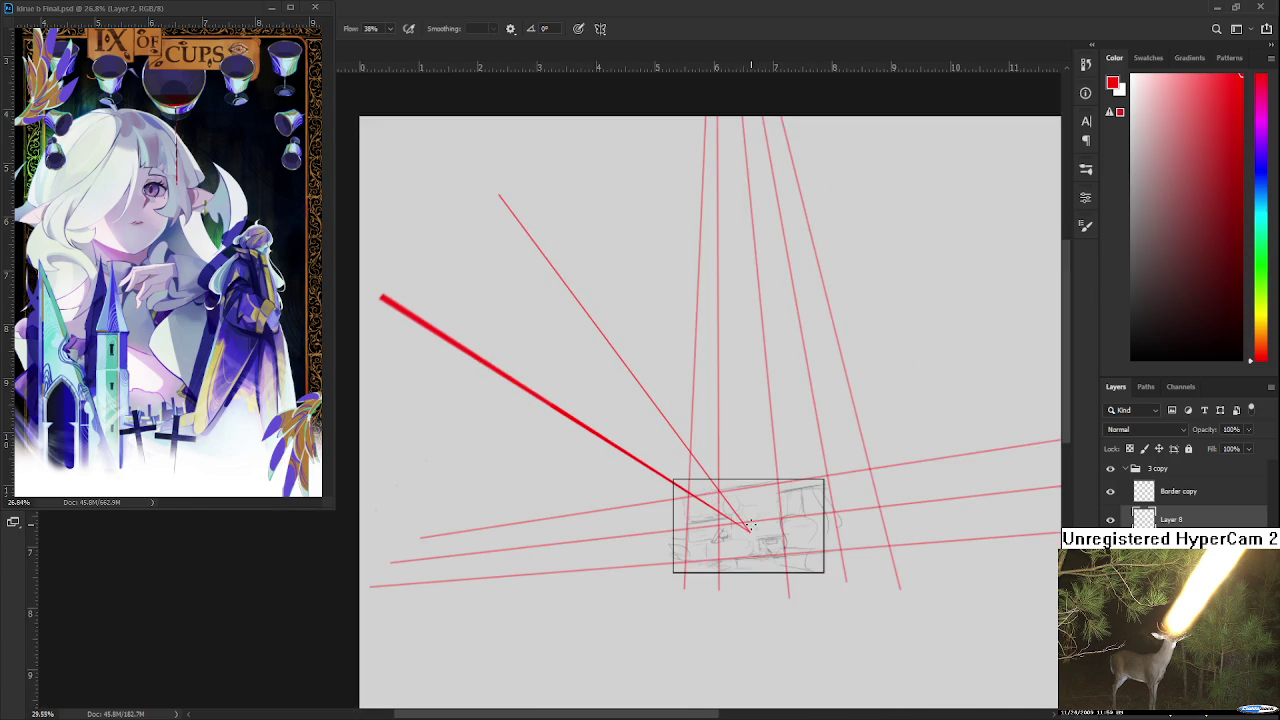
pyautogui.keyDown('shift'); pyautogui.click(729, 205); pyautogui.keyUp('shift')
pyautogui.scroll(1, 750, 533)
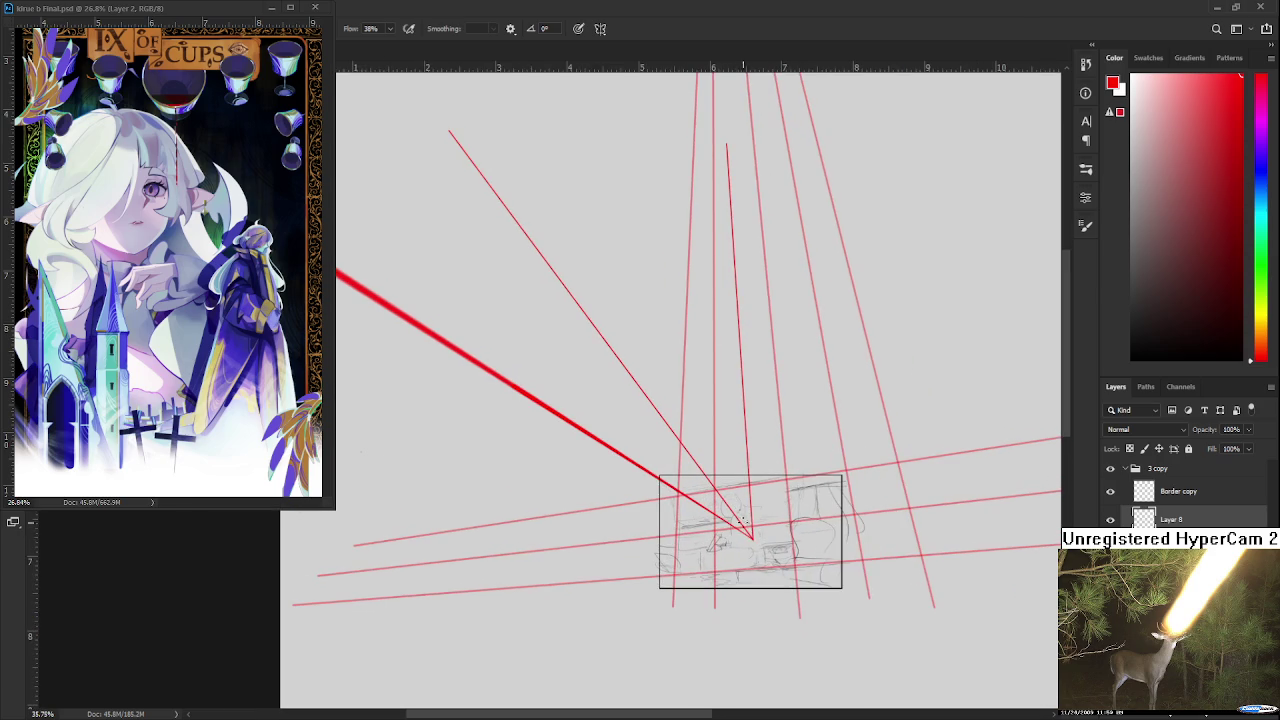
pyautogui.scroll(2, 755, 537)
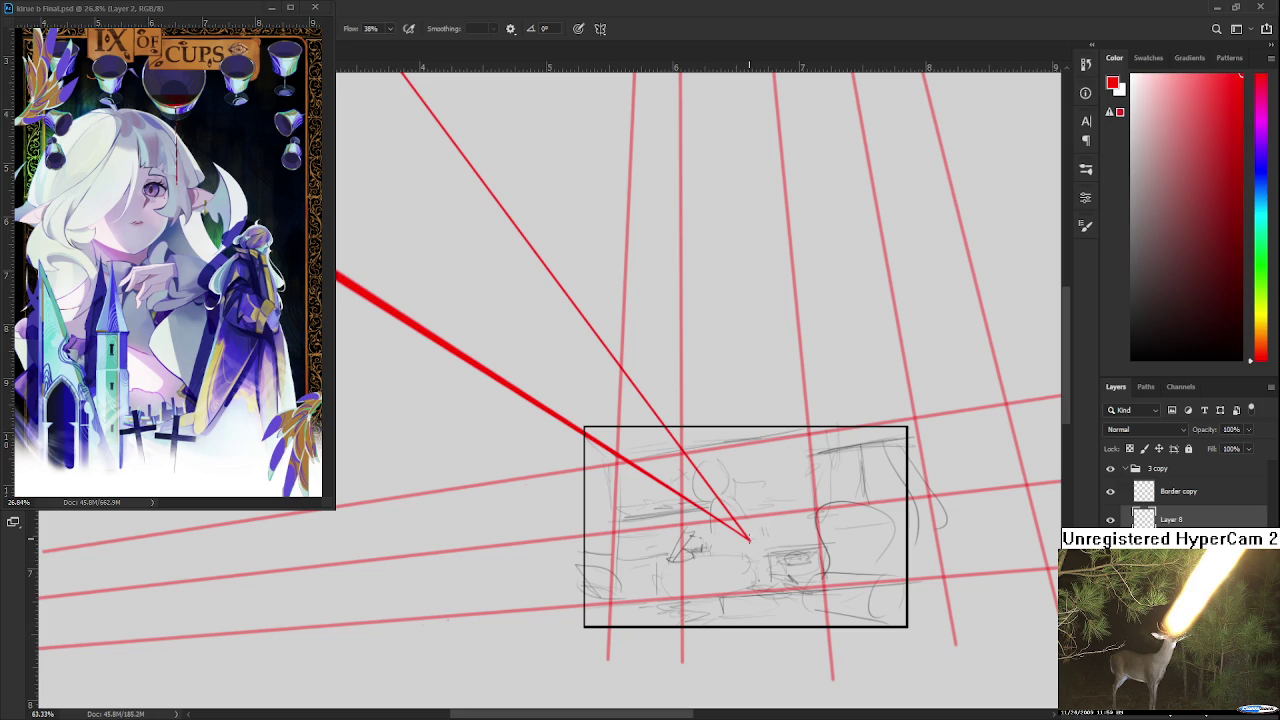
pyautogui.scroll(-1, 749, 539)
pyautogui.scroll(-2, 747, 513)
pyautogui.moveTo(697, 214); pyautogui.dragTo(746, 538)
pyautogui.scroll(1, 744, 537)
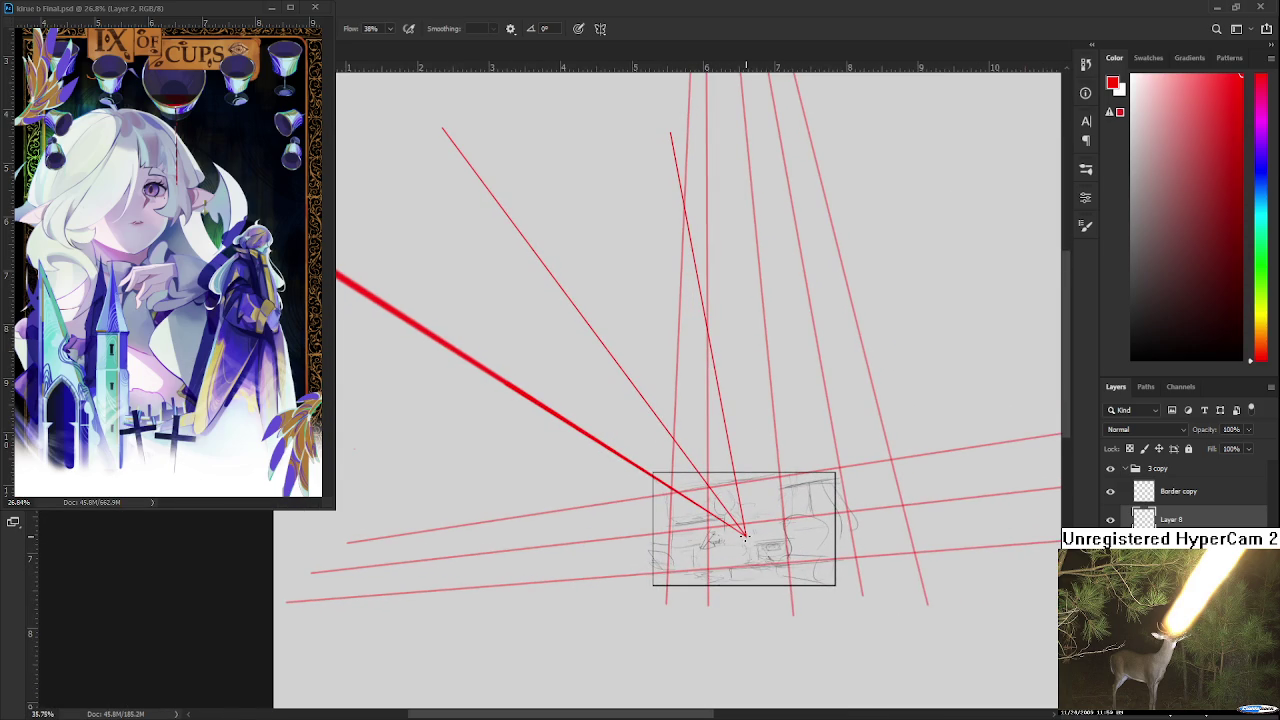
pyautogui.scroll(-1, 848, 203)
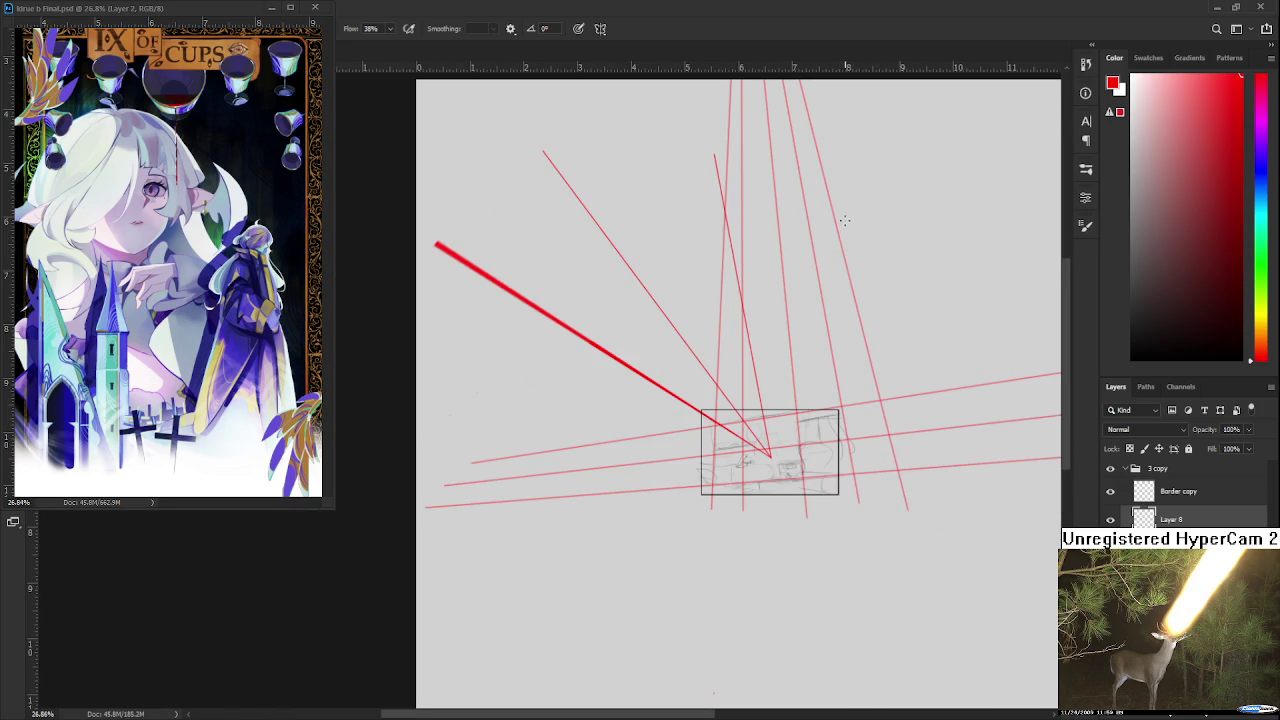
pyautogui.keyDown('shift'); pyautogui.click(897, 161); pyautogui.keyUp('shift')
pyautogui.scroll(1, 805, 383)
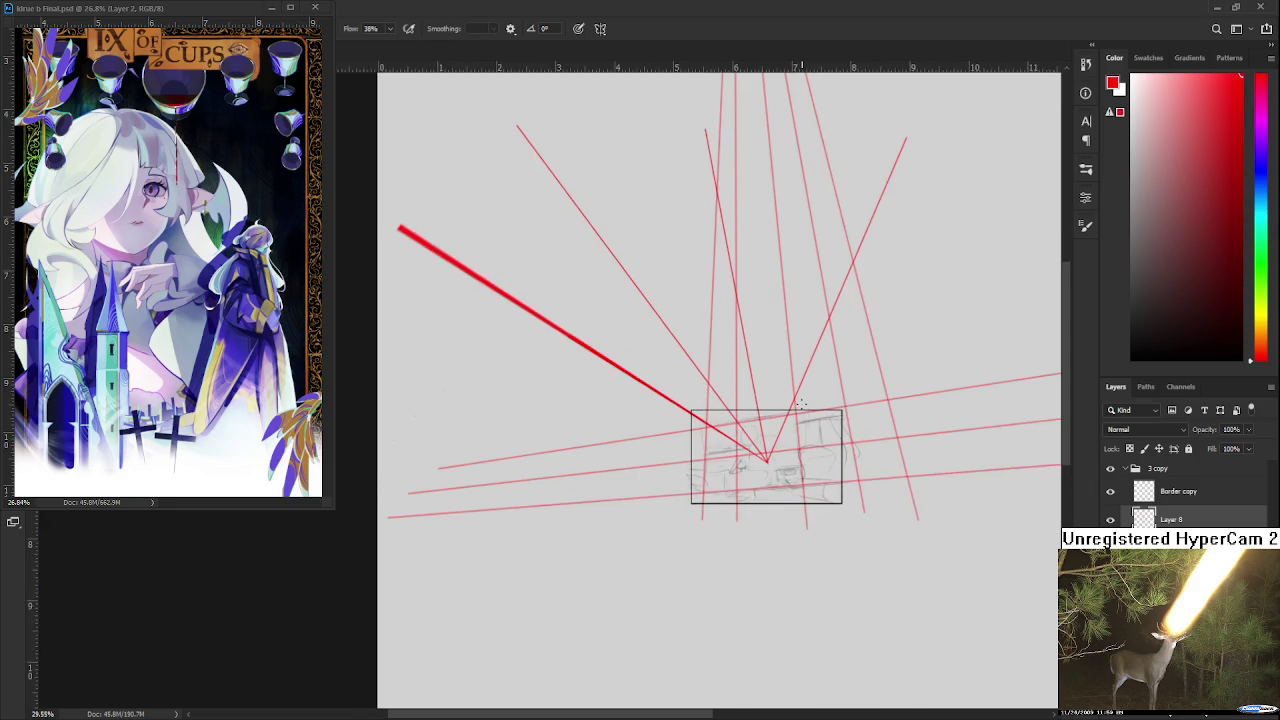
pyautogui.scroll(1, 805, 390)
pyautogui.scroll(1, 805, 400)
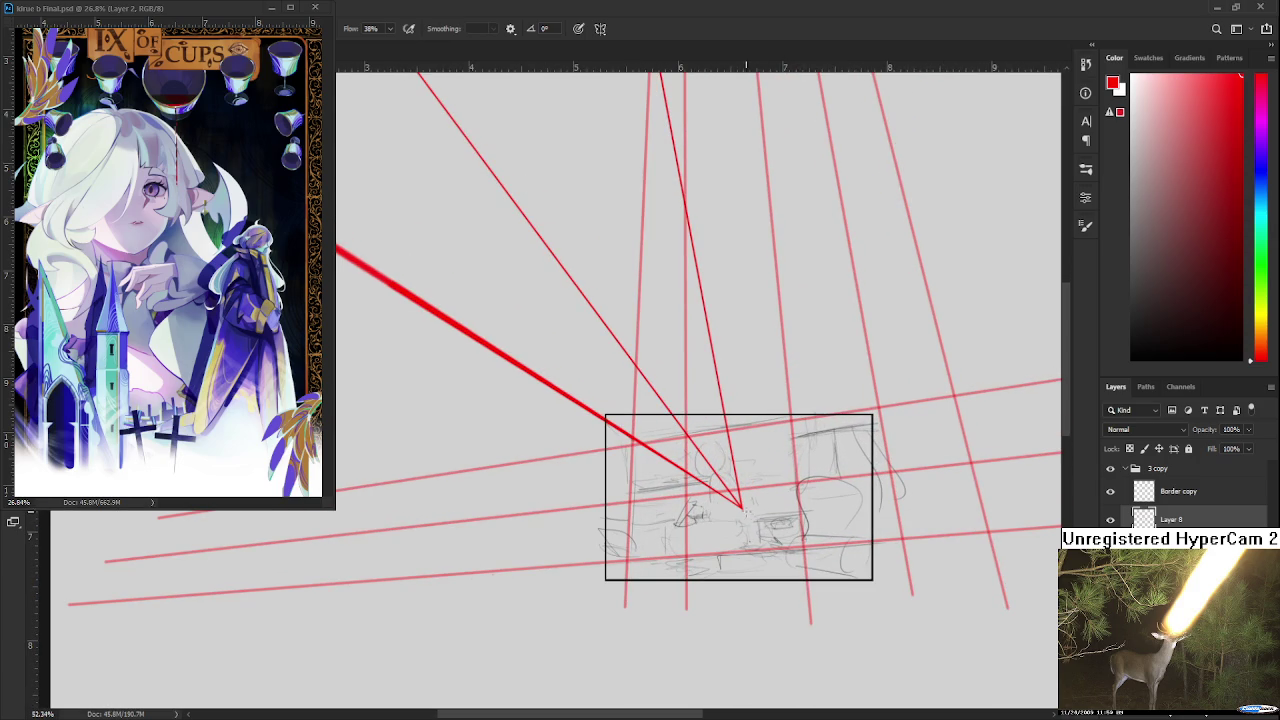
pyautogui.scroll(-1, 600, 473)
pyautogui.scroll(-1, 600, 473)
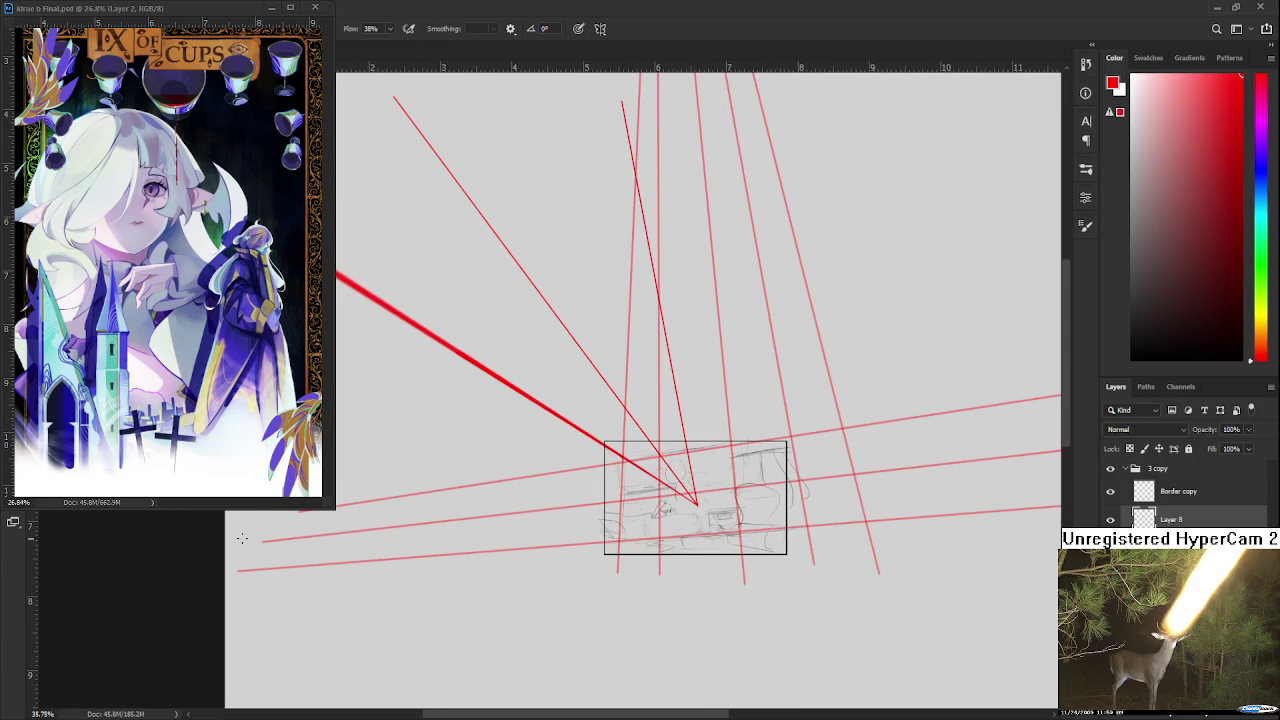
pyautogui.scroll(1, 668, 506)
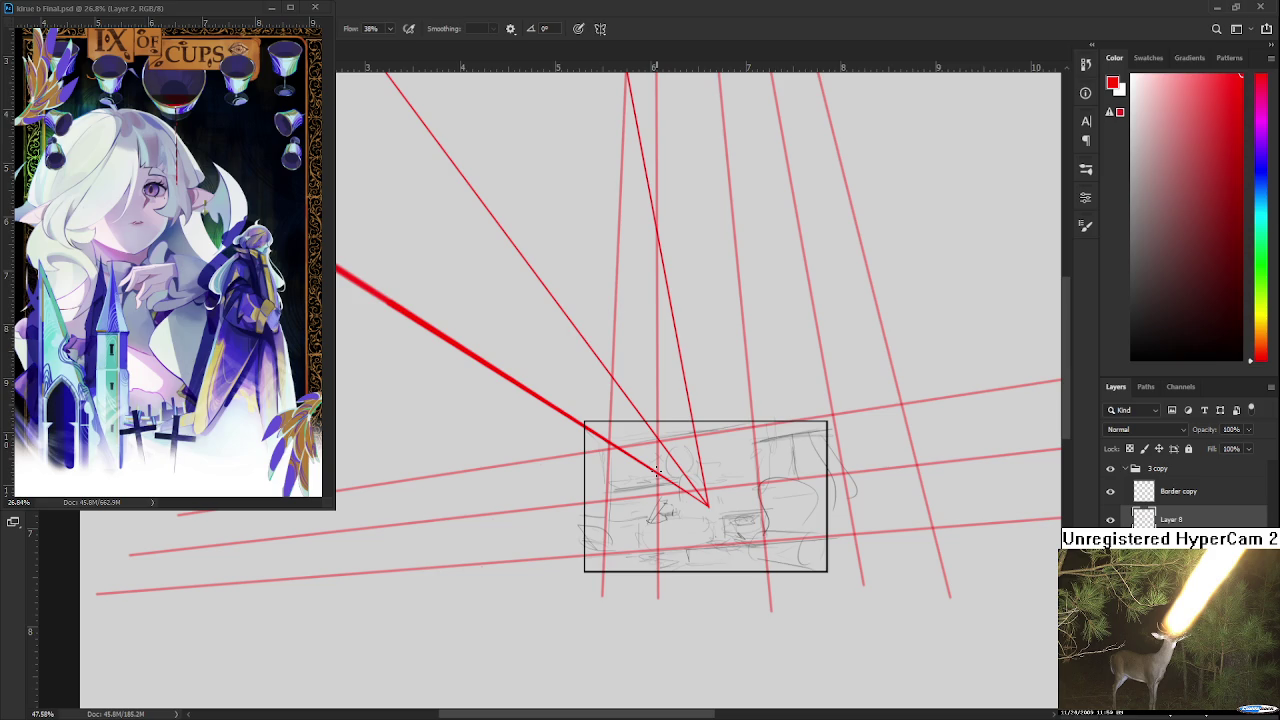
pyautogui.scroll(-1, 657, 472)
pyautogui.moveTo(500, 591)
pyautogui.mouseDown()
pyautogui.moveTo(566, 423)
pyautogui.moveTo(561, 606)
pyautogui.mouseUp()
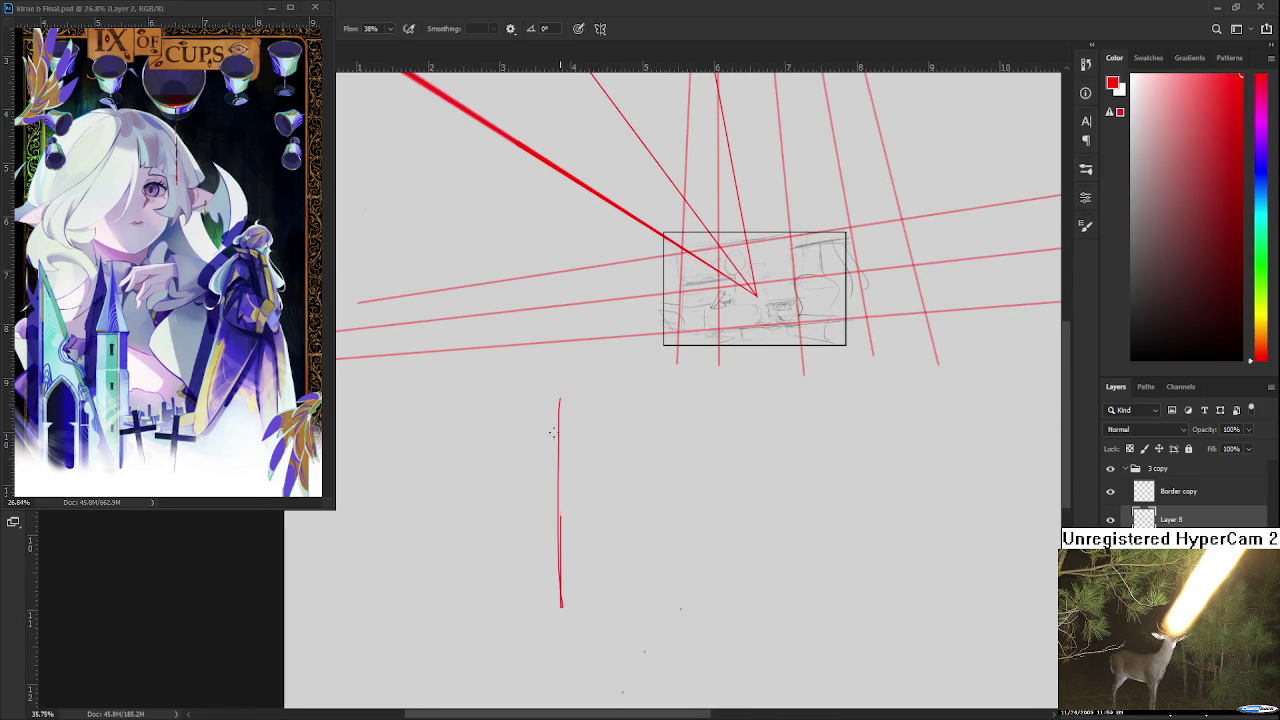
pyautogui.hotkey('ctrl', 'z')
pyautogui.moveTo(580, 390); pyautogui.dragTo(579, 682)
pyautogui.keyDown('shift'); pyautogui.click(843, 551); pyautogui.keyUp('shift')
pyautogui.keyDown('shift'); pyautogui.click(580, 551); pyautogui.keyUp('shift')
pyautogui.hotkey('ctrl', 'z')
pyautogui.hotkey('ctrl', 'z')
pyautogui.moveTo(859, 508); pyautogui.dragTo(970, 507)
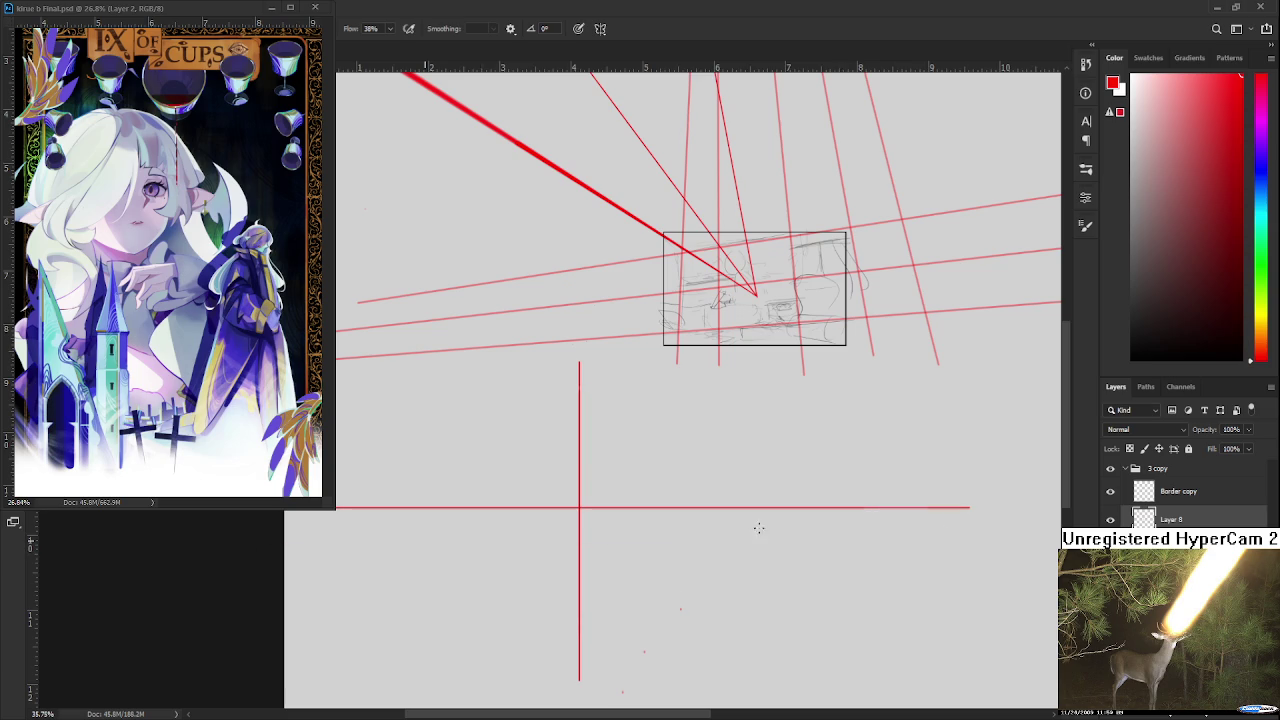
pyautogui.hotkey('ctrl', 'z')
pyautogui.hotkey('ctrl', 'shift', 'z')
pyautogui.hotkey('ctrl', '-')
pyautogui.hotkey('ctrl', '-')
pyautogui.hotkey('ctrl', '-')
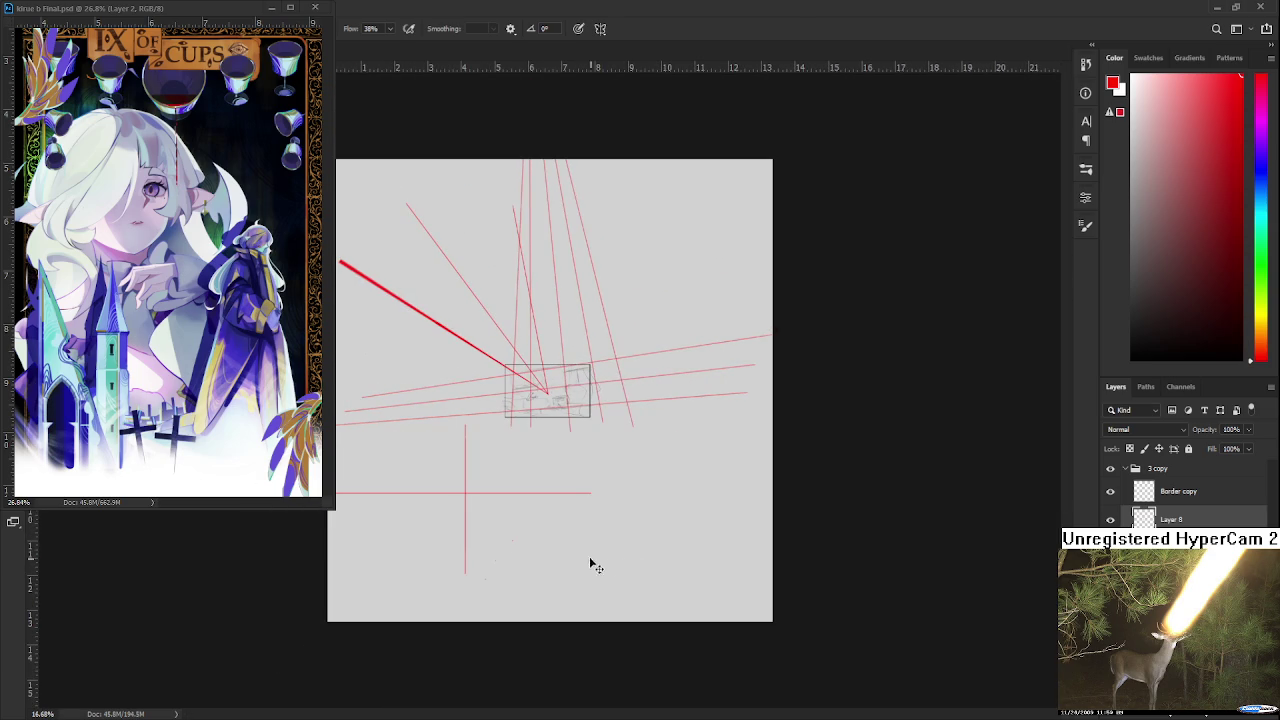
pyautogui.hotkey('ctrl', 'z')
pyautogui.hotkey('ctrl', 'z')
pyautogui.scroll(5, 565, 365)
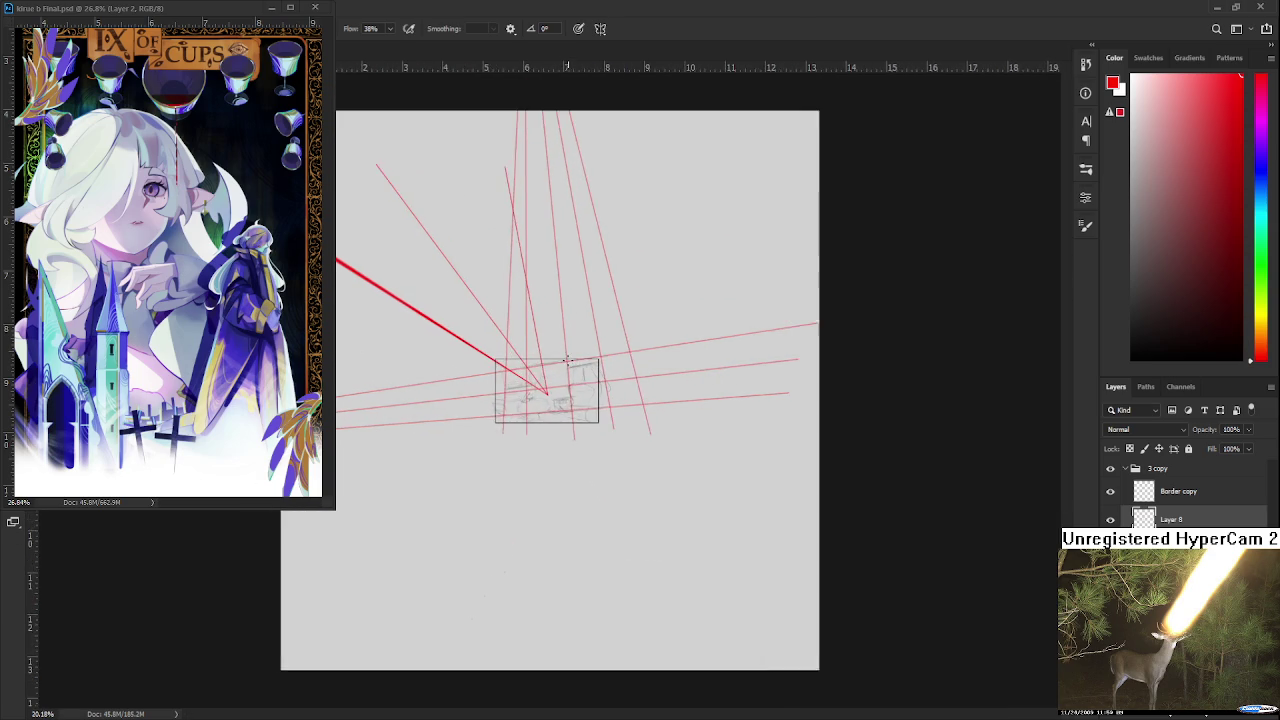
pyautogui.scroll(2, 567, 362)
pyautogui.moveTo(524, 465); pyautogui.dragTo(655, 482)
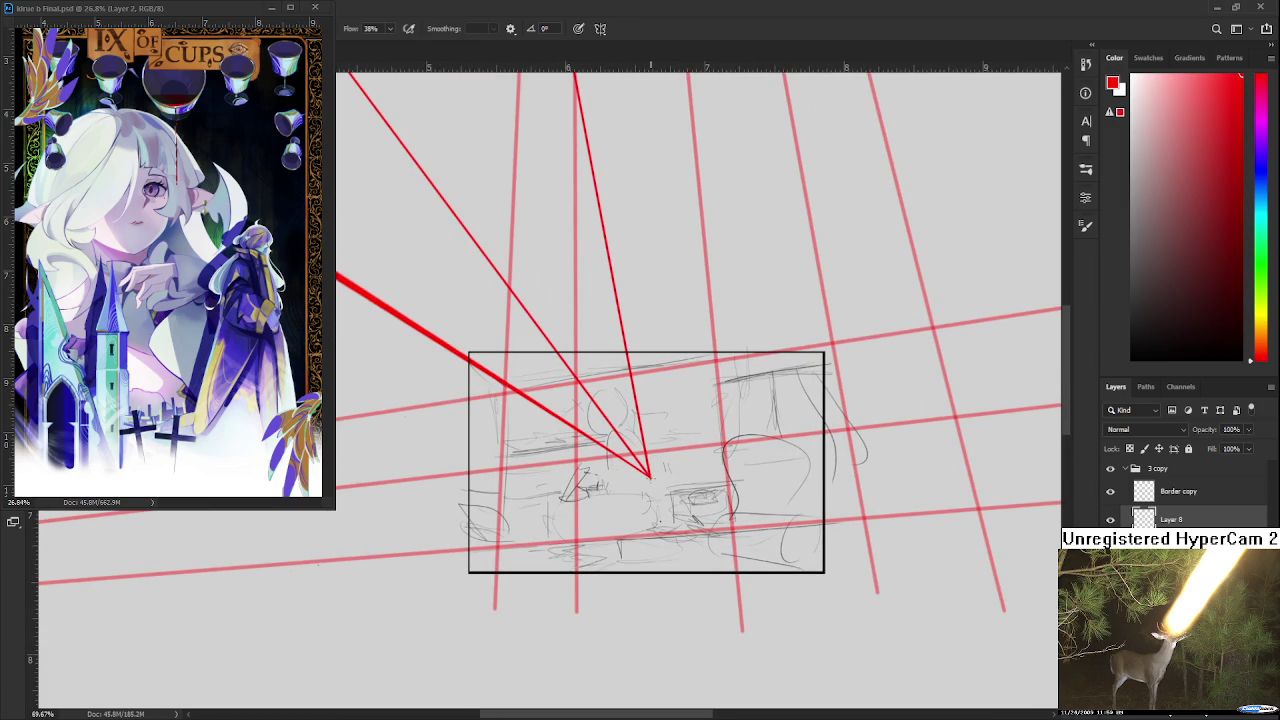
pyautogui.scroll(-1, 660, 374)
pyautogui.scroll(-1, 660, 374)
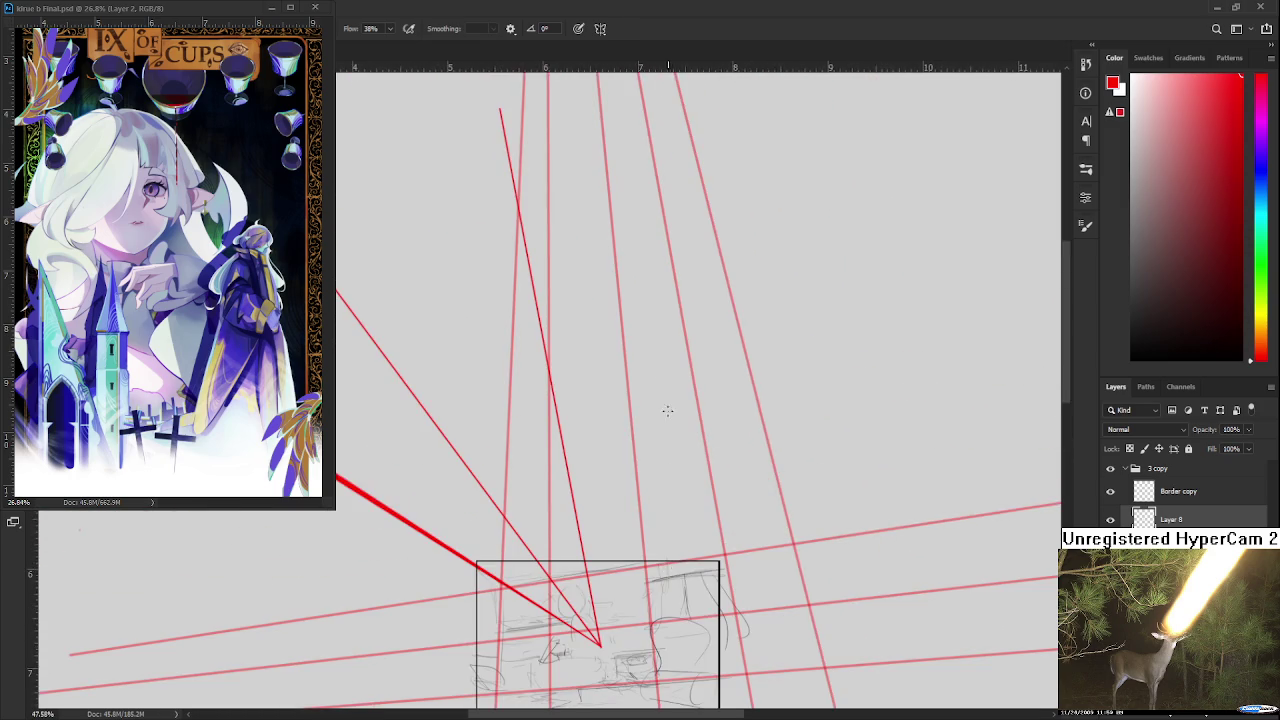
pyautogui.scroll(-1, 660, 374)
# - Draw a straight red line upward from the central vanishing point
pyautogui.keyDown('shift'); pyautogui.click(714, 223); pyautogui.keyUp('shift')
pyautogui.moveTo(606, 625)
pyautogui.mouseDown()
pyautogui.moveTo(638, 565)
pyautogui.moveTo(771, 500)
pyautogui.mouseUp()
pyautogui.scroll(-2, 682, 544)
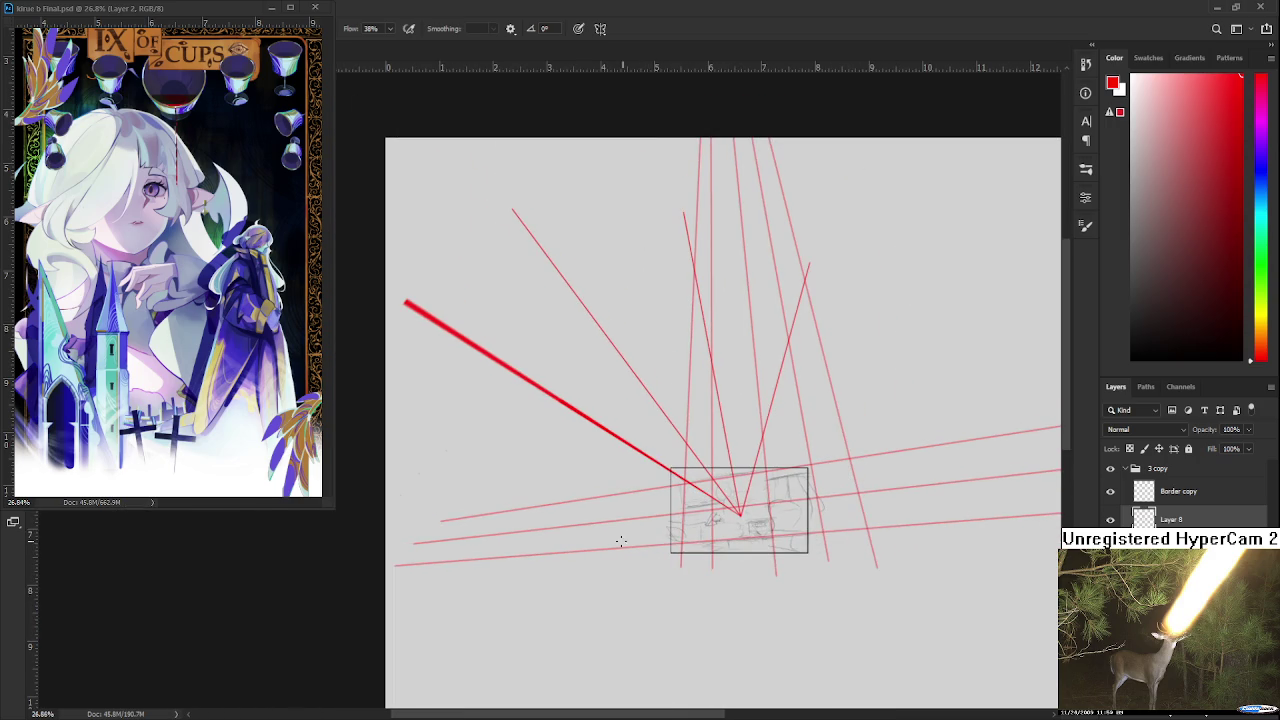
pyautogui.scroll(1, 740, 515)
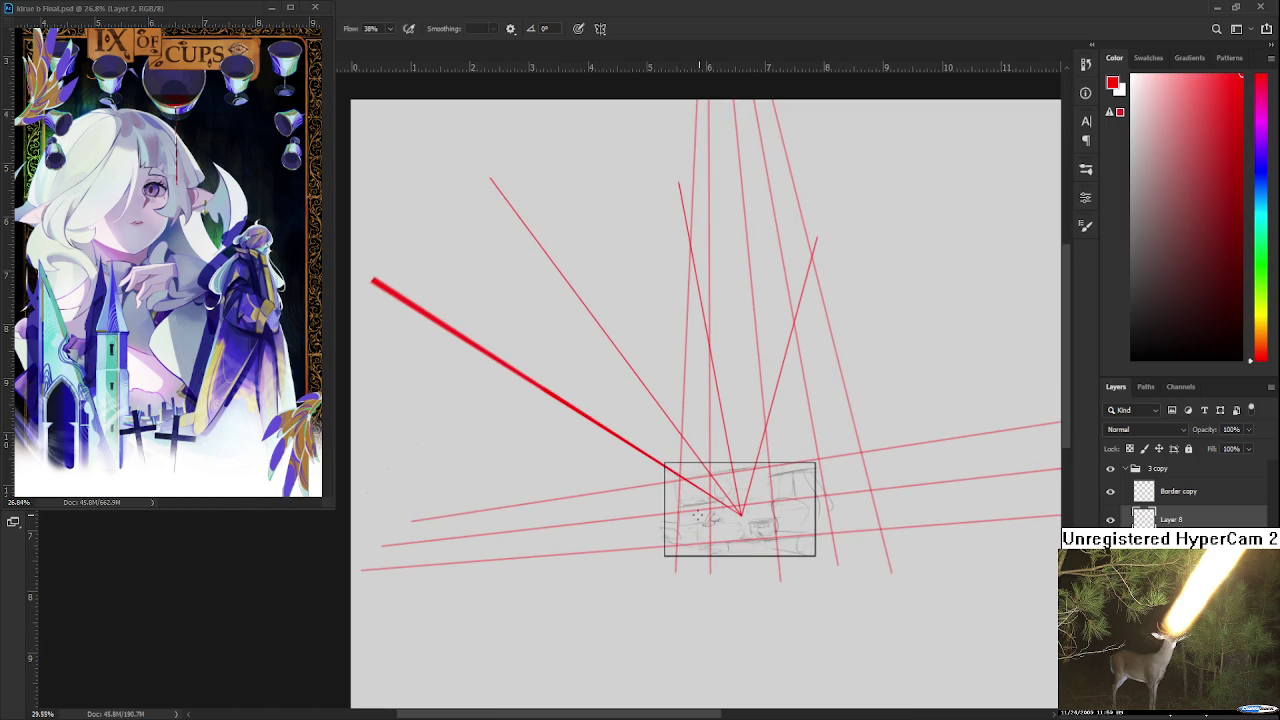
# - Undo a lower-left line and add a red line from the vanishing point to the right
pyautogui.keyDown('shift'); pyautogui.click(376, 572); pyautogui.keyUp('shift')
pyautogui.hotkey('ctrl', 'z')
pyautogui.scroll(5, 813, 521)
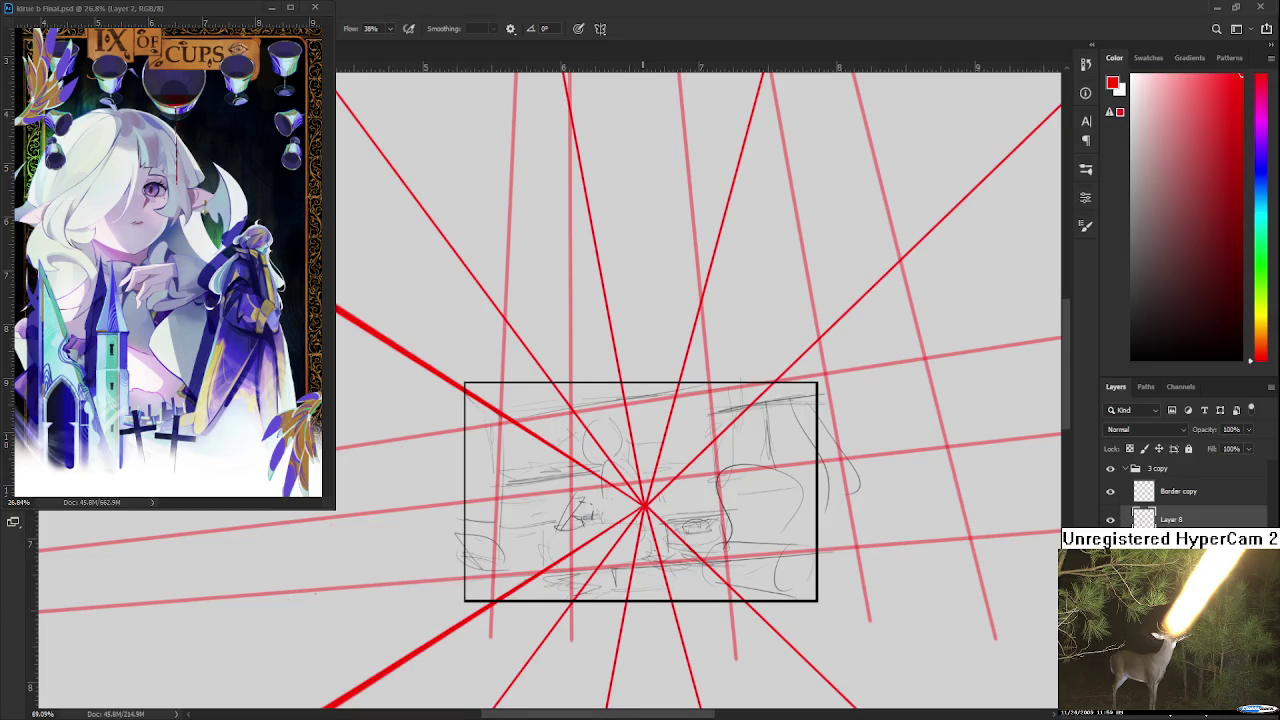
pyautogui.scroll(-3, 645, 505)
pyautogui.scroll(-2, 645, 505)
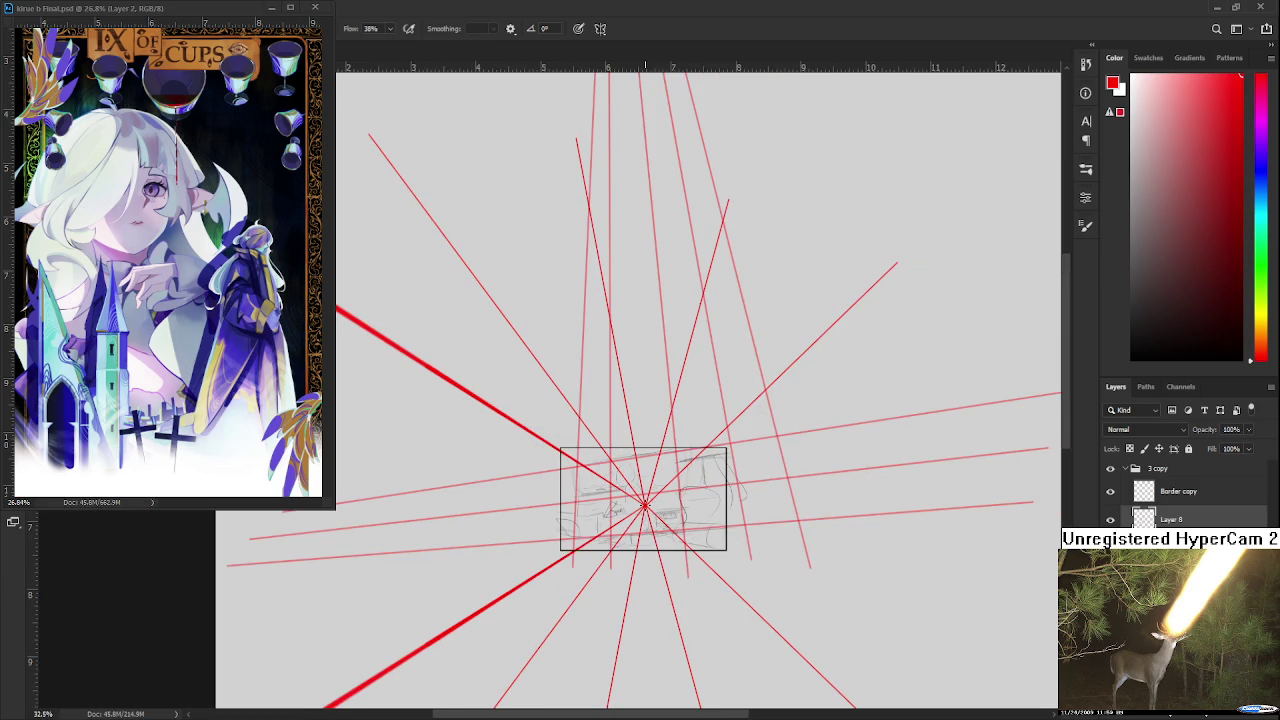
pyautogui.scroll(2, 640, 502)
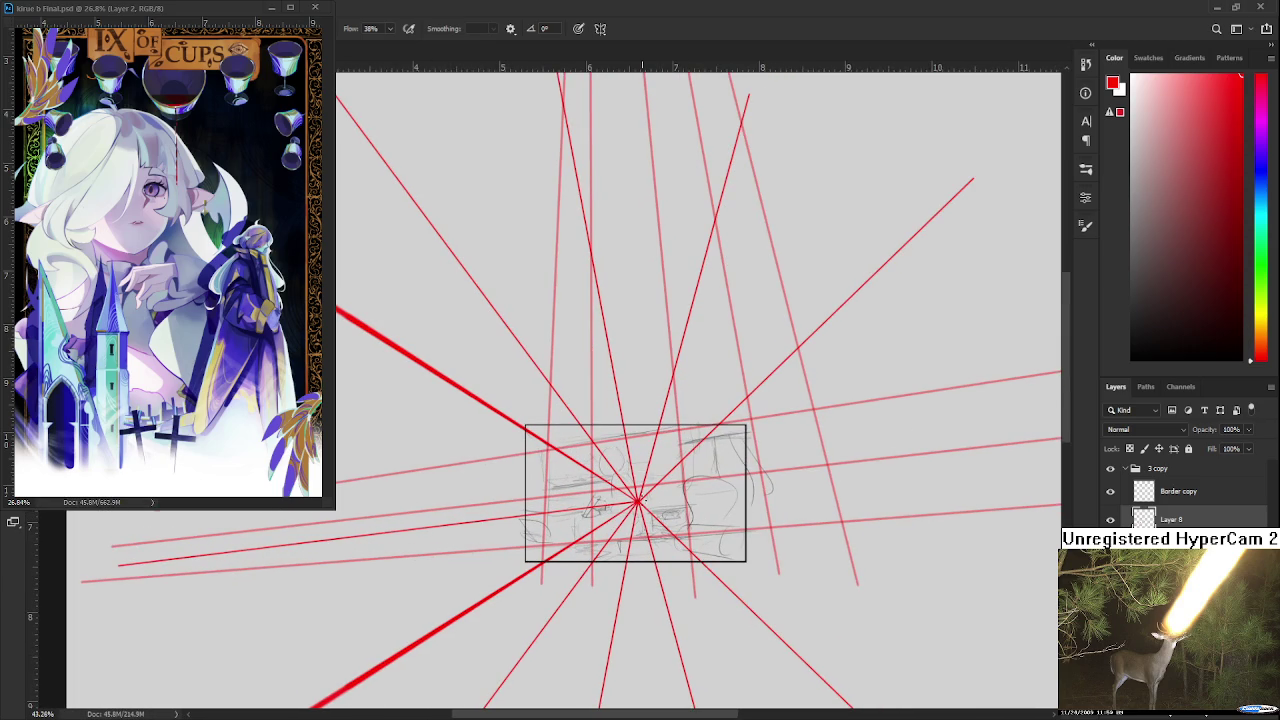
pyautogui.scroll(-2, 645, 500)
pyautogui.keyDown('shift'); pyautogui.click(1042, 467); pyautogui.keyUp('shift')
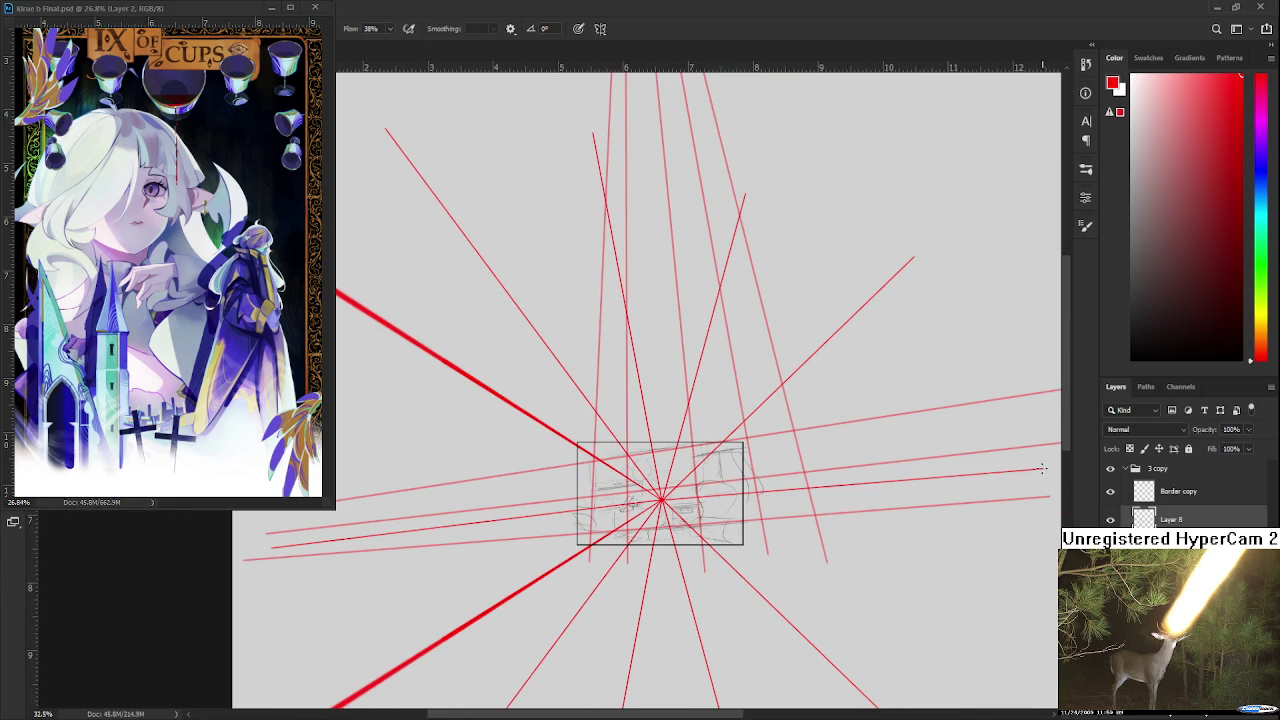
# - Pan and zoom to review the red starburst over the sketch box
pyautogui.scroll(-2, 640, 450)
pyautogui.scroll(3, 536, 374)
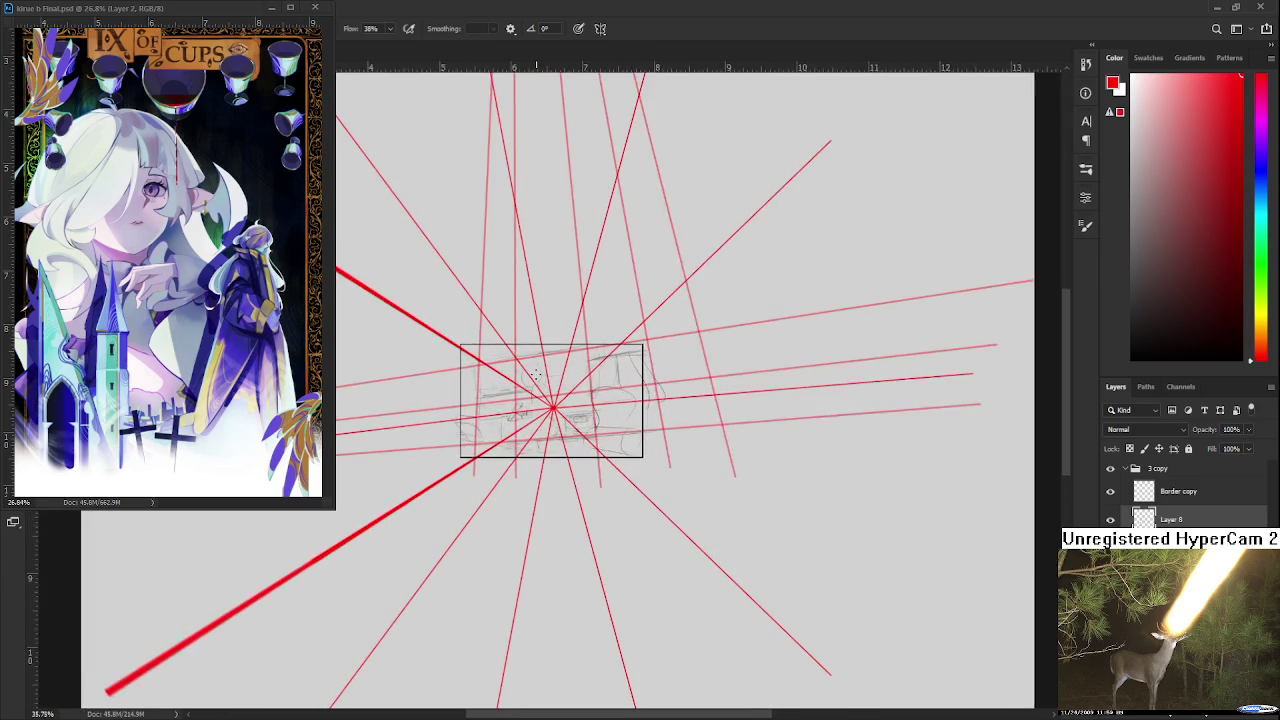
pyautogui.scroll(3, 536, 374)
pyautogui.moveTo(541, 431); pyautogui.dragTo(673, 447)
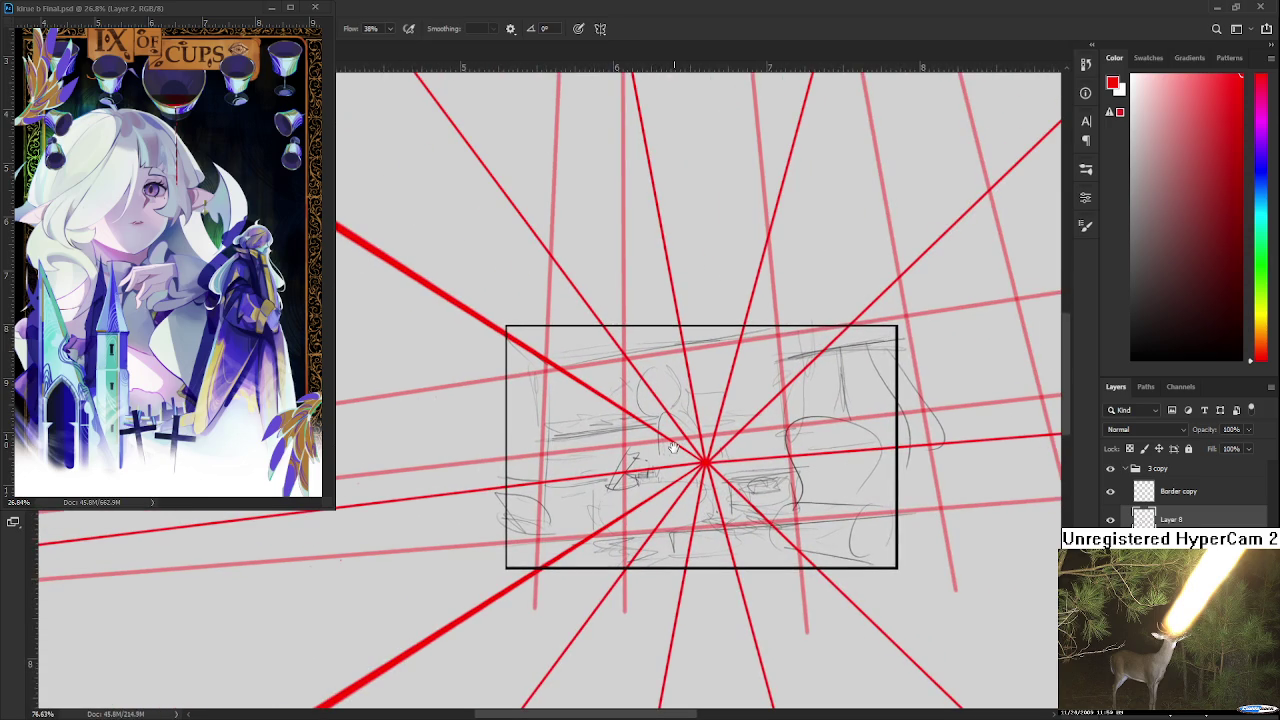
pyautogui.scroll(-2, 665, 460)
pyautogui.scroll(-2, 660, 470)
pyautogui.scroll(-1, 652, 483)
pyautogui.scroll(1, 653, 485)
pyautogui.scroll(1, 650, 486)
pyautogui.scroll(1, 646, 487)
pyautogui.scroll(1, 641, 488)
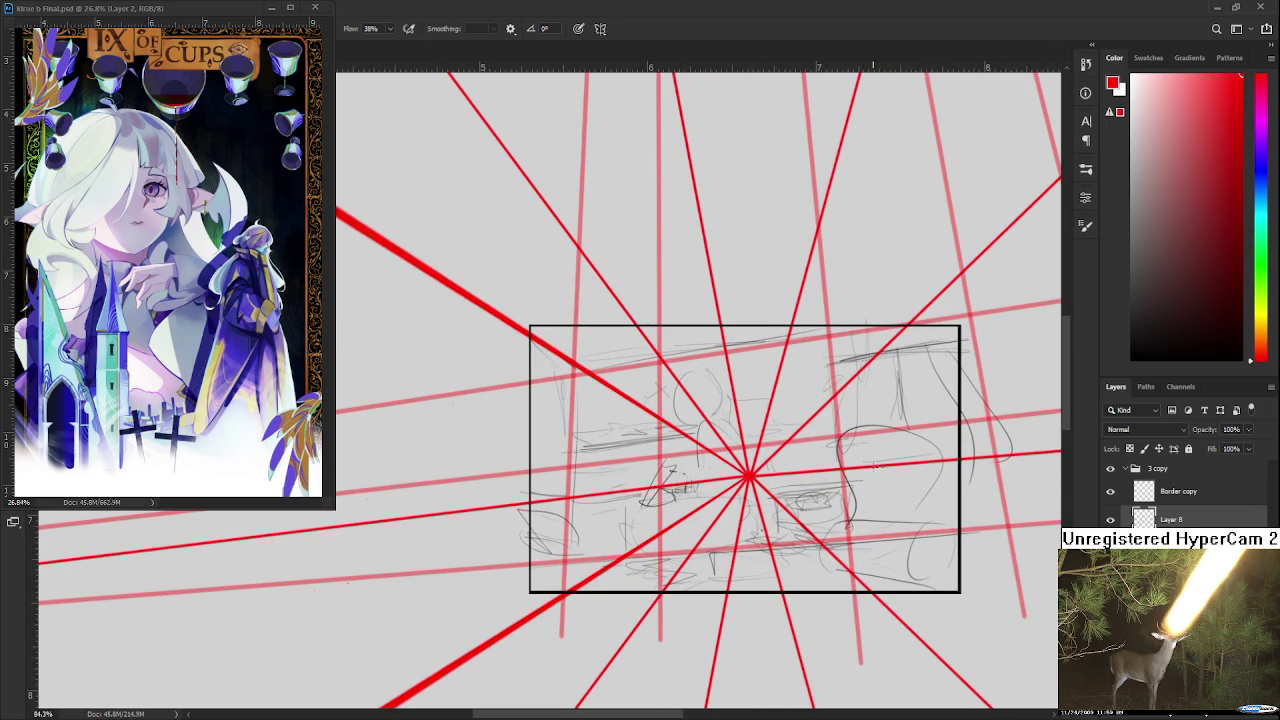
pyautogui.scroll(-1, 848, 465)
pyautogui.scroll(-1, 849, 464)
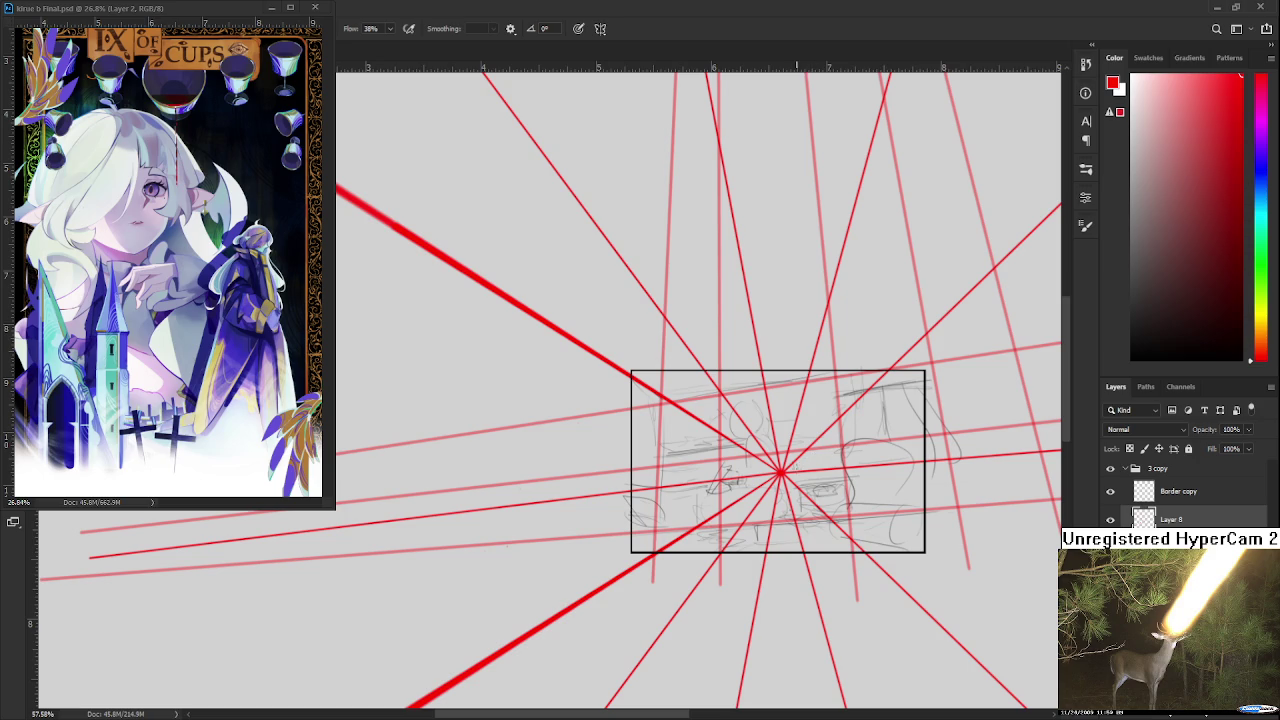
pyautogui.scroll(-2, 523, 330)
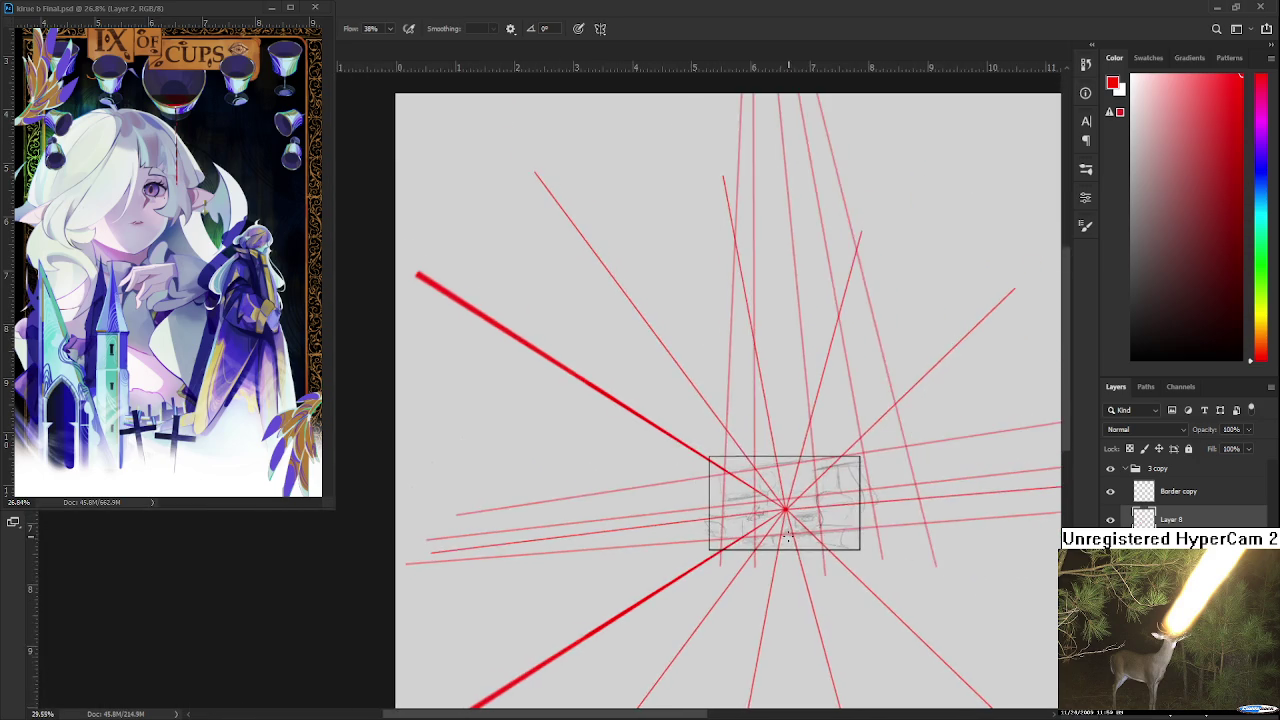
pyautogui.scroll(-2, 523, 330)
pyautogui.scroll(-2, 523, 330)
pyautogui.scroll(1, 523, 330)
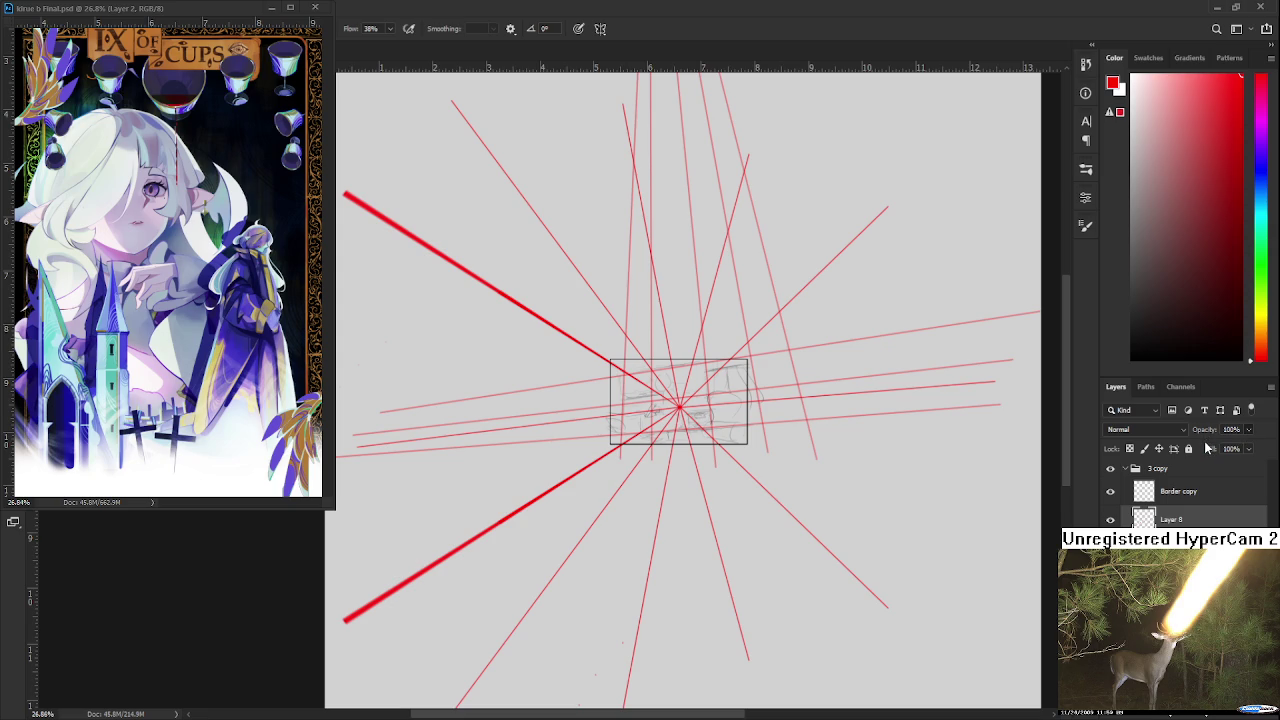
# - Fade the red perspective-lines layer to about 33% opacity
pyautogui.press('2')
pyautogui.press('7')
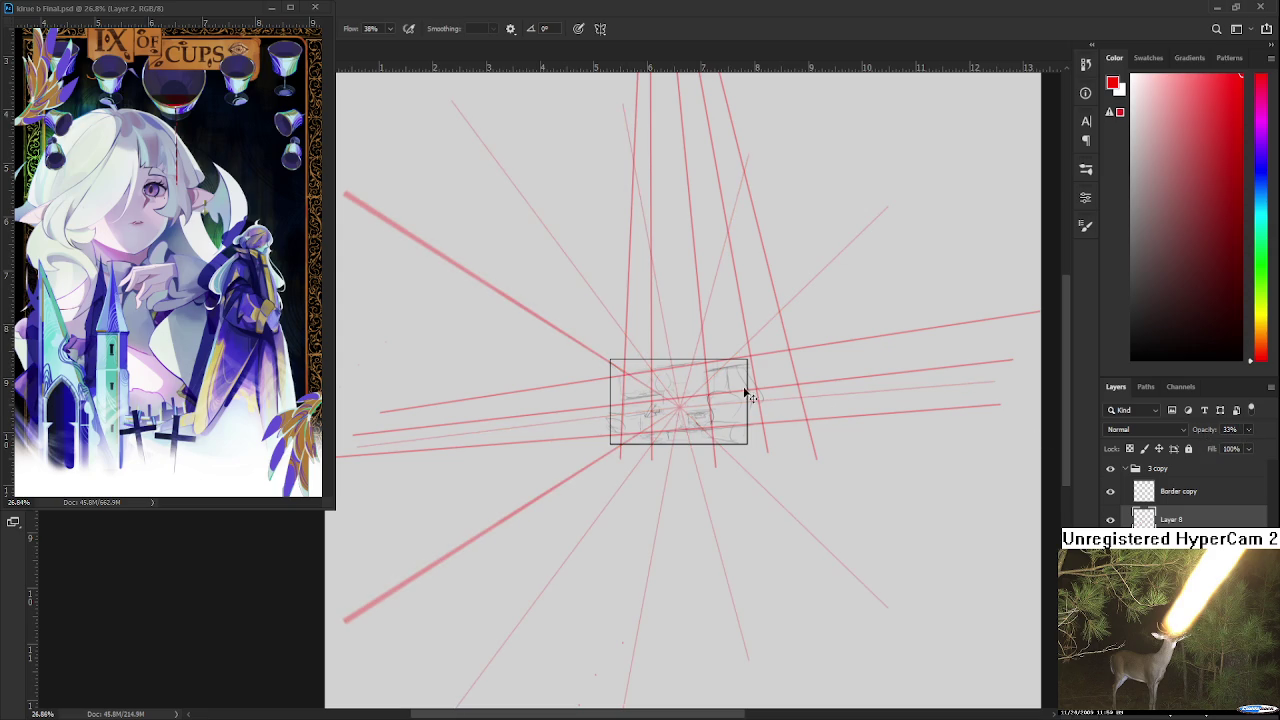
pyautogui.scroll(2, 750, 395)
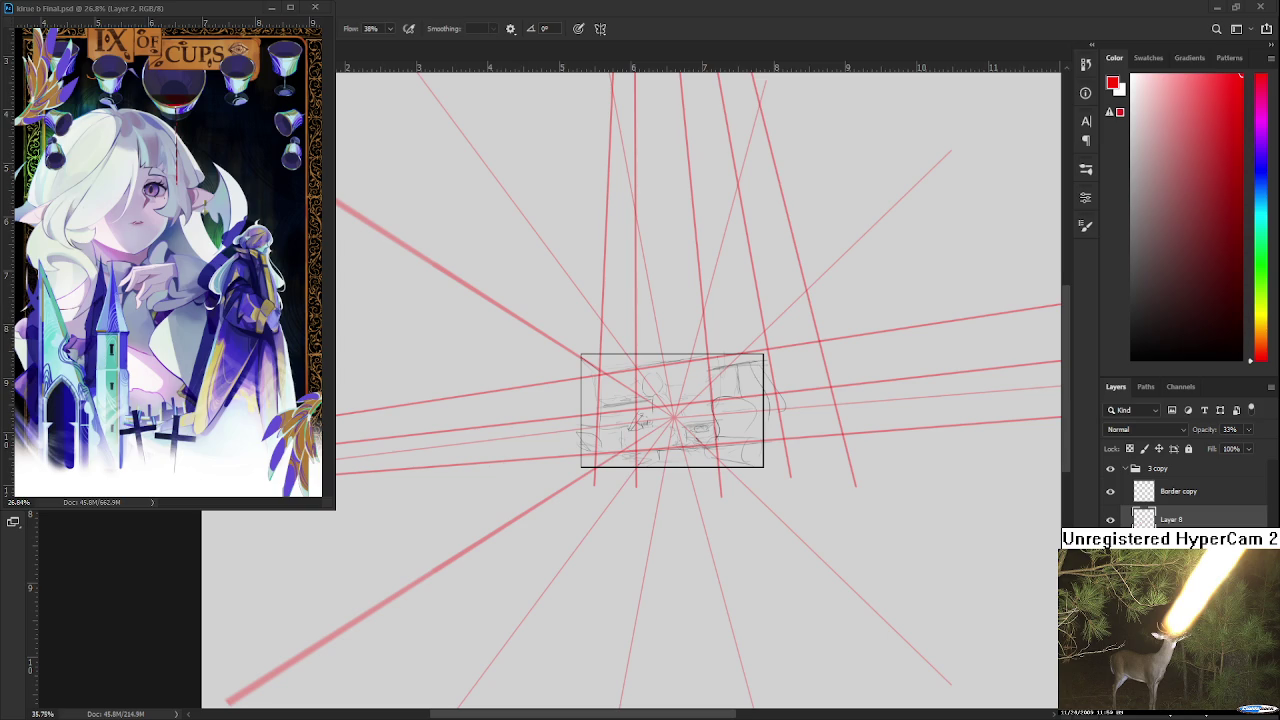
# - Zoom in on the lower-left of the frame and select the sketch layer
pyautogui.scroll(2, 670, 400)
pyautogui.scroll(2, 670, 400)
pyautogui.scroll(2, 670, 400)
pyautogui.scroll(2, 670, 395)
pyautogui.scroll(-3, 684, 390)
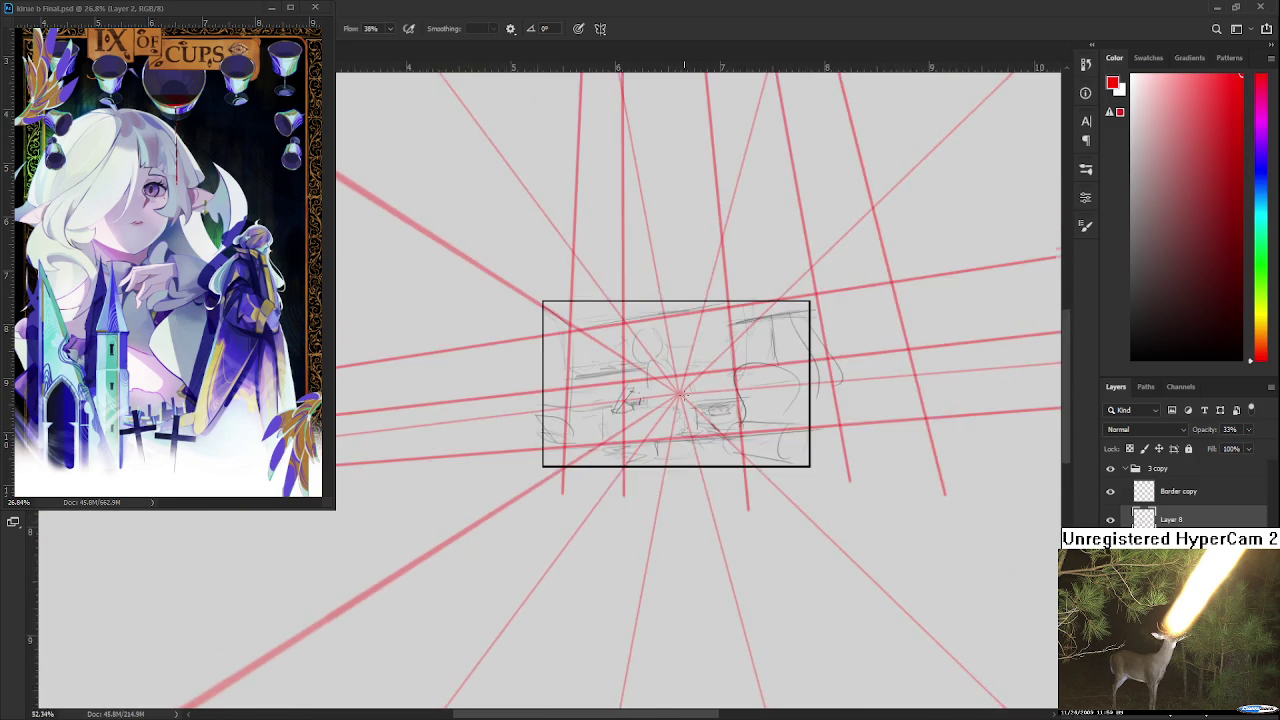
pyautogui.scroll(-2, 684, 390)
pyautogui.scroll(1, 684, 390)
pyautogui.scroll(3, 690, 400)
pyautogui.scroll(2, 680, 395)
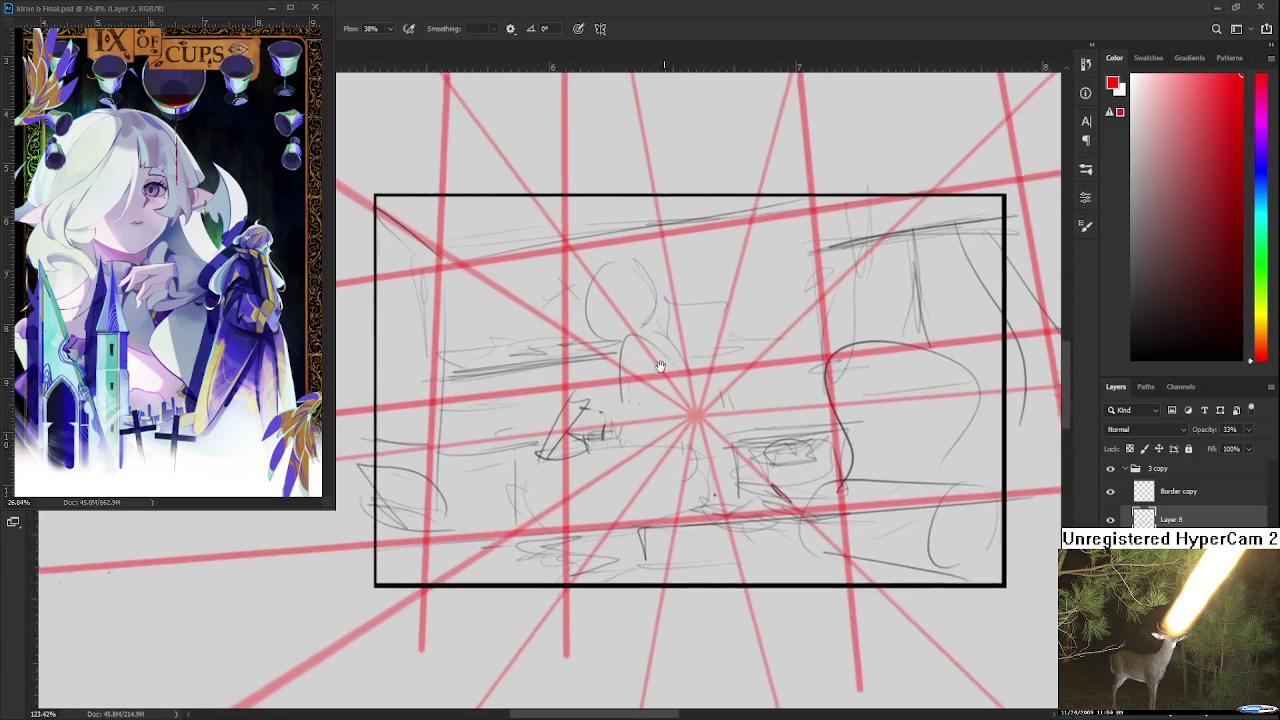
pyautogui.click(1110, 520)
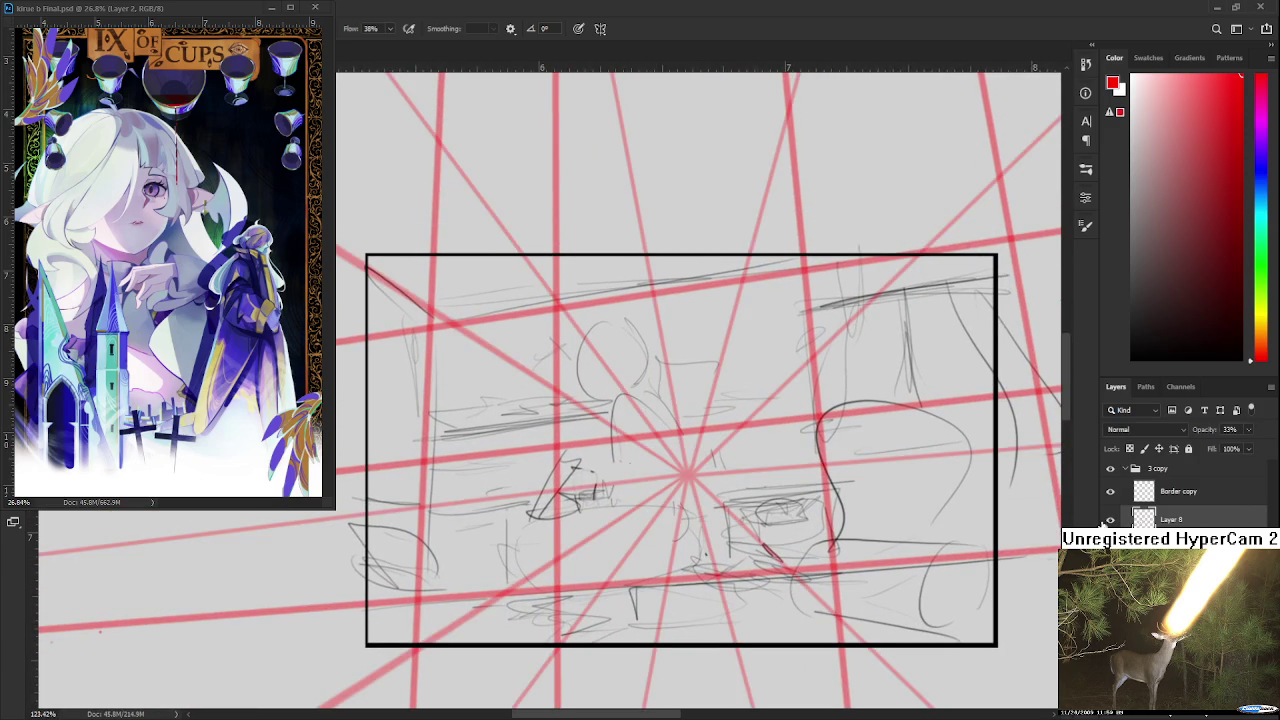
# - Set the sketch layer to 100% opacity and reset the drawing colour to black
pyautogui.moveTo(1205, 429); pyautogui.dragTo(1260, 430)
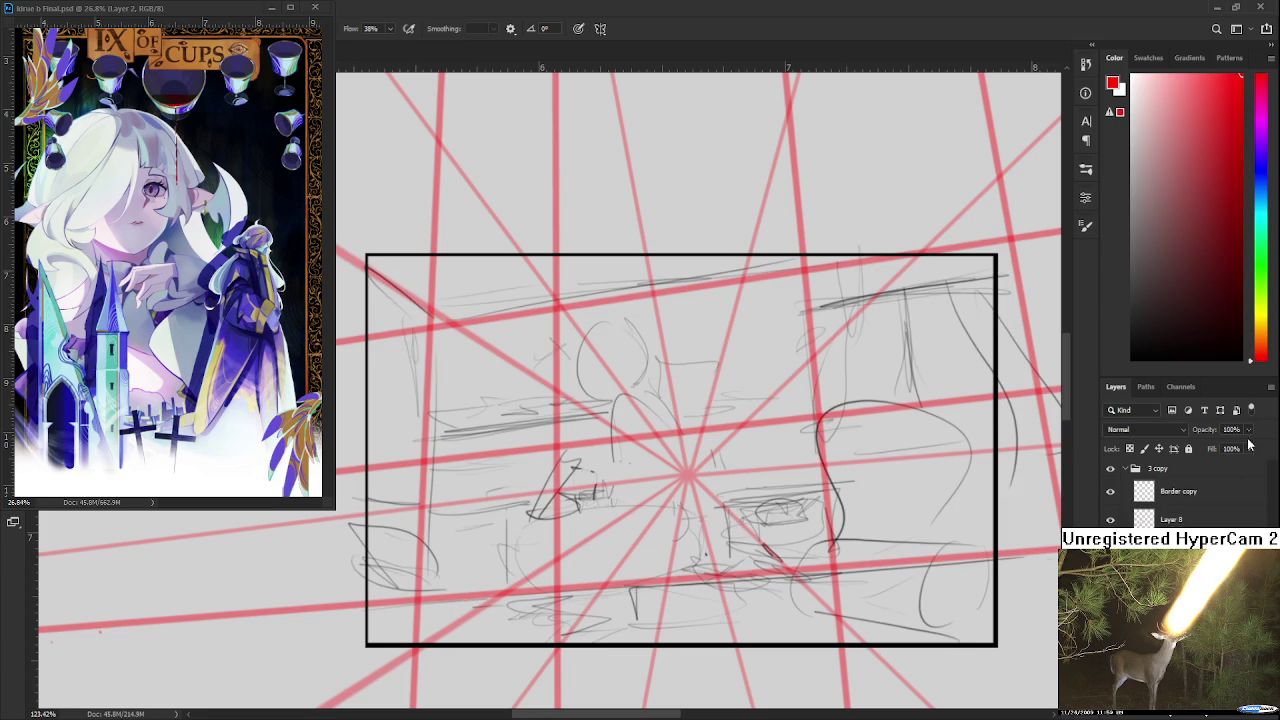
pyautogui.press('3')
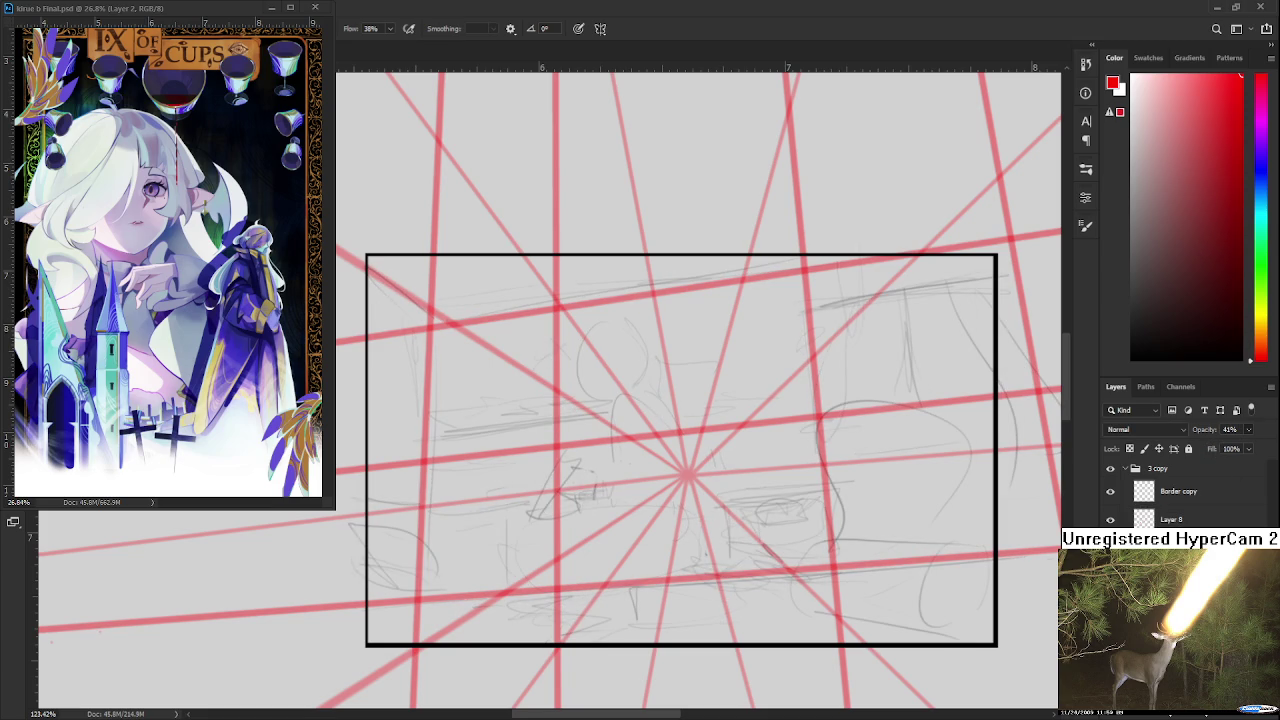
pyautogui.press('0')
pyautogui.press('d')
pyautogui.scroll(-2, 520, 626)
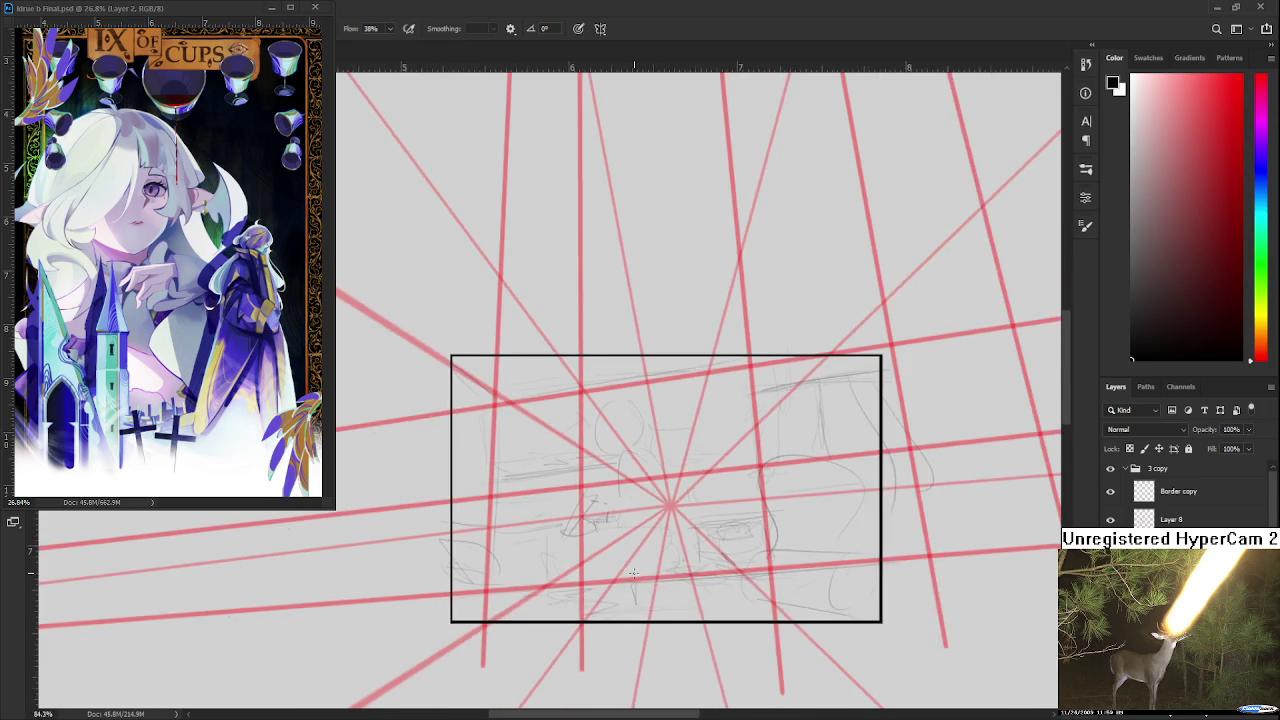
pyautogui.scroll(-1, 620, 510)
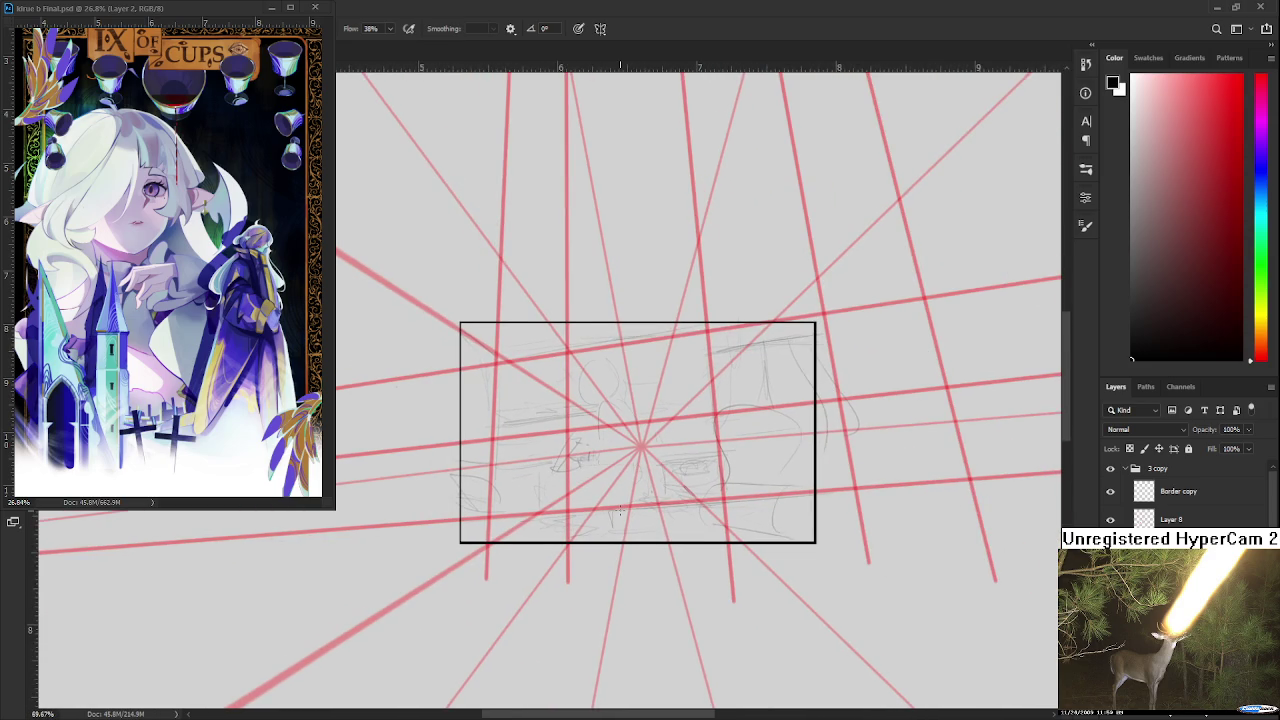
pyautogui.scroll(1, 620, 510)
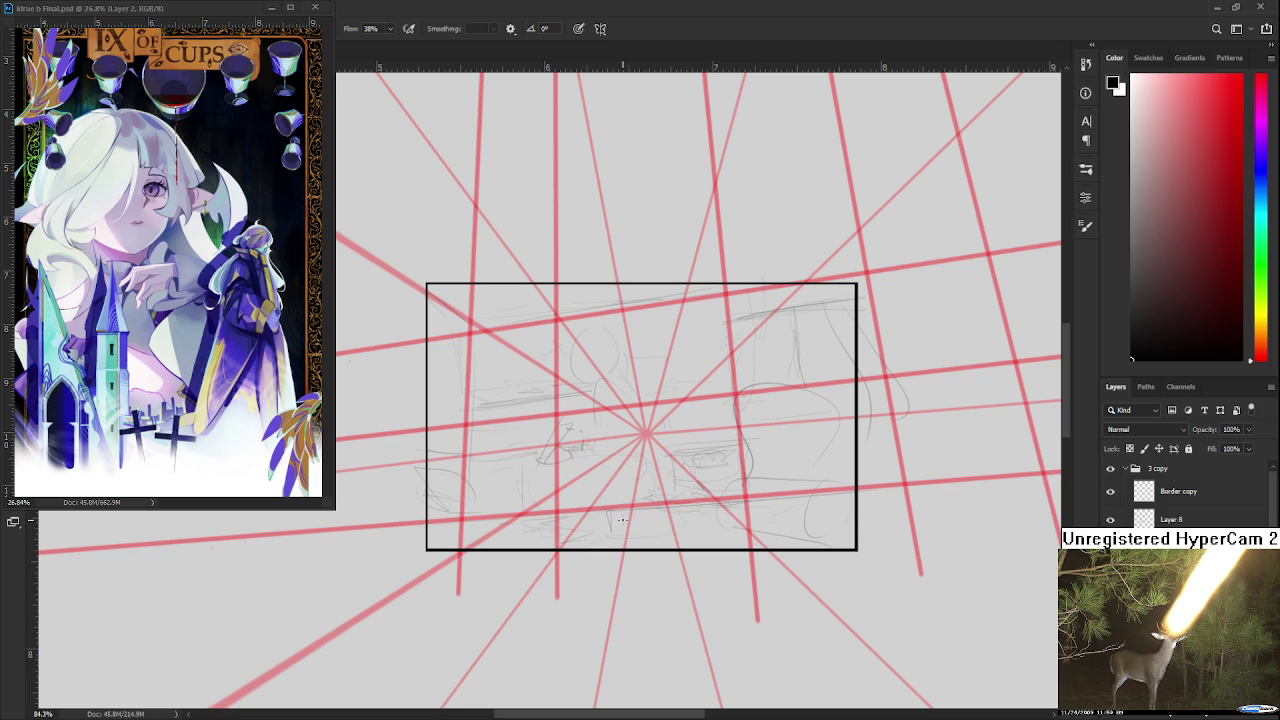
pyautogui.scroll(-2, 622, 519)
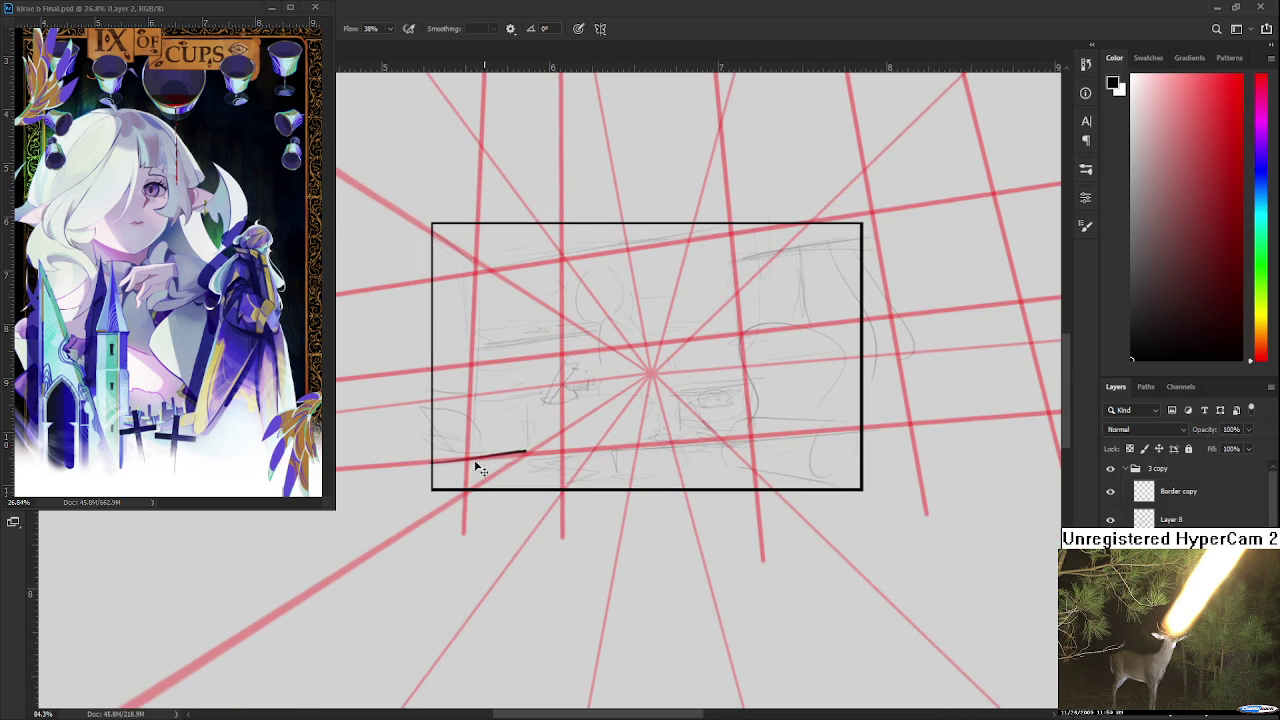
# - Replace the rough stroke with a straight dark ledge line across the lower frame
pyautogui.moveTo(432, 462); pyautogui.dragTo(652, 458)
pyautogui.hotkey('ctrl', 'z')
pyautogui.hotkey('ctrl', 'z')
pyautogui.keyDown('shift'); pyautogui.click(884, 428); pyautogui.keyUp('shift')
pyautogui.scroll(1, 760, 470)
pyautogui.scroll(-2, 750, 490)
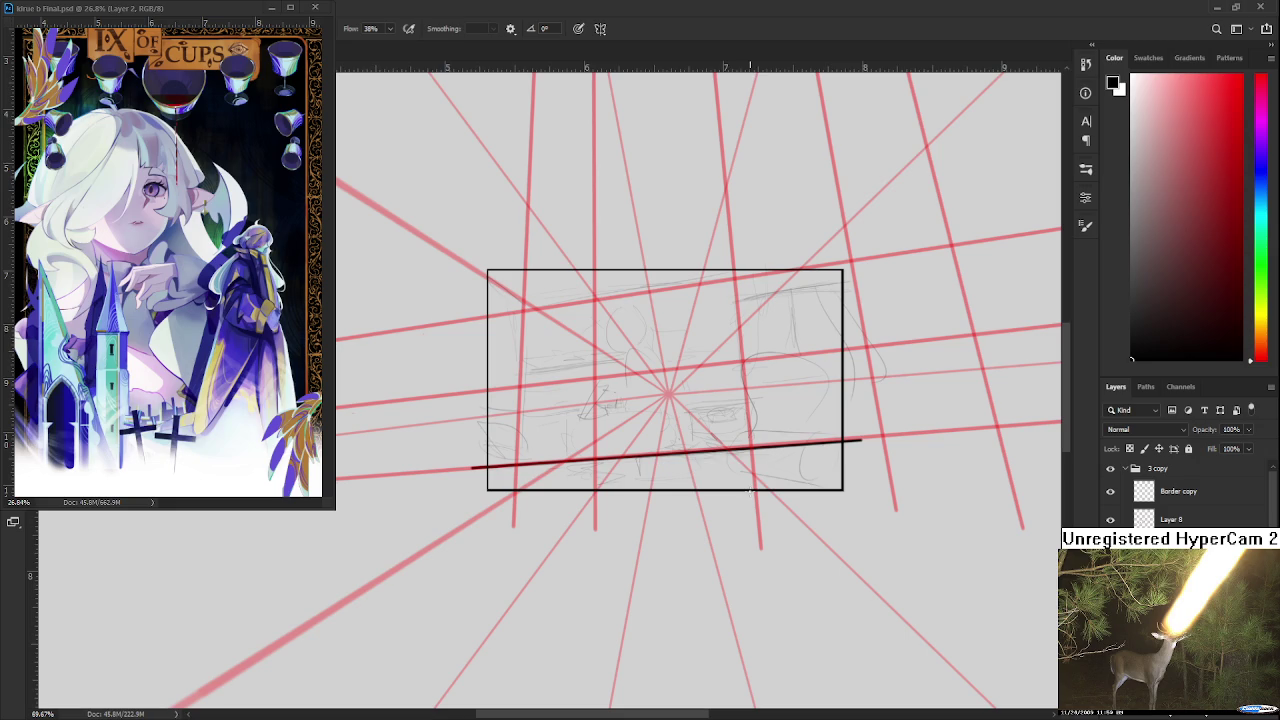
# - Switch to the Eraser and zoom around to inspect the ledge line
pyautogui.press('e')
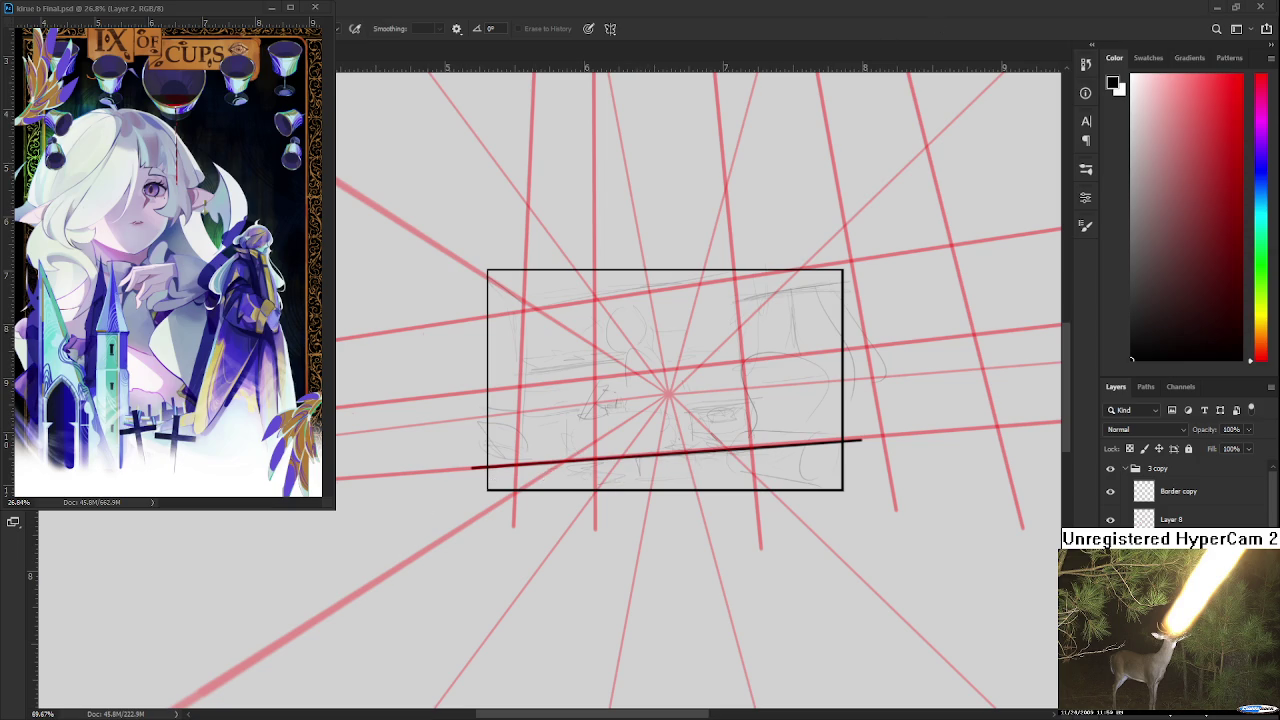
pyautogui.scroll(3, 760, 466)
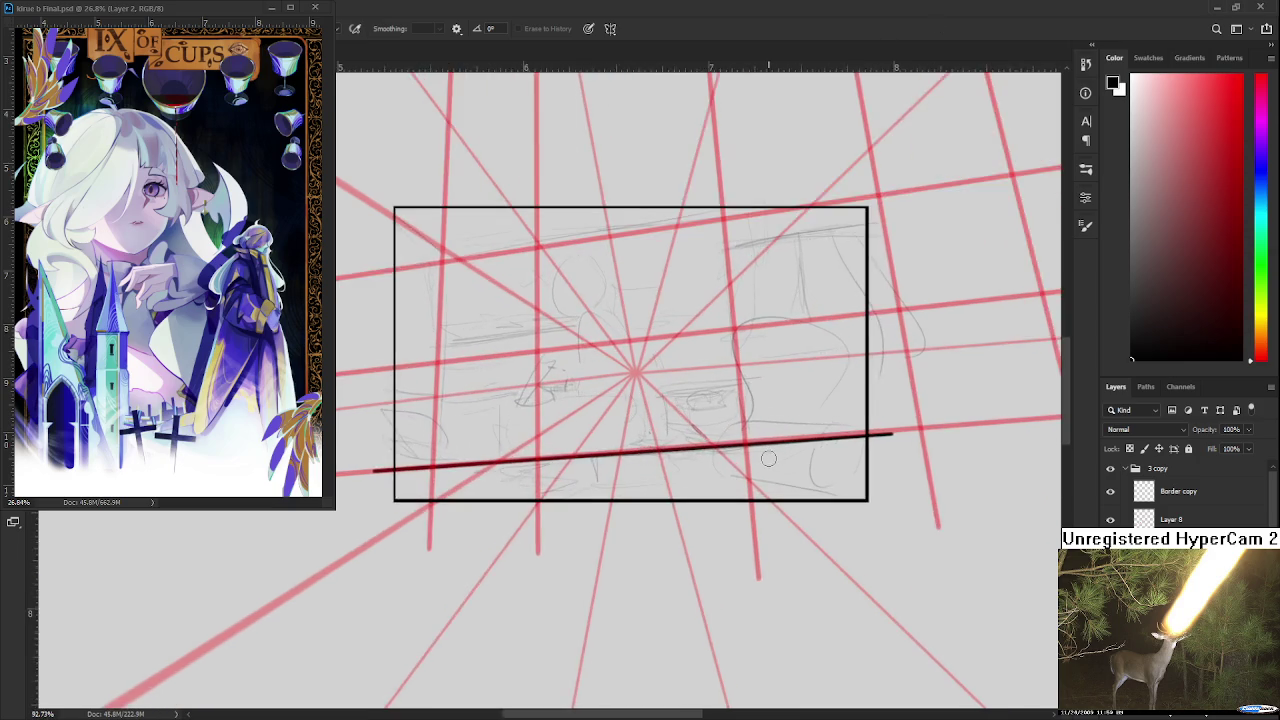
pyautogui.scroll(-2, 720, 509)
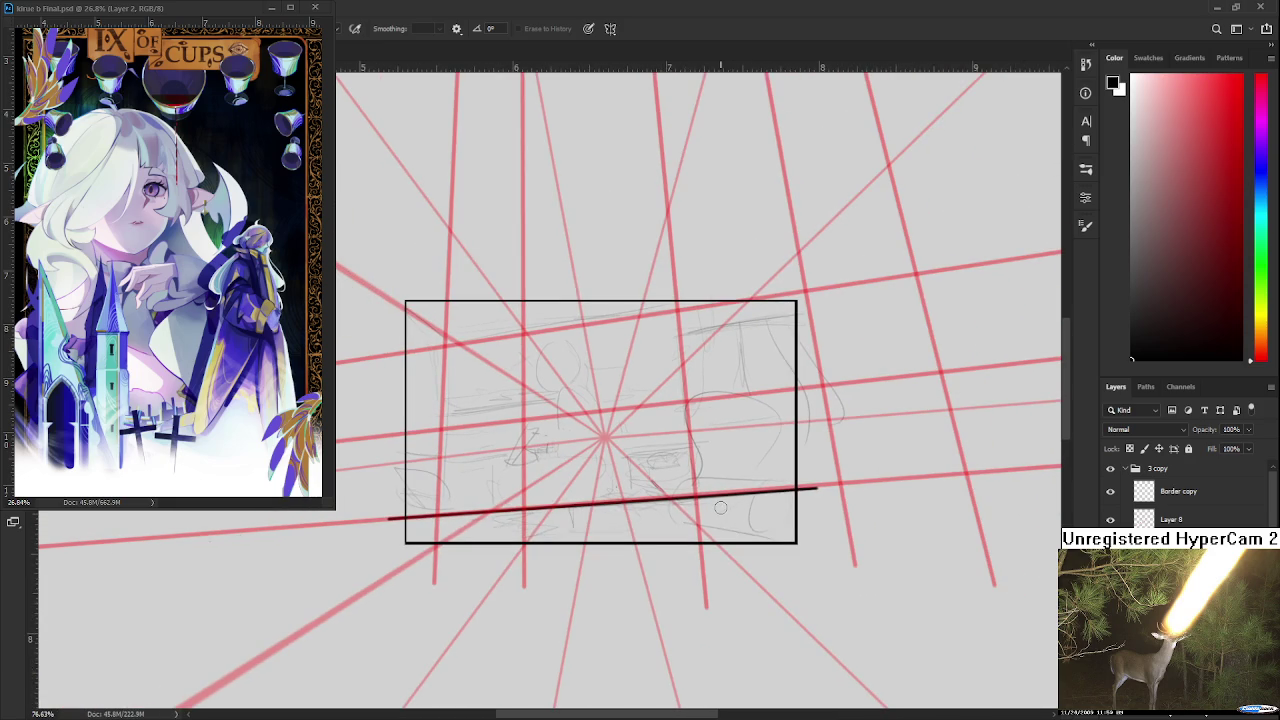
pyautogui.scroll(3, 735, 510)
pyautogui.scroll(1, 770, 515)
pyautogui.scroll(-3, 808, 525)
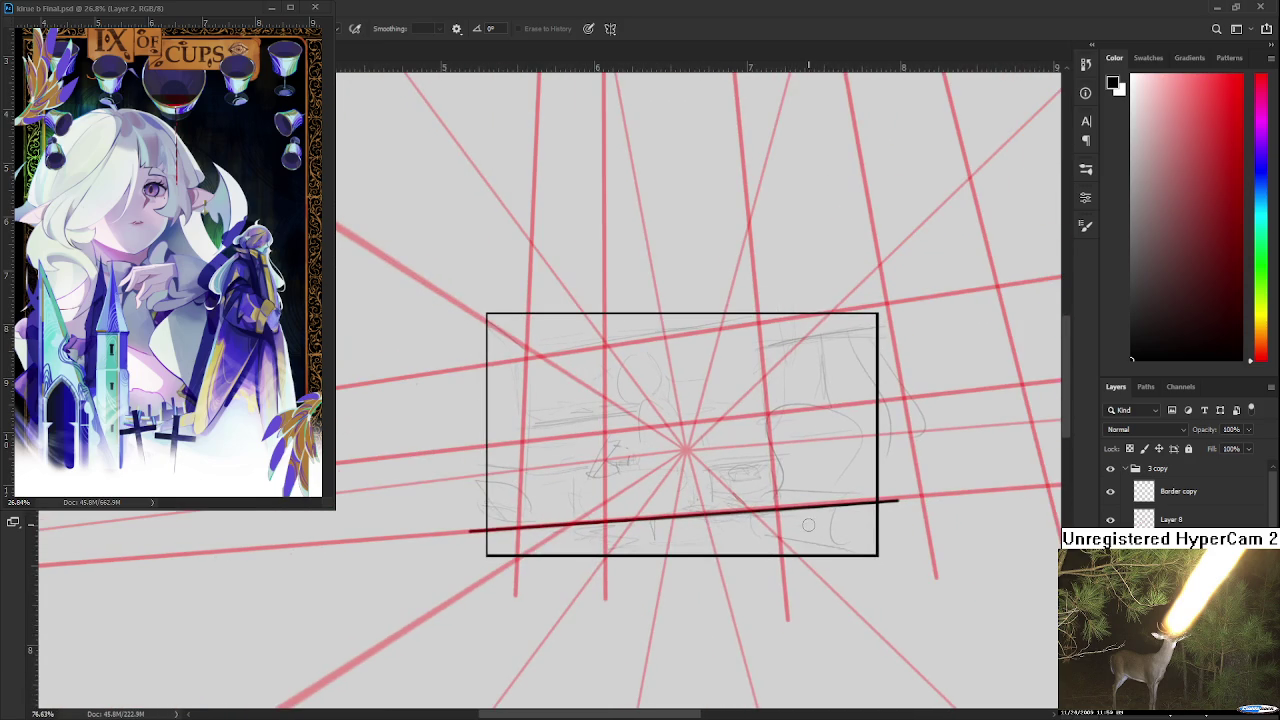
pyautogui.scroll(1, 751, 496)
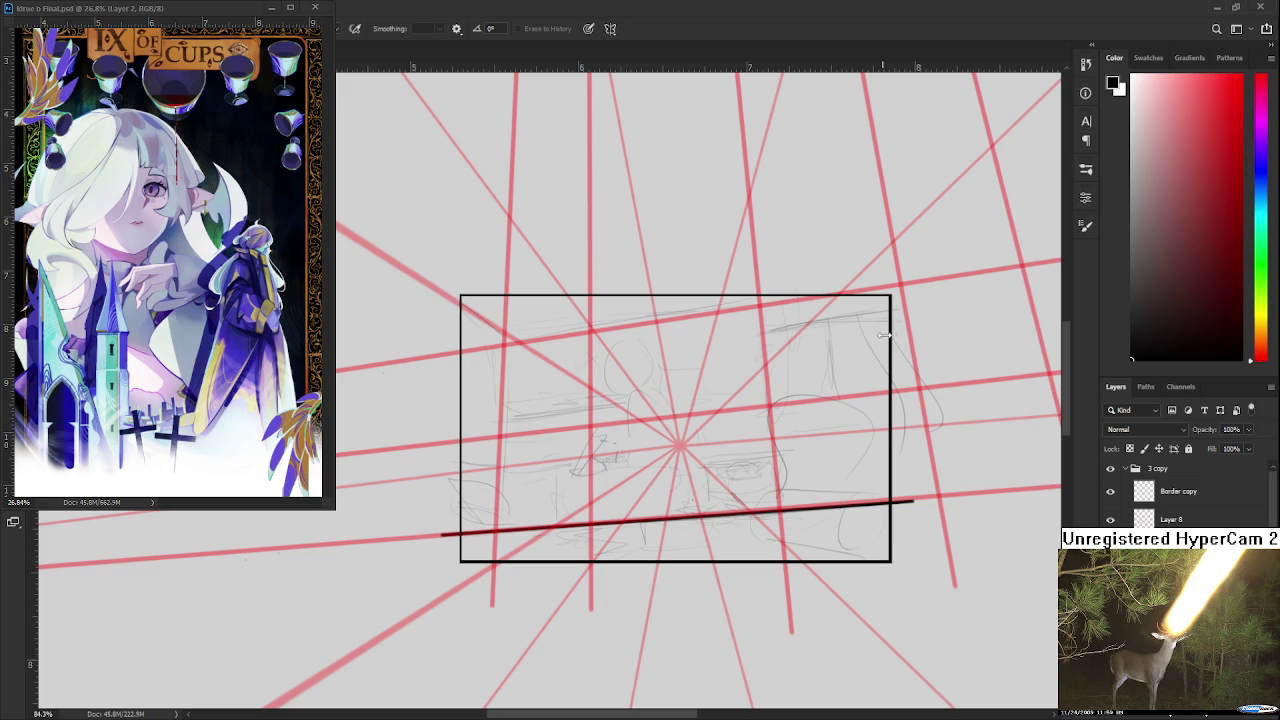
pyautogui.scroll(1, 529, 437)
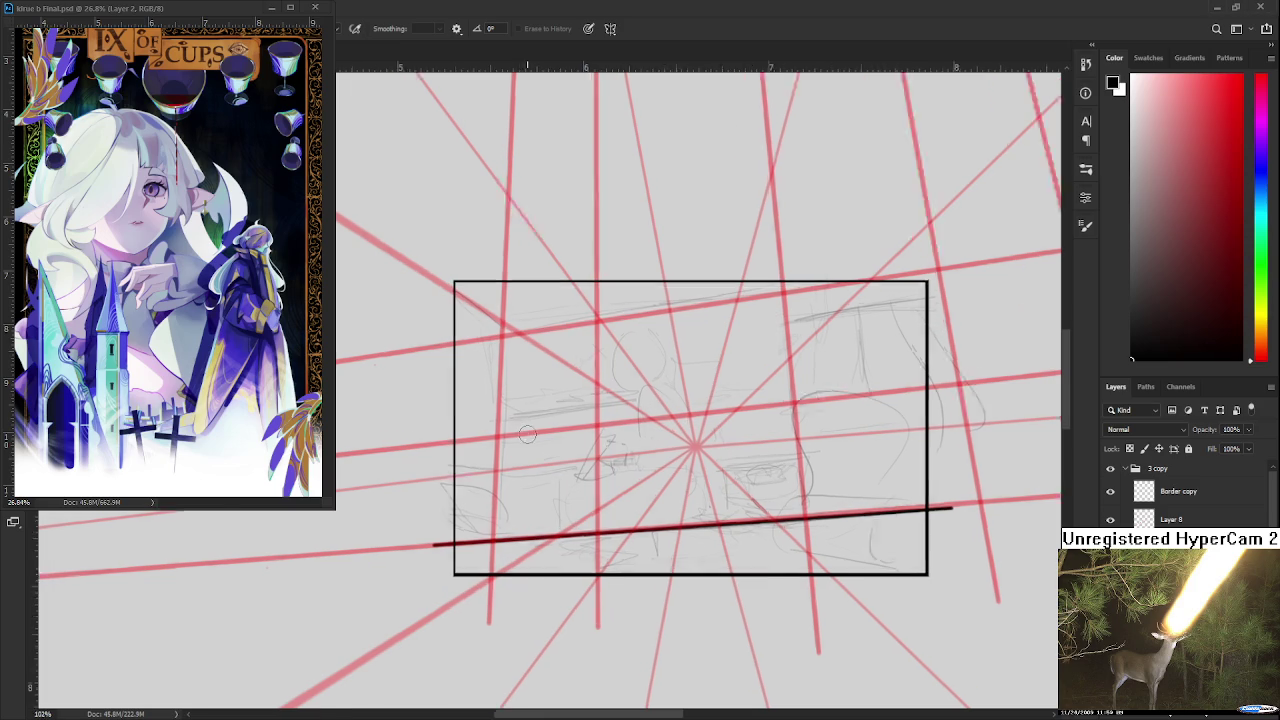
# - Draw the window's straight top edge at the frame's upper right
pyautogui.moveTo(704, 404); pyautogui.dragTo(594, 458)
pyautogui.scroll(1, 594, 458)
pyautogui.press('b')
pyautogui.scroll(2, 578, 419)
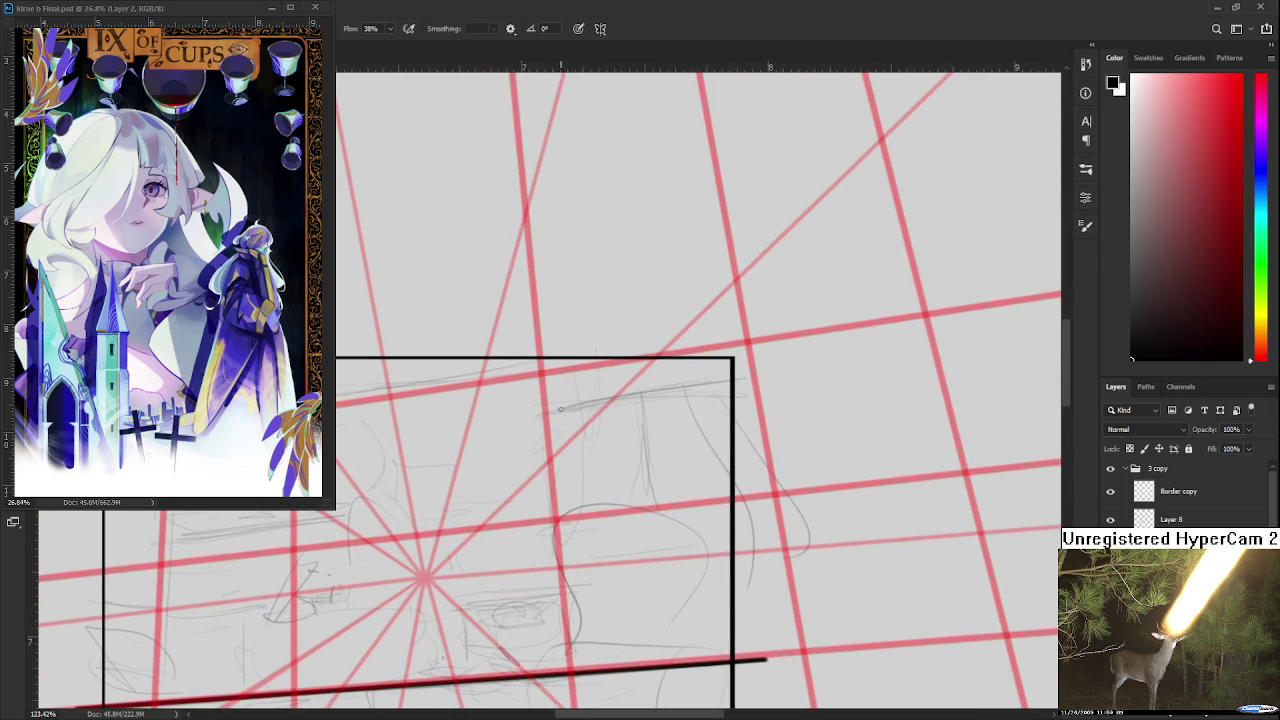
pyautogui.hotkey('ctrl', 'z')
pyautogui.moveTo(564, 407); pyautogui.dragTo(736, 378)
pyautogui.hotkey('ctrl', 'z')
pyautogui.hotkey('ctrl', 'z')
pyautogui.moveTo(546, 410); pyautogui.dragTo(722, 384)
pyautogui.moveTo(549, 407); pyautogui.dragTo(696, 382)
# - Draw the window's left edge, bottom edge and vertical divider
pyautogui.hotkey('ctrl', 'z')
pyautogui.moveTo(548, 408); pyautogui.dragTo(726, 380)
pyautogui.moveTo(549, 405)
pyautogui.mouseDown()
pyautogui.moveTo(521, 333)
pyautogui.moveTo(531, 452)
pyautogui.mouseUp()
pyautogui.hotkey('ctrl', 'z')
pyautogui.moveTo(522, 332)
pyautogui.mouseDown()
pyautogui.moveTo(531, 452)
pyautogui.moveTo(700, 426)
pyautogui.mouseUp()
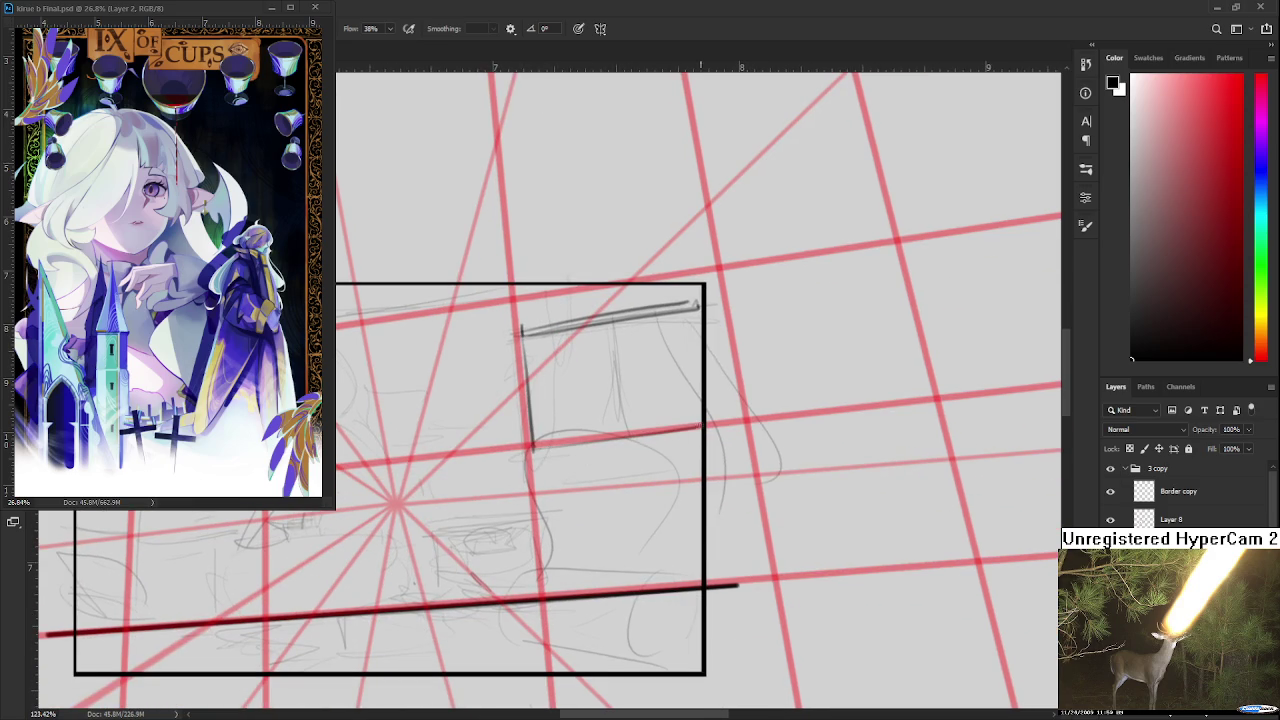
pyautogui.moveTo(704, 319)
pyautogui.mouseDown()
pyautogui.moveTo(680, 353)
pyautogui.moveTo(612, 390)
pyautogui.moveTo(560, 492)
pyautogui.mouseUp()
pyautogui.hotkey('ctrl', 'z')
pyautogui.moveTo(546, 384); pyautogui.dragTo(566, 488)
# - Try a curtain curve down the window's right side, then erase it
pyautogui.moveTo(586, 377); pyautogui.dragTo(632, 522)
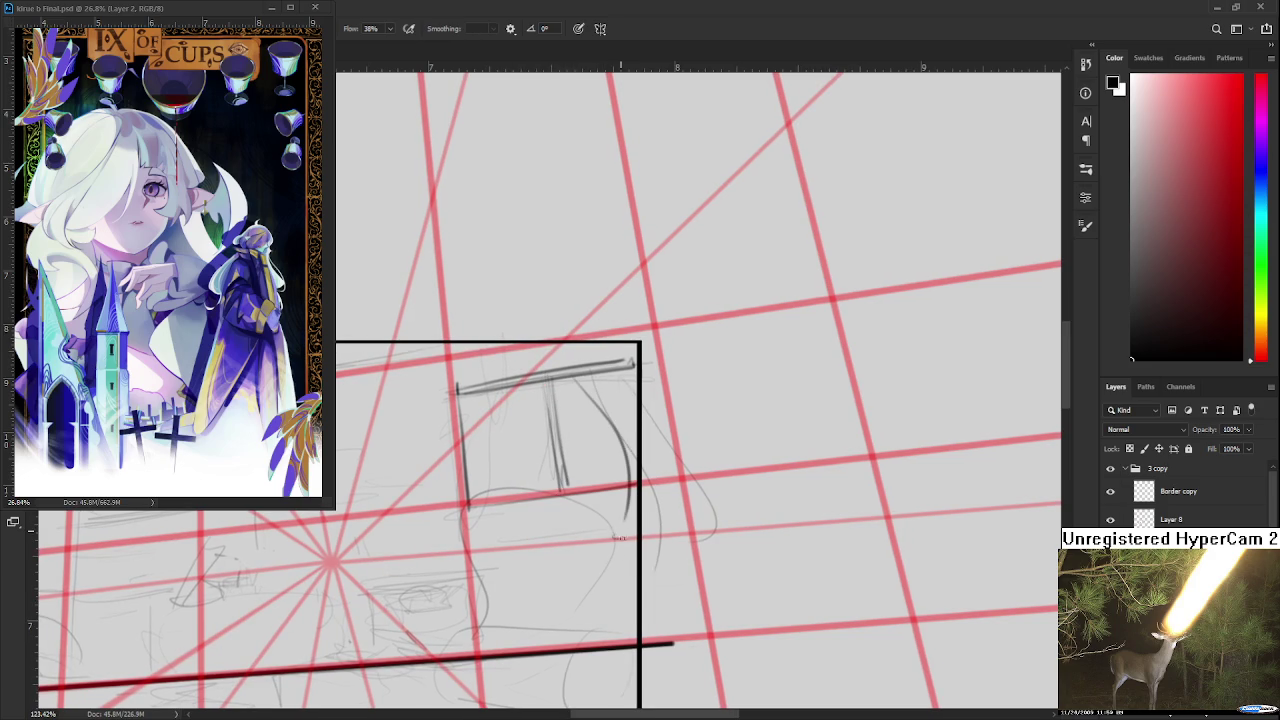
pyautogui.hotkey('ctrl', 'z')
pyautogui.hotkey('ctrl', 'z')
pyautogui.moveTo(580, 377)
pyautogui.mouseDown()
pyautogui.moveTo(622, 470)
pyautogui.moveTo(608, 532)
pyautogui.moveTo(672, 522)
pyautogui.moveTo(662, 536)
pyautogui.mouseUp()
pyautogui.hotkey('ctrl', 'z')
pyautogui.moveTo(618, 404); pyautogui.dragTo(670, 528)
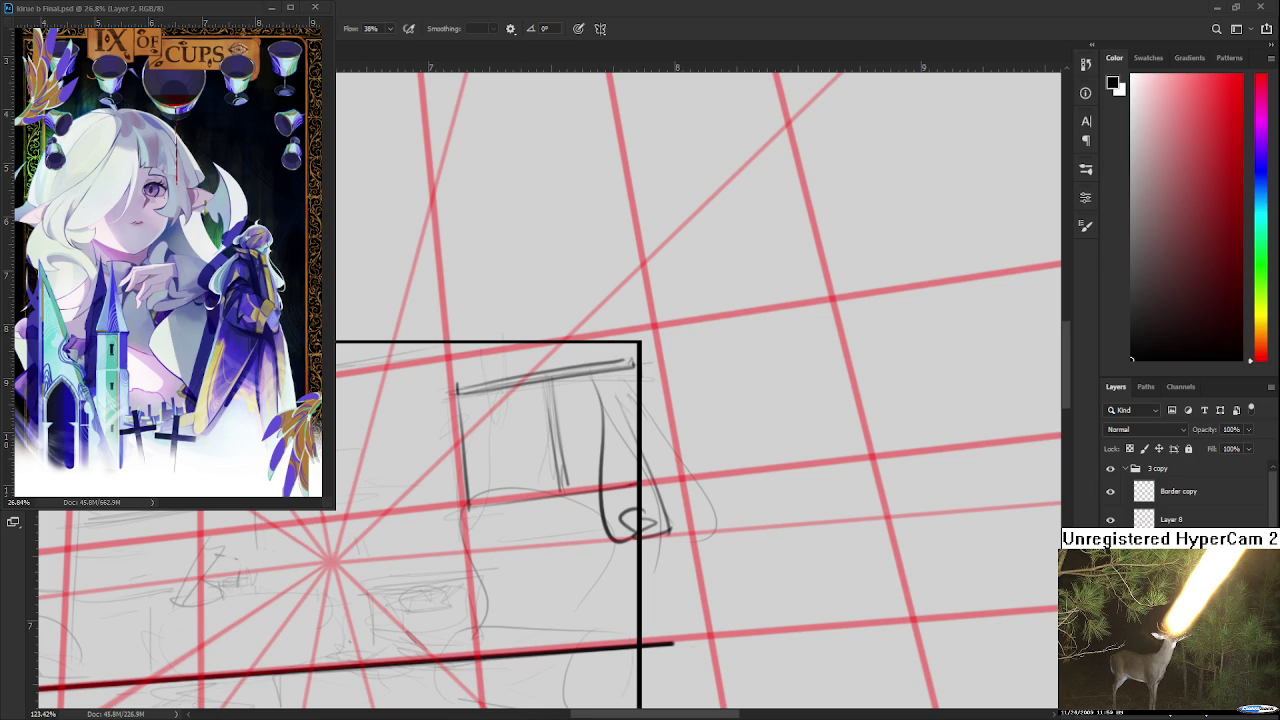
pyautogui.scroll(2, 627, 418)
pyautogui.press('e')
pyautogui.moveTo(598, 405)
pyautogui.mouseDown()
pyautogui.moveTo(670, 535)
pyautogui.moveTo(695, 435)
pyautogui.mouseUp()
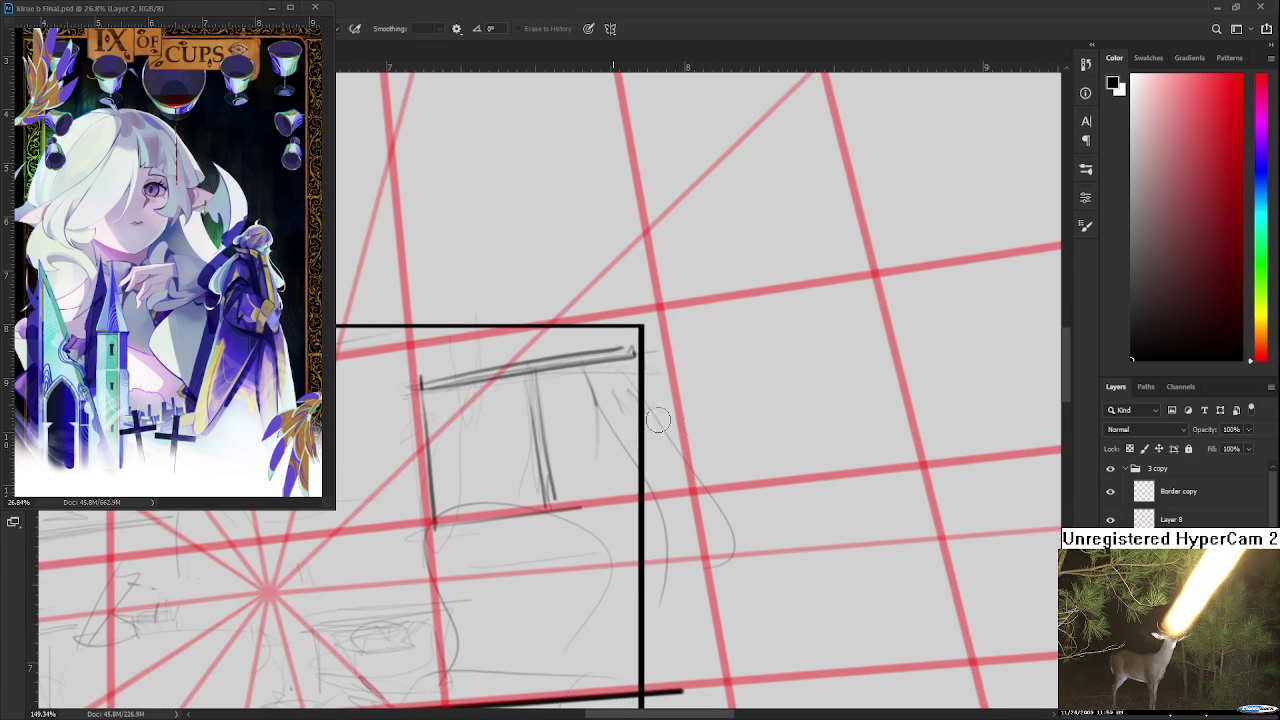
# - Draw the window's base line and two horizontal bars across it
pyautogui.press('b')
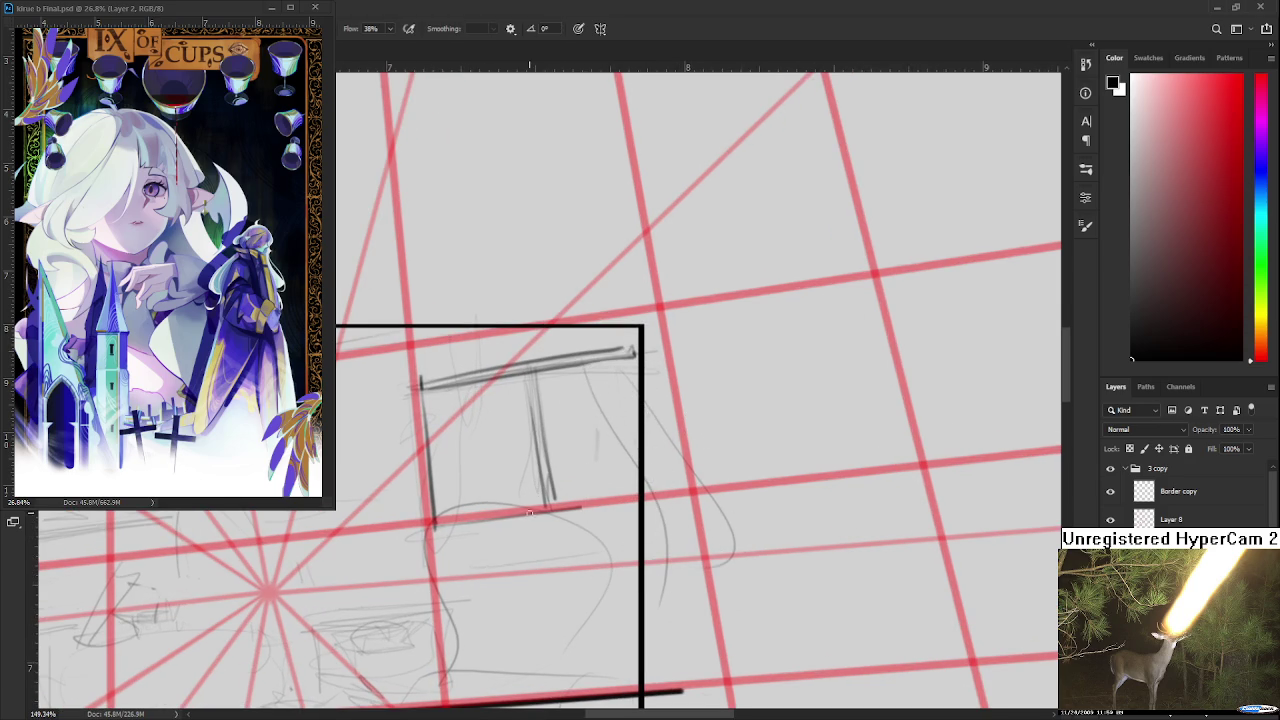
pyautogui.moveTo(437, 522); pyautogui.dragTo(655, 478)
pyautogui.hotkey('ctrl', 'z')
pyautogui.moveTo(460, 520)
pyautogui.mouseDown()
pyautogui.moveTo(646, 498)
pyautogui.moveTo(675, 481)
pyautogui.moveTo(708, 493)
pyautogui.mouseUp()
pyautogui.moveTo(548, 458); pyautogui.dragTo(633, 440)
pyautogui.hotkey('ctrl', 'z')
pyautogui.hotkey('ctrl', 'z')
pyautogui.moveTo(550, 457); pyautogui.dragTo(765, 418)
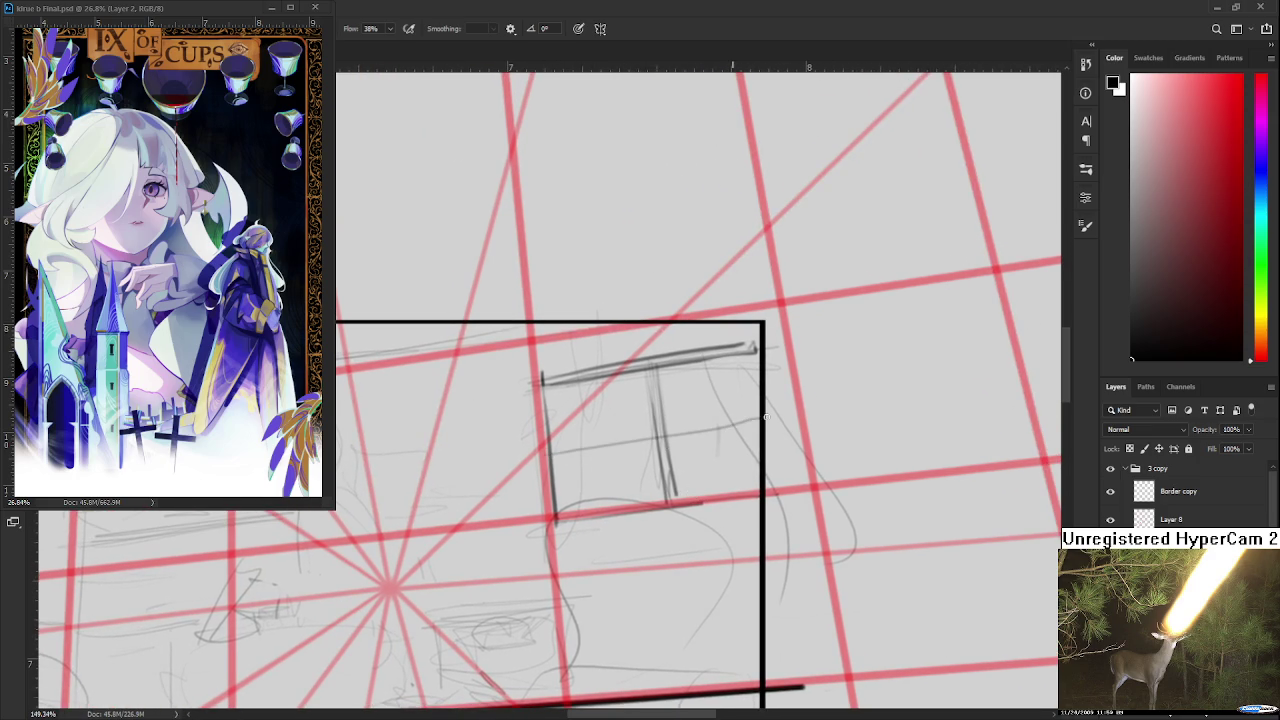
pyautogui.moveTo(558, 461); pyautogui.dragTo(765, 424)
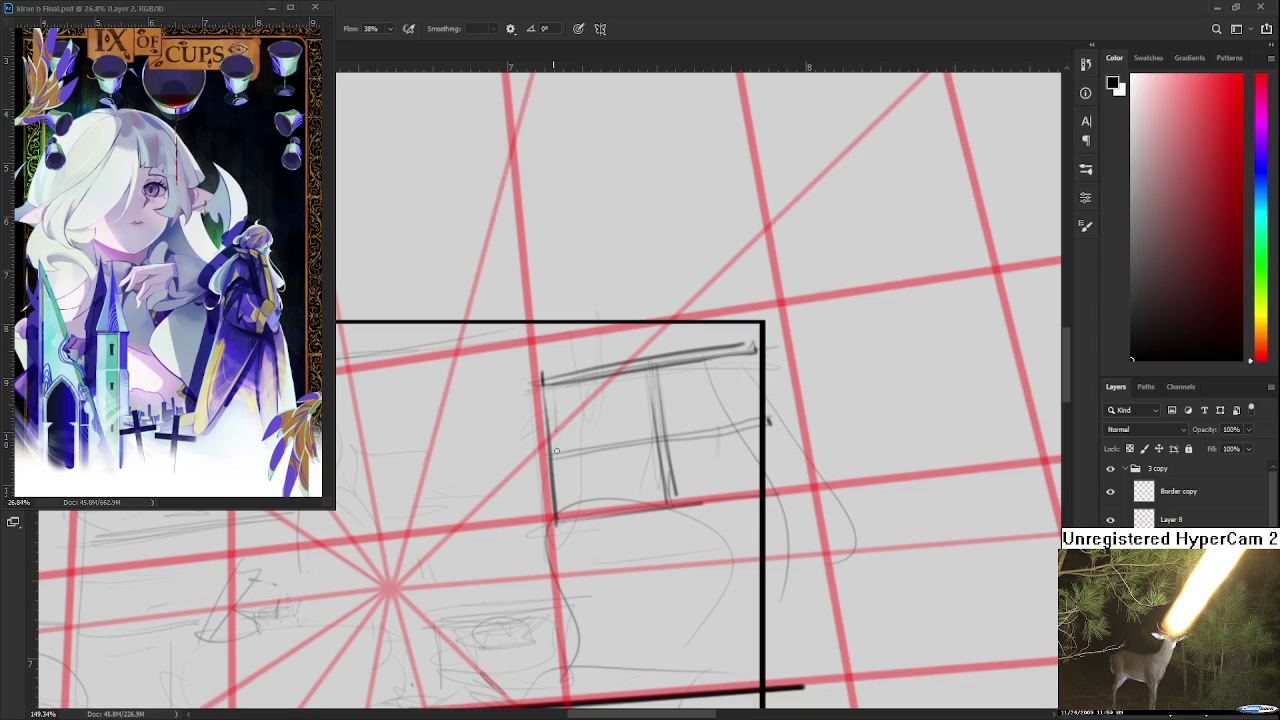
# - Darken the window's left and right sides and curl its top-left corner
pyautogui.moveTo(543, 380); pyautogui.dragTo(548, 528)
pyautogui.hotkey('ctrl', 'z')
pyautogui.hotkey('ctrl', 'z')
pyautogui.moveTo(540, 458)
pyautogui.mouseDown()
pyautogui.moveTo(547, 524)
pyautogui.moveTo(570, 542)
pyautogui.mouseUp()
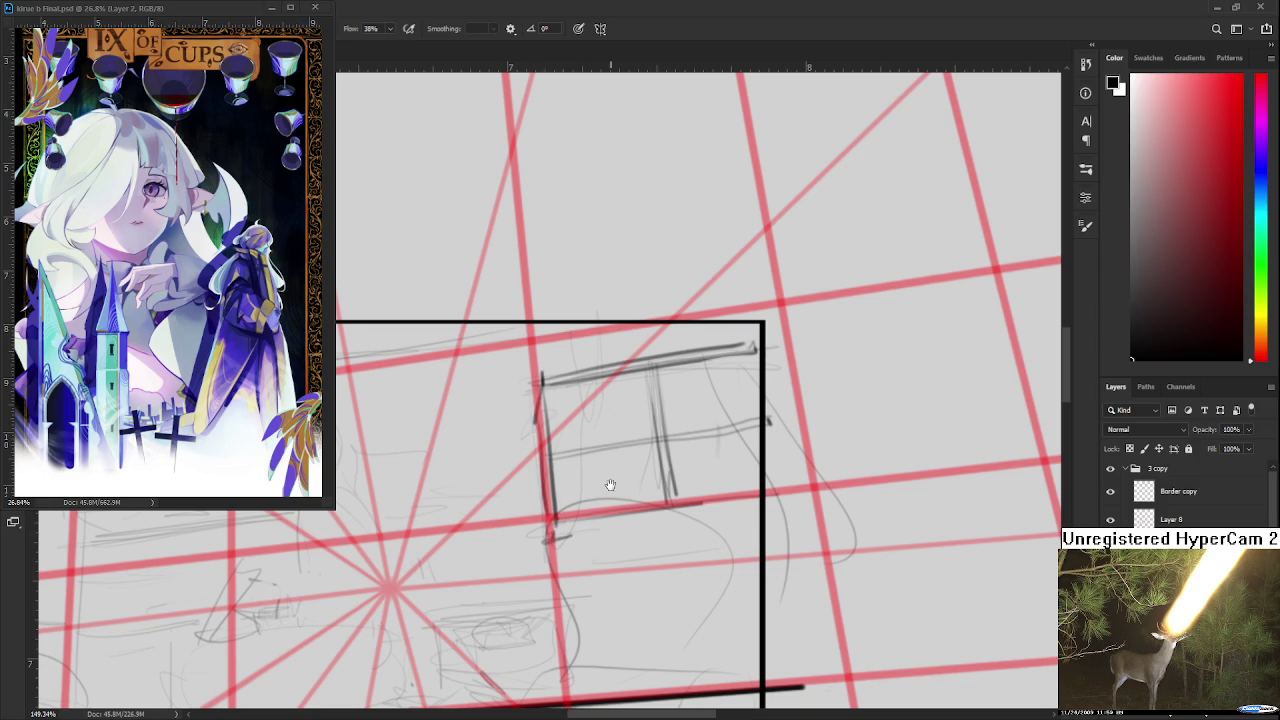
pyautogui.moveTo(608, 486); pyautogui.dragTo(508, 546)
pyautogui.moveTo(655, 412)
pyautogui.mouseDown()
pyautogui.moveTo(668, 482)
pyautogui.moveTo(658, 508)
pyautogui.moveTo(652, 494)
pyautogui.moveTo(658, 522)
pyautogui.mouseUp()
pyautogui.moveTo(544, 453); pyautogui.dragTo(602, 468)
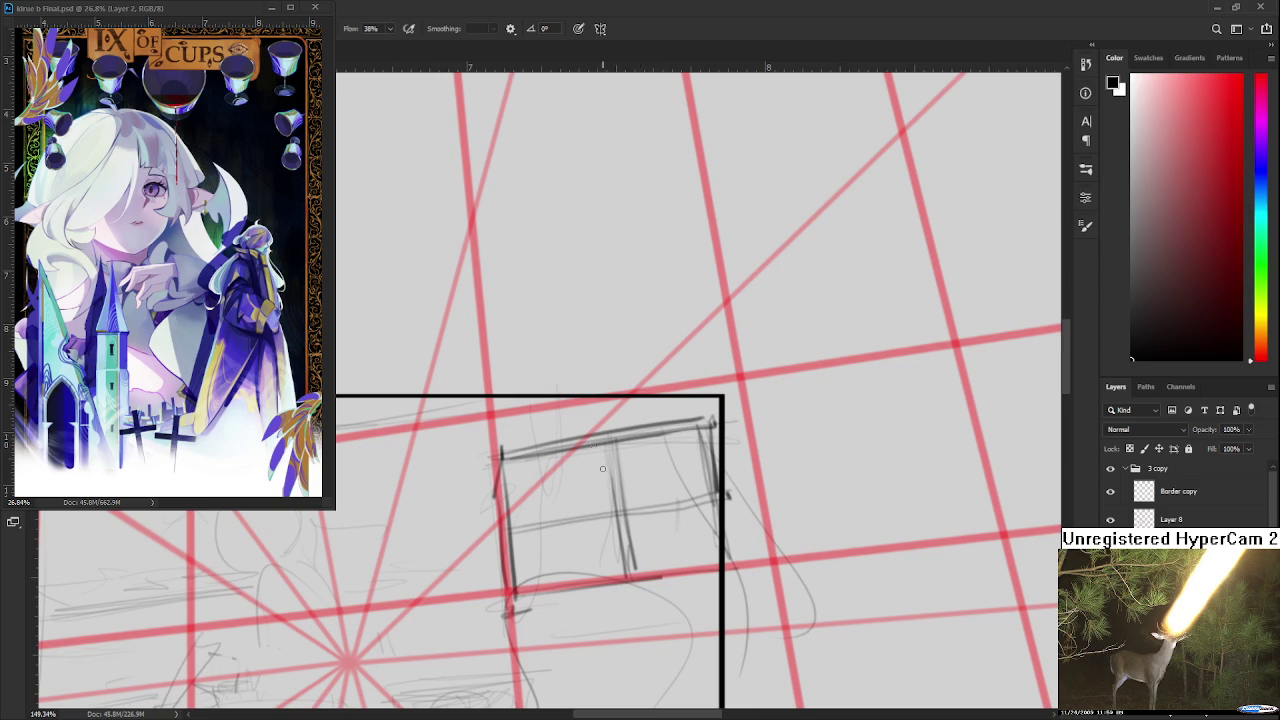
pyautogui.moveTo(516, 456)
pyautogui.mouseDown()
pyautogui.moveTo(509, 500)
pyautogui.moveTo(535, 468)
pyautogui.moveTo(544, 500)
pyautogui.mouseUp()
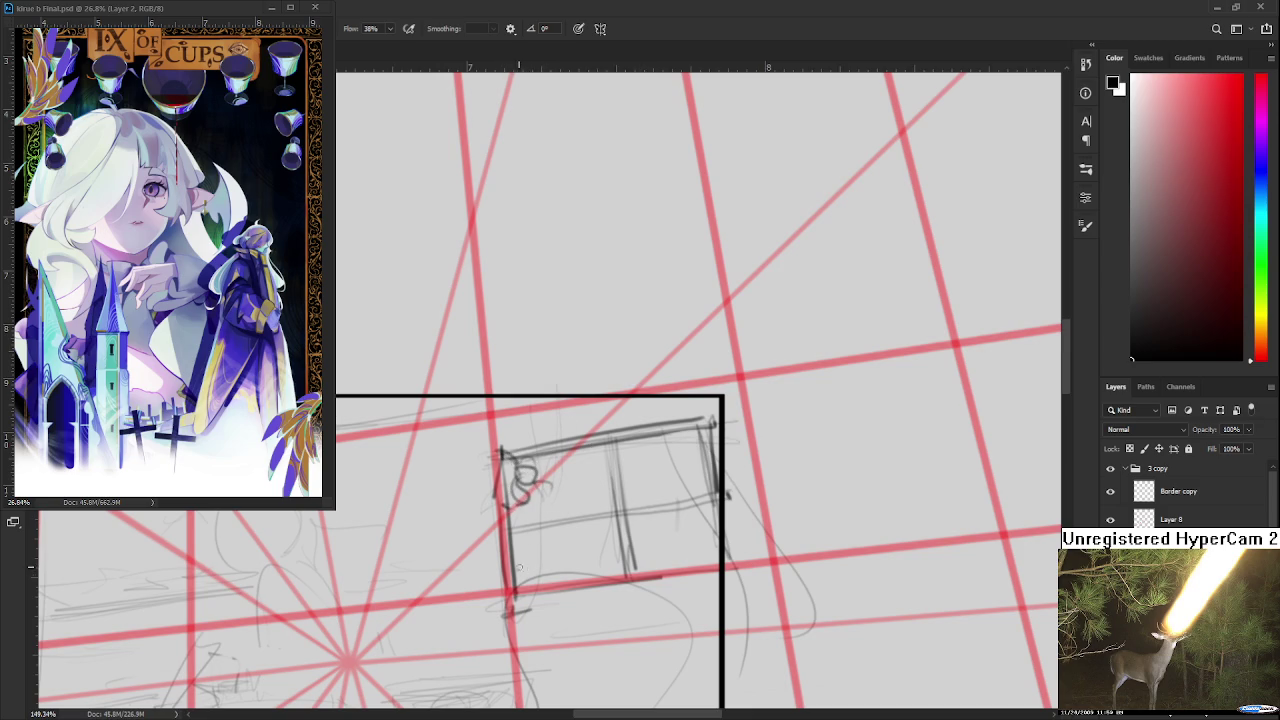
# - Sketch a small box at the window's lower left
pyautogui.moveTo(518, 562)
pyautogui.mouseDown()
pyautogui.moveTo(532, 568)
pyautogui.moveTo(518, 586)
pyautogui.moveTo(541, 553)
pyautogui.moveTo(545, 586)
pyautogui.mouseUp()
pyautogui.moveTo(522, 590); pyautogui.dragTo(548, 572)
pyautogui.moveTo(541, 555); pyautogui.dragTo(544, 587)
pyautogui.scroll(-3, 699, 570)
# - Redraw the window's vertical divider in darker strokes
pyautogui.scroll(-2, 699, 570)
pyautogui.scroll(3, 695, 573)
pyautogui.scroll(1, 689, 577)
pyautogui.moveTo(689, 577); pyautogui.dragTo(560, 583)
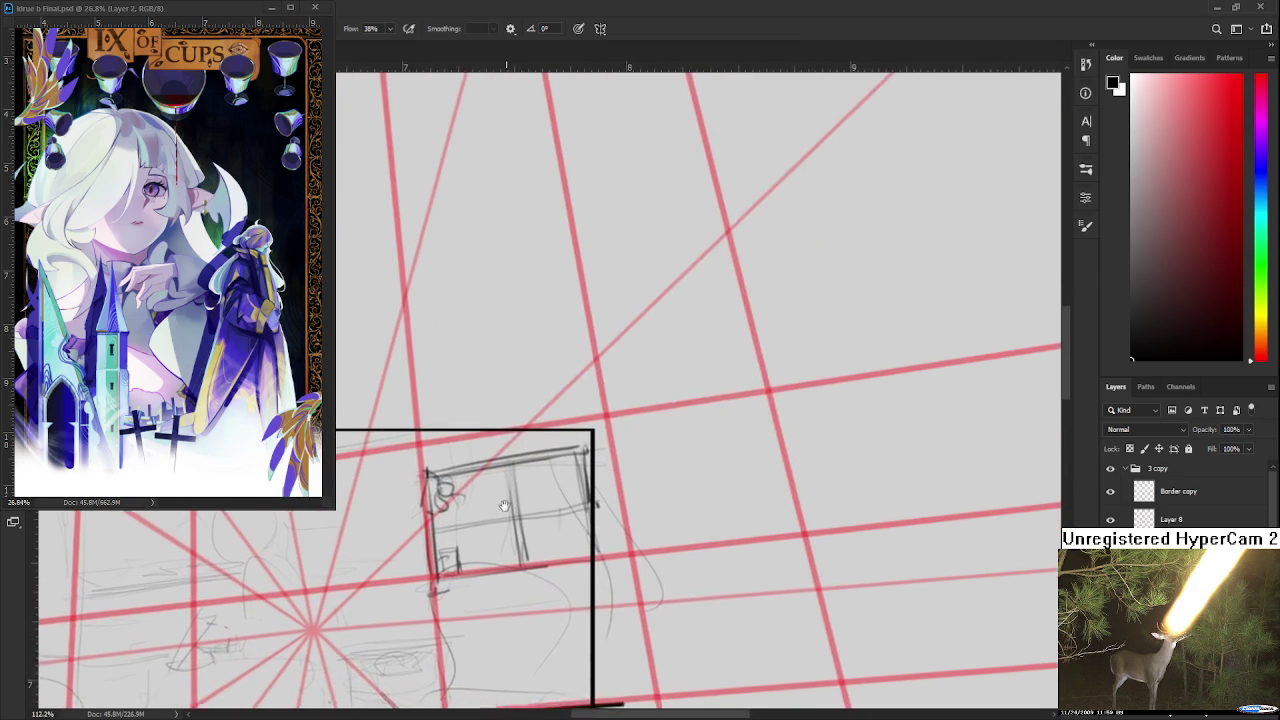
pyautogui.press('b')
pyautogui.moveTo(505, 484); pyautogui.dragTo(507, 566)
pyautogui.moveTo(506, 490); pyautogui.dragTo(509, 578)
pyautogui.hotkey('ctrl', 'z')
pyautogui.moveTo(507, 478)
pyautogui.mouseDown()
pyautogui.moveTo(509, 552)
pyautogui.moveTo(529, 539)
pyautogui.moveTo(516, 544)
pyautogui.mouseUp()
# - Darken the window's bottom edge
pyautogui.press('e')
pyautogui.press('b')
pyautogui.moveTo(527, 551); pyautogui.dragTo(557, 503)
pyautogui.moveTo(464, 510)
pyautogui.mouseDown()
pyautogui.moveTo(618, 484)
pyautogui.moveTo(579, 487)
pyautogui.moveTo(528, 562)
pyautogui.moveTo(549, 491)
pyautogui.moveTo(508, 570)
pyautogui.moveTo(495, 475)
pyautogui.moveTo(530, 564)
pyautogui.mouseUp()
pyautogui.press('e')
pyautogui.press('b')
# - Add vertical curtain strokes and ruffle loops along the window top
pyautogui.moveTo(524, 466); pyautogui.dragTo(541, 563)
pyautogui.moveTo(528, 466)
pyautogui.mouseDown()
pyautogui.moveTo(537, 550)
pyautogui.moveTo(555, 512)
pyautogui.mouseUp()
pyautogui.moveTo(458, 482)
pyautogui.mouseDown()
pyautogui.moveTo(487, 489)
pyautogui.moveTo(514, 462)
pyautogui.moveTo(486, 486)
pyautogui.moveTo(504, 474)
pyautogui.moveTo(530, 486)
pyautogui.moveTo(548, 468)
pyautogui.moveTo(604, 472)
pyautogui.moveTo(604, 498)
pyautogui.mouseUp()
pyautogui.hotkey('ctrl', 'z')
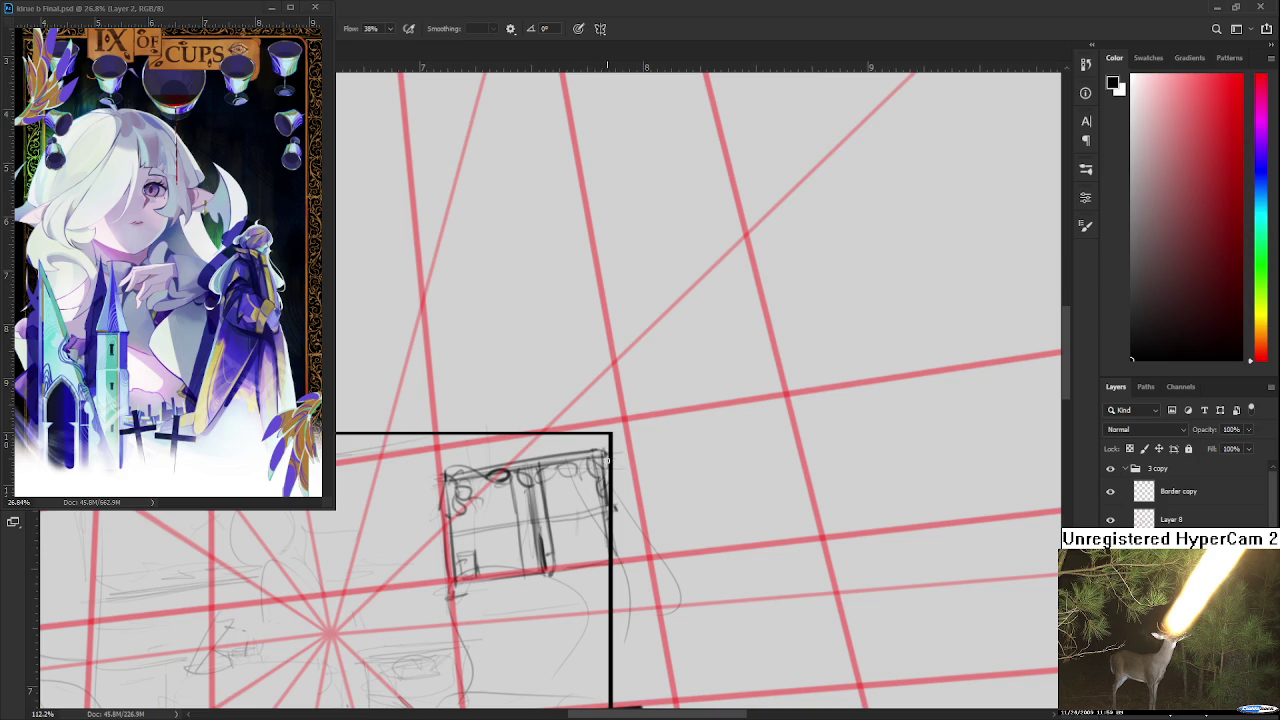
pyautogui.moveTo(594, 457)
pyautogui.mouseDown()
pyautogui.moveTo(578, 450)
pyautogui.moveTo(575, 462)
pyautogui.mouseUp()
pyautogui.moveTo(504, 474)
pyautogui.mouseDown()
pyautogui.moveTo(538, 462)
pyautogui.moveTo(508, 474)
pyautogui.mouseUp()
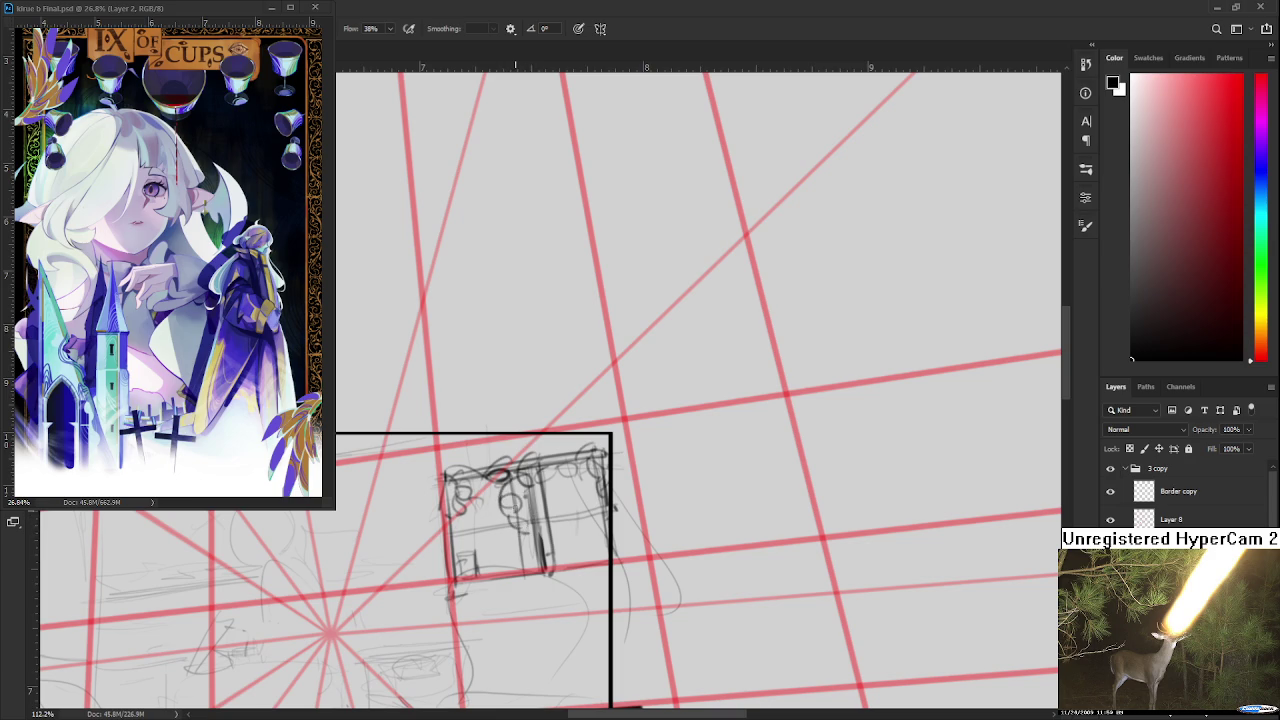
# - Add short strokes inside the window, then erase the stray stick marks
pyautogui.moveTo(509, 503)
pyautogui.mouseDown()
pyautogui.moveTo(498, 505)
pyautogui.moveTo(517, 494)
pyautogui.mouseUp()
pyautogui.scroll(-1, 700, 390)
pyautogui.moveTo(476, 528); pyautogui.dragTo(476, 552)
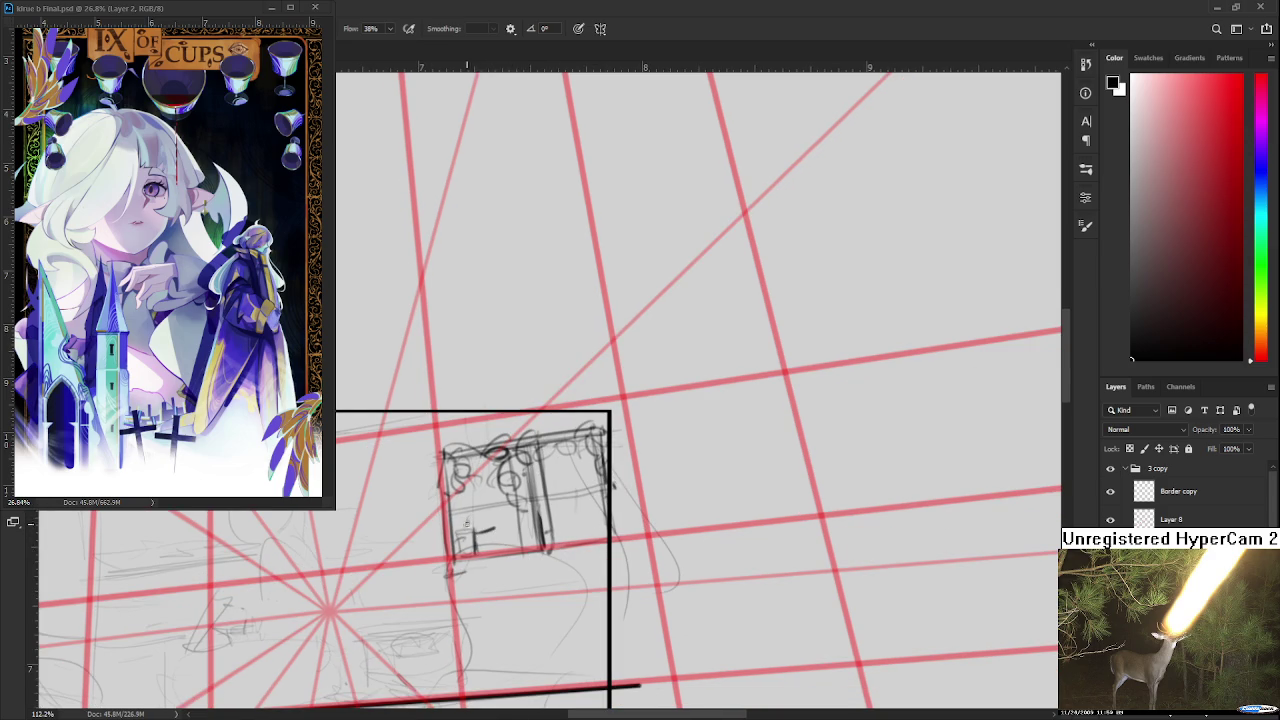
pyautogui.press('e')
pyautogui.moveTo(465, 538)
pyautogui.mouseDown()
pyautogui.moveTo(488, 530)
pyautogui.moveTo(466, 536)
pyautogui.mouseUp()
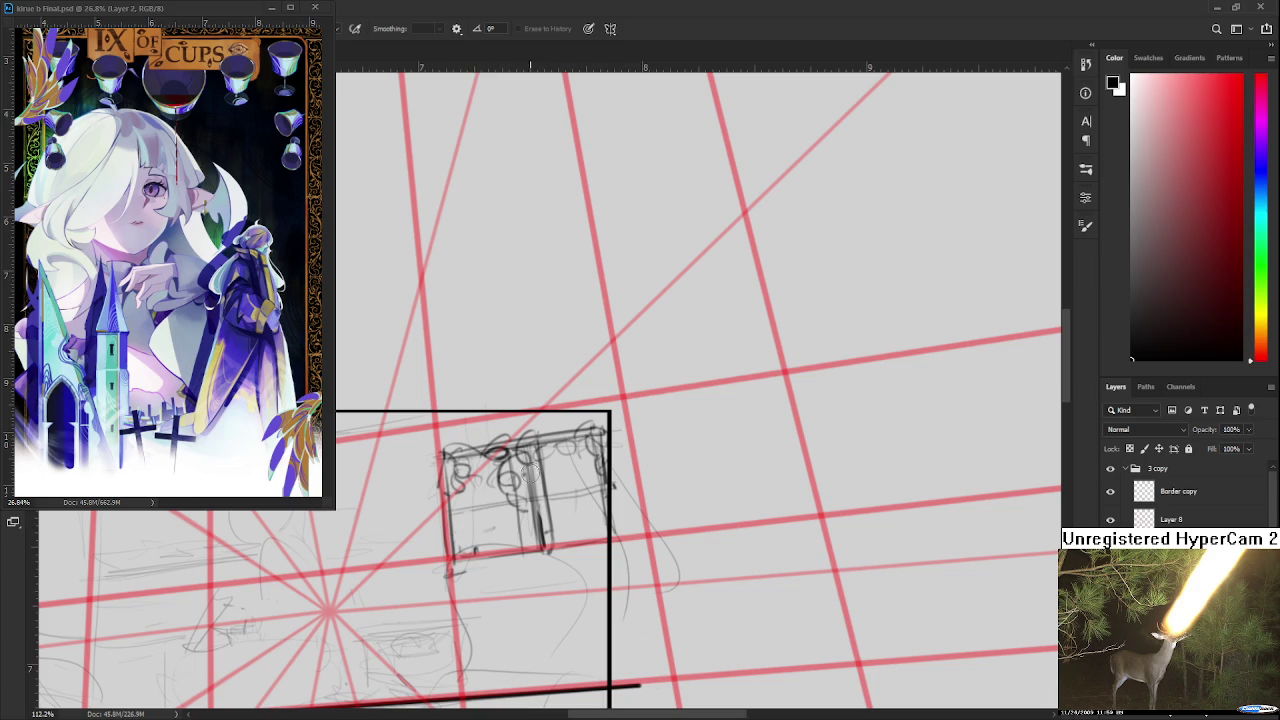
# - Strengthen the window's left edge and add short strokes in its right part
pyautogui.press('b')
pyautogui.moveTo(464, 526)
pyautogui.mouseDown()
pyautogui.moveTo(462, 556)
pyautogui.moveTo(476, 544)
pyautogui.moveTo(455, 488)
pyautogui.moveTo(458, 560)
pyautogui.mouseUp()
pyautogui.moveTo(456, 494); pyautogui.dragTo(457, 540)
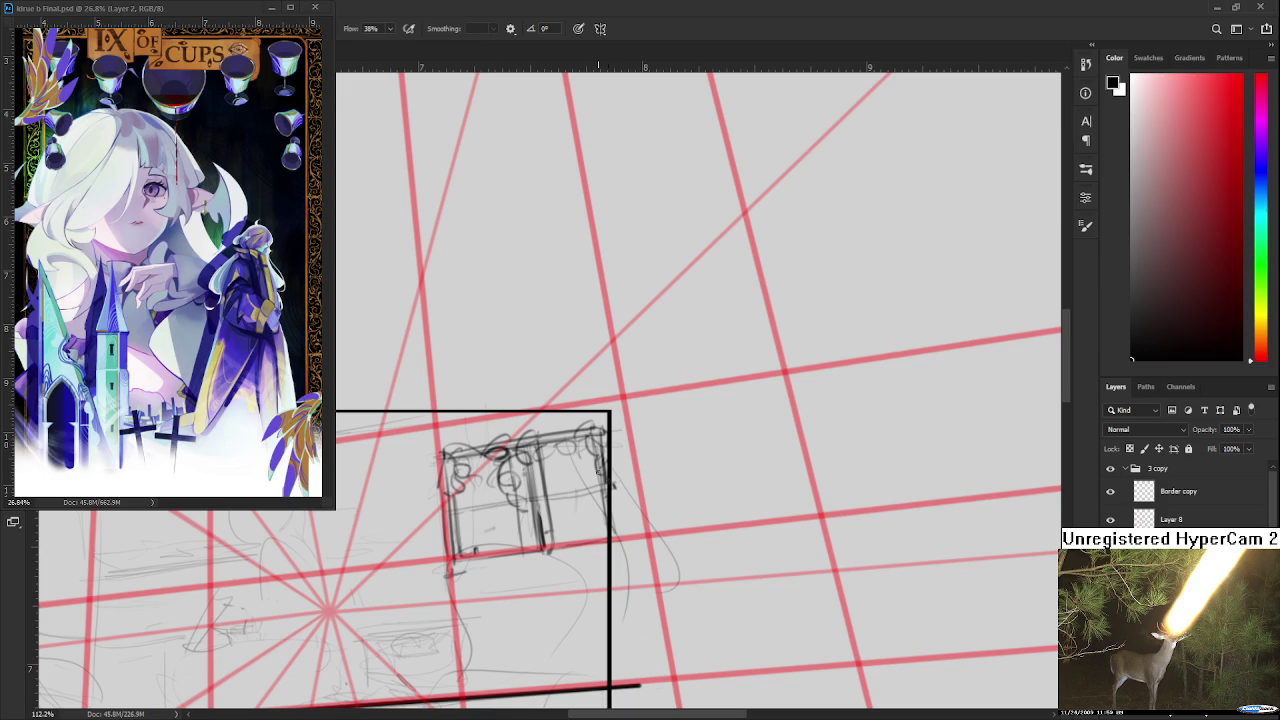
pyautogui.moveTo(586, 510)
pyautogui.mouseDown()
pyautogui.moveTo(585, 542)
pyautogui.moveTo(603, 540)
pyautogui.moveTo(585, 540)
pyautogui.moveTo(606, 510)
pyautogui.mouseUp()
pyautogui.scroll(-2, 624, 407)
pyautogui.scroll(-2, 624, 407)
pyautogui.scroll(3, 624, 450)
pyautogui.scroll(2, 624, 482)
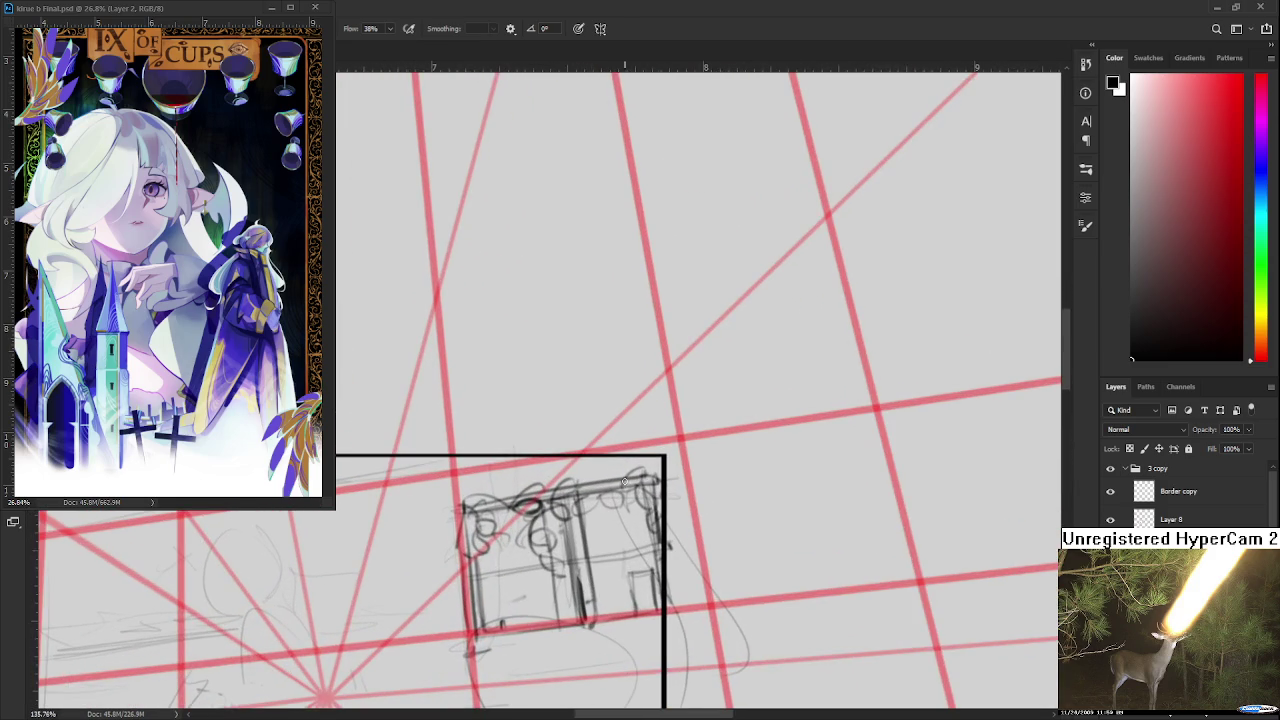
pyautogui.moveTo(610, 512); pyautogui.dragTo(557, 529)
pyautogui.press('e')
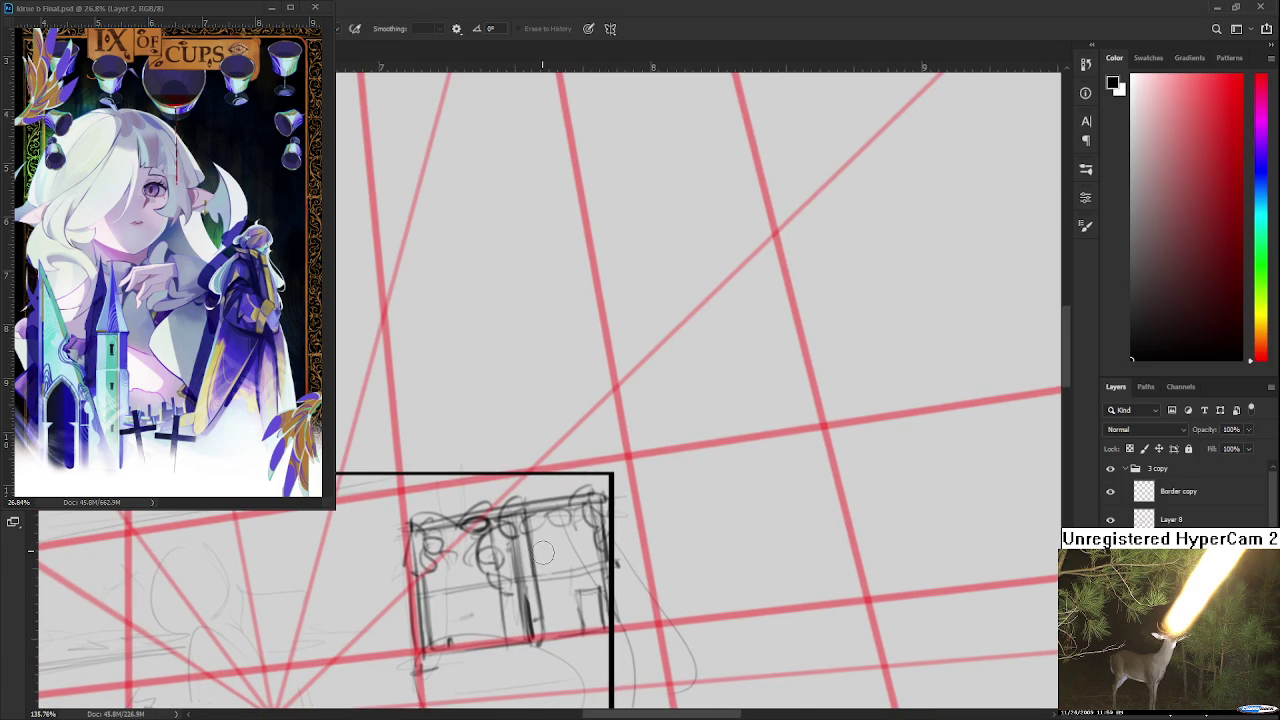
pyautogui.press('b')
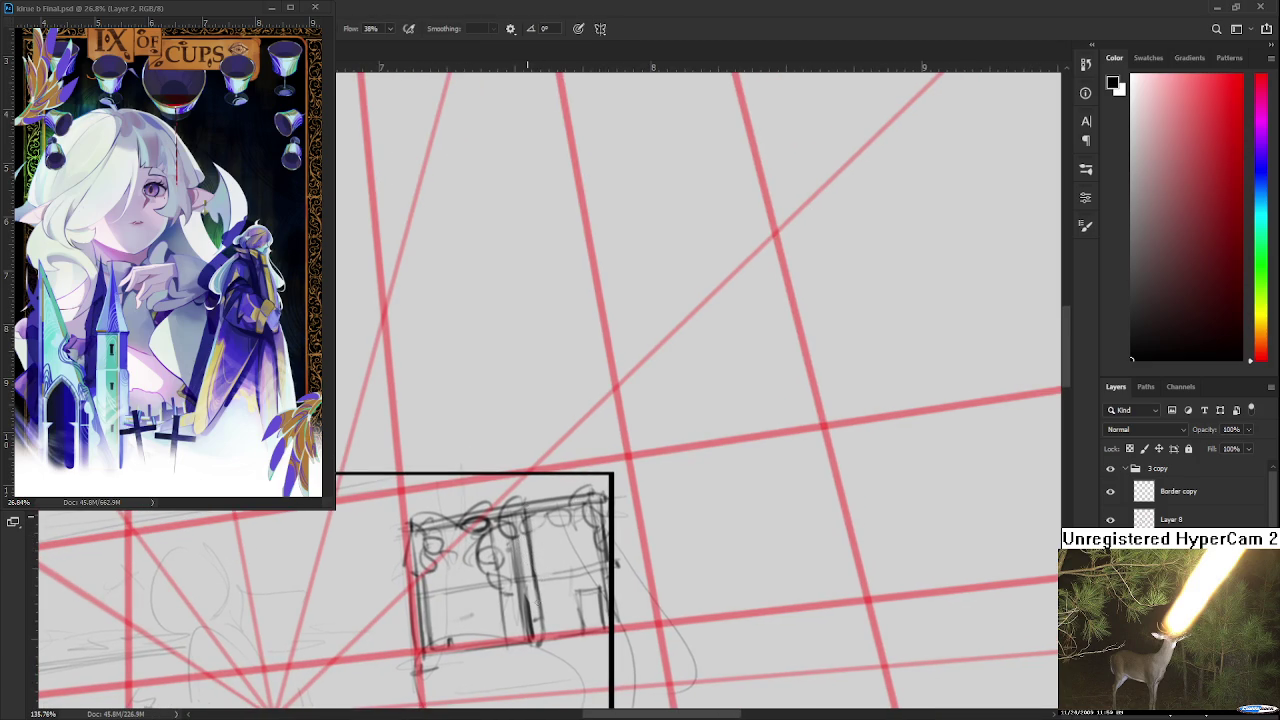
pyautogui.press('e')
pyautogui.press('b')
pyautogui.moveTo(493, 526)
pyautogui.mouseDown()
pyautogui.moveTo(508, 644)
pyautogui.moveTo(605, 546)
pyautogui.mouseUp()
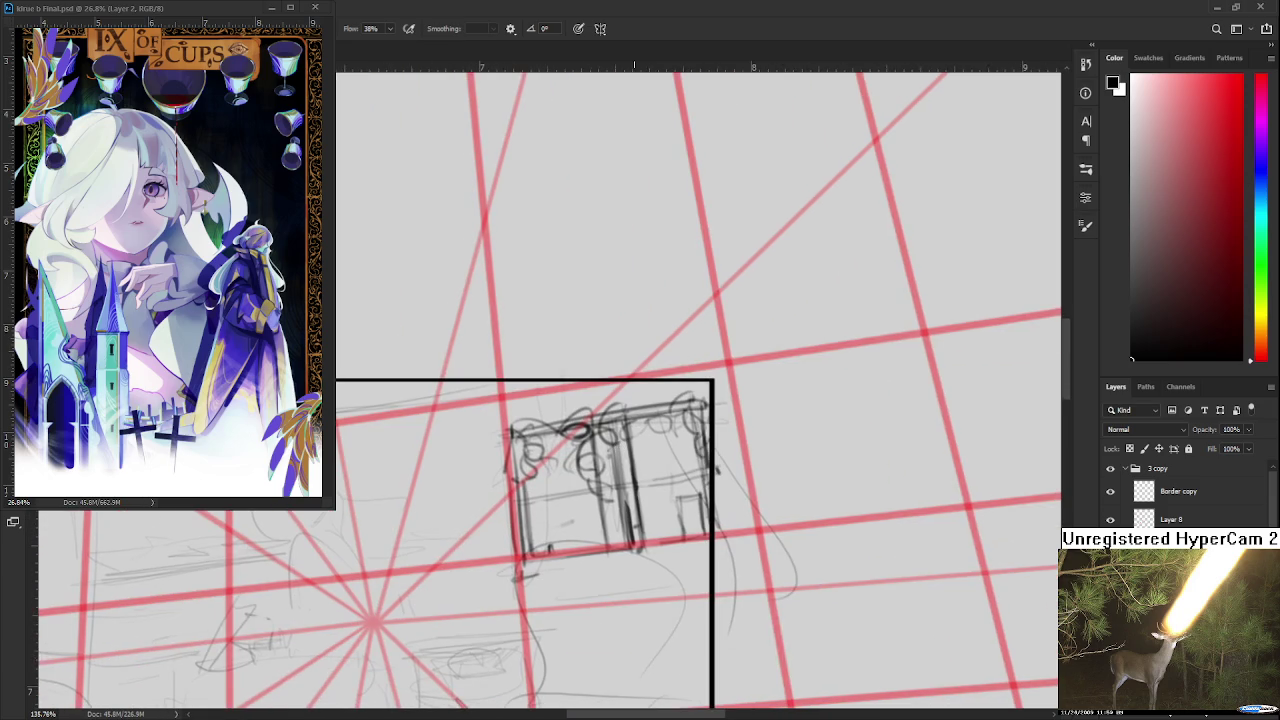
pyautogui.scroll(-2, 634, 435)
pyautogui.scroll(-2, 634, 435)
pyautogui.scroll(2, 640, 432)
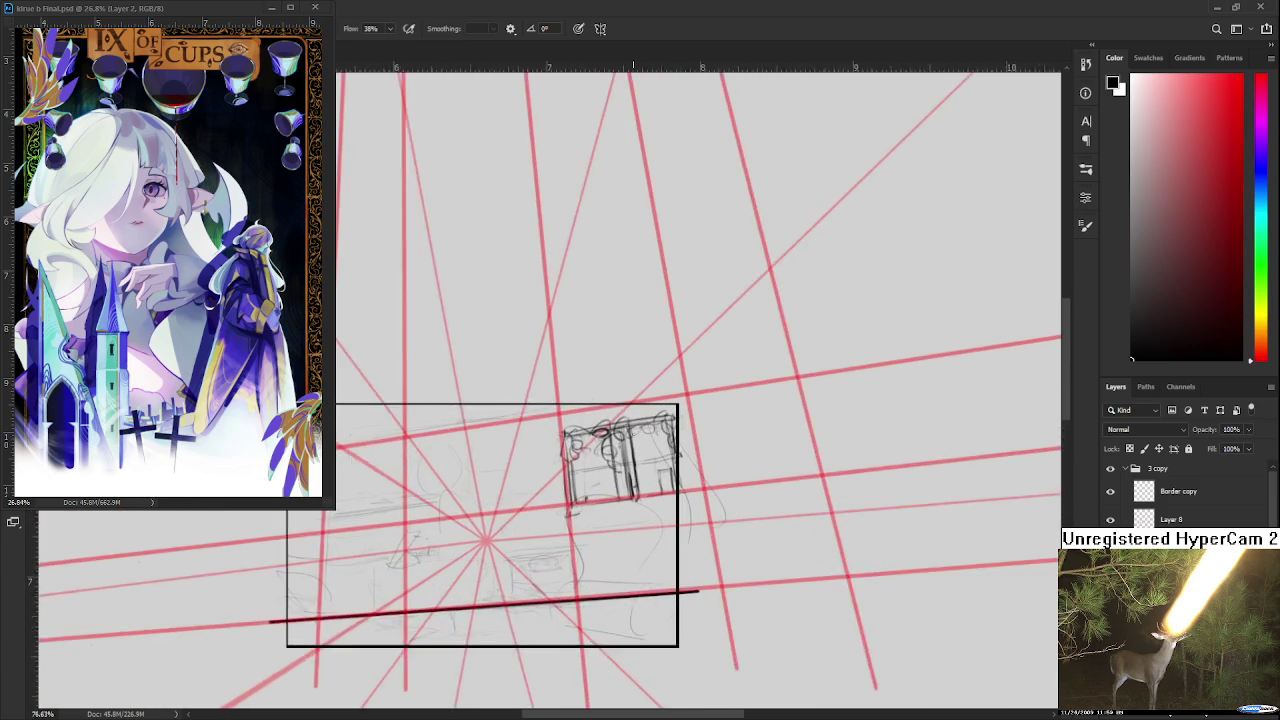
pyautogui.scroll(1, 643, 430)
pyautogui.moveTo(558, 425)
pyautogui.mouseDown()
pyautogui.moveTo(567, 445)
pyautogui.moveTo(686, 416)
pyautogui.moveTo(532, 438)
pyautogui.mouseUp()
pyautogui.moveTo(656, 418)
pyautogui.mouseDown()
pyautogui.moveTo(704, 410)
pyautogui.moveTo(655, 423)
pyautogui.moveTo(692, 425)
pyautogui.moveTo(836, 391)
pyautogui.mouseUp()
pyautogui.scroll(-3, 772, 396)
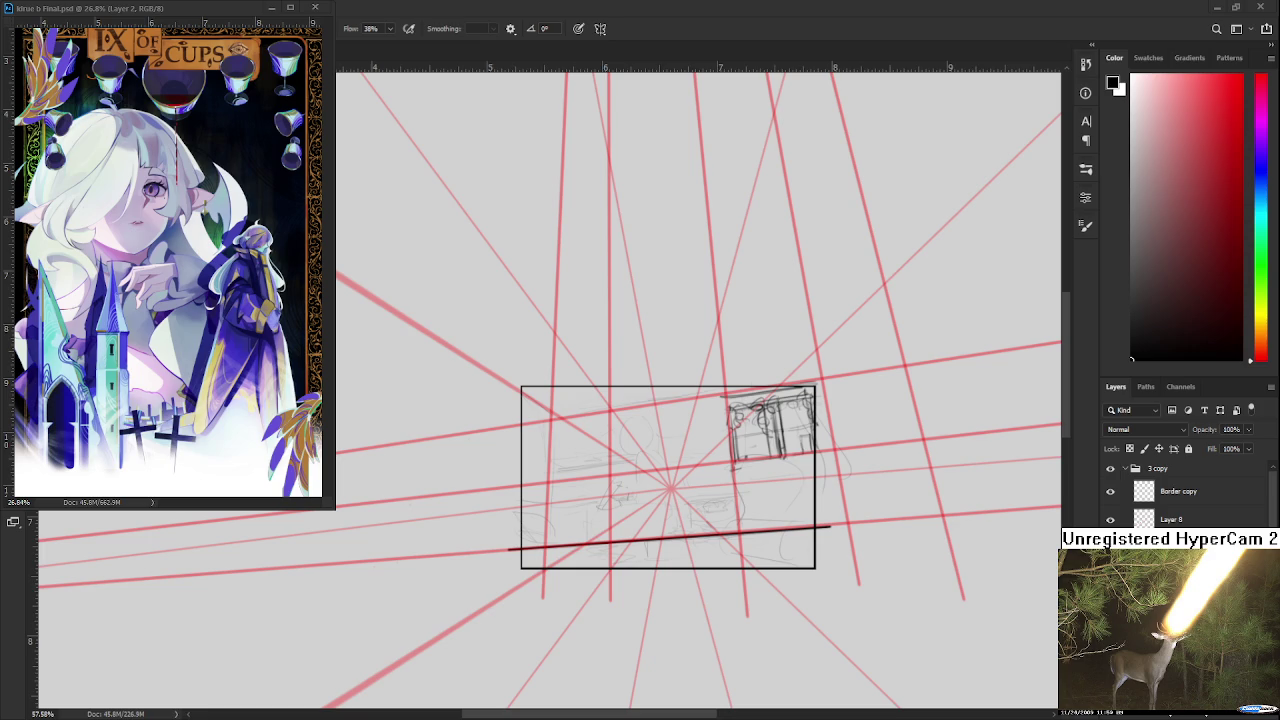
pyautogui.scroll(2, 548, 392)
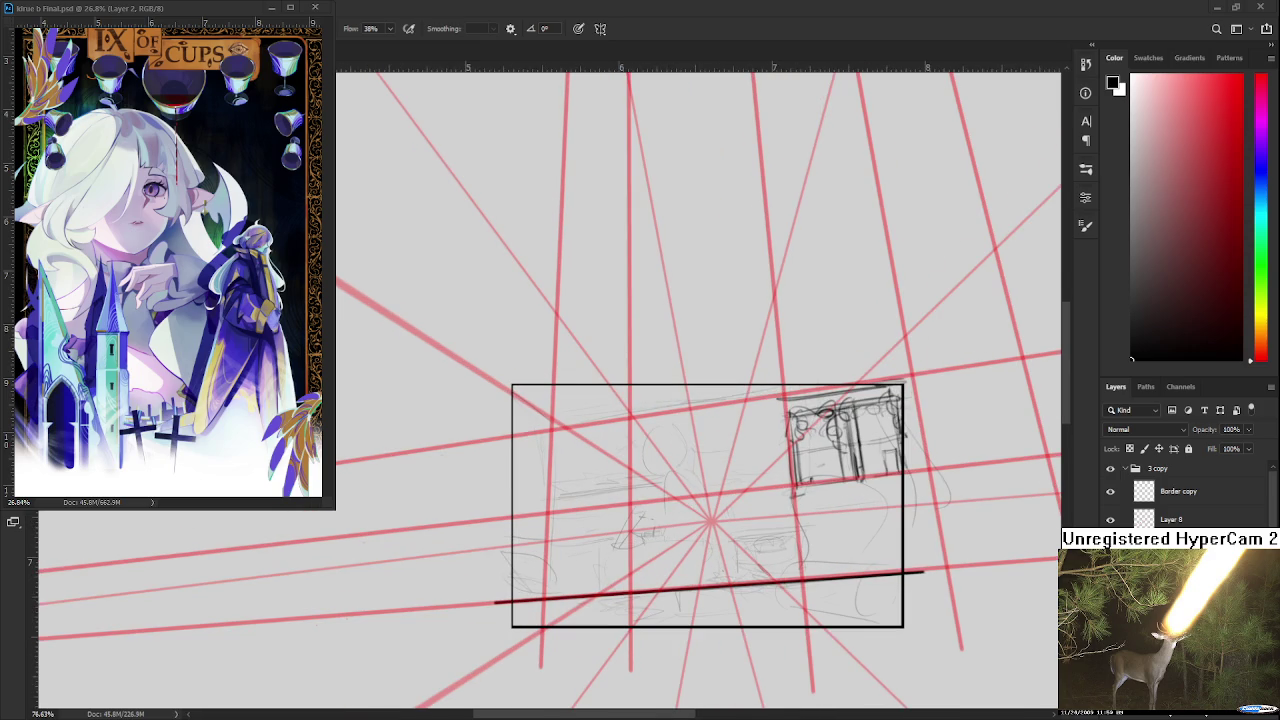
# - Draw and darken a straight ledge line under the window
pyautogui.moveTo(835, 503)
pyautogui.mouseDown()
pyautogui.moveTo(697, 475)
pyautogui.moveTo(762, 466)
pyautogui.mouseUp()
pyautogui.hotkey('ctrl', 'z')
pyautogui.moveTo(660, 476); pyautogui.dragTo(752, 461)
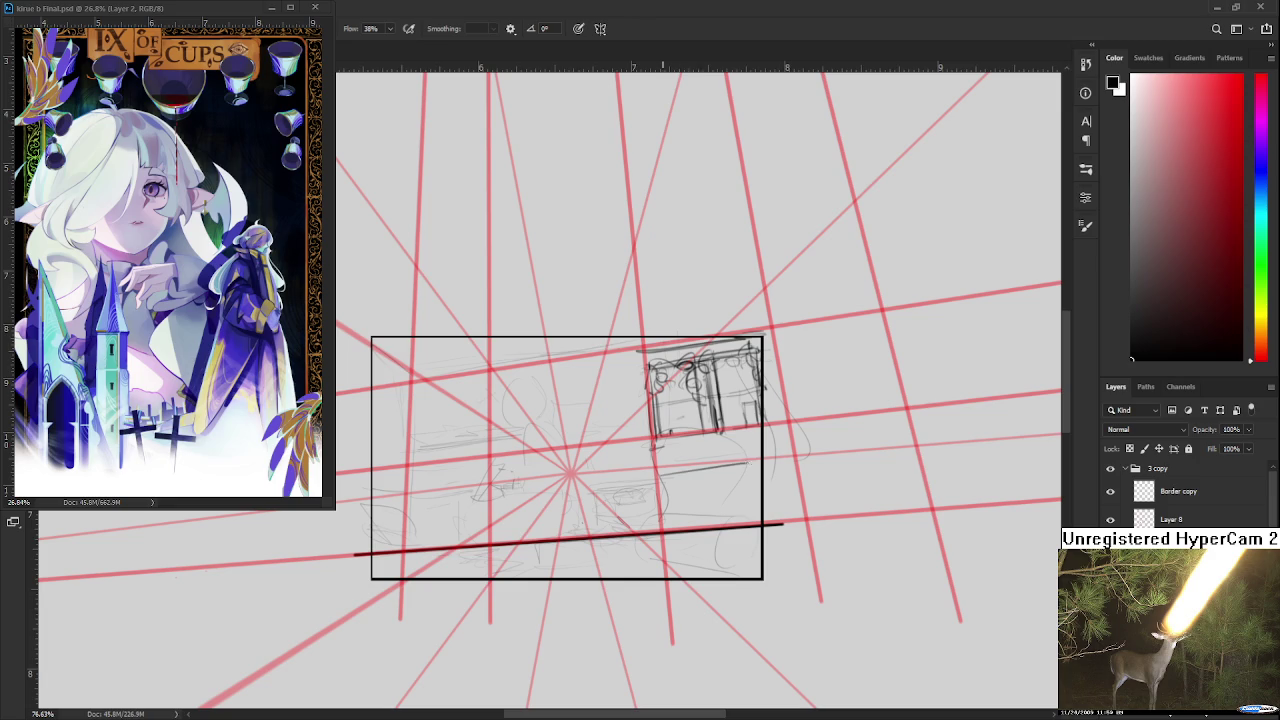
pyautogui.hotkey('ctrl', 'z')
pyautogui.hotkey('ctrl', 'z')
pyautogui.moveTo(664, 474)
pyautogui.mouseDown()
pyautogui.moveTo(762, 461)
pyautogui.moveTo(740, 461)
pyautogui.mouseUp()
pyautogui.hotkey('ctrl', 'z')
pyautogui.hotkey('ctrl', 'z')
pyautogui.moveTo(658, 474); pyautogui.dragTo(760, 461)
pyautogui.hotkey('ctrl', 'z')
pyautogui.moveTo(658, 476); pyautogui.dragTo(762, 461)
pyautogui.hotkey('ctrl', 'z')
pyautogui.moveTo(656, 475); pyautogui.dragTo(760, 461)
pyautogui.moveTo(658, 472); pyautogui.dragTo(755, 463)
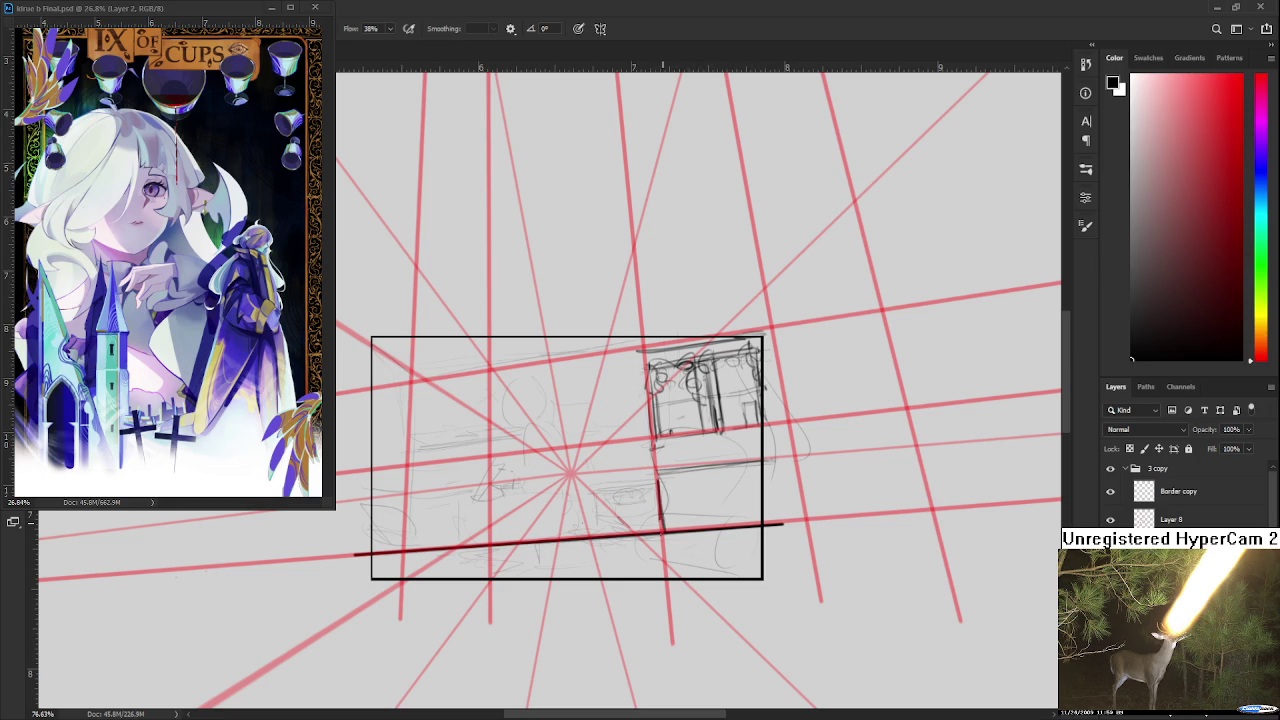
# - Add the ledge's left and right sides and a doubled top edge
pyautogui.moveTo(659, 472); pyautogui.dragTo(663, 530)
pyautogui.moveTo(760, 466); pyautogui.dragTo(765, 522)
pyautogui.moveTo(661, 468); pyautogui.dragTo(766, 452)
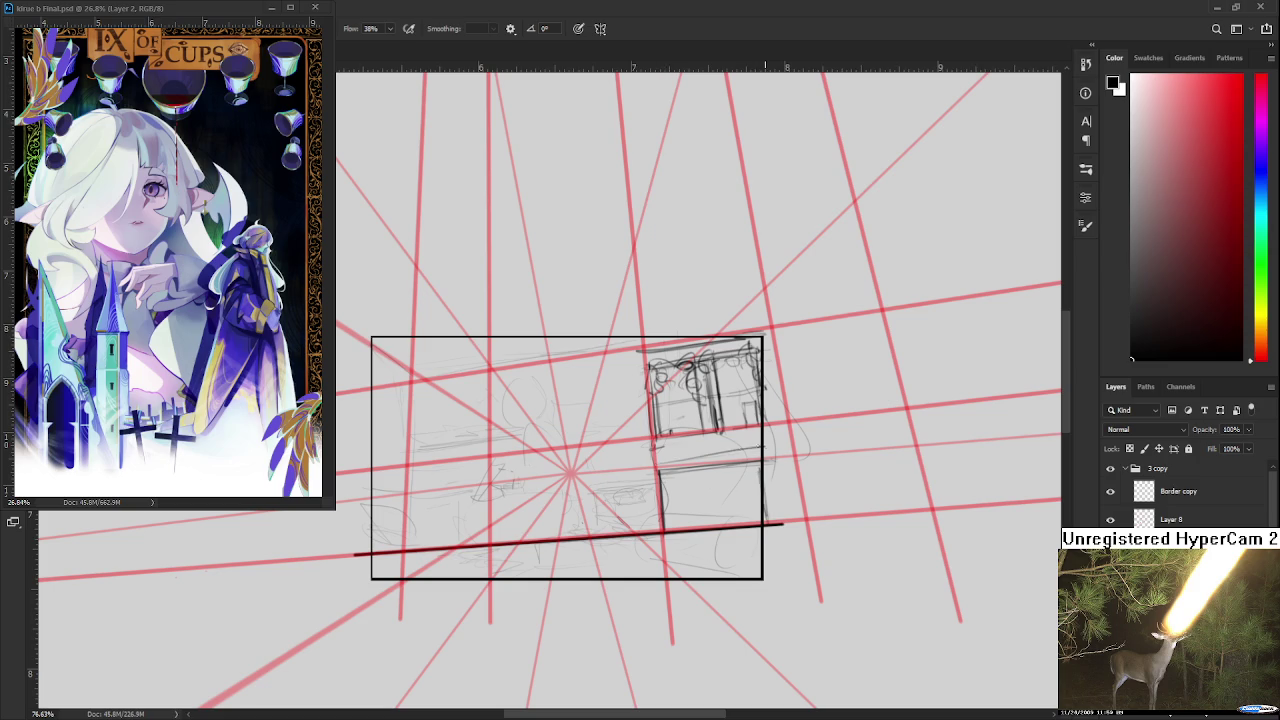
pyautogui.hotkey('ctrl', 'z')
pyautogui.moveTo(650, 463); pyautogui.dragTo(768, 457)
pyautogui.moveTo(660, 473); pyautogui.dragTo(768, 463)
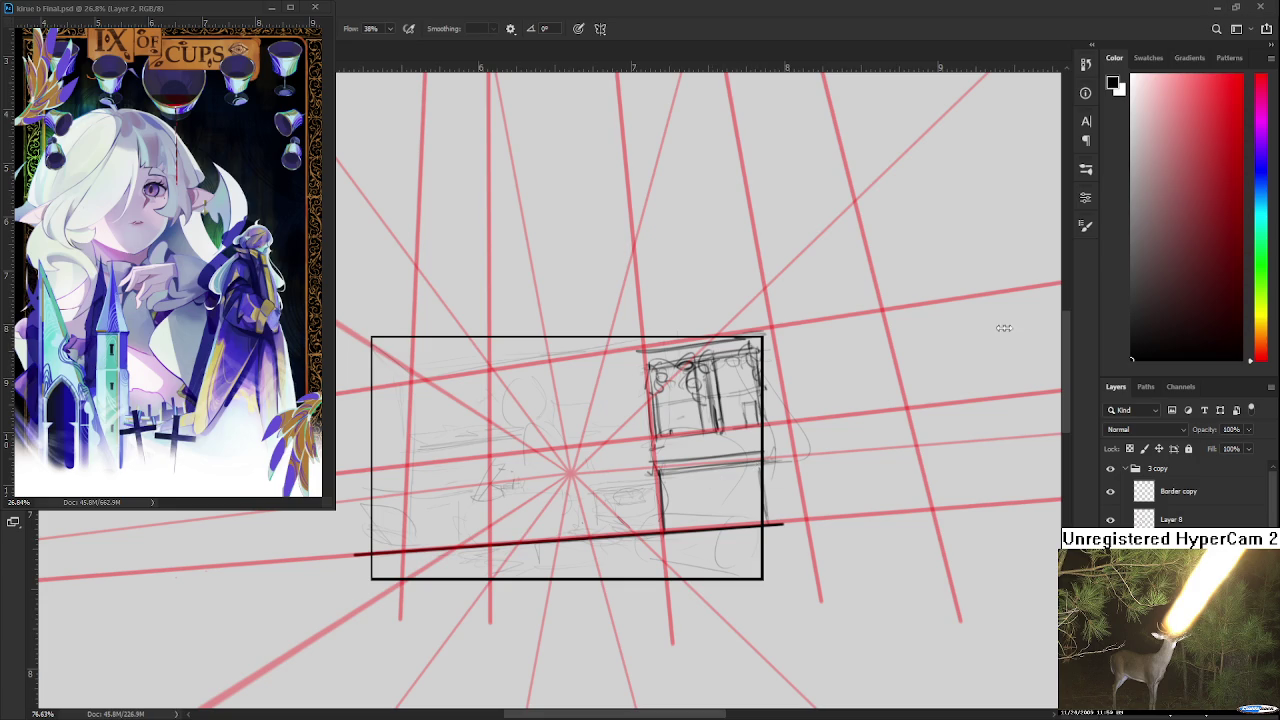
# - Lasso the ledge strokes and move them about 28 px down, then deselect
pyautogui.scroll(3, 794, 458)
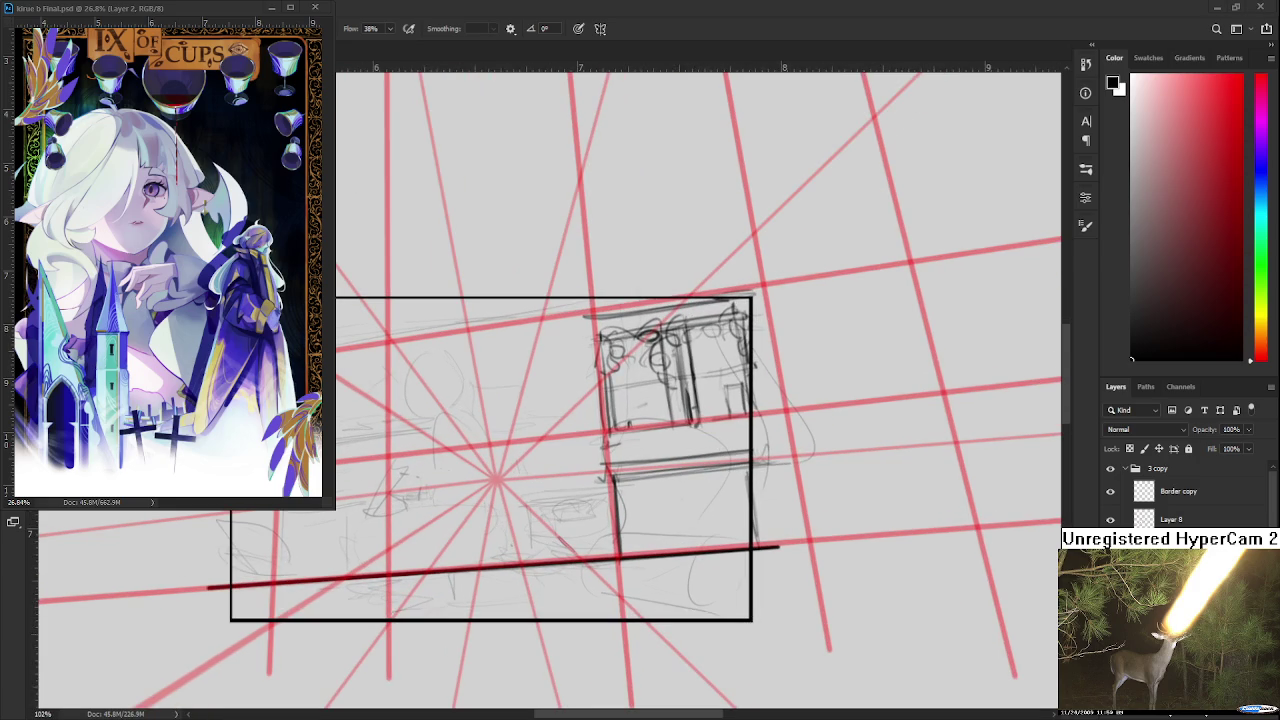
pyautogui.scroll(3, 625, 547)
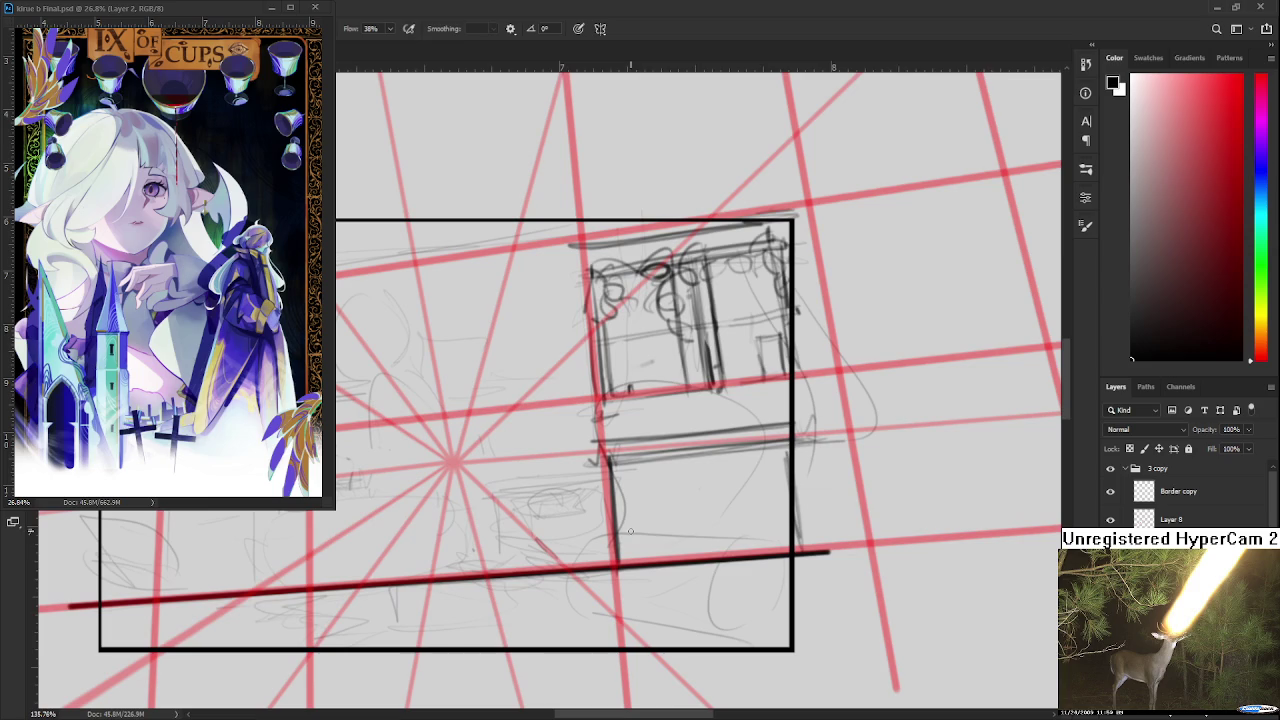
pyautogui.moveTo(571, 461)
pyautogui.mouseDown()
pyautogui.moveTo(850, 418)
pyautogui.moveTo(560, 470)
pyautogui.mouseUp()
pyautogui.hotkey('ctrl', 't')
pyautogui.moveTo(700, 462); pyautogui.dragTo(700, 490)
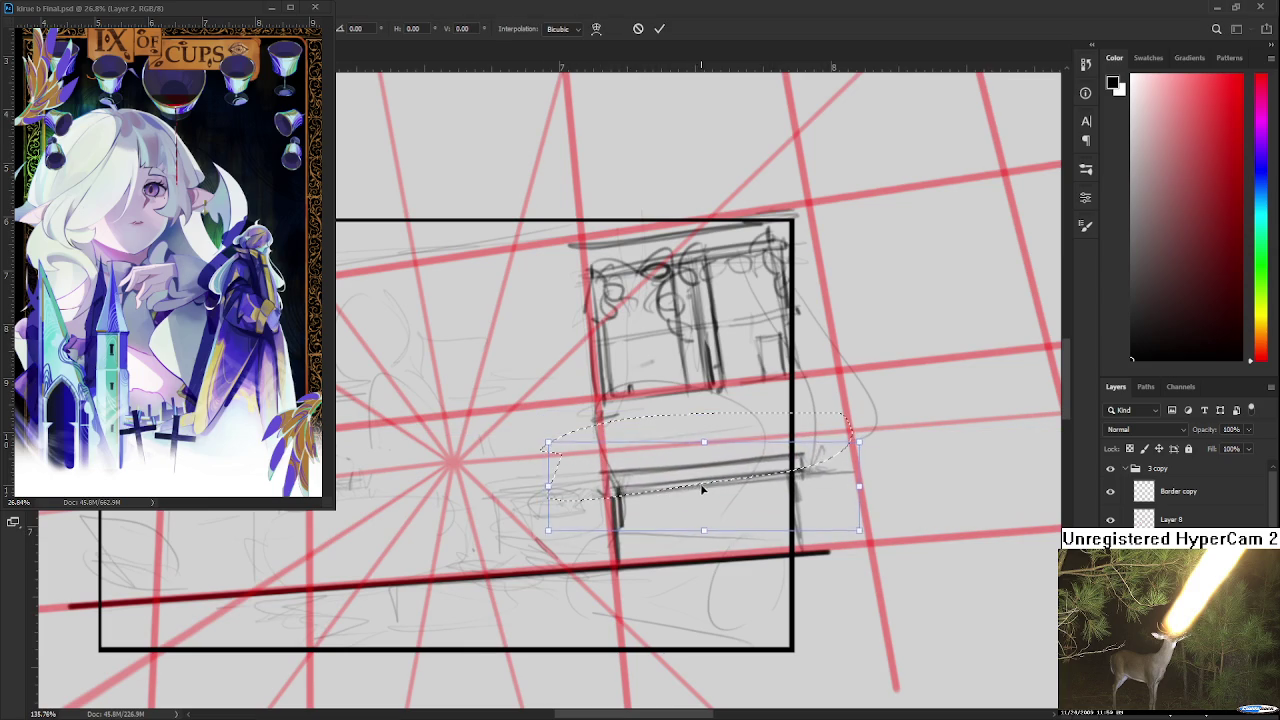
pyautogui.press('Return')
pyautogui.hotkey('ctrl', 'd')
# - Darken the ledge's lower and upper edge strokes and its left leg with the Brush
pyautogui.press('e')
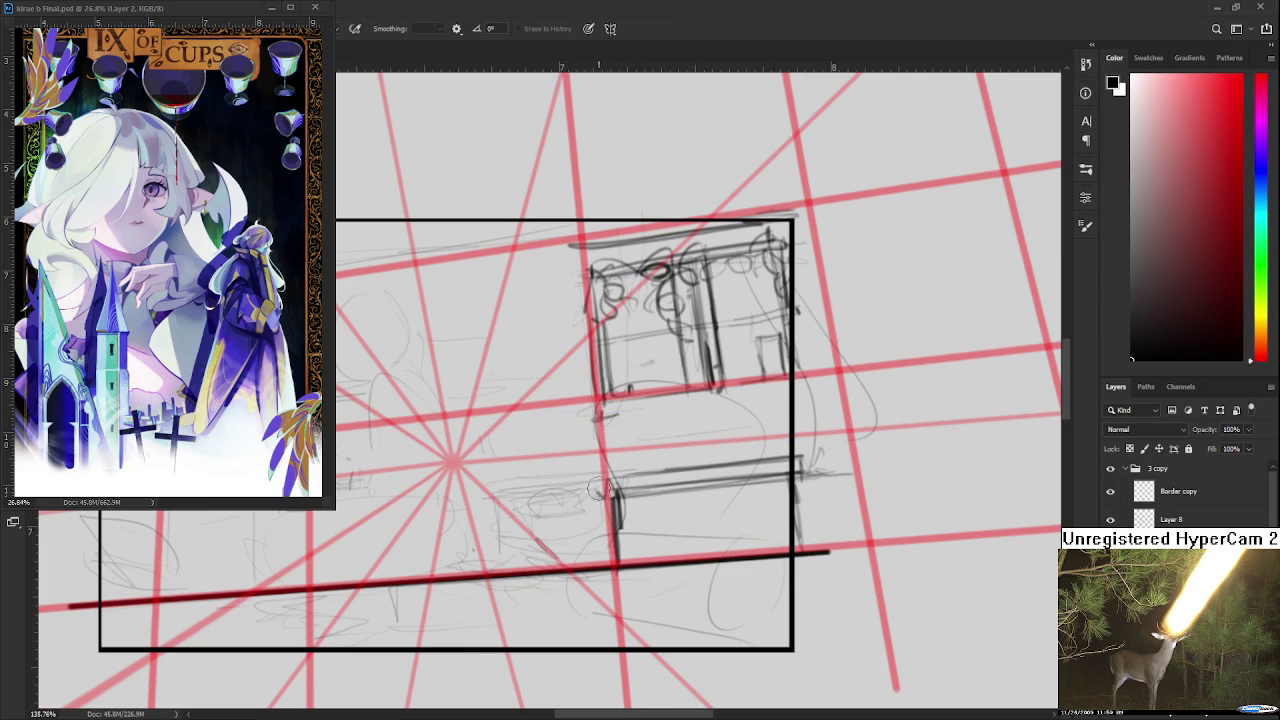
pyautogui.press('b')
pyautogui.moveTo(604, 482)
pyautogui.mouseDown()
pyautogui.moveTo(716, 462)
pyautogui.moveTo(603, 502)
pyautogui.moveTo(758, 478)
pyautogui.mouseUp()
pyautogui.moveTo(664, 468); pyautogui.dragTo(784, 460)
pyautogui.moveTo(706, 466); pyautogui.dragTo(790, 458)
pyautogui.press('e')
pyautogui.press('b')
pyautogui.moveTo(614, 502)
pyautogui.mouseDown()
pyautogui.moveTo(620, 564)
pyautogui.moveTo(655, 565)
pyautogui.mouseUp()
pyautogui.press('e')
pyautogui.press('b')
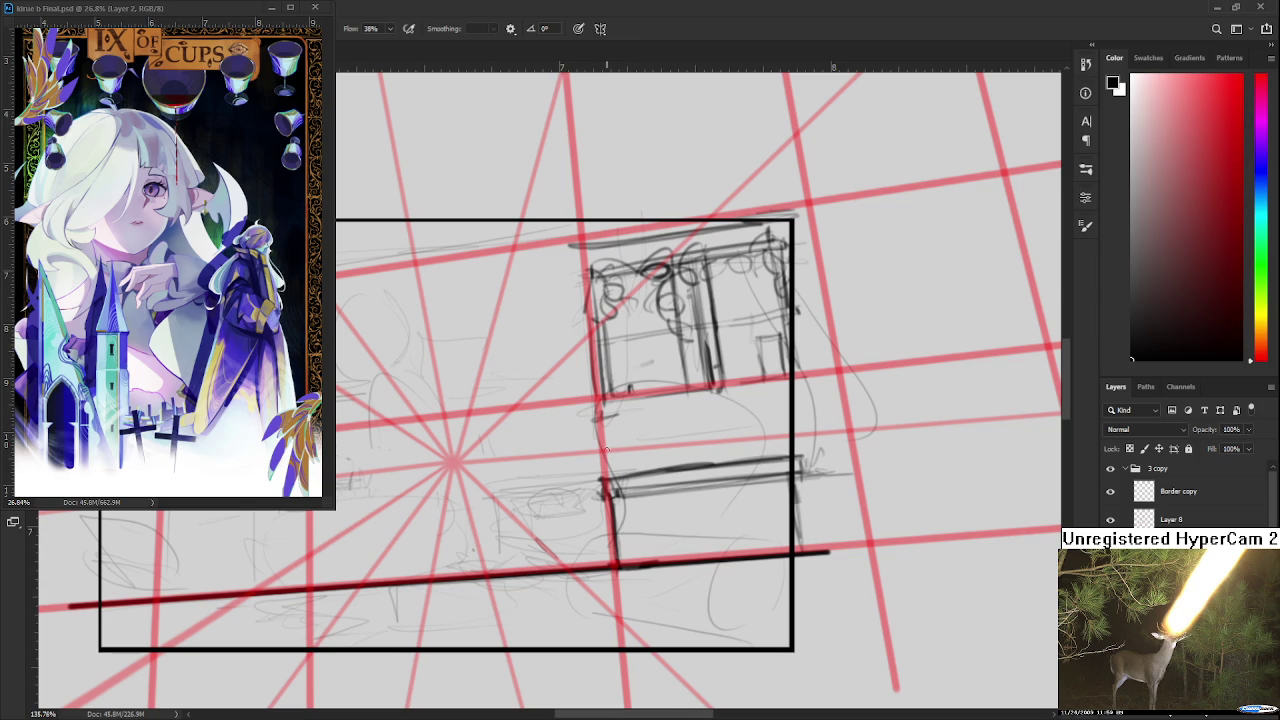
# - Redraw the ledge top and sketch a small upright shape above it, erasing a stray dark mark
pyautogui.press('e')
pyautogui.press('b')
pyautogui.moveTo(608, 472); pyautogui.dragTo(802, 448)
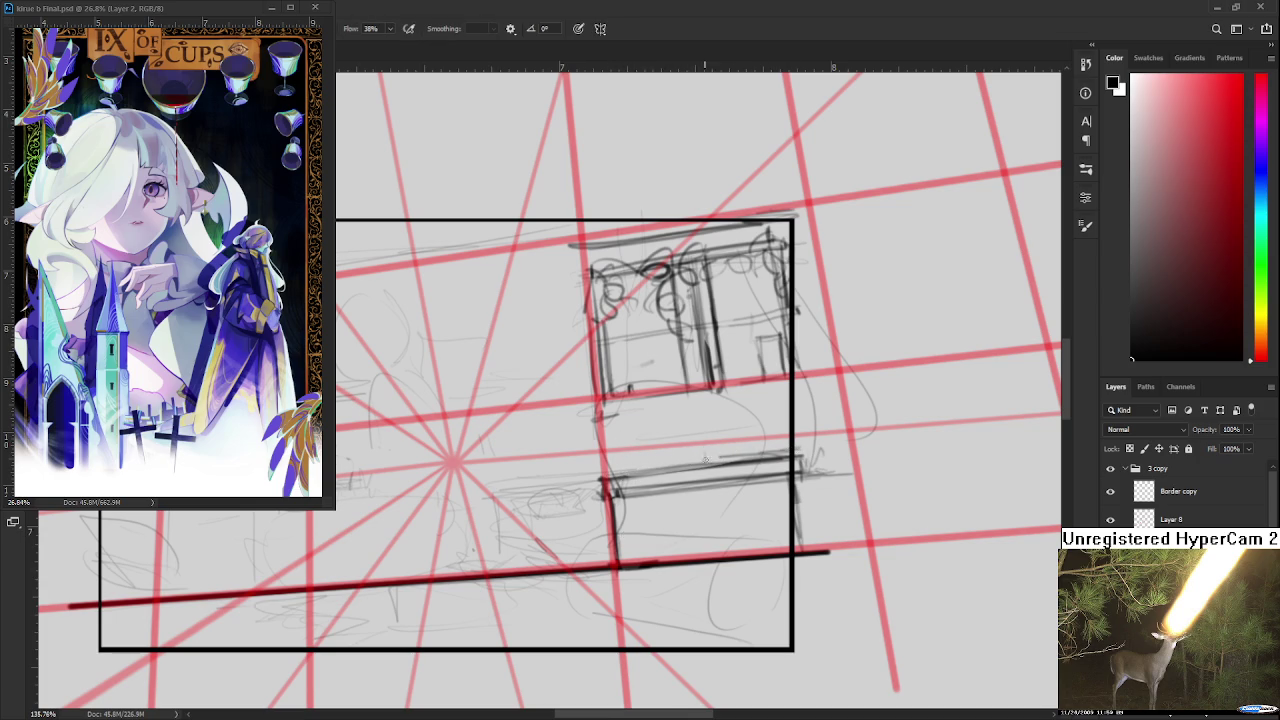
pyautogui.moveTo(713, 456); pyautogui.dragTo(704, 452)
pyautogui.hotkey('ctrl', 'z')
pyautogui.moveTo(703, 428); pyautogui.dragTo(709, 431)
pyautogui.press('e')
pyautogui.press('b')
pyautogui.press('e')
pyautogui.moveTo(712, 423); pyautogui.dragTo(706, 410)
pyautogui.press('b')
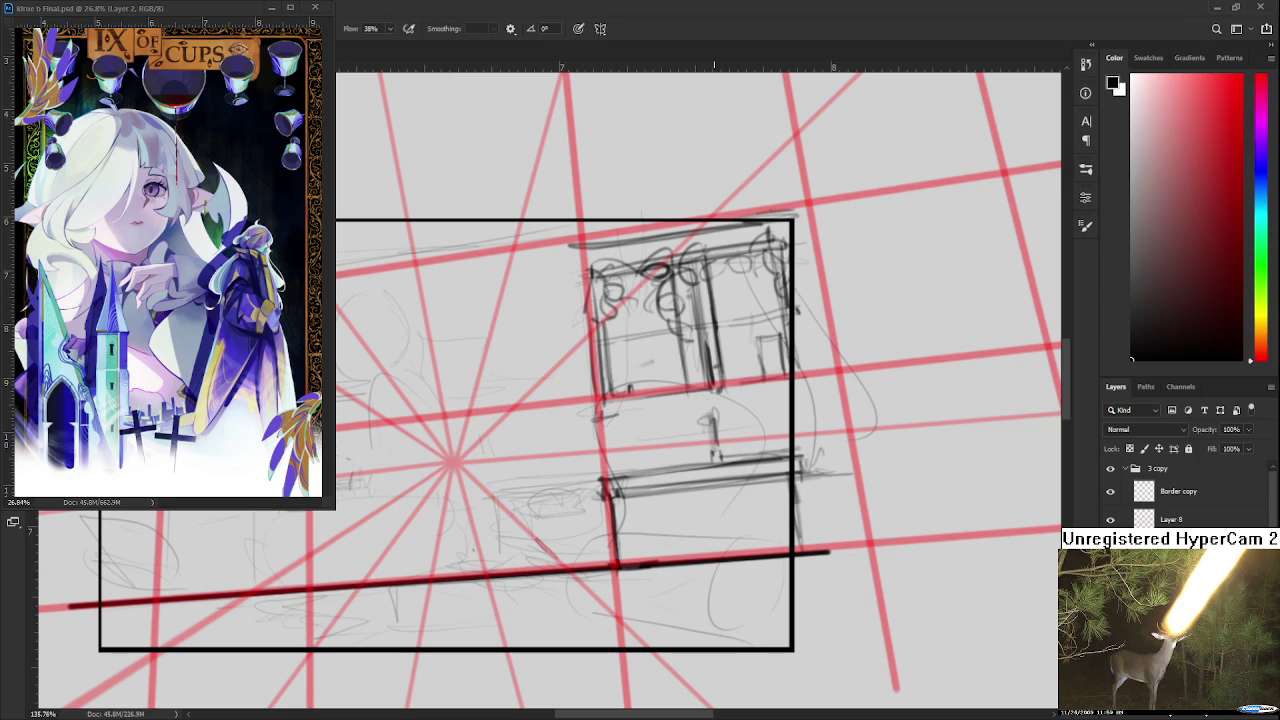
# - Erase the ledge strokes below the curtained window
pyautogui.scroll(-2, 726, 413)
pyautogui.scroll(-2, 728, 410)
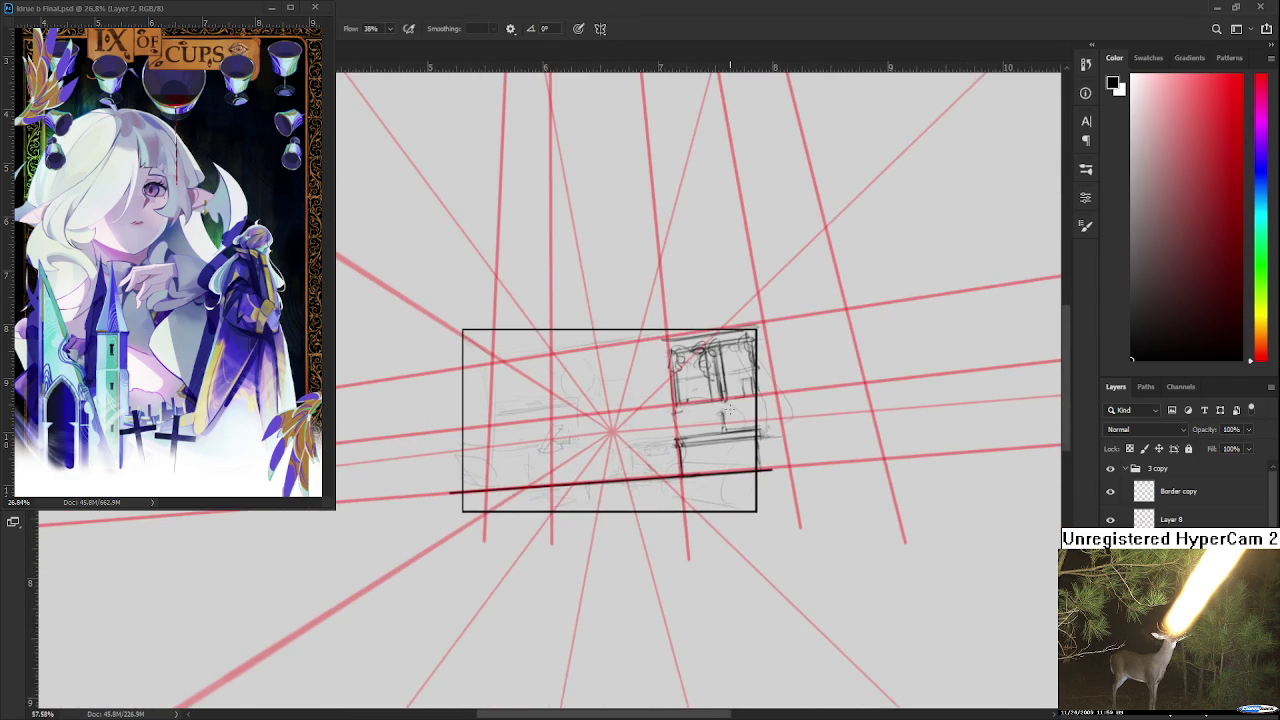
pyautogui.scroll(-2, 729, 411)
pyautogui.scroll(1, 730, 412)
pyautogui.scroll(2, 730, 412)
pyautogui.press('e')
pyautogui.moveTo(643, 452); pyautogui.dragTo(740, 467)
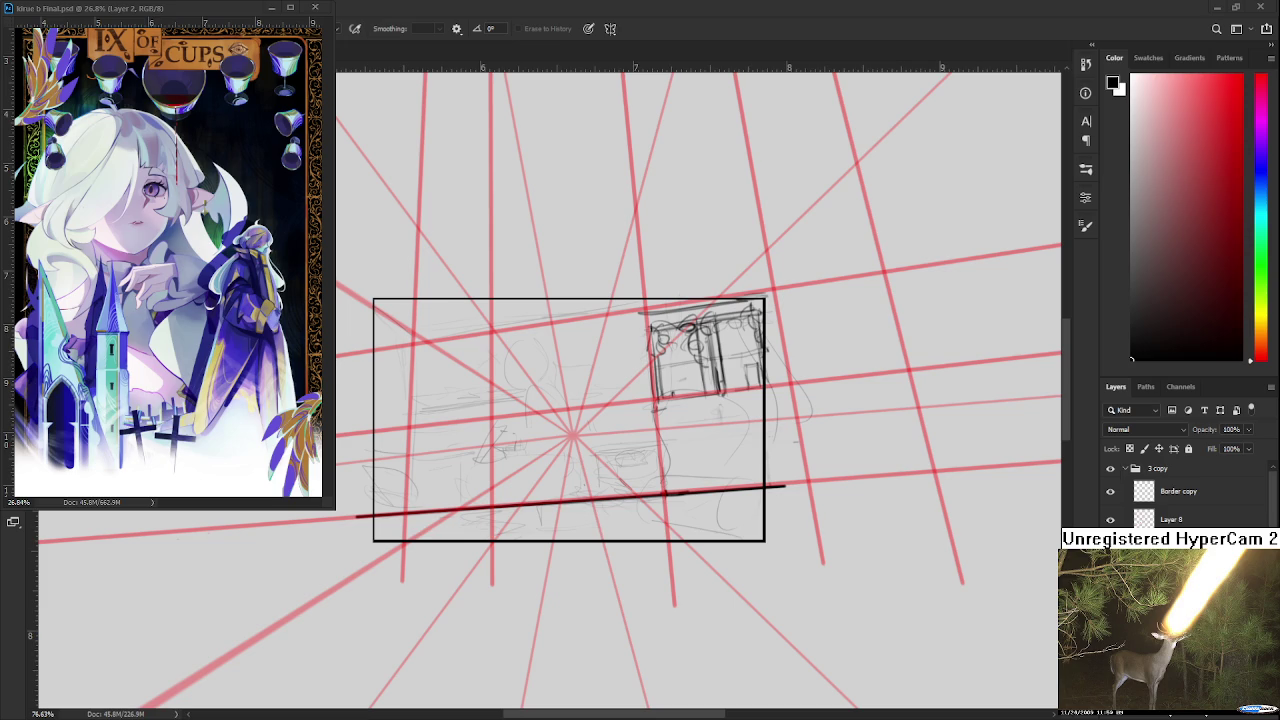
# - Draw a long faint pencil line across the lower frame, redoing the first attempt
pyautogui.scroll(-1, 640, 397)
pyautogui.scroll(2, 700, 420)
pyautogui.scroll(-1, 746, 441)
pyautogui.scroll(1, 746, 441)
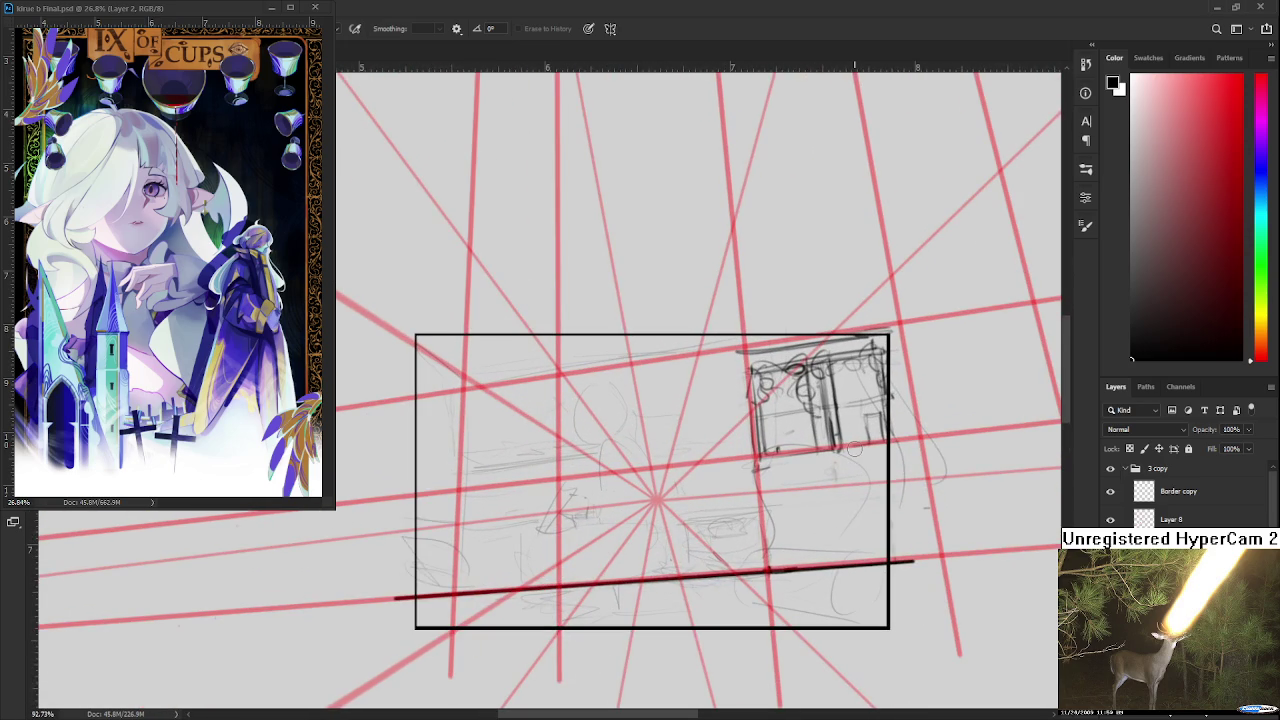
pyautogui.moveTo(566, 526)
pyautogui.mouseDown()
pyautogui.moveTo(608, 481)
pyautogui.moveTo(585, 480)
pyautogui.mouseUp()
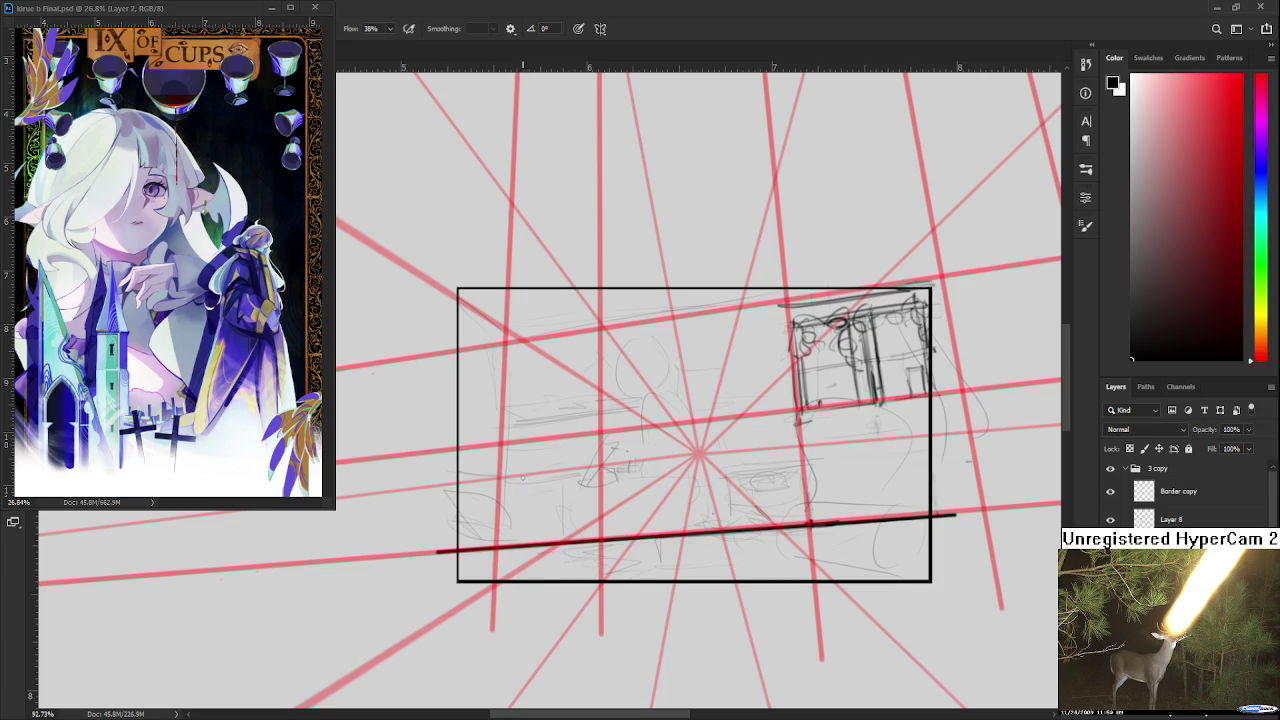
pyautogui.moveTo(500, 474); pyautogui.dragTo(834, 446)
pyautogui.hotkey('ctrl', 'z')
pyautogui.moveTo(508, 477); pyautogui.dragTo(845, 443)
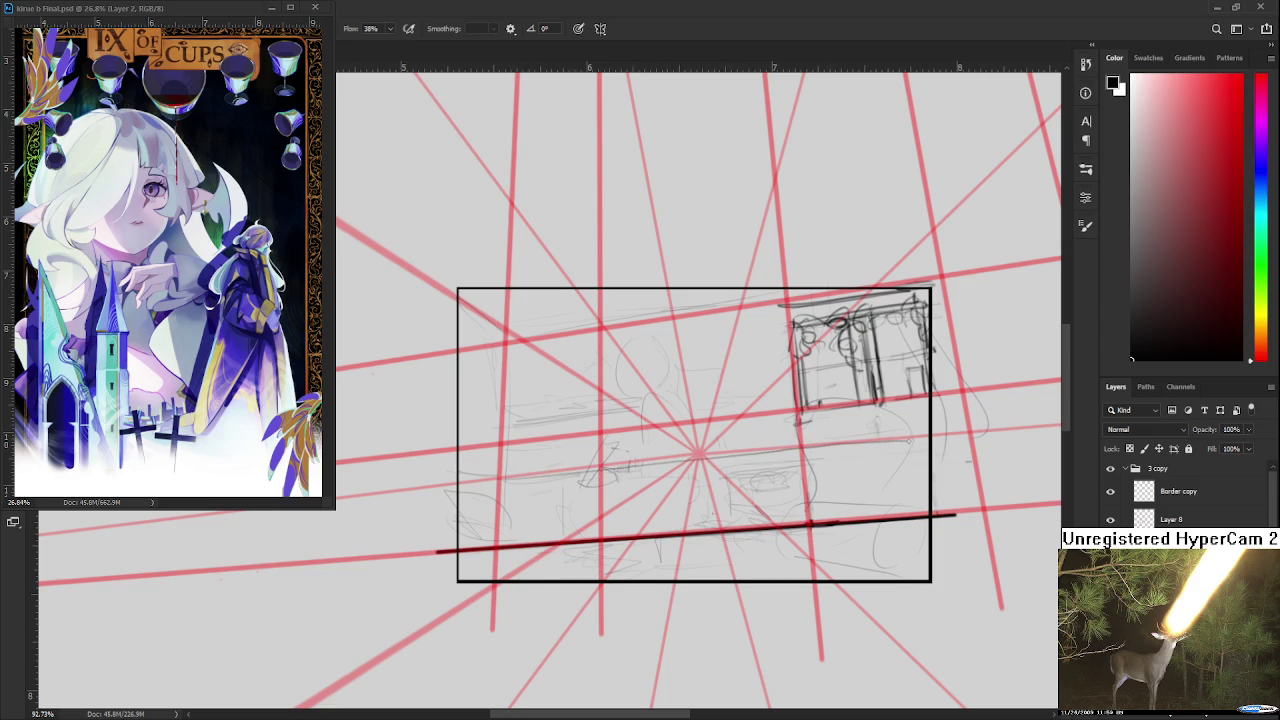
pyautogui.moveTo(755, 477)
pyautogui.mouseDown()
pyautogui.moveTo(694, 494)
pyautogui.moveTo(657, 456)
pyautogui.mouseUp()
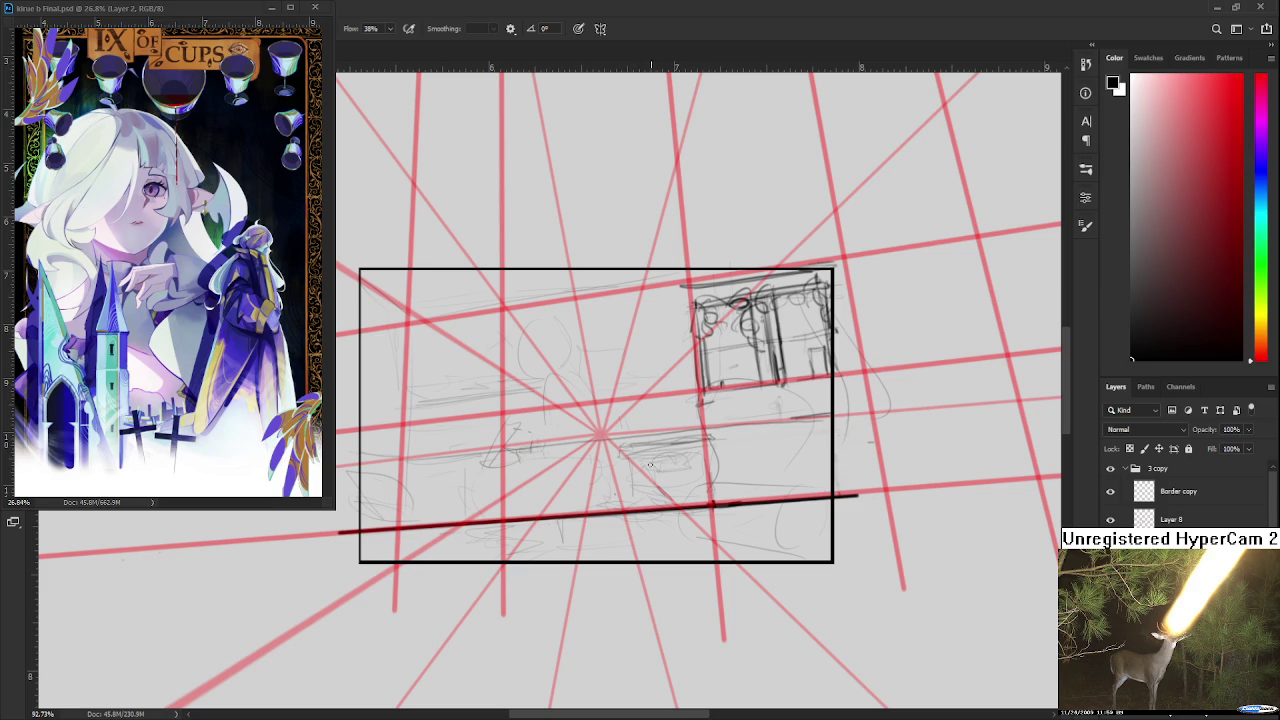
# - Sketch the new box's bottom edge below the vanishing point and rework its strokes
pyautogui.moveTo(620, 450)
pyautogui.mouseDown()
pyautogui.moveTo(622, 502)
pyautogui.moveTo(622, 490)
pyautogui.moveTo(734, 464)
pyautogui.moveTo(618, 476)
pyautogui.moveTo(623, 500)
pyautogui.moveTo(706, 470)
pyautogui.moveTo(714, 498)
pyautogui.mouseUp()
pyautogui.hotkey('ctrl', 'z')
pyautogui.hotkey('ctrl', 'z')
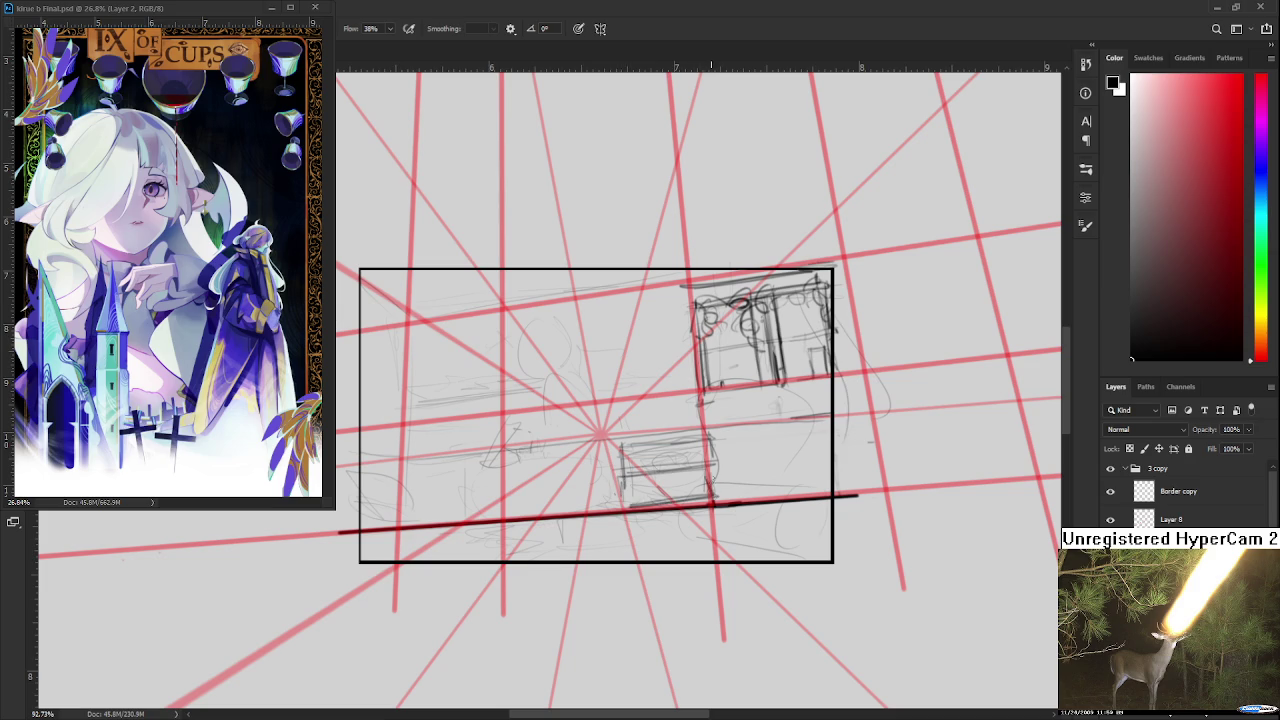
pyautogui.hotkey('ctrl', 'z')
pyautogui.moveTo(632, 505)
pyautogui.mouseDown()
pyautogui.moveTo(712, 495)
pyautogui.moveTo(705, 474)
pyautogui.moveTo(652, 500)
pyautogui.moveTo(708, 497)
pyautogui.moveTo(702, 473)
pyautogui.moveTo(726, 498)
pyautogui.moveTo(706, 444)
pyautogui.mouseUp()
pyautogui.press('e')
pyautogui.press('b')
pyautogui.press('e')
pyautogui.press('b')
pyautogui.press('e')
pyautogui.press('b')
pyautogui.moveTo(620, 446)
pyautogui.mouseDown()
pyautogui.moveTo(620, 482)
pyautogui.moveTo(648, 482)
pyautogui.moveTo(694, 478)
pyautogui.moveTo(706, 466)
pyautogui.moveTo(684, 468)
pyautogui.moveTo(706, 444)
pyautogui.mouseUp()
pyautogui.press('e')
pyautogui.press('b')
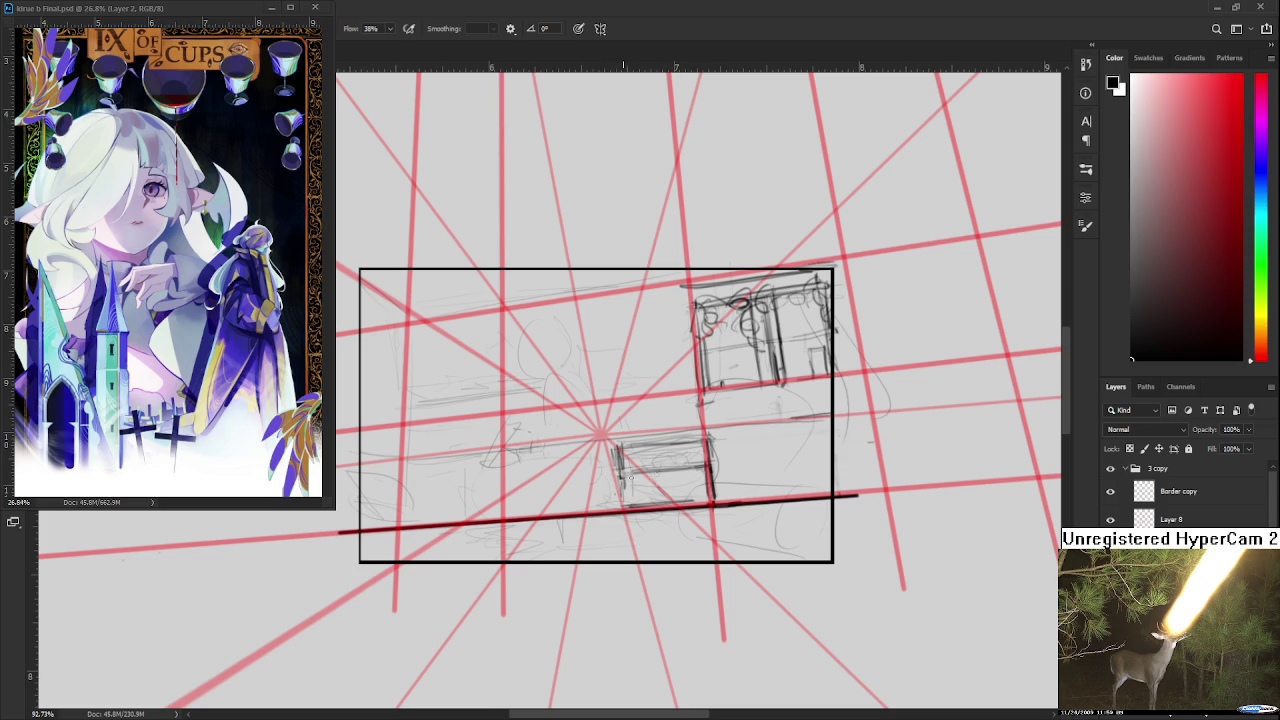
# - Darken the box's horizontal line and draw its left, bottom and right edges
pyautogui.moveTo(628, 471); pyautogui.dragTo(663, 468)
pyautogui.moveTo(628, 468)
pyautogui.mouseDown()
pyautogui.moveTo(631, 506)
pyautogui.moveTo(716, 466)
pyautogui.moveTo(721, 498)
pyautogui.mouseUp()
pyautogui.hotkey('ctrl', 'z')
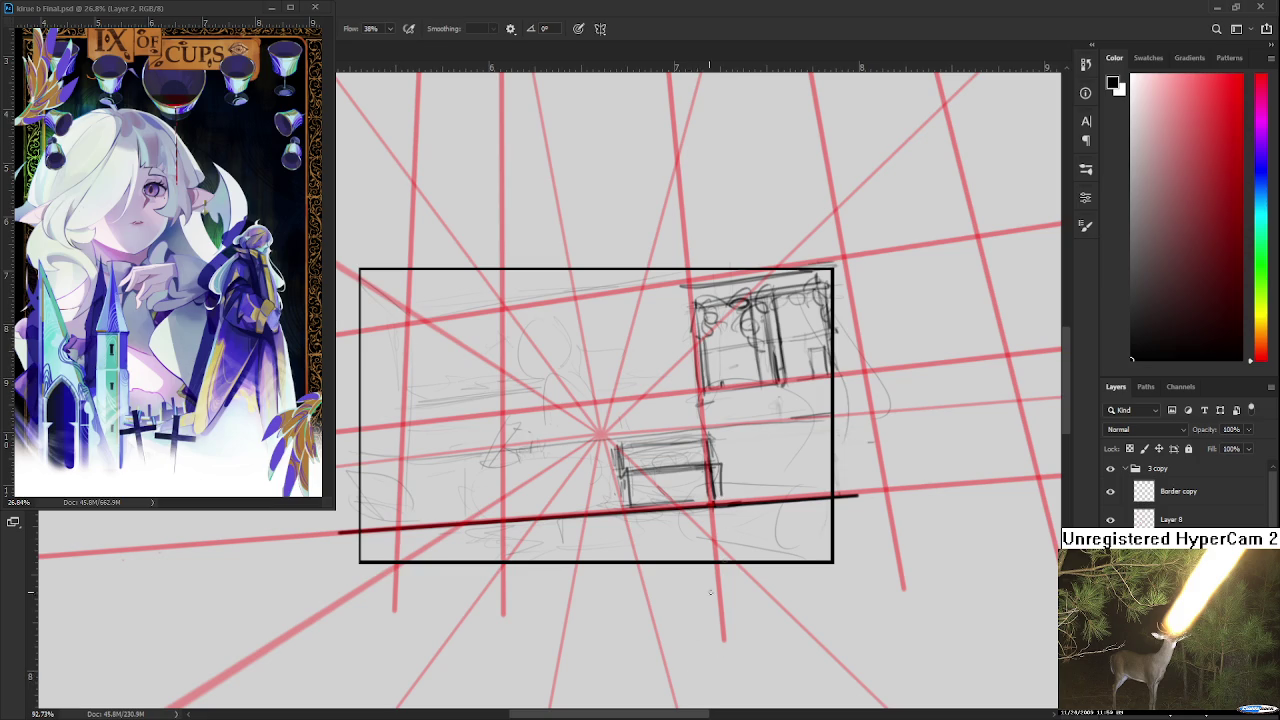
pyautogui.moveTo(632, 506)
pyautogui.mouseDown()
pyautogui.moveTo(725, 497)
pyautogui.moveTo(636, 469)
pyautogui.moveTo(668, 444)
pyautogui.moveTo(664, 408)
pyautogui.moveTo(590, 447)
pyautogui.mouseUp()
pyautogui.scroll(-3, 660, 516)
pyautogui.scroll(5, 660, 516)
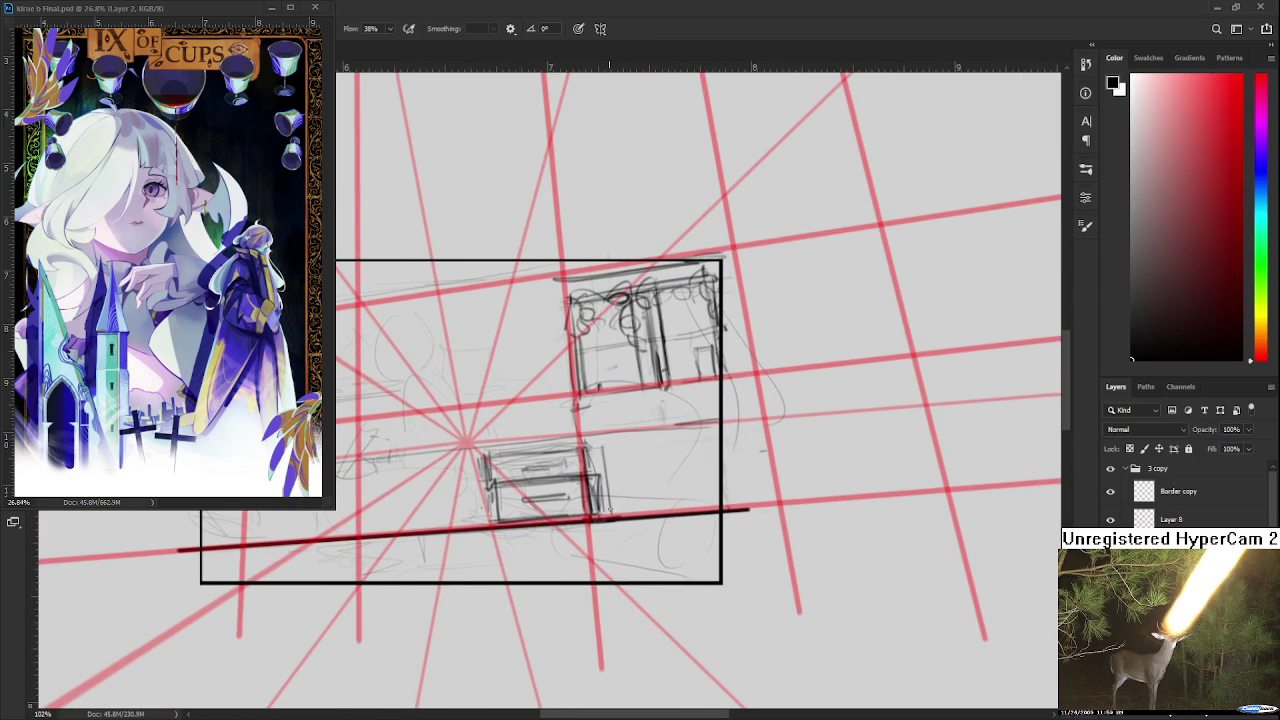
# - Add the box's left side, top edge, right edge and an inner drawer divider line
pyautogui.moveTo(609, 512)
pyautogui.mouseDown()
pyautogui.moveTo(608, 448)
pyautogui.moveTo(697, 437)
pyautogui.mouseUp()
pyautogui.hotkey('ctrl', 'z')
pyautogui.moveTo(606, 439)
pyautogui.mouseDown()
pyautogui.moveTo(700, 436)
pyautogui.moveTo(713, 497)
pyautogui.moveTo(714, 438)
pyautogui.moveTo(670, 508)
pyautogui.mouseUp()
pyautogui.moveTo(600, 300); pyautogui.dragTo(676, 300)
pyautogui.scroll(-1, 582, 268)
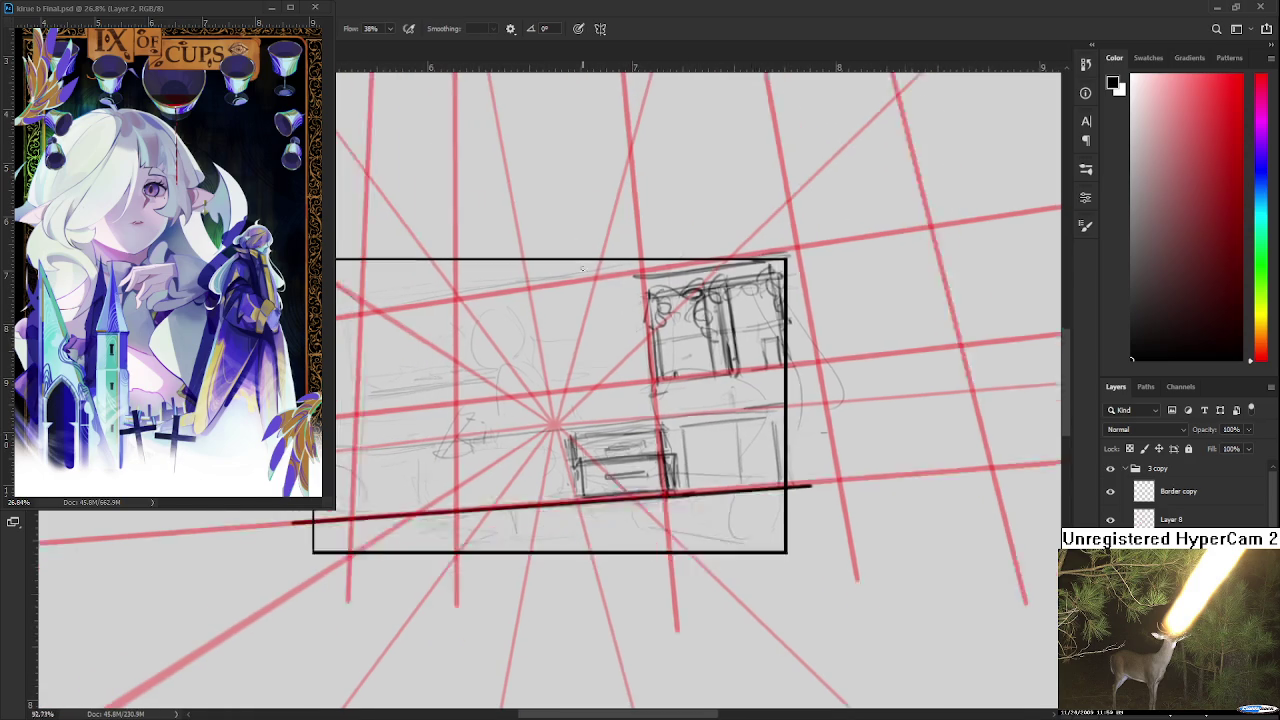
pyautogui.scroll(-2, 582, 268)
pyautogui.scroll(2, 591, 250)
pyautogui.moveTo(620, 430); pyautogui.dragTo(751, 421)
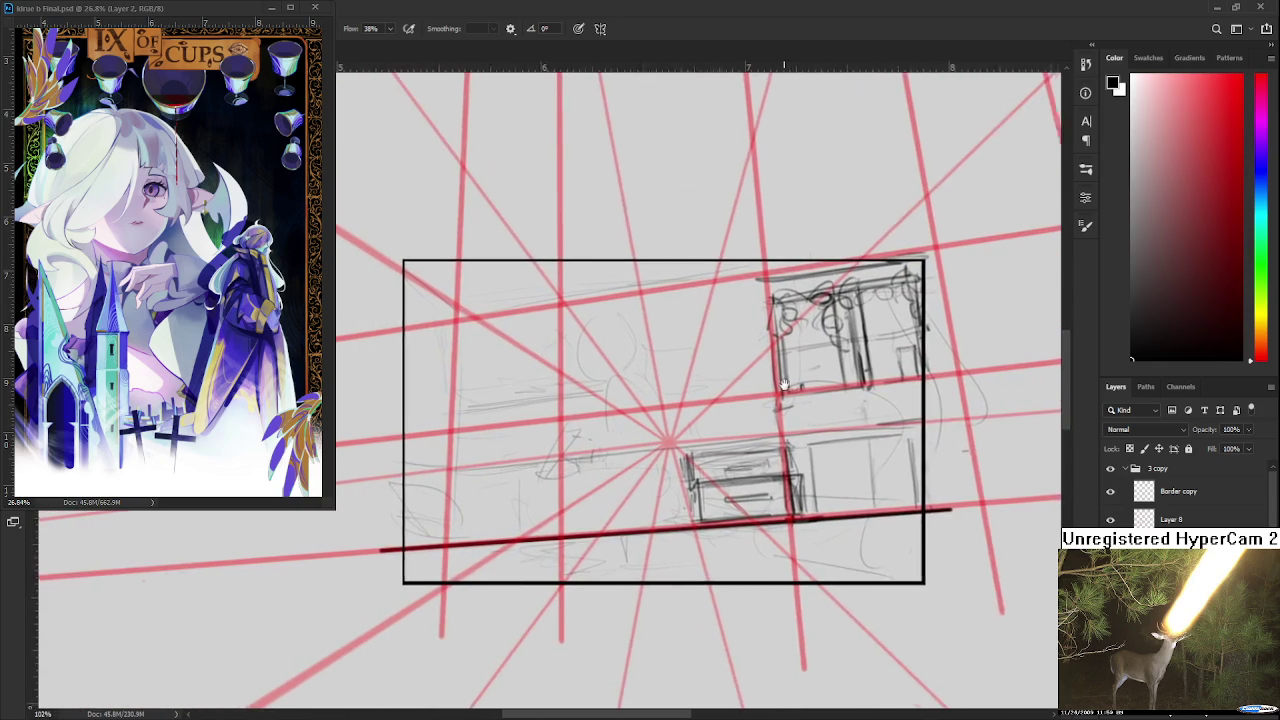
pyautogui.scroll(-1, 751, 421)
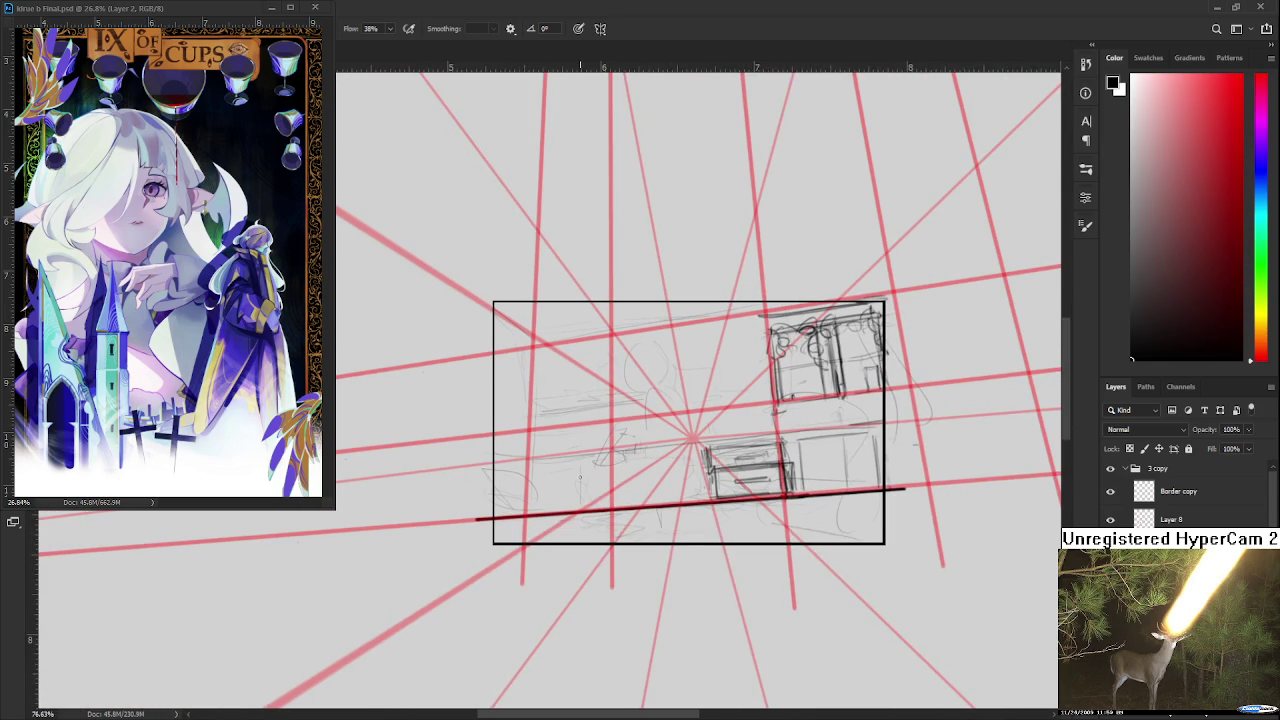
# - Lighten the strokes inside the small box, undoing stray test strokes
pyautogui.moveTo(582, 462); pyautogui.dragTo(583, 502)
pyautogui.hotkey('ctrl', 'z')
pyautogui.scroll(1, 716, 484)
pyautogui.scroll(1, 716, 484)
pyautogui.scroll(-1, 770, 490)
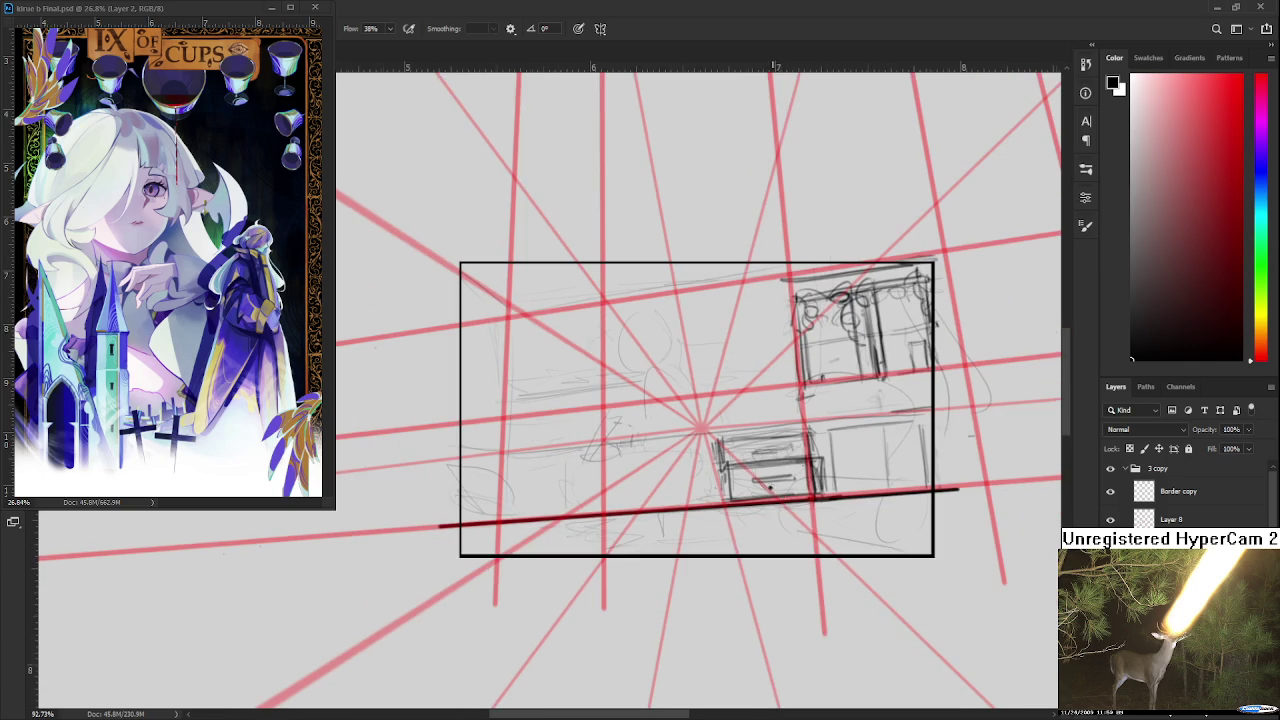
pyautogui.moveTo(778, 482); pyautogui.dragTo(738, 428)
pyautogui.hotkey('ctrl', 'z')
# - Wipe out the box's inner strokes and outline with the Eraser, then return to the Brush
pyautogui.moveTo(730, 499); pyautogui.dragTo(808, 494)
pyautogui.press('e')
pyautogui.moveTo(720, 460)
pyautogui.mouseDown()
pyautogui.moveTo(810, 450)
pyautogui.moveTo(710, 478)
pyautogui.moveTo(810, 485)
pyautogui.mouseUp()
pyautogui.moveTo(705, 495); pyautogui.dragTo(896, 418)
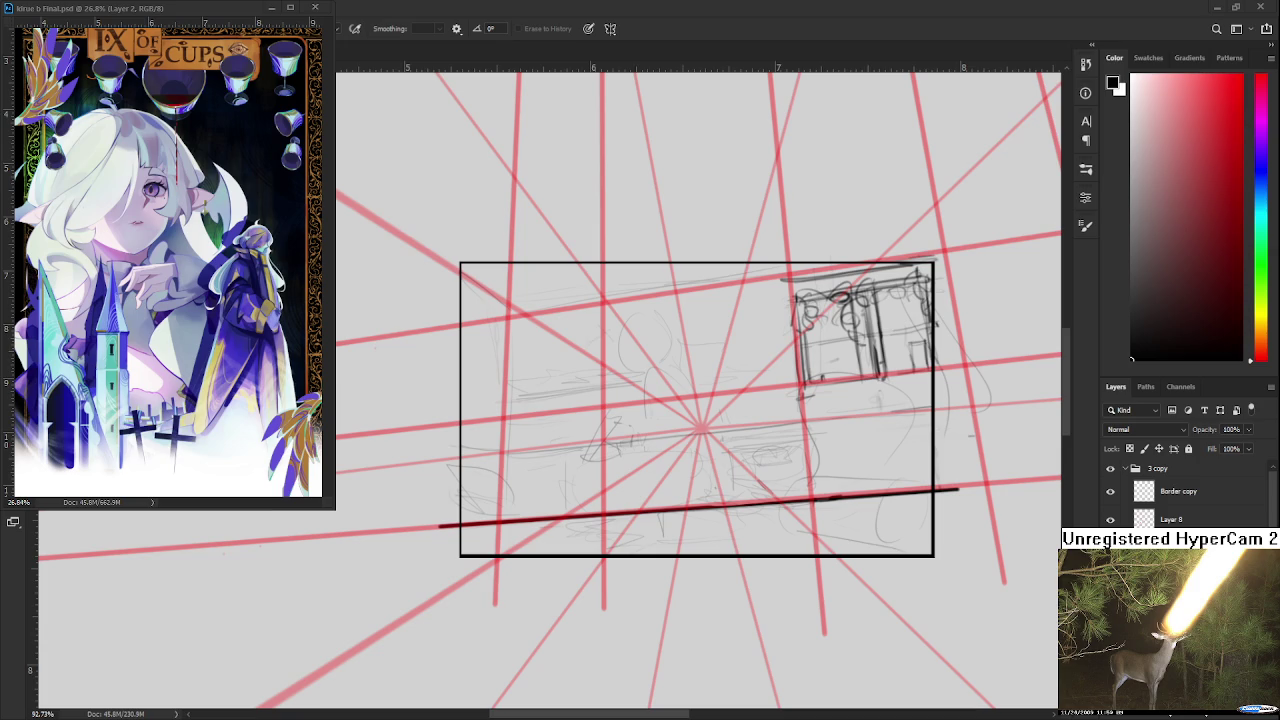
pyautogui.scroll(2, 840, 443)
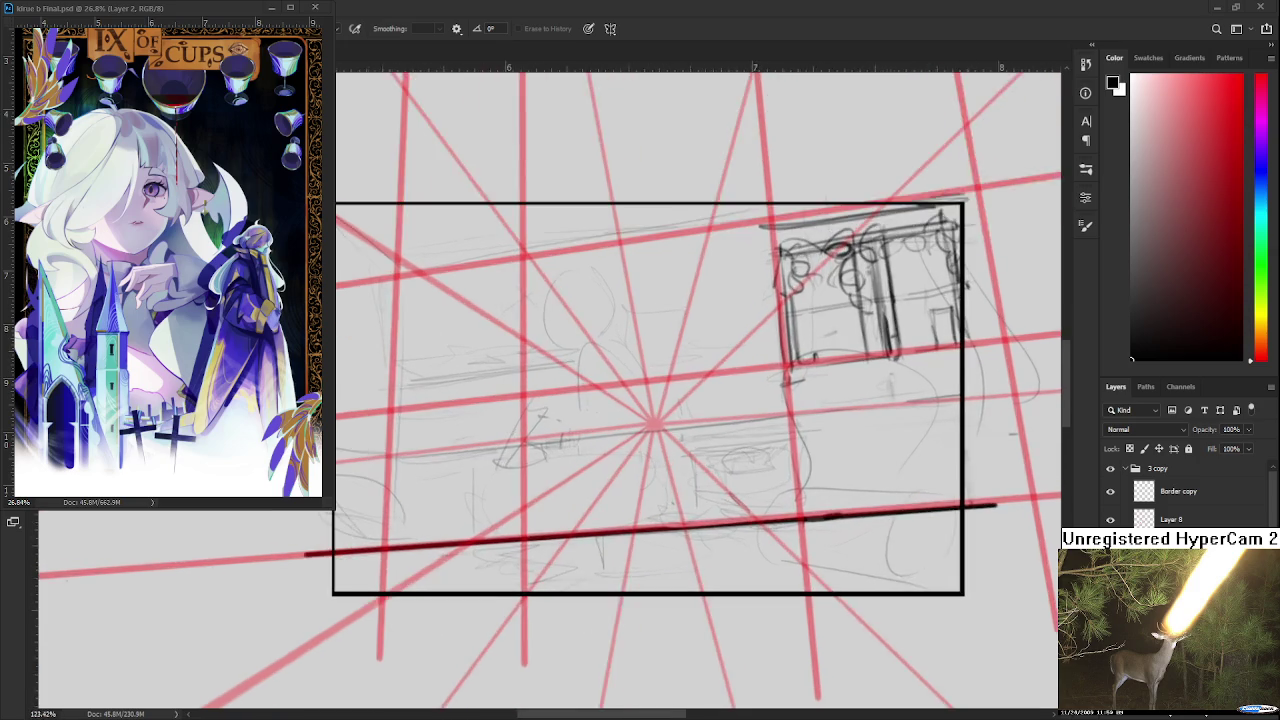
pyautogui.scroll(-3, 840, 443)
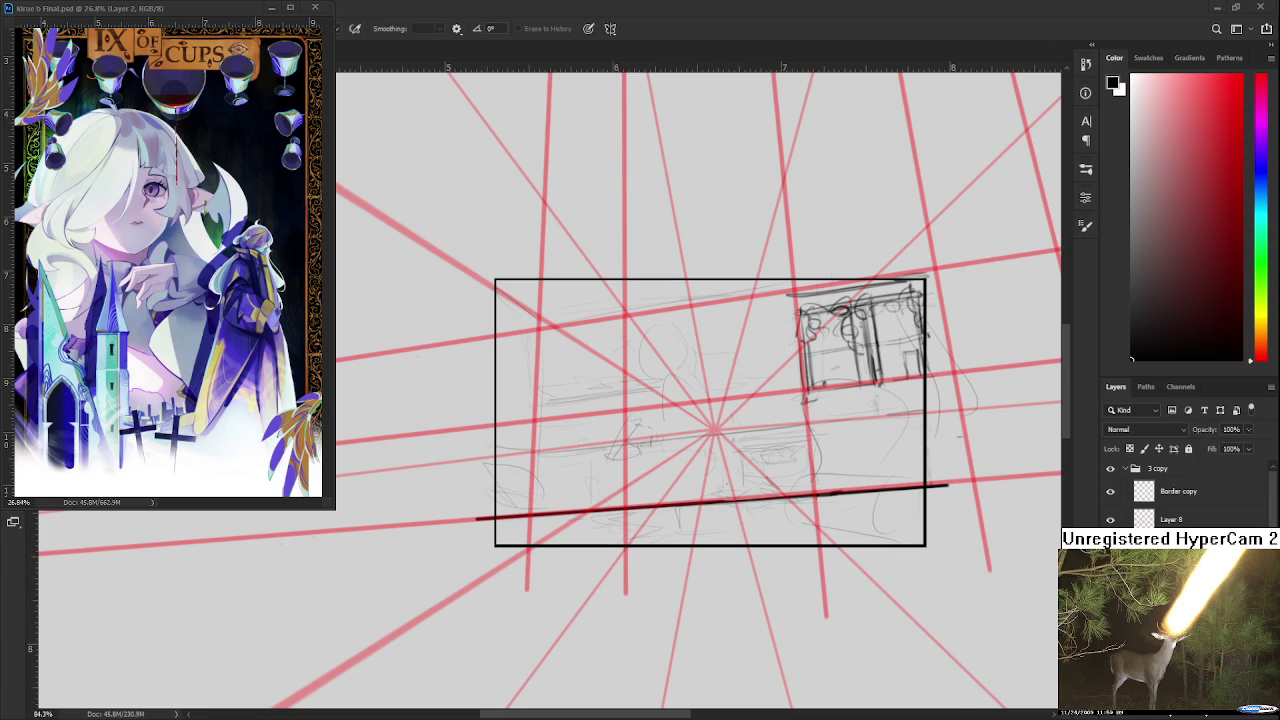
pyautogui.press('b')
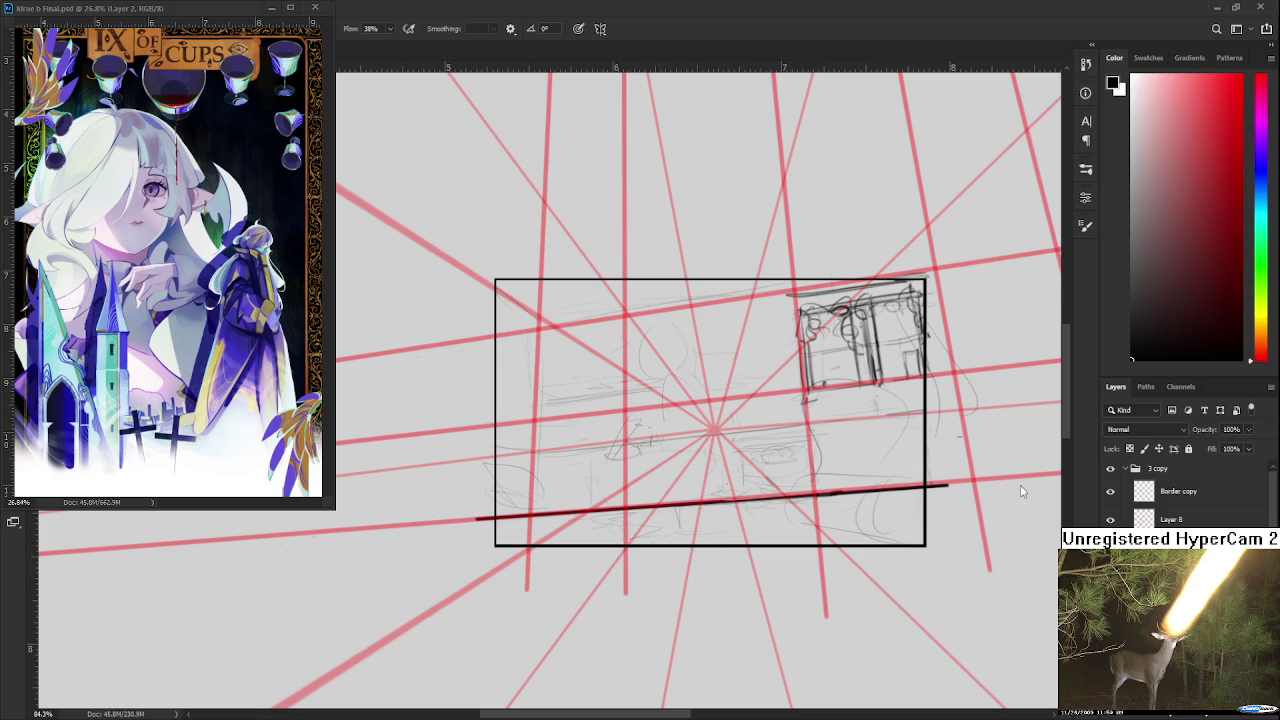
# - Lasso the long dark ground line and nudge it two steps upward with Free Transform
pyautogui.moveTo(984, 545)
pyautogui.mouseDown()
pyautogui.moveTo(712, 632)
pyautogui.moveTo(1005, 486)
pyautogui.mouseUp()
pyautogui.hotkey('ctrl', 'z')
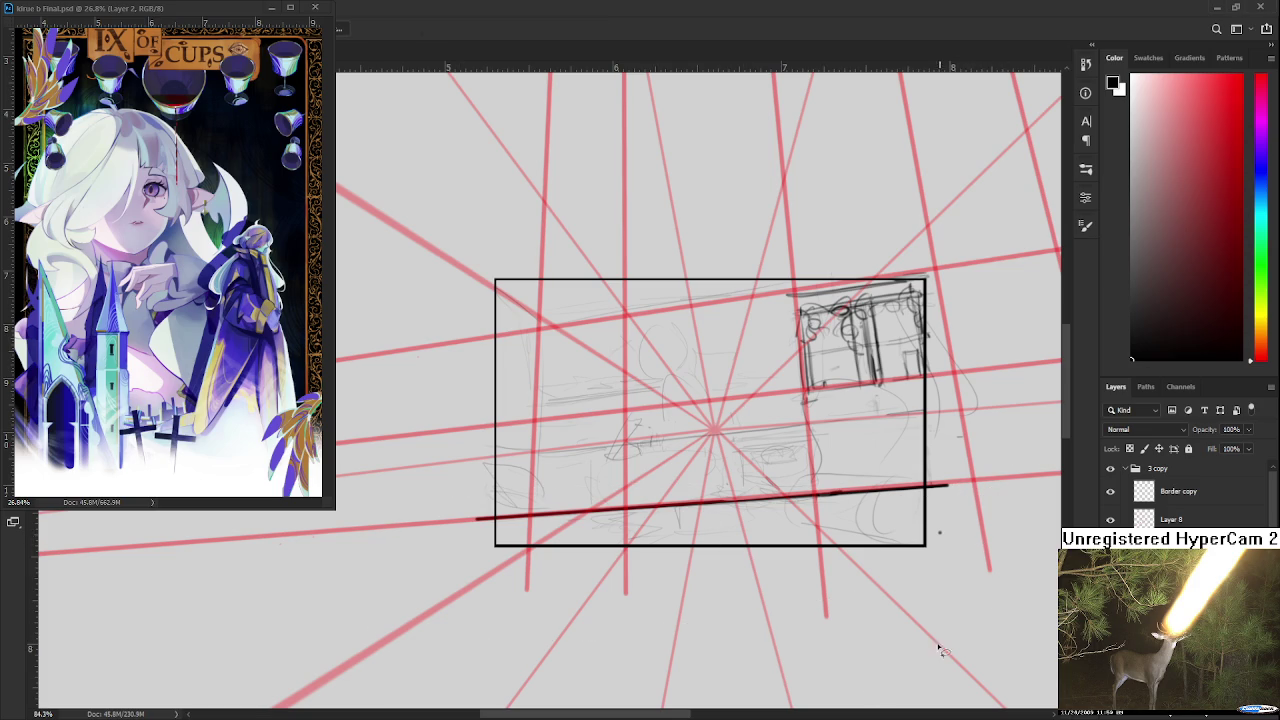
pyautogui.moveTo(566, 486); pyautogui.dragTo(773, 474)
pyautogui.hotkey('ctrl', 't')
pyautogui.press('Up')
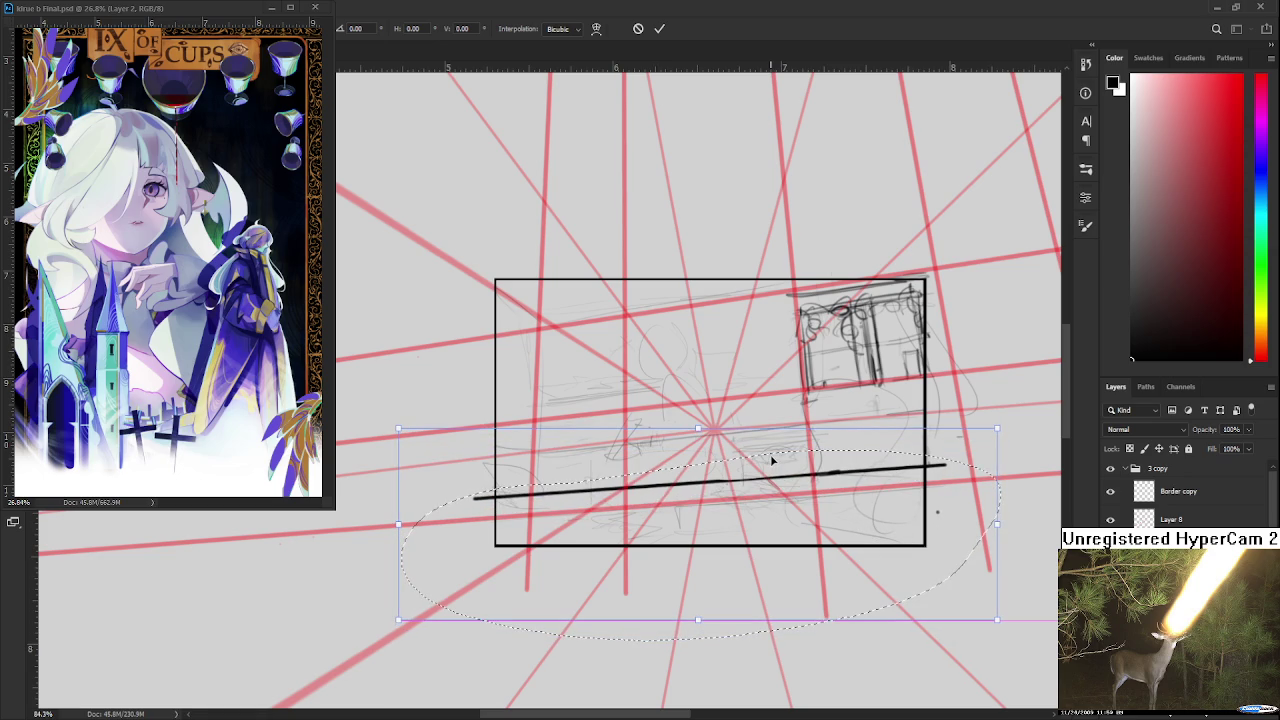
pyautogui.press('Up')
pyautogui.press('Up')
pyautogui.press('Return')
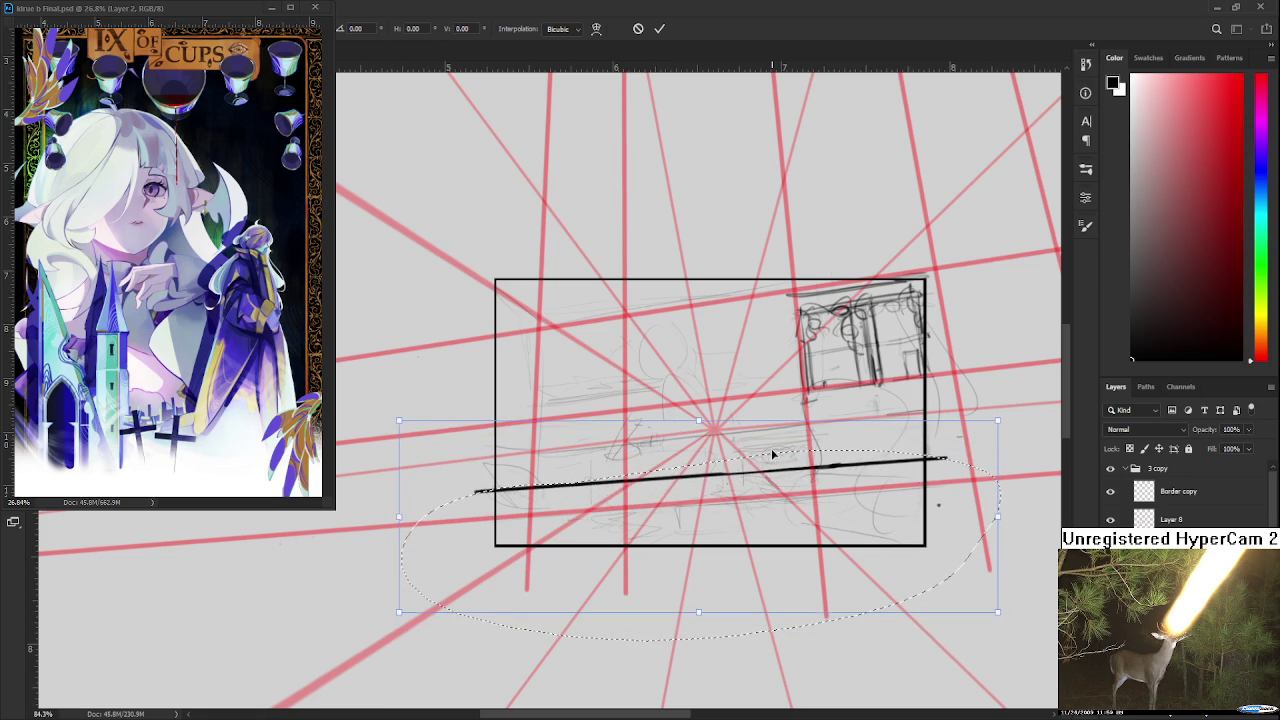
pyautogui.hotkey('ctrl', 'd')
pyautogui.press('e')
pyautogui.scroll(2, 935, 515)
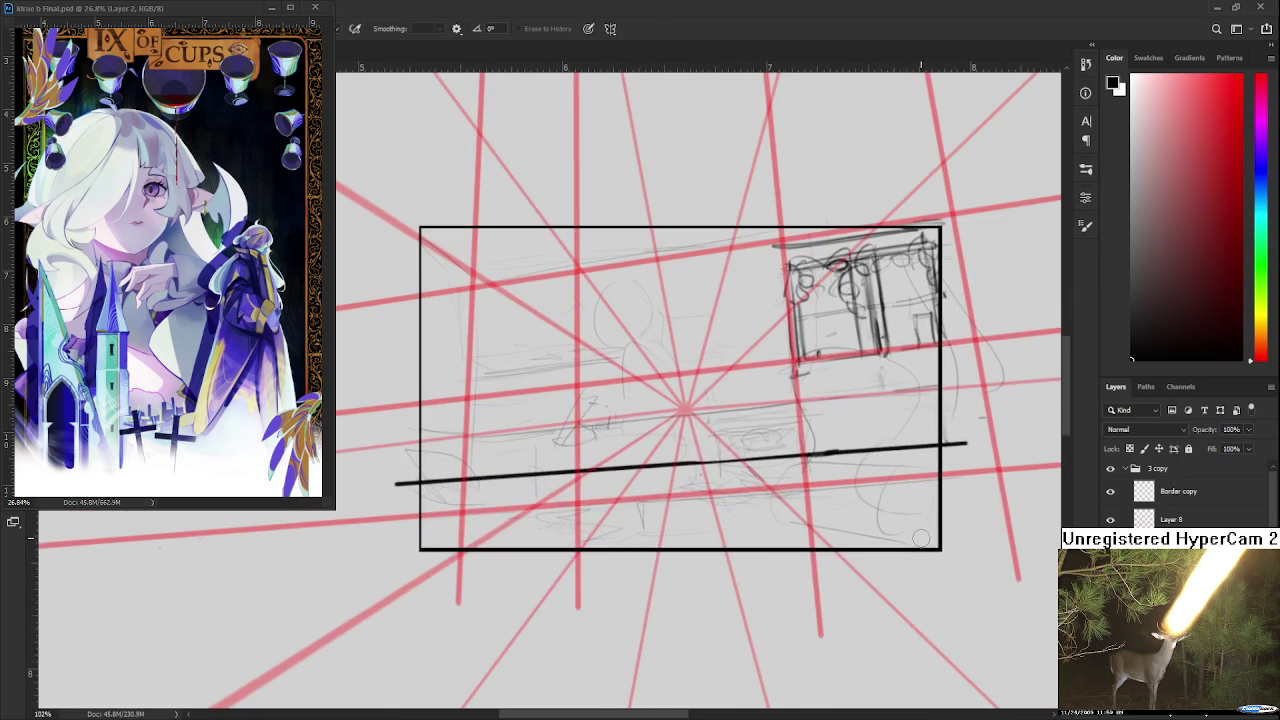
# - Draw short dark diagonal strokes along the perspective lines below the ground line
pyautogui.press('b')
pyautogui.moveTo(542, 522); pyautogui.dragTo(618, 468)
pyautogui.hotkey('ctrl', 'z')
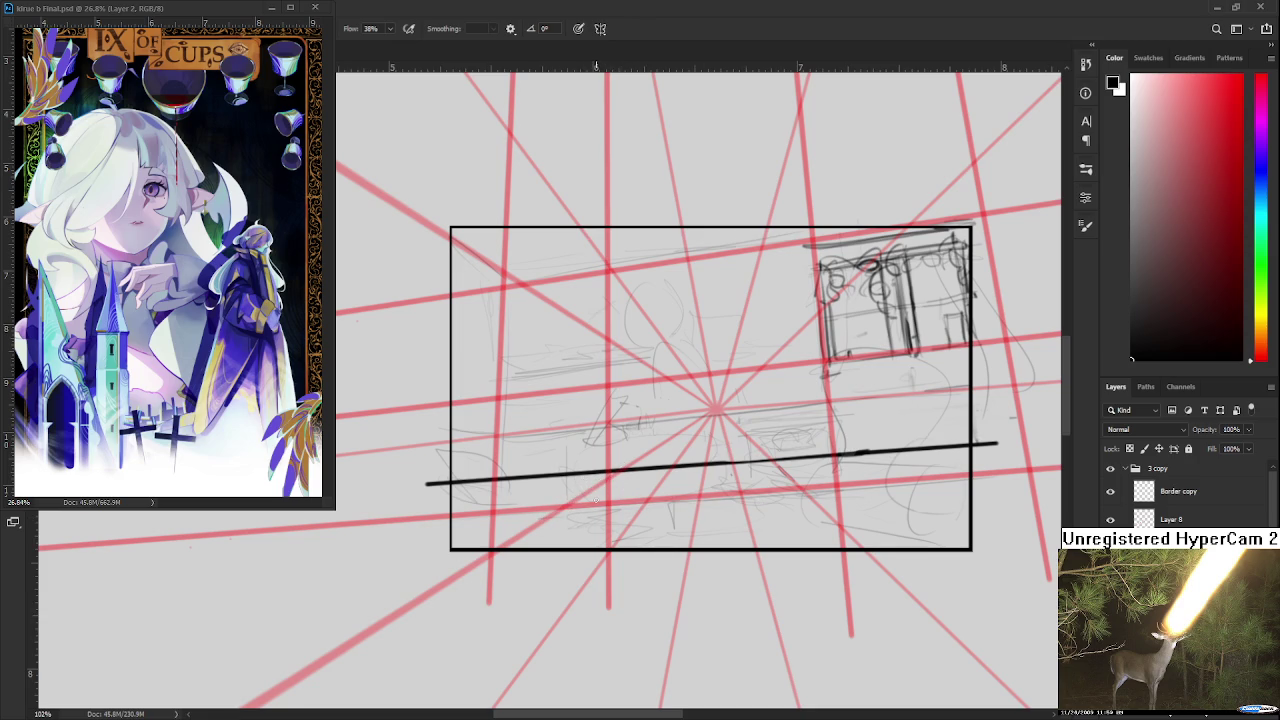
pyautogui.moveTo(601, 478)
pyautogui.mouseDown()
pyautogui.moveTo(530, 528)
pyautogui.moveTo(812, 512)
pyautogui.mouseUp()
pyautogui.hotkey('ctrl', 'z')
pyautogui.moveTo(772, 455); pyautogui.dragTo(808, 494)
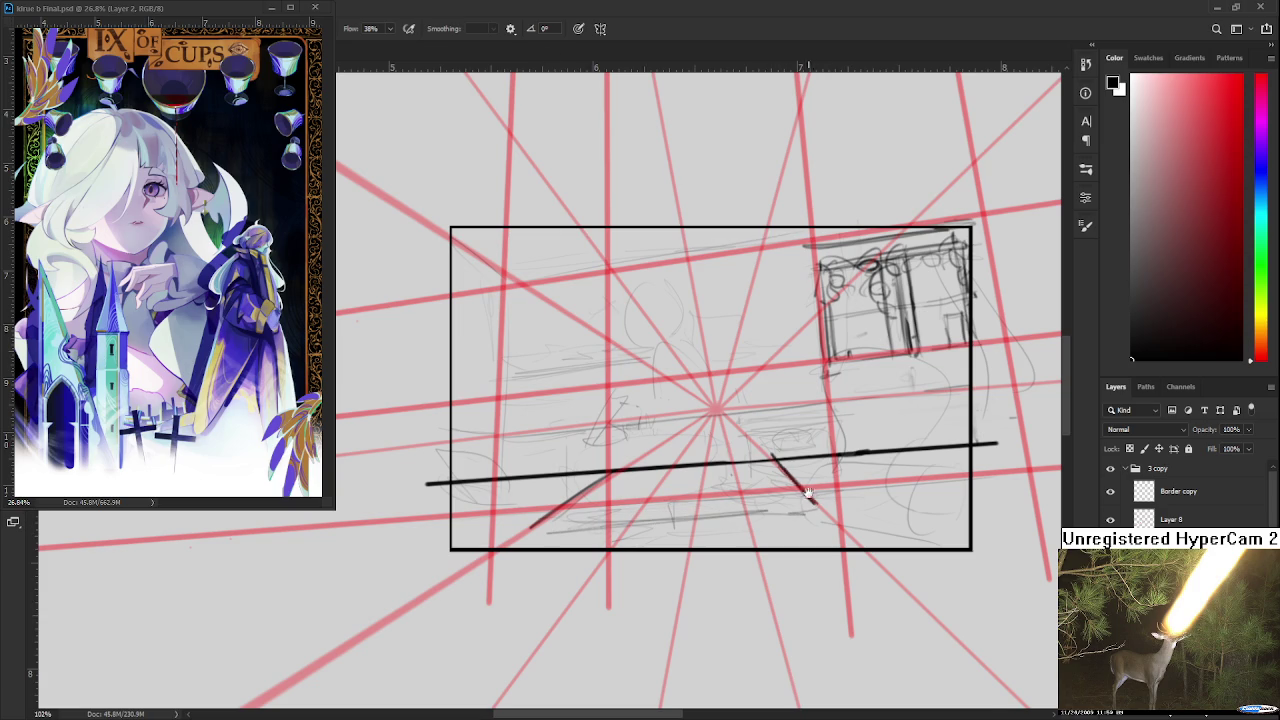
pyautogui.scroll(2, 762, 498)
pyautogui.scroll(2, 612, 526)
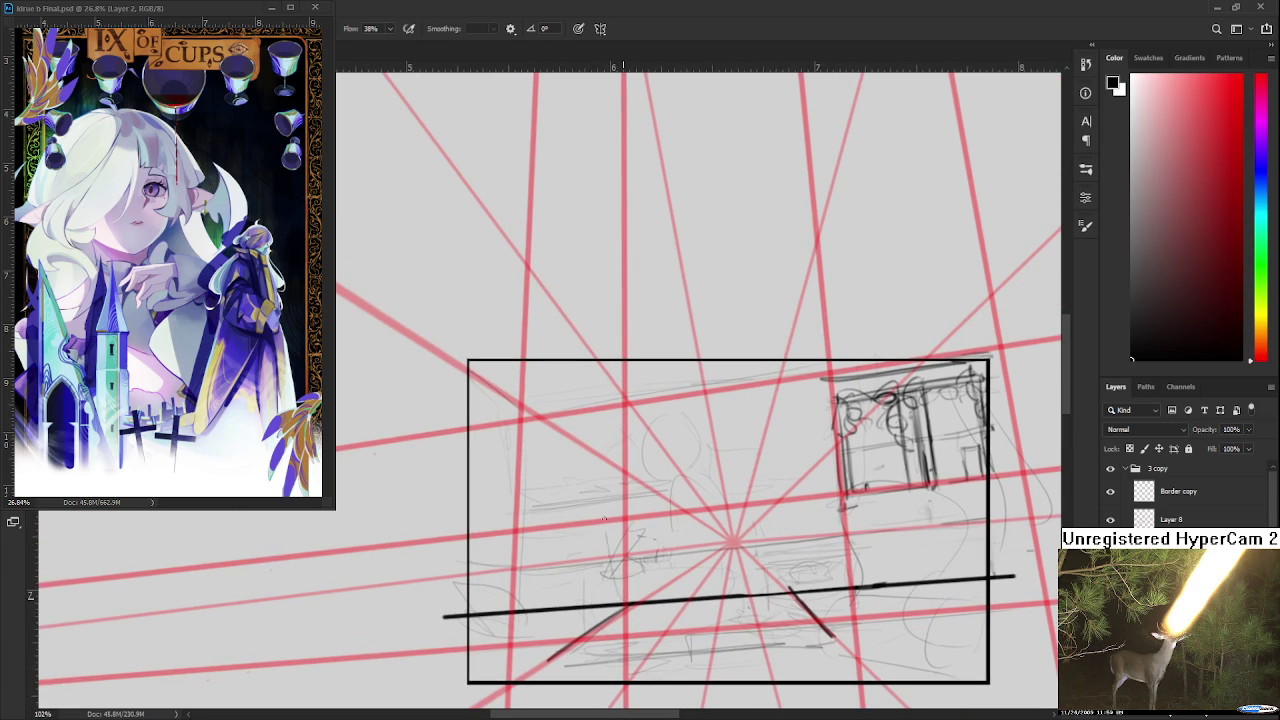
# - Add a diagonal stroke, a near-vertical table edge and a thin cross line over the guides
pyautogui.moveTo(625, 605)
pyautogui.mouseDown()
pyautogui.moveTo(624, 488)
pyautogui.moveTo(530, 415)
pyautogui.mouseUp()
pyautogui.hotkey('ctrl', 'z')
pyautogui.moveTo(549, 663)
pyautogui.mouseDown()
pyautogui.moveTo(551, 430)
pyautogui.moveTo(552, 644)
pyautogui.mouseUp()
pyautogui.keyDown('shift'); pyautogui.click(628, 474); pyautogui.keyUp('shift')
pyautogui.hotkey('ctrl', 'z')
pyautogui.hotkey('ctrl', 'z')
pyautogui.moveTo(558, 441); pyautogui.dragTo(630, 472)
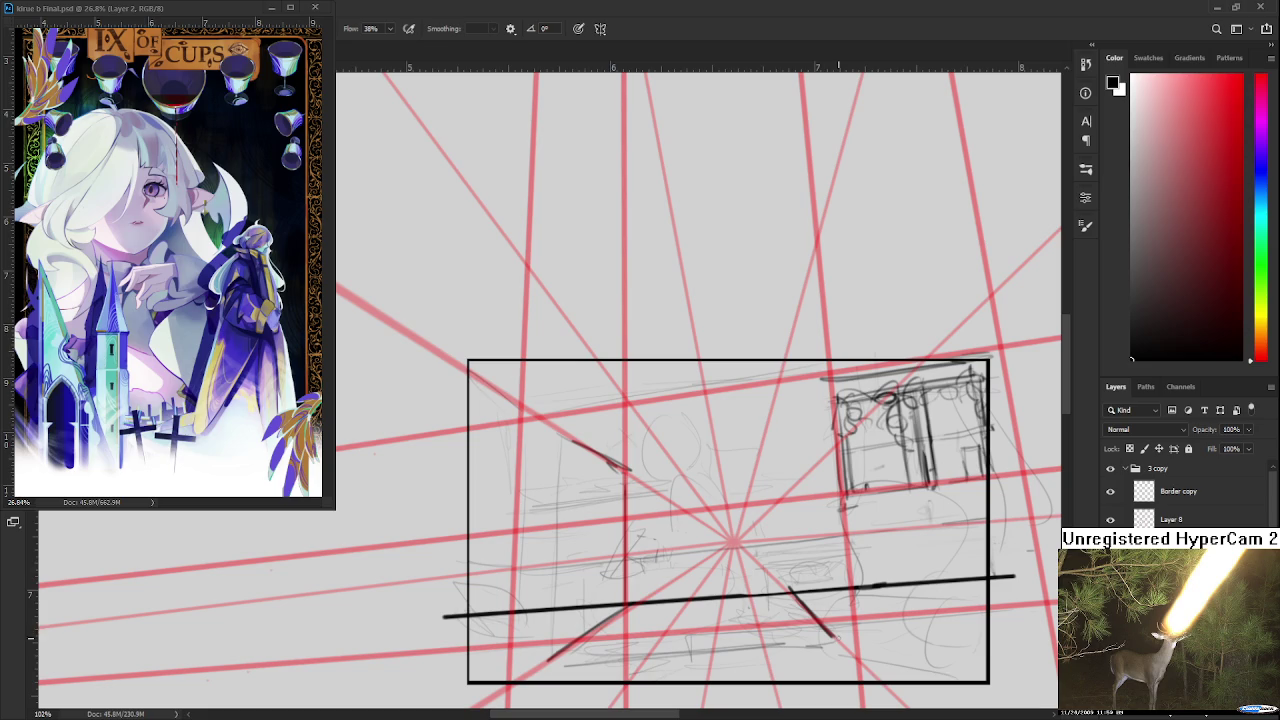
pyautogui.moveTo(799, 432); pyautogui.dragTo(808, 544)
pyautogui.hotkey('ctrl', 'z')
pyautogui.moveTo(791, 412)
pyautogui.mouseDown()
pyautogui.moveTo(804, 620)
pyautogui.moveTo(802, 411)
pyautogui.mouseUp()
pyautogui.hotkey('ctrl', 'z')
pyautogui.moveTo(650, 424); pyautogui.dragTo(802, 400)
# - Sketch faint curves for the bowl's left and lower-right sides below the centre
pyautogui.moveTo(702, 598); pyautogui.dragTo(710, 561)
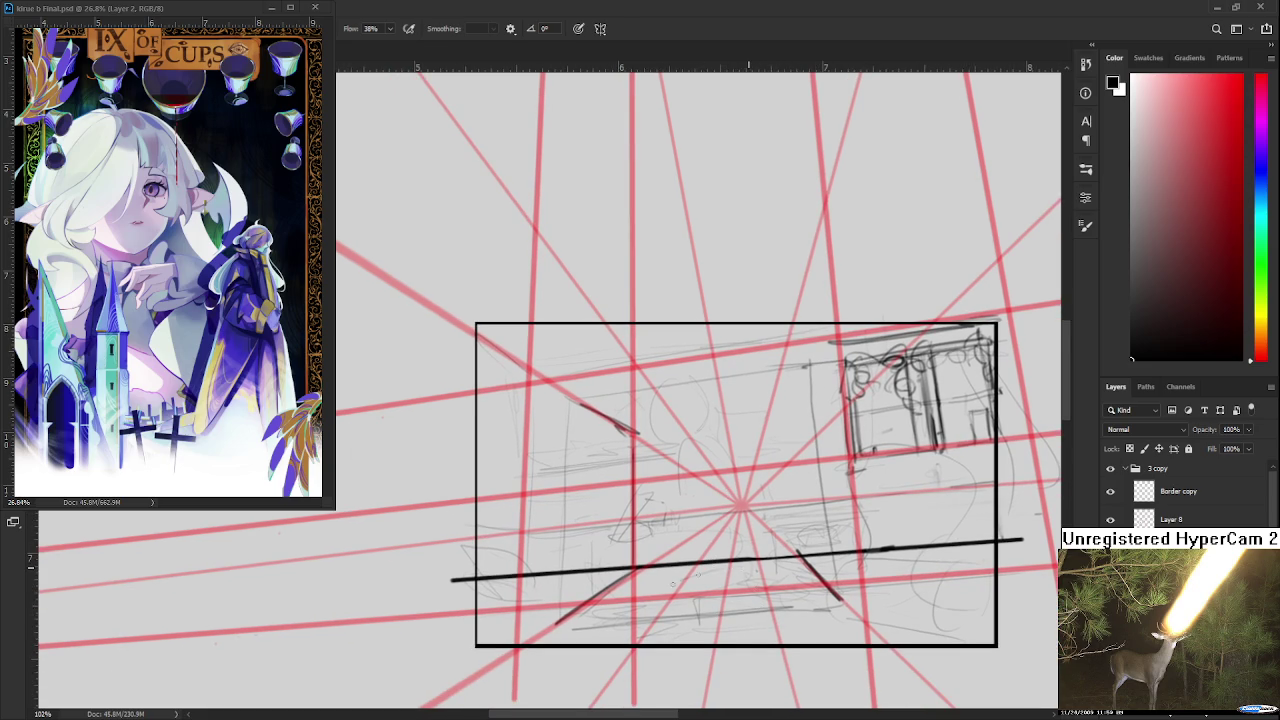
pyautogui.moveTo(752, 565); pyautogui.dragTo(785, 591)
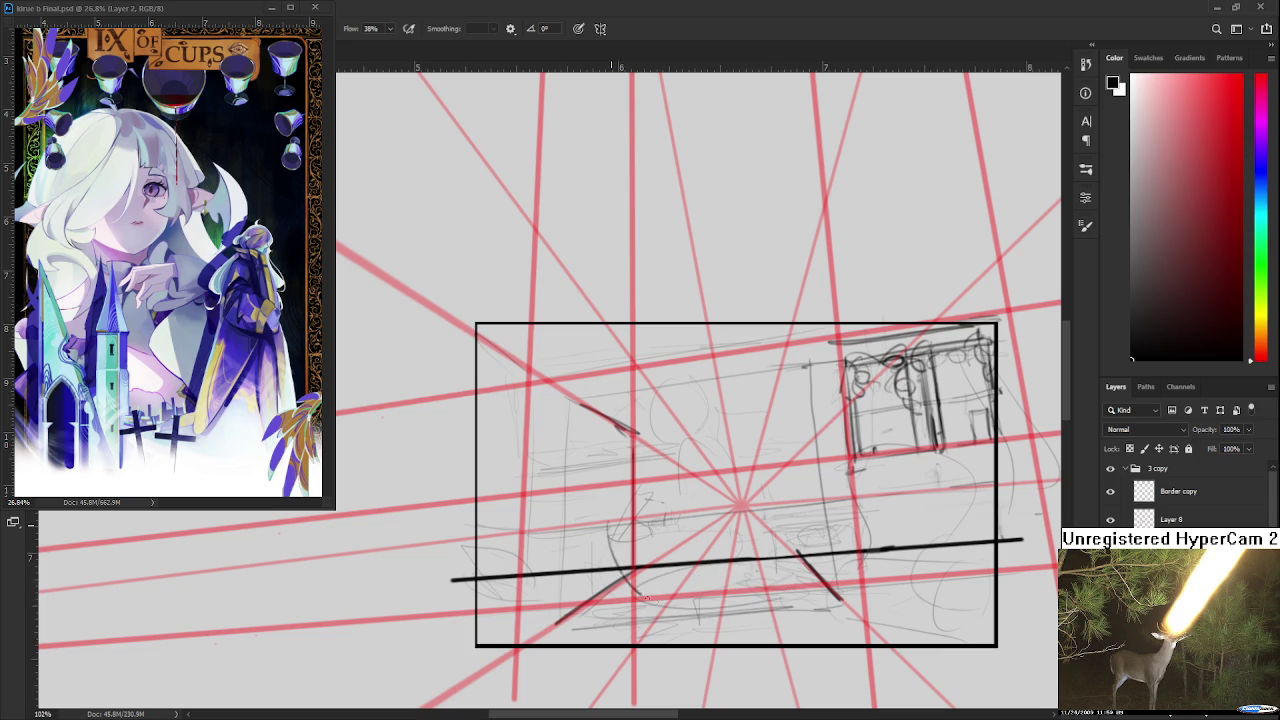
pyautogui.moveTo(593, 532); pyautogui.dragTo(646, 603)
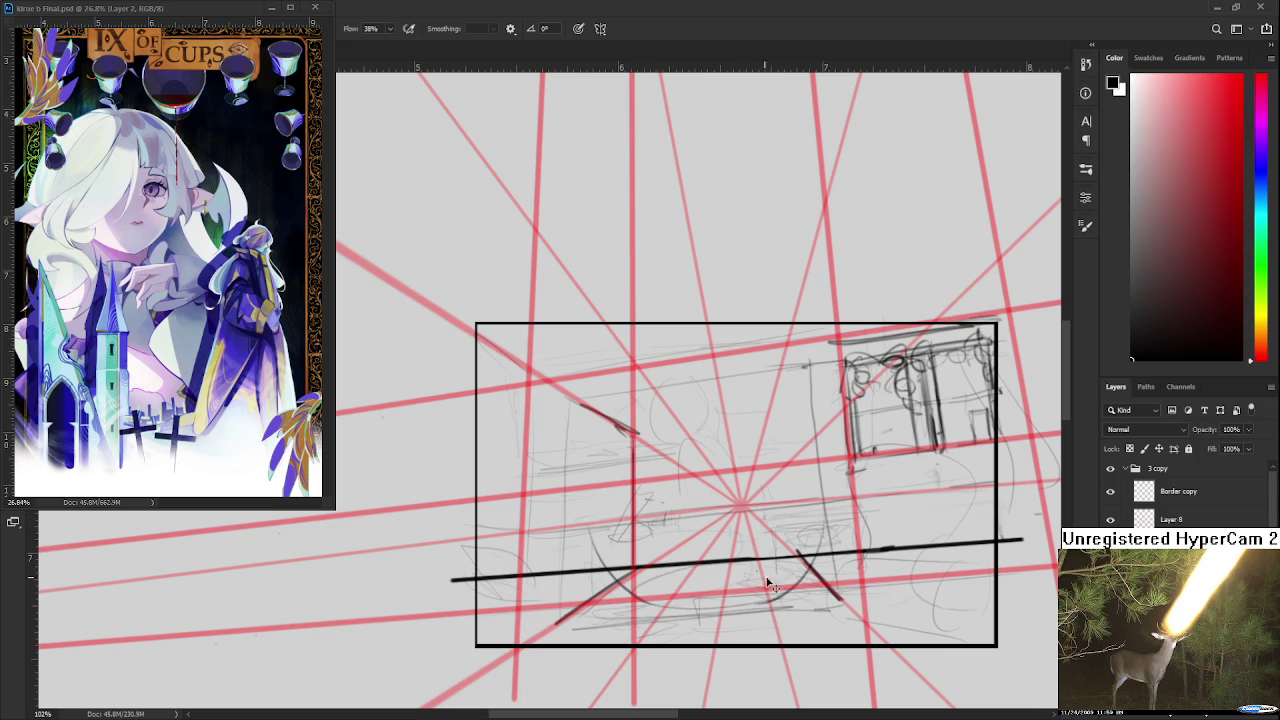
pyautogui.moveTo(822, 556); pyautogui.dragTo(690, 603)
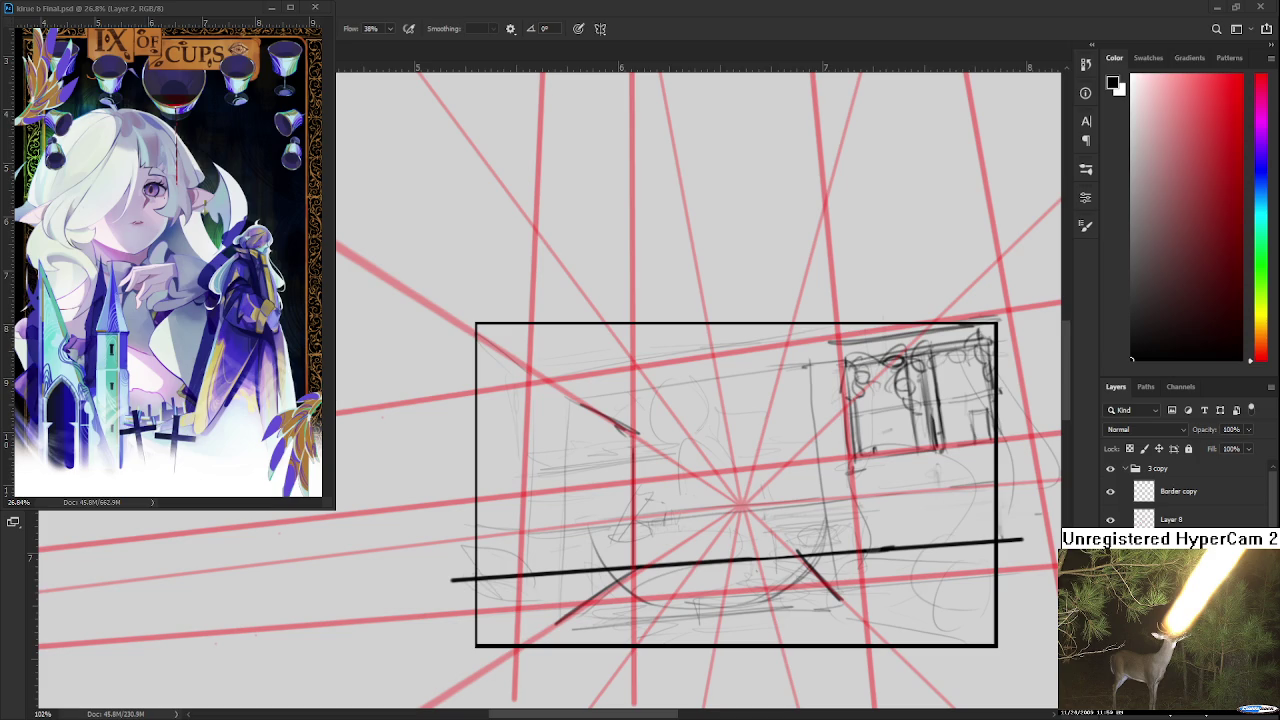
# - Recentre the framed sketch and draw a line across the table area
pyautogui.moveTo(730, 455)
pyautogui.mouseDown()
pyautogui.moveTo(584, 500)
pyautogui.moveTo(553, 478)
pyautogui.moveTo(584, 490)
pyautogui.mouseUp()
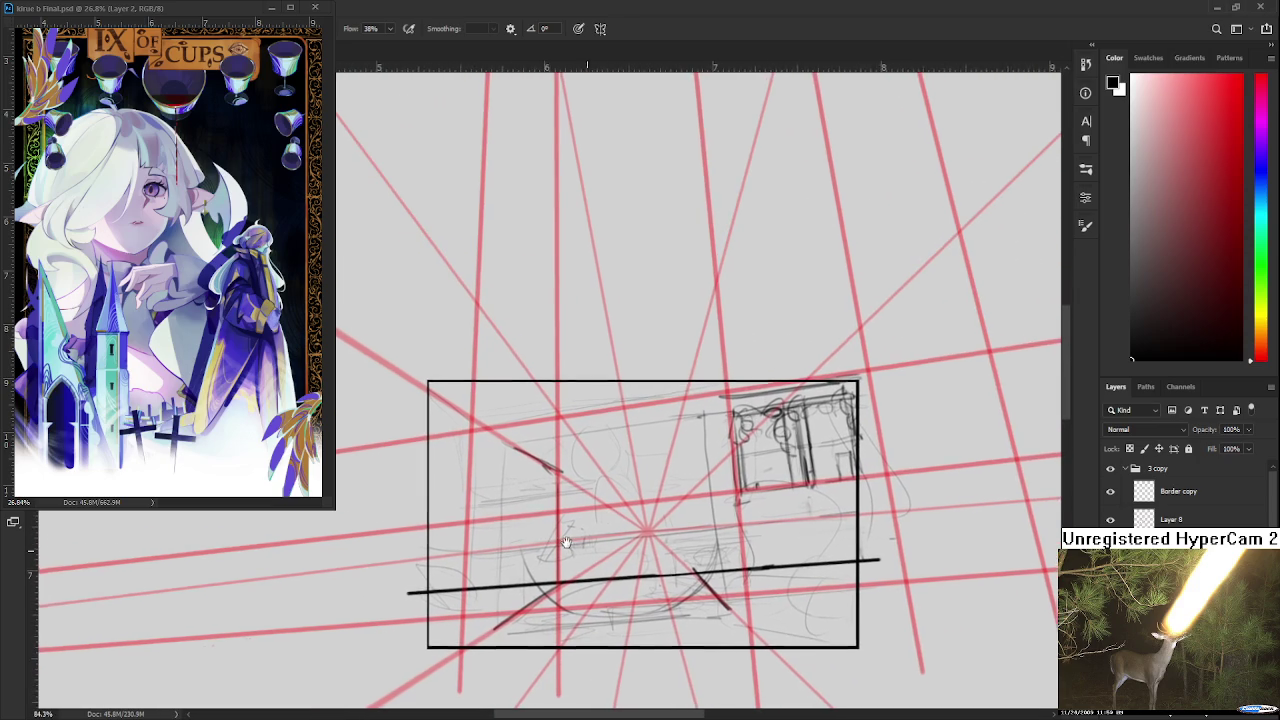
pyautogui.moveTo(530, 548); pyautogui.dragTo(718, 526)
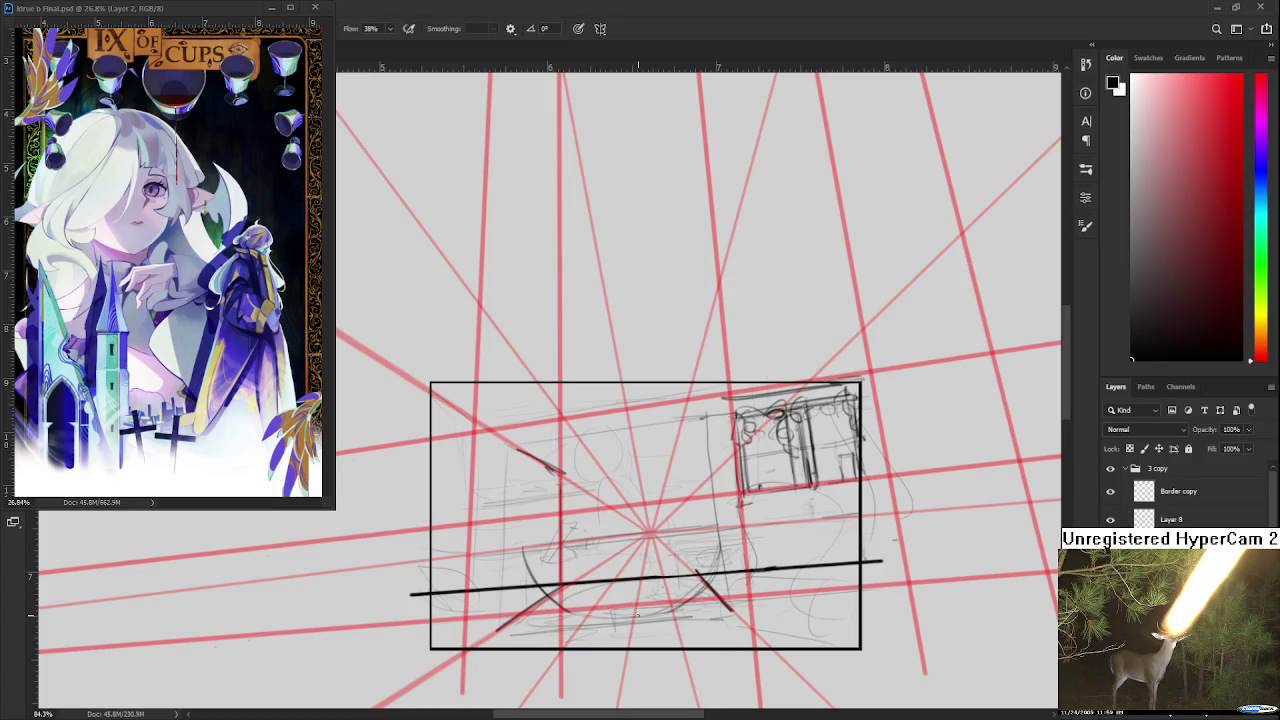
pyautogui.press('e')
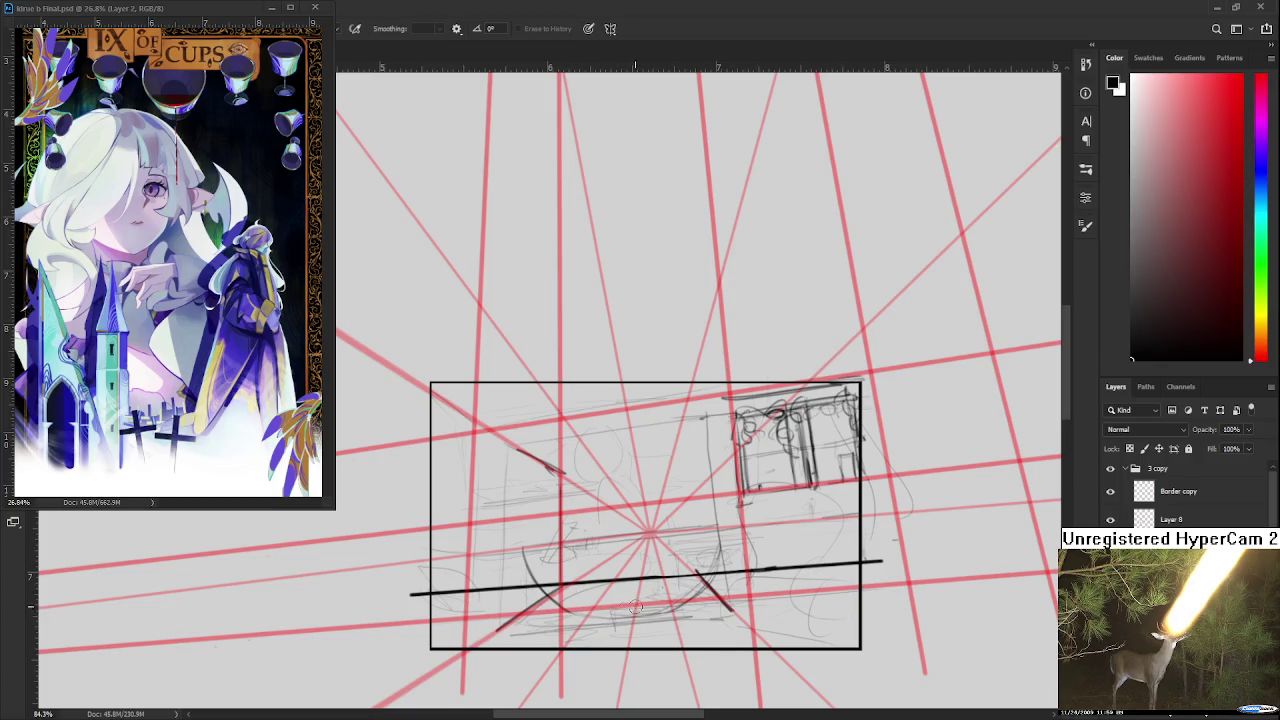
pyautogui.press('b')
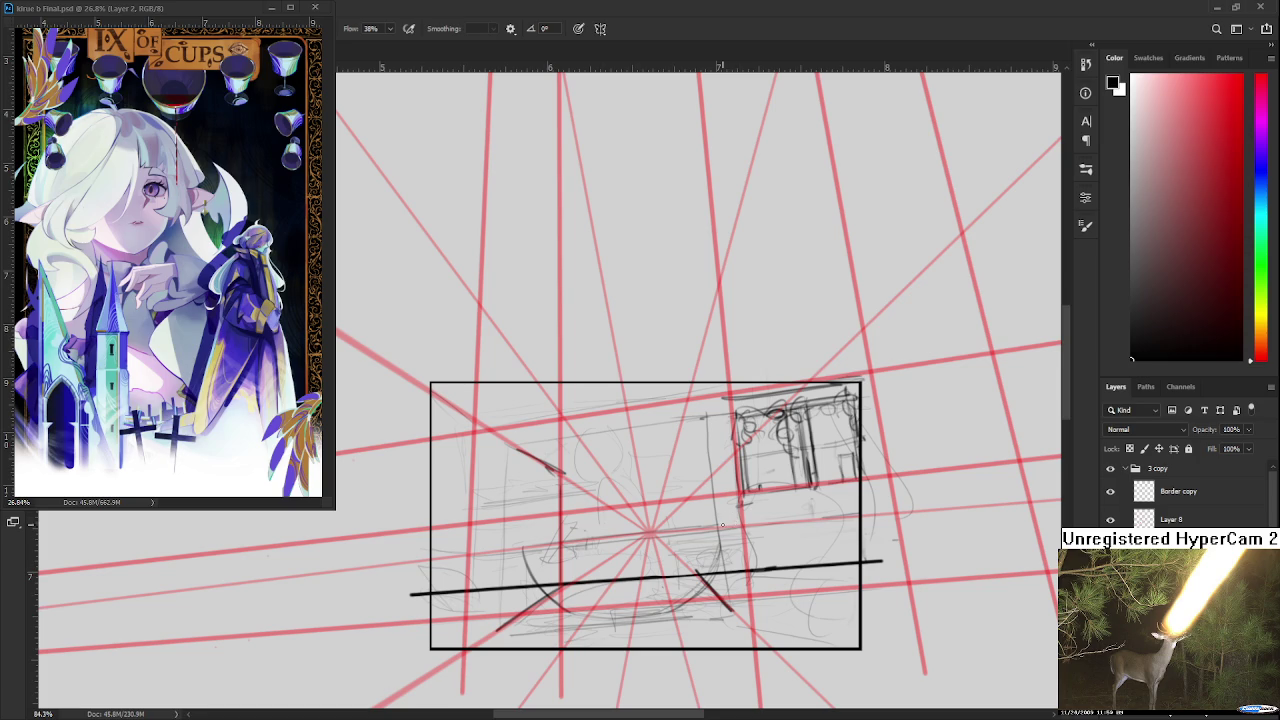
pyautogui.moveTo(715, 510); pyautogui.dragTo(697, 517)
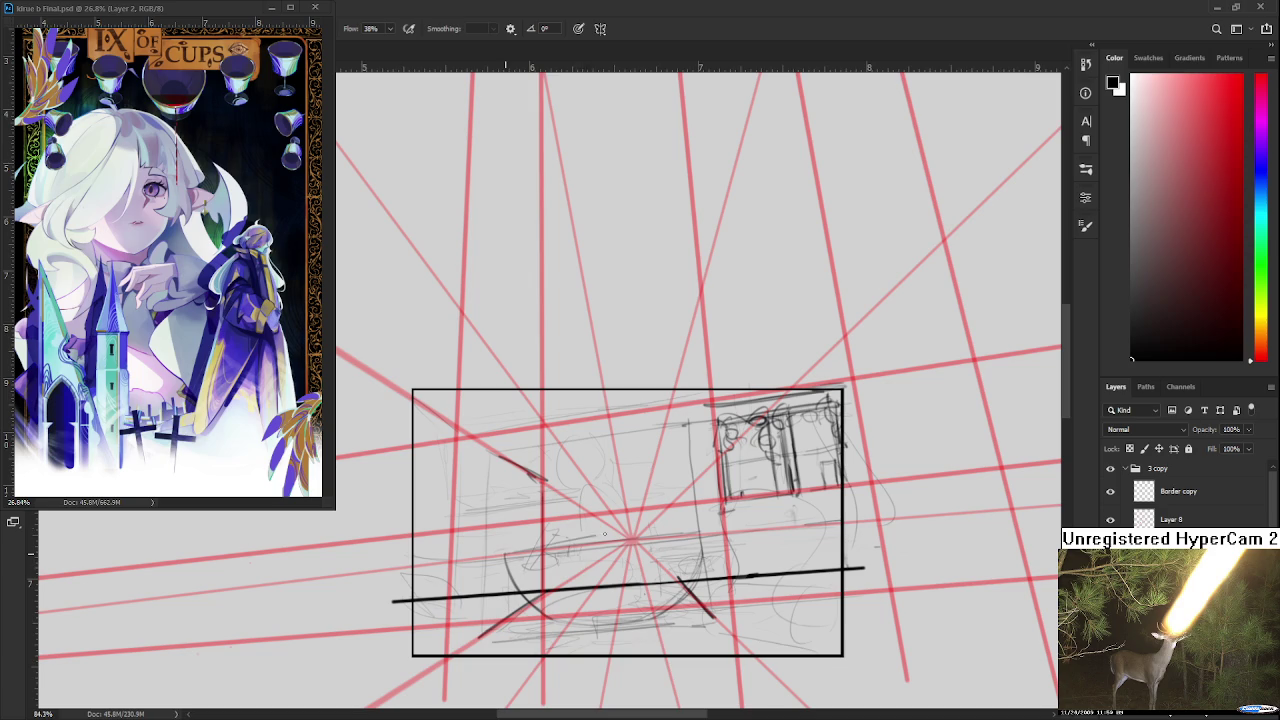
# - Draw the bowl's elliptical rim and rounded base curves, then lasso the bowl
pyautogui.moveTo(516, 550); pyautogui.dragTo(677, 530)
pyautogui.hotkey('ctrl', 'z')
pyautogui.hotkey('ctrl', 'z')
pyautogui.moveTo(522, 550)
pyautogui.mouseDown()
pyautogui.moveTo(680, 538)
pyautogui.moveTo(699, 552)
pyautogui.mouseUp()
pyautogui.moveTo(506, 560); pyautogui.dragTo(692, 548)
pyautogui.moveTo(616, 541)
pyautogui.mouseDown()
pyautogui.moveTo(696, 534)
pyautogui.moveTo(720, 554)
pyautogui.moveTo(706, 549)
pyautogui.mouseUp()
pyautogui.hotkey('ctrl', 'z')
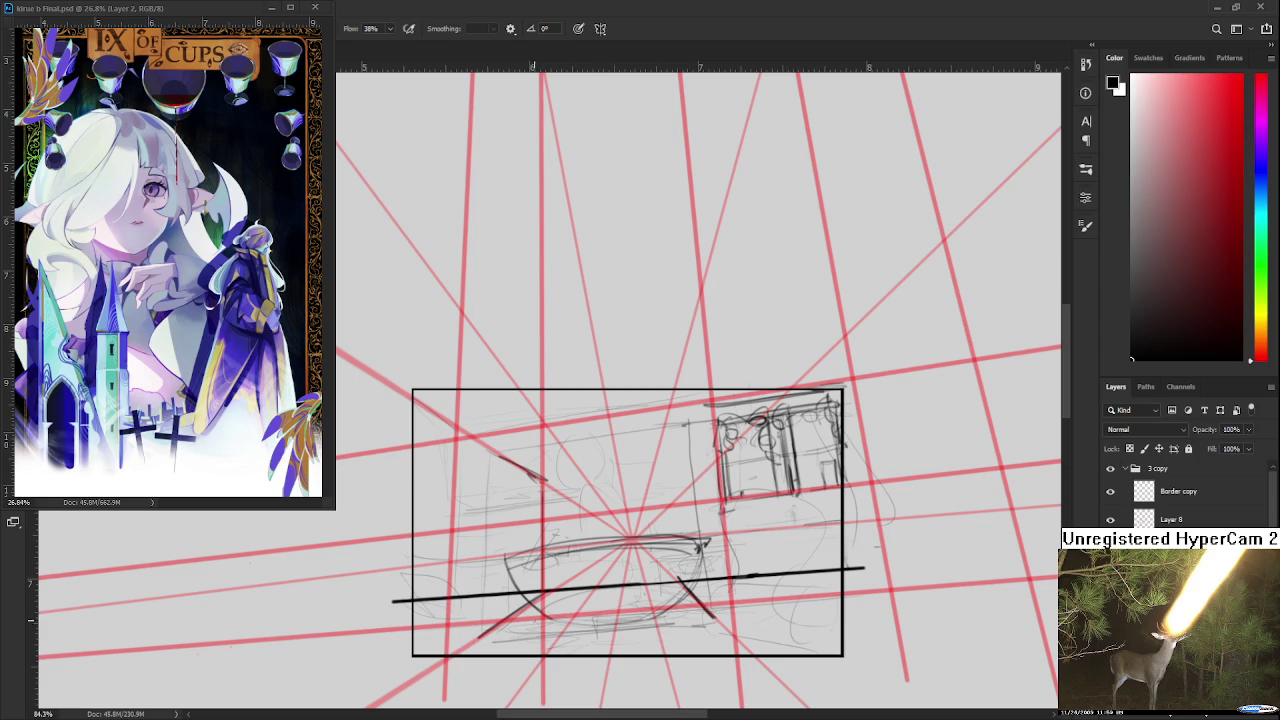
pyautogui.moveTo(562, 628); pyautogui.dragTo(626, 626)
pyautogui.moveTo(694, 558); pyautogui.dragTo(640, 624)
pyautogui.moveTo(508, 586)
pyautogui.mouseDown()
pyautogui.moveTo(697, 600)
pyautogui.moveTo(486, 562)
pyautogui.mouseUp()
# - Shrink the lassoed bowl slightly with Free Transform, apply it and deselect
pyautogui.hotkey('ctrl', 't')
pyautogui.moveTo(706, 521); pyautogui.dragTo(667, 556)
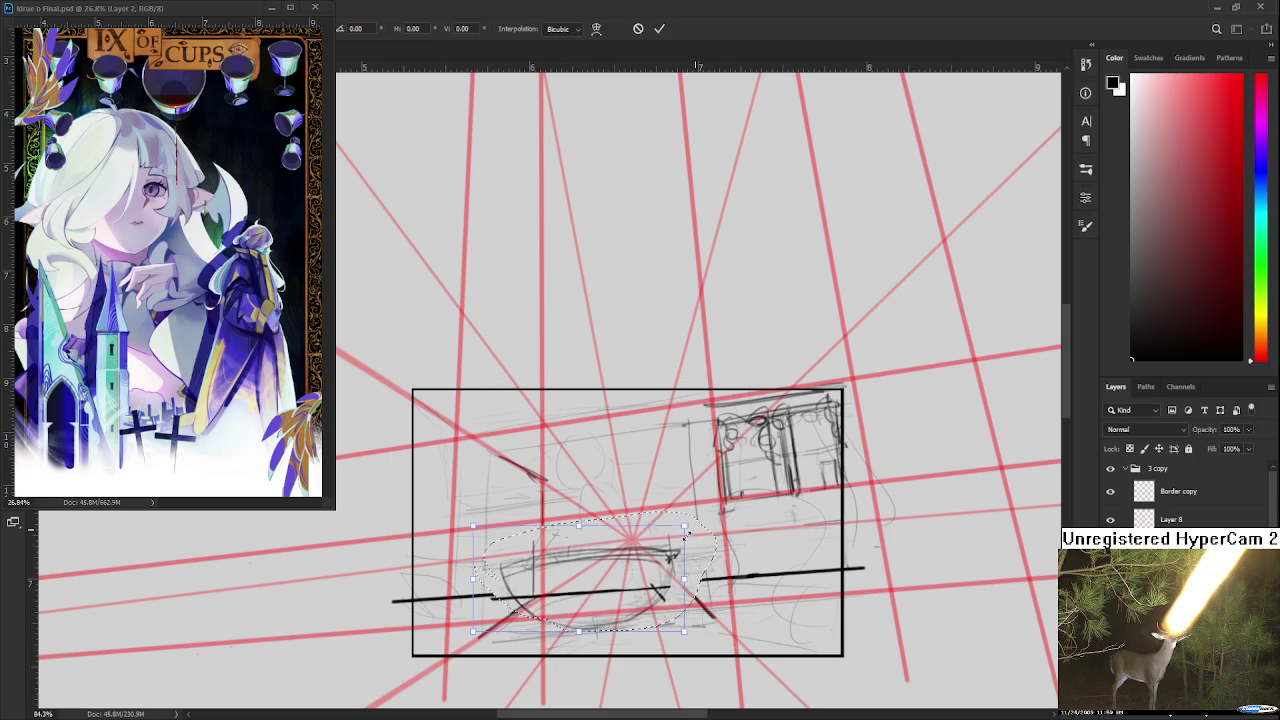
pyautogui.press('Return')
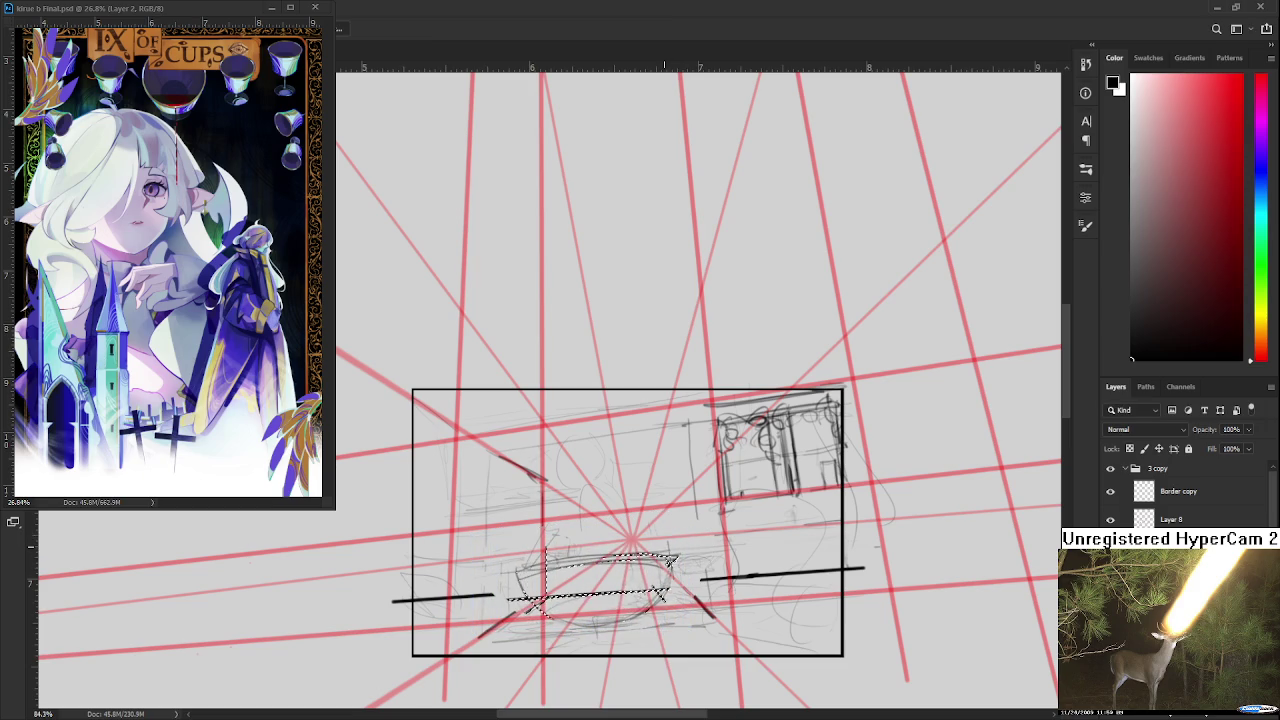
pyautogui.hotkey('ctrl', 'd')
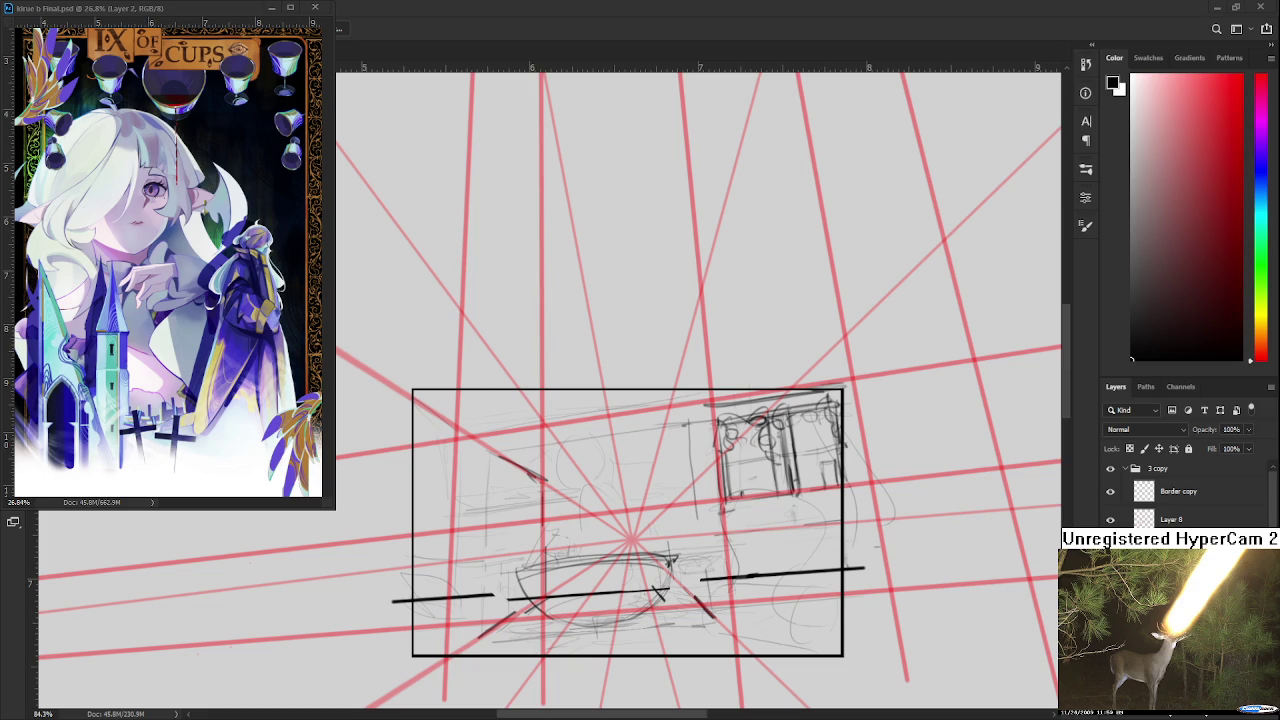
pyautogui.click(155, 455)
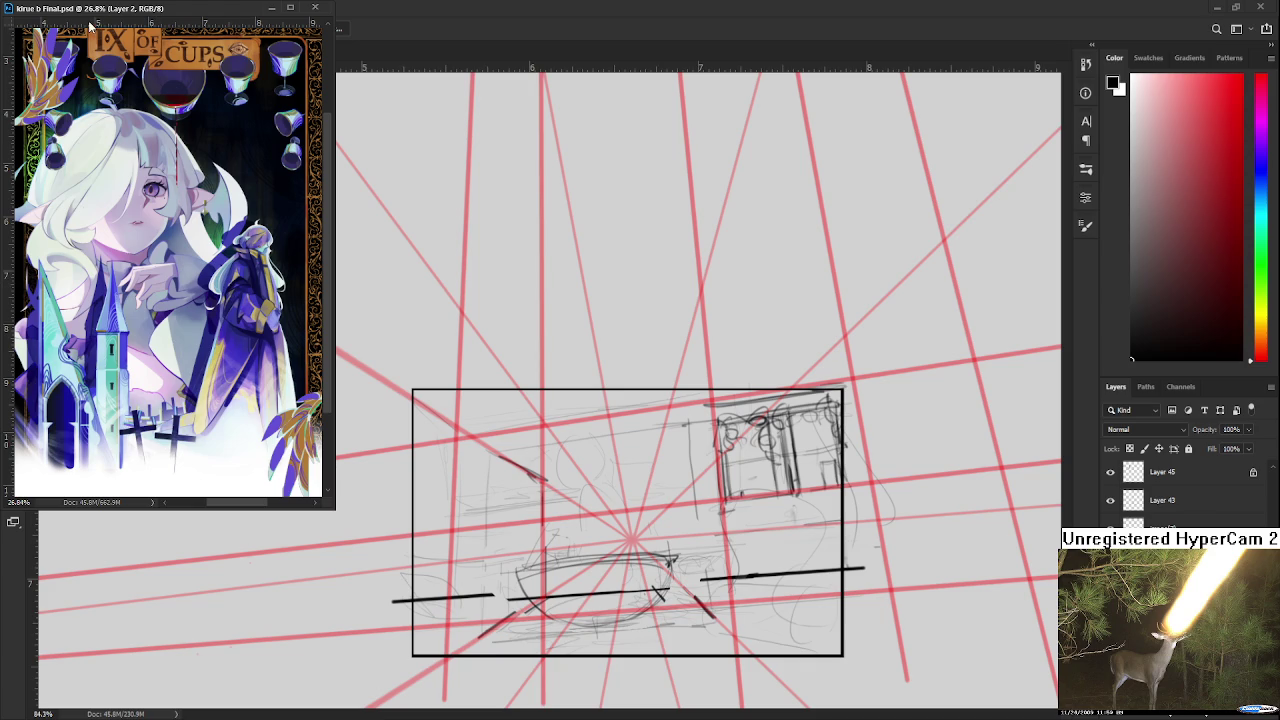
# - Close the floating reference image and open Raid.psd from the Home screen's recent files
pyautogui.click(272, 9)
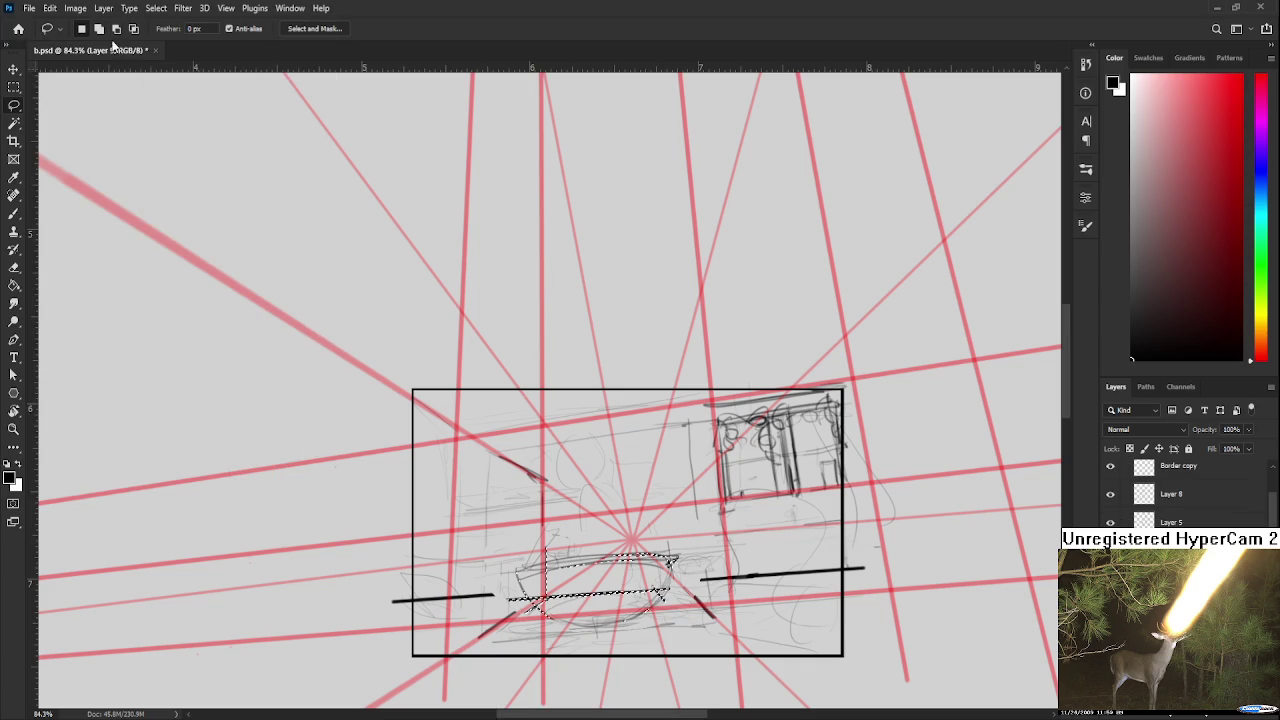
pyautogui.click(17, 28)
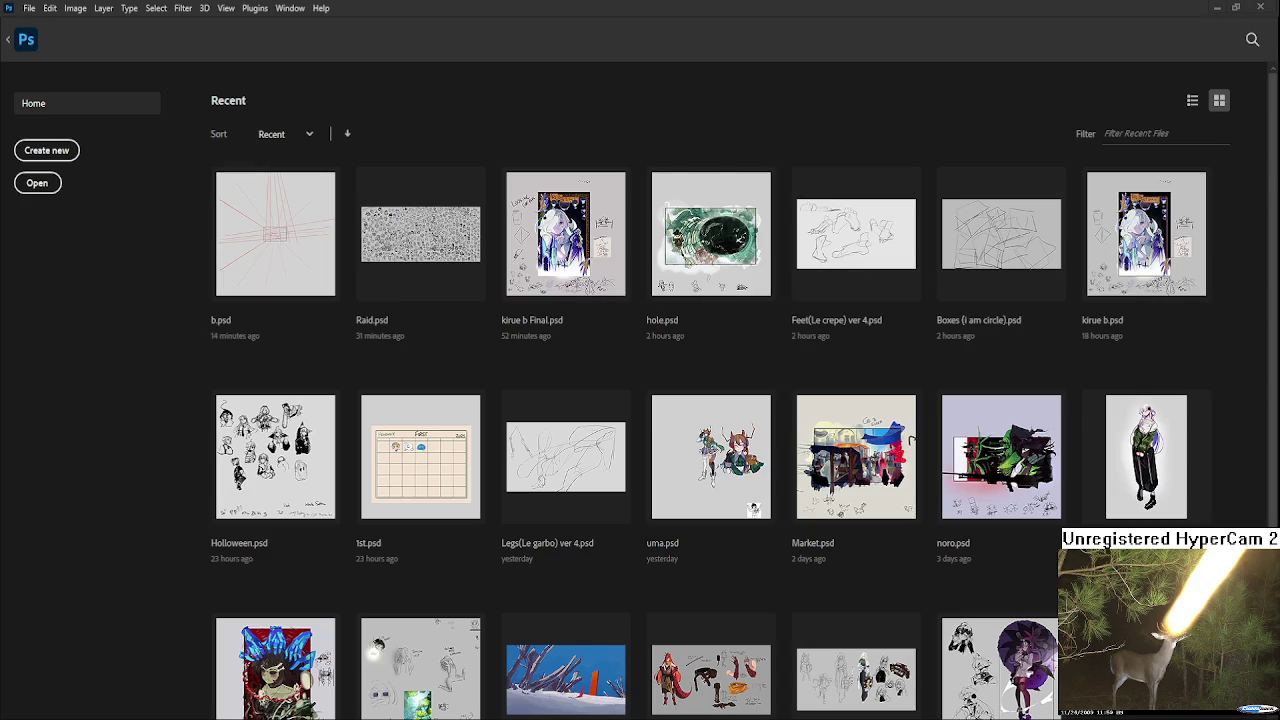
pyautogui.click(421, 227)
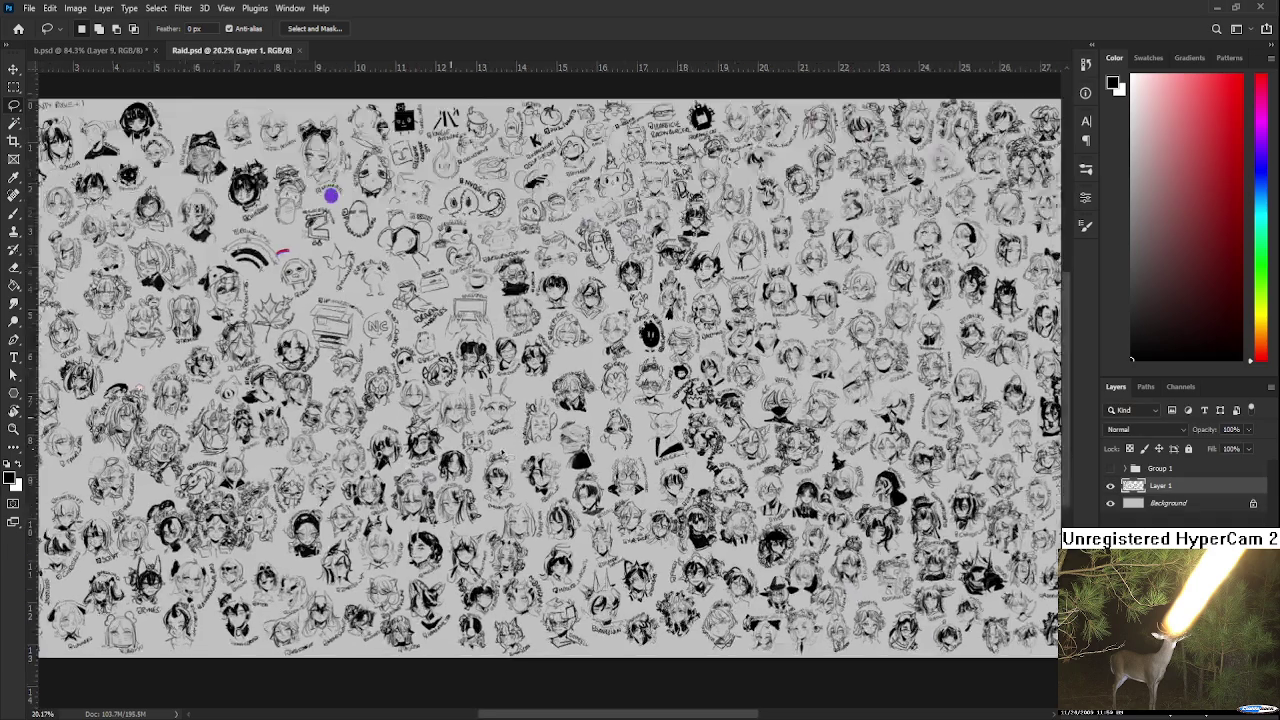
# - Zoom in, pan across the sheet and rotate the canvas view toward the cat head
pyautogui.scroll(3, 505, 560)
pyautogui.scroll(3, 505, 560)
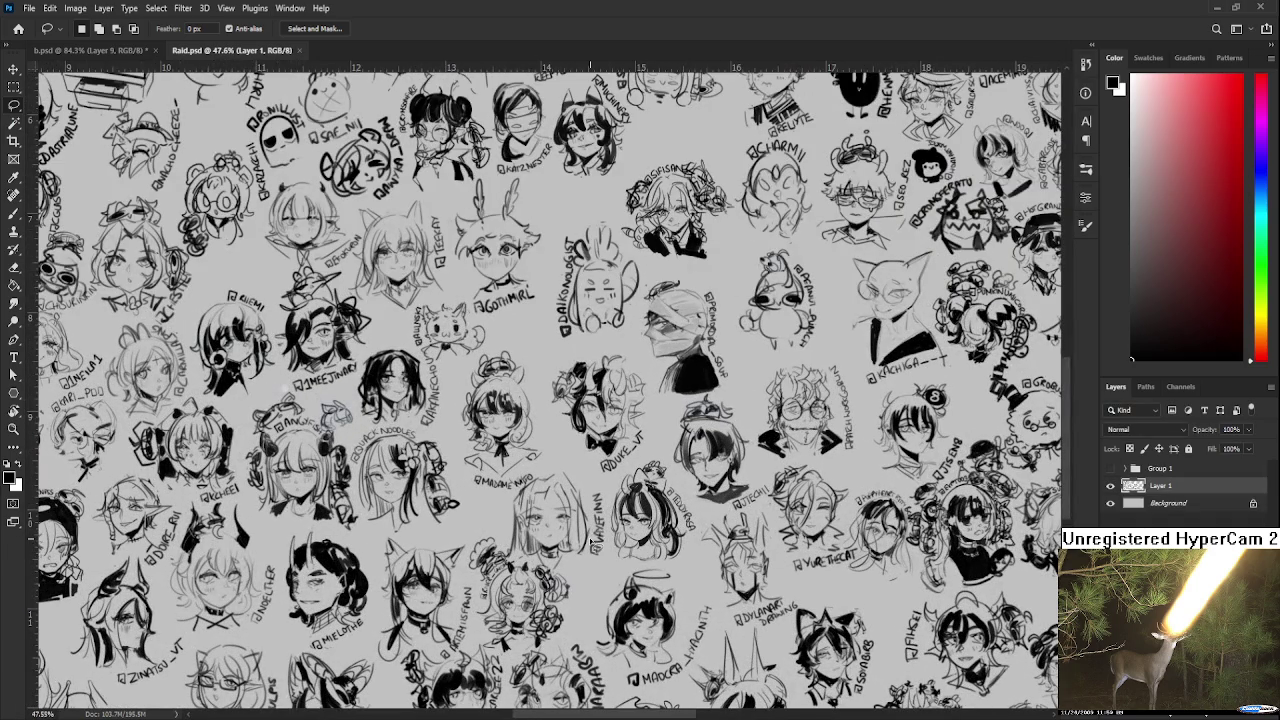
pyautogui.moveTo(612, 572); pyautogui.dragTo(633, 461)
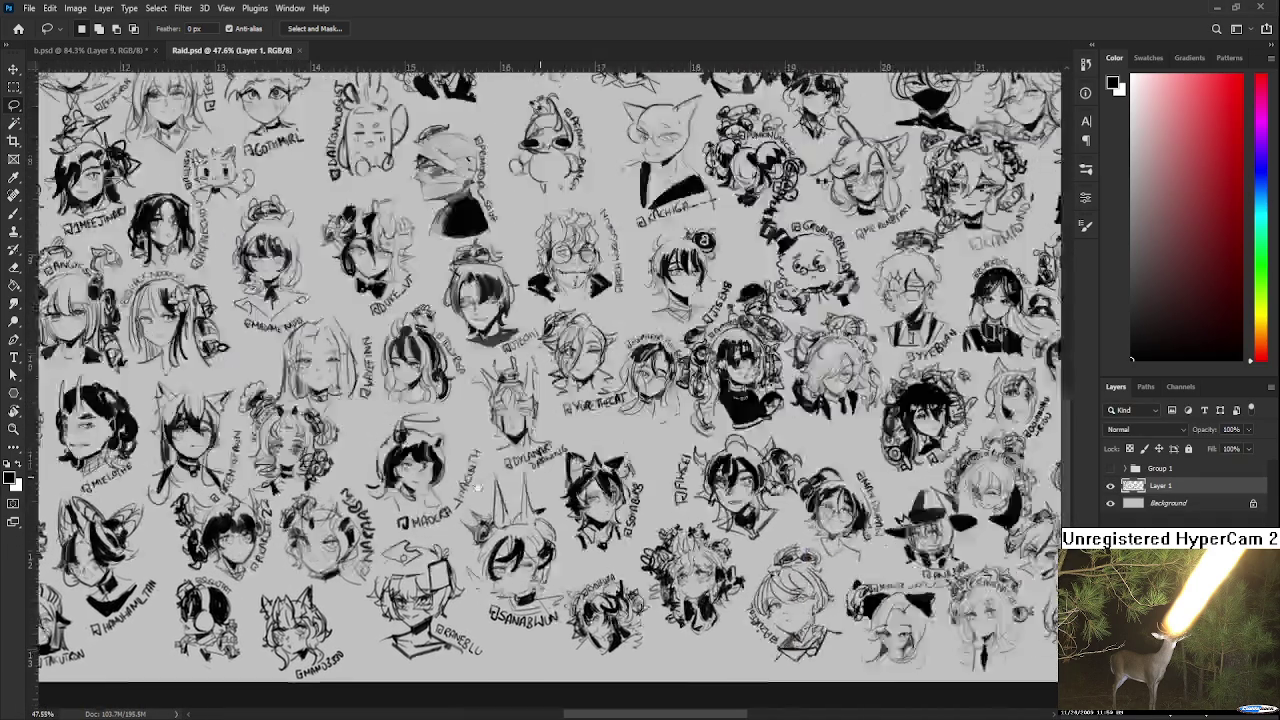
pyautogui.moveTo(744, 470); pyautogui.dragTo(408, 470)
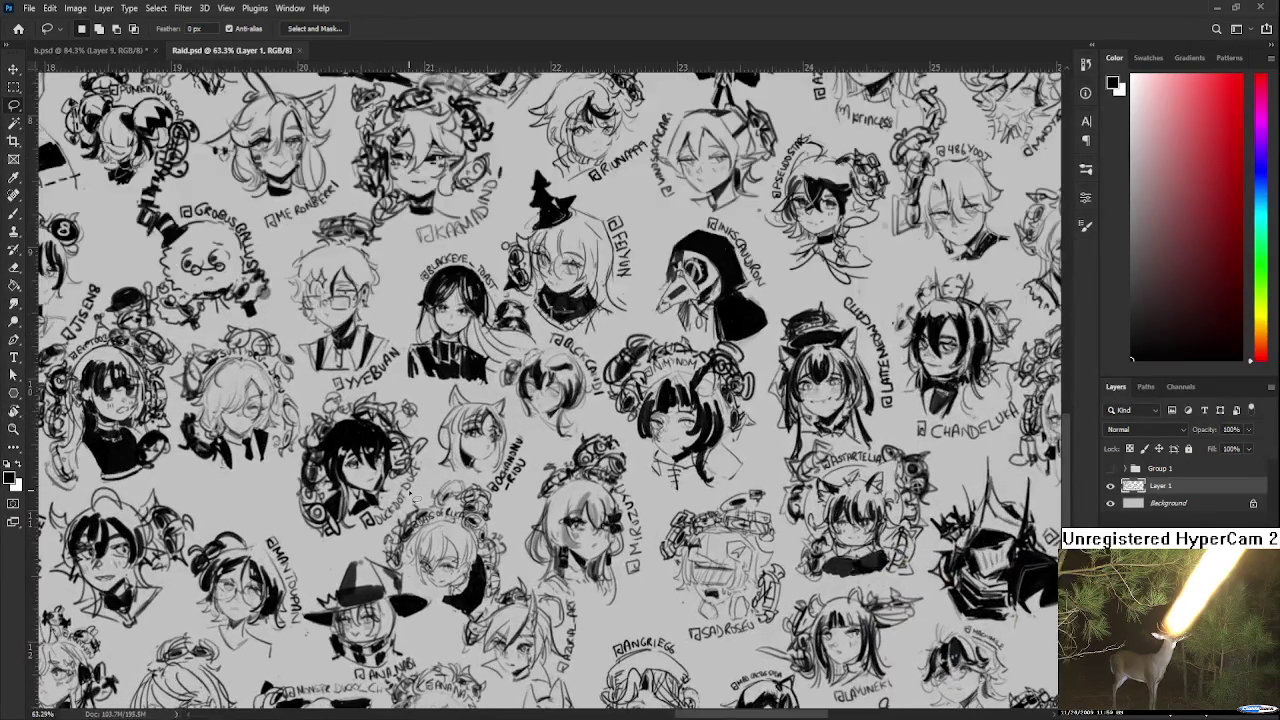
pyautogui.scroll(1, 400, 489)
pyautogui.scroll(1, 400, 489)
pyautogui.scroll(1, 398, 488)
pyautogui.scroll(1, 397, 487)
pyautogui.press('r')
pyautogui.moveTo(395, 485)
pyautogui.mouseDown()
pyautogui.moveTo(664, 478)
pyautogui.moveTo(652, 484)
pyautogui.mouseUp()
# - Draw three curved pencil strokes left of the cat head, then zoom out
pyautogui.press('b')
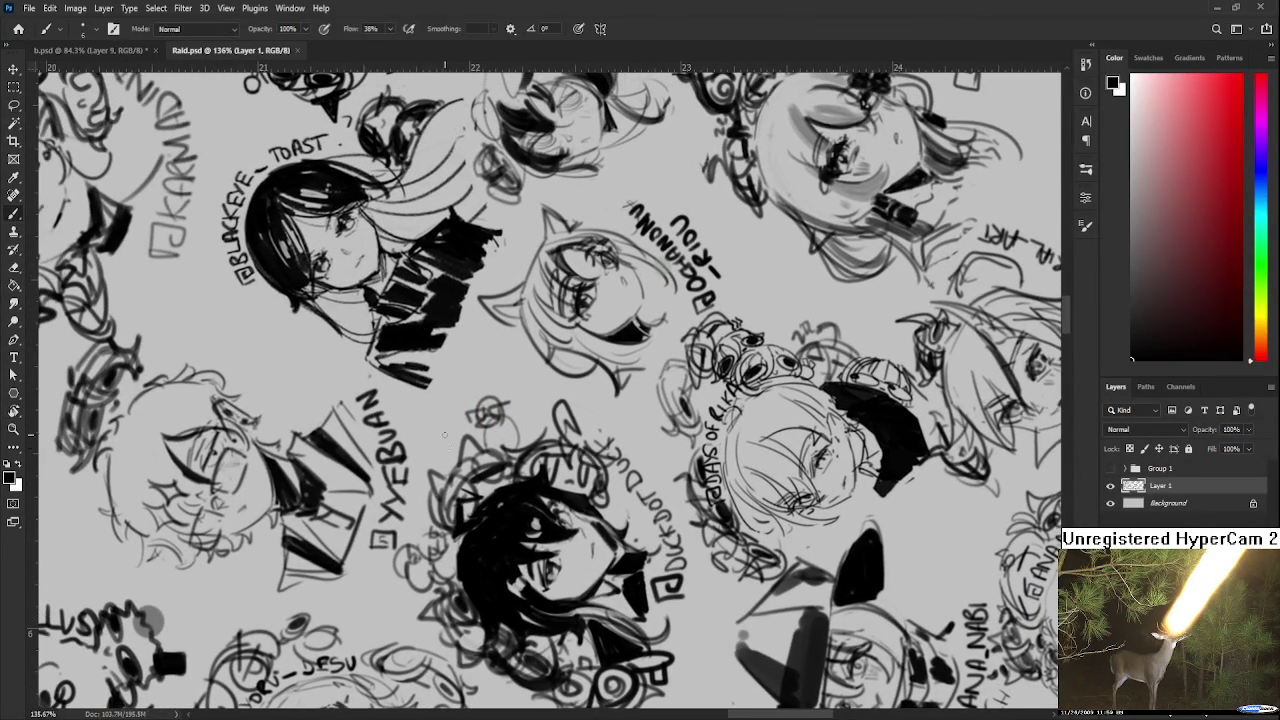
pyautogui.moveTo(439, 426); pyautogui.dragTo(425, 470)
pyautogui.moveTo(445, 442)
pyautogui.mouseDown()
pyautogui.moveTo(432, 470)
pyautogui.moveTo(462, 455)
pyautogui.mouseUp()
pyautogui.moveTo(464, 414)
pyautogui.mouseDown()
pyautogui.moveTo(442, 440)
pyautogui.moveTo(450, 432)
pyautogui.mouseUp()
pyautogui.scroll(-3, 525, 417)
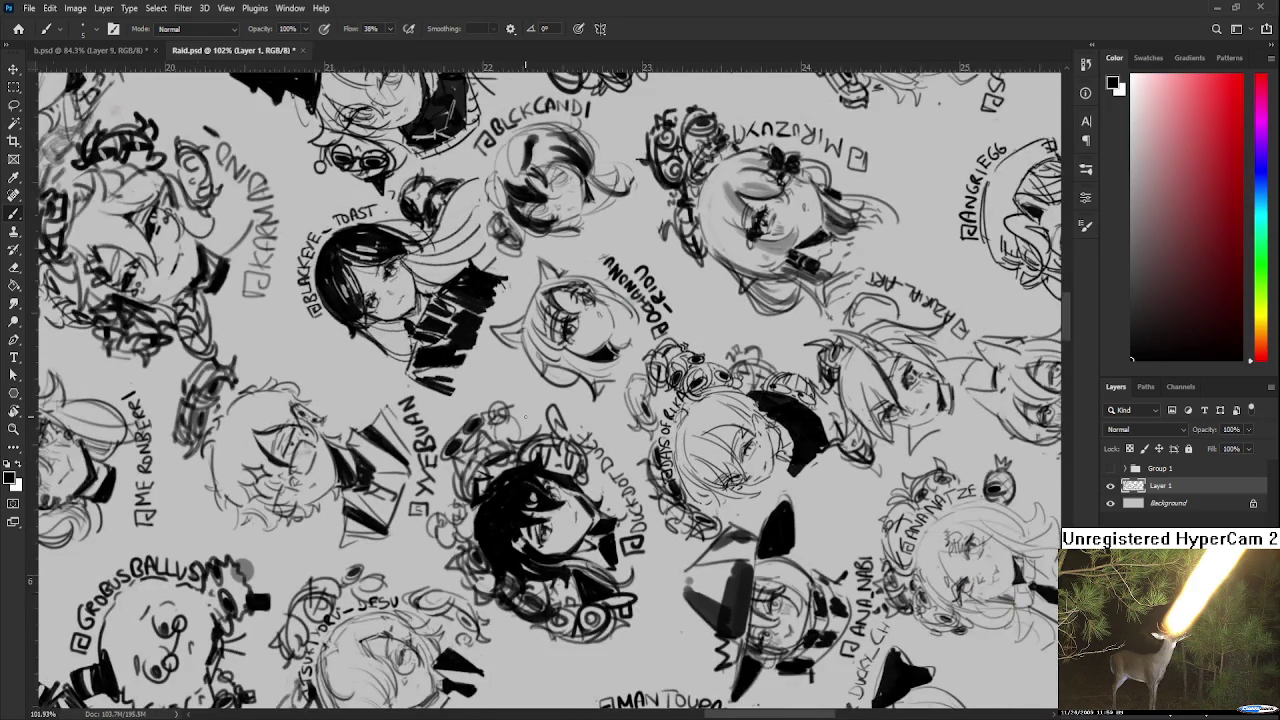
pyautogui.scroll(-2, 525, 417)
pyautogui.scroll(-2, 528, 418)
pyautogui.scroll(-2, 532, 419)
pyautogui.scroll(-1, 538, 420)
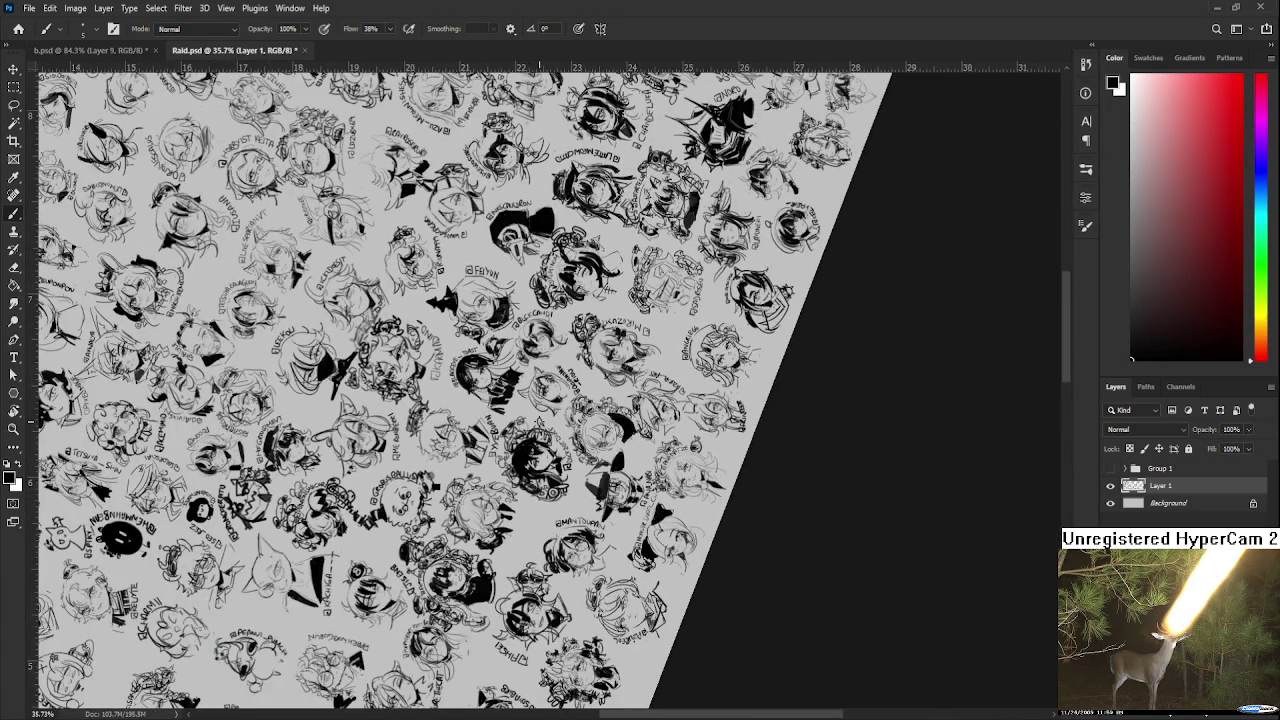
# - Rotate the canvas view back to 0° and scroll to the sheet's top-left sketches
pyautogui.press('r')
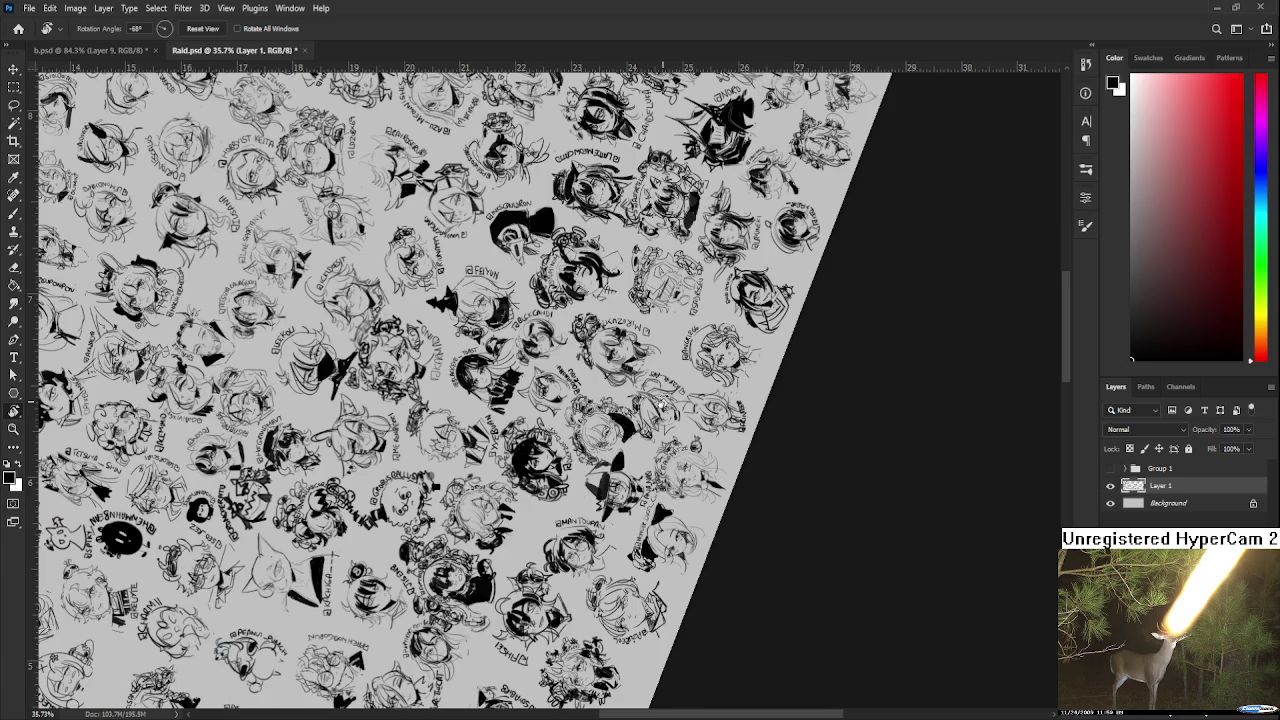
pyautogui.moveTo(660, 405); pyautogui.dragTo(608, 565)
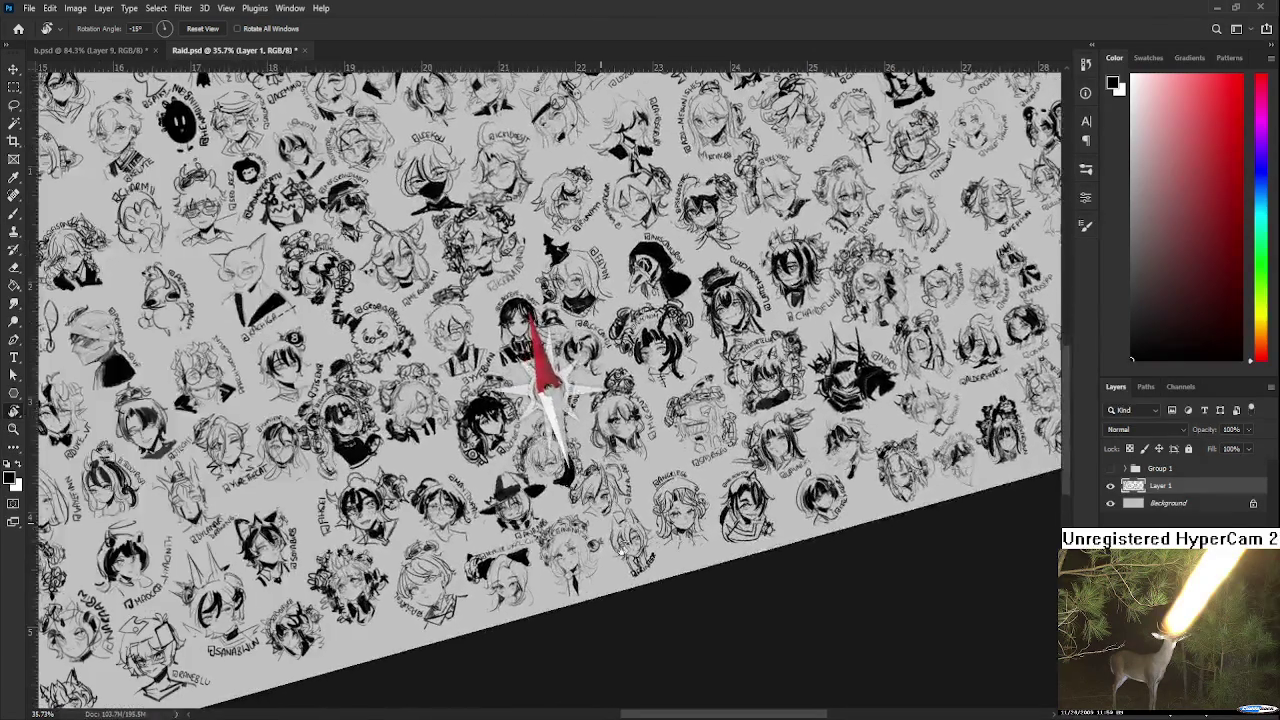
pyautogui.scroll(5, 609, 565)
pyautogui.hscroll(-3, 600, 530)
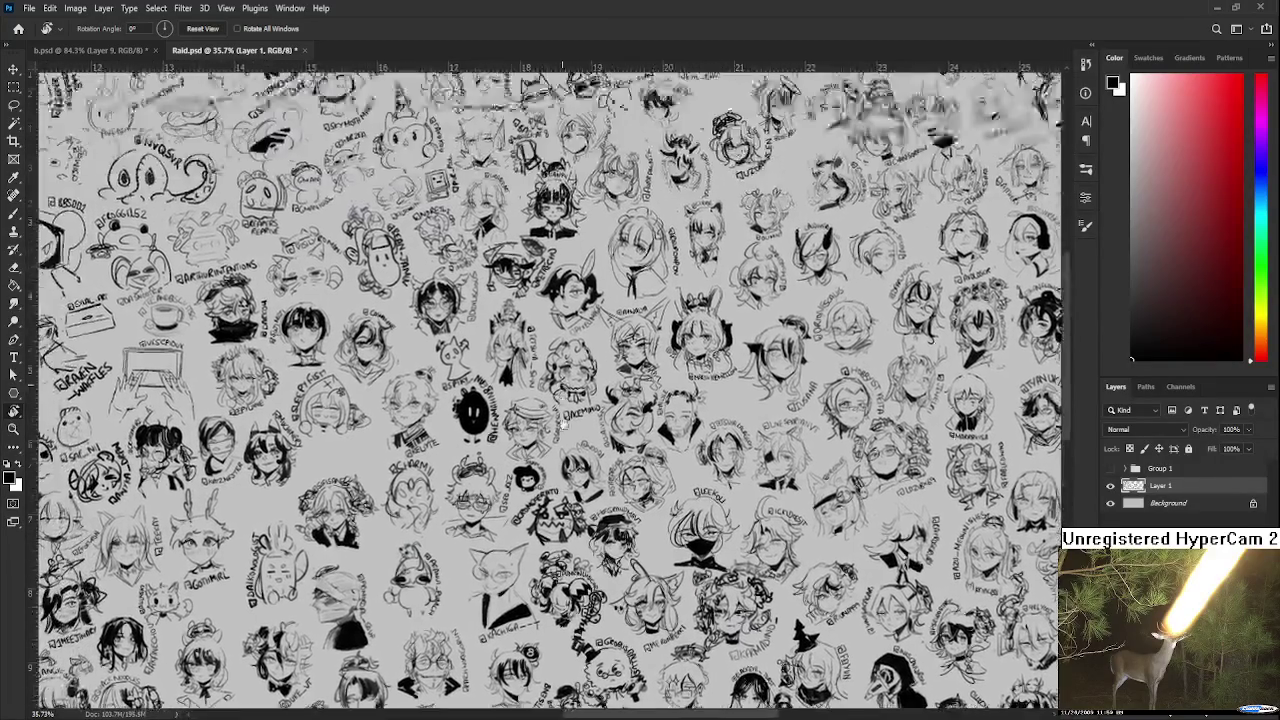
pyautogui.scroll(1, 550, 400)
pyautogui.hscroll(-2, 114, 323)
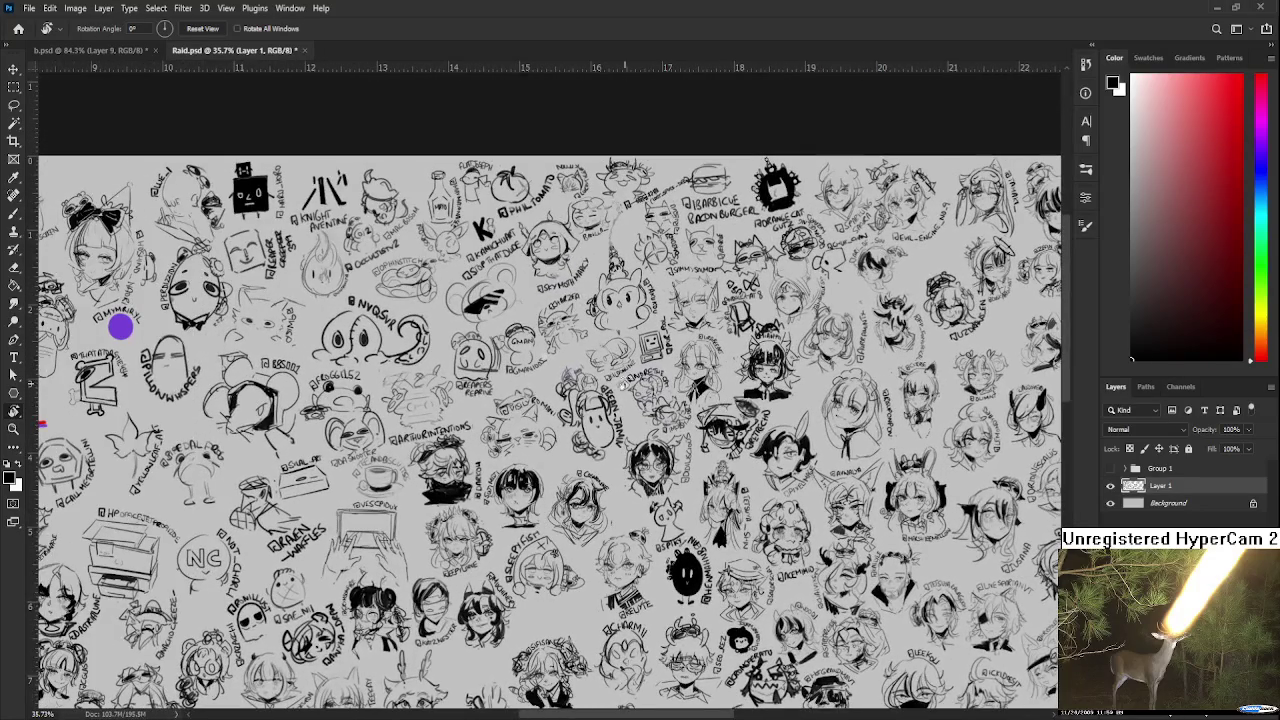
pyautogui.scroll(-1, 163, 330)
pyautogui.scroll(3, 582, 380)
pyautogui.hscroll(-2, 629, 458)
pyautogui.hscroll(-3, 629, 458)
pyautogui.scroll(1, 472, 406)
pyautogui.scroll(1, 477, 392)
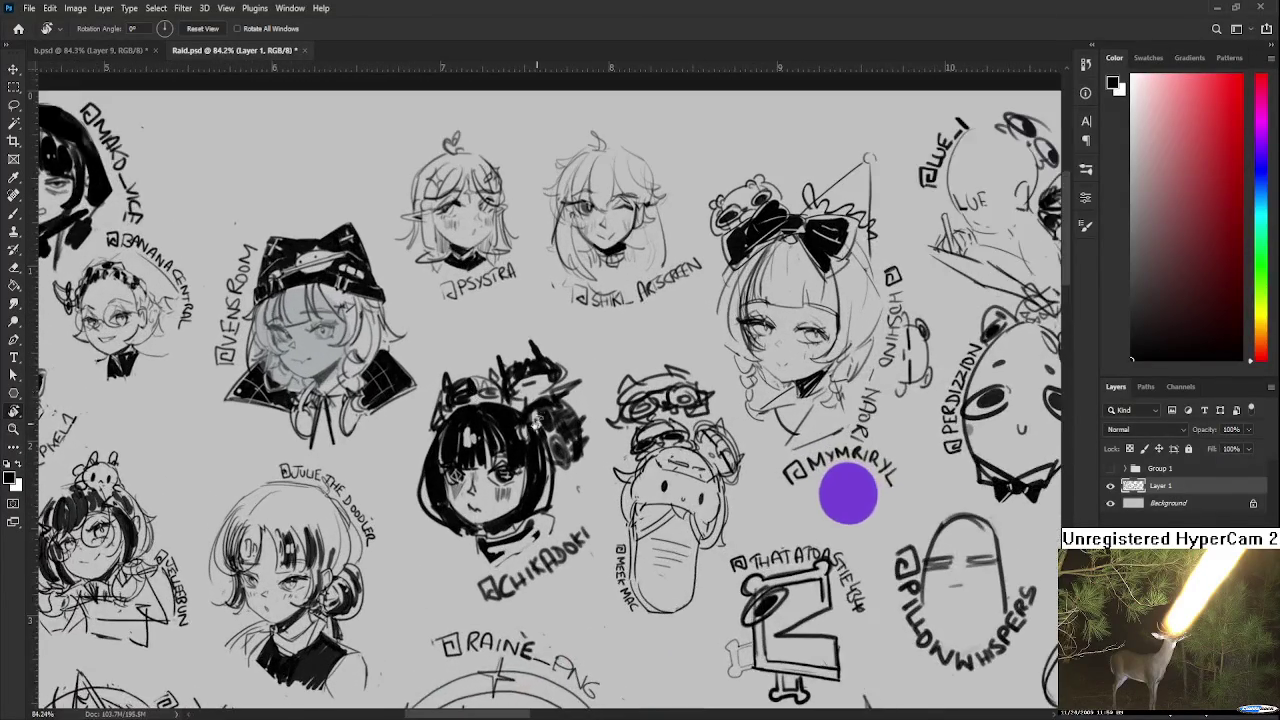
pyautogui.scroll(2, 537, 422)
pyautogui.scroll(1, 530, 410)
# - Sketch loops and small curls above the black-haired head, removing one stray stroke
pyautogui.press('b')
pyautogui.moveTo(442, 410)
pyautogui.mouseDown()
pyautogui.moveTo(480, 366)
pyautogui.moveTo(500, 378)
pyautogui.moveTo(494, 352)
pyautogui.moveTo(442, 356)
pyautogui.moveTo(430, 400)
pyautogui.moveTo(432, 382)
pyautogui.moveTo(492, 334)
pyautogui.moveTo(484, 372)
pyautogui.moveTo(464, 388)
pyautogui.moveTo(490, 388)
pyautogui.moveTo(542, 352)
pyautogui.moveTo(528, 334)
pyautogui.moveTo(536, 352)
pyautogui.mouseUp()
pyautogui.hotkey('ctrl', 'z')
pyautogui.hotkey('ctrl', 'z')
pyautogui.moveTo(430, 376)
pyautogui.mouseDown()
pyautogui.moveTo(444, 350)
pyautogui.moveTo(480, 330)
pyautogui.moveTo(488, 342)
pyautogui.mouseUp()
pyautogui.moveTo(446, 354)
pyautogui.mouseDown()
pyautogui.moveTo(448, 366)
pyautogui.moveTo(474, 350)
pyautogui.moveTo(412, 386)
pyautogui.mouseUp()
pyautogui.moveTo(486, 352); pyautogui.dragTo(514, 336)
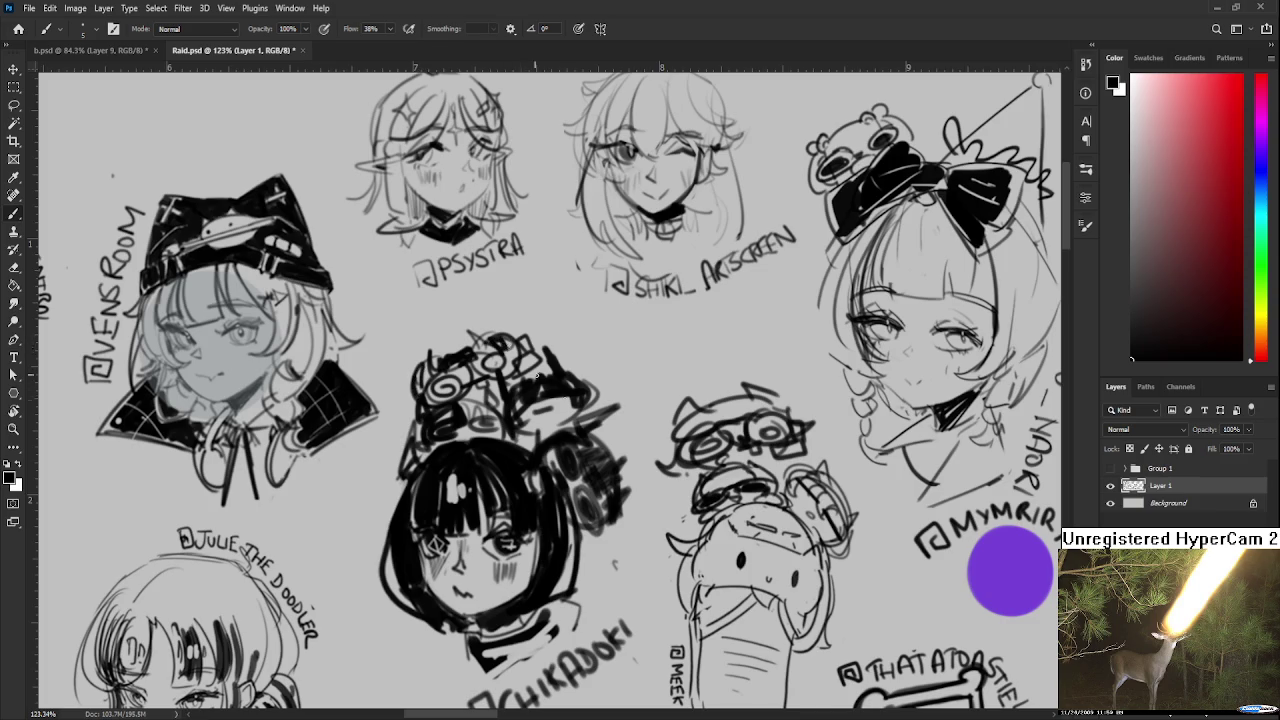
pyautogui.keyDown('alt'); pyautogui.scroll(-3, 537, 376); pyautogui.keyUp('alt')
pyautogui.keyDown('alt'); pyautogui.scroll(-3, 580, 400); pyautogui.keyUp('alt')
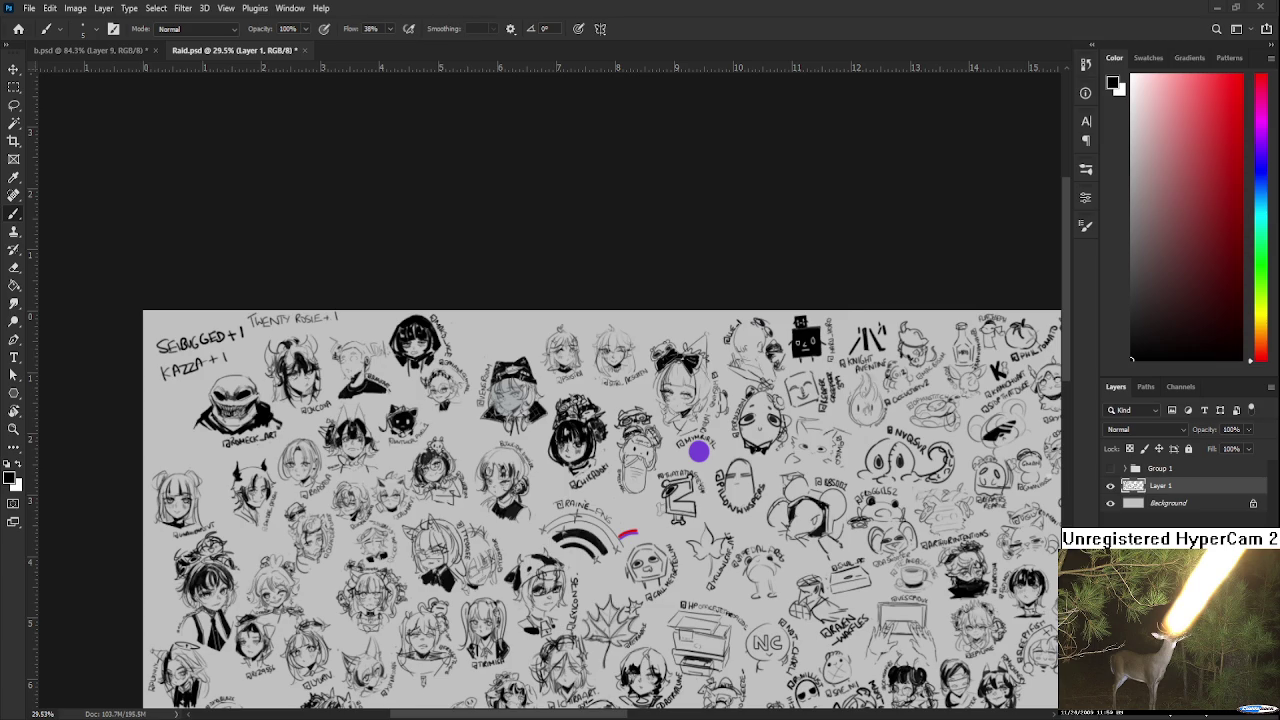
# - Paste the girl painting as a new layer, shrunk and placed at the sheet centre
pyautogui.hotkey('ctrl', 'v')
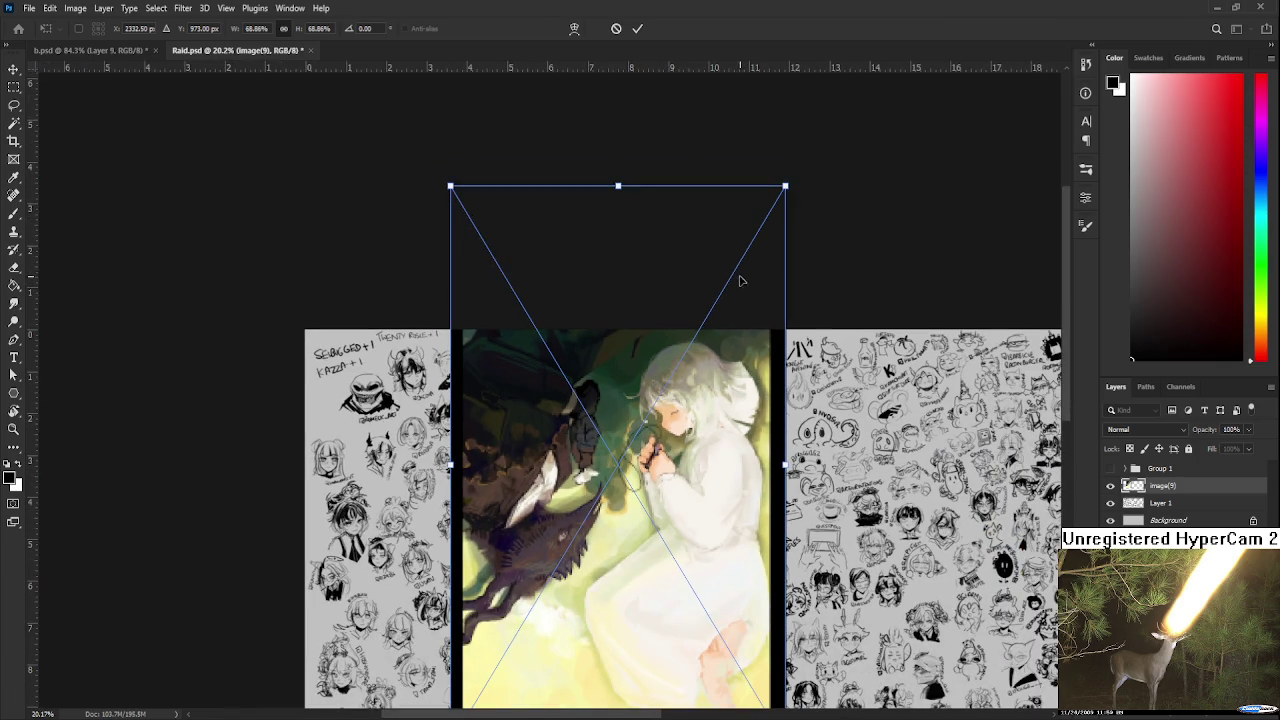
pyautogui.moveTo(785, 186); pyautogui.dragTo(591, 500)
pyautogui.moveTo(538, 567); pyautogui.dragTo(704, 483)
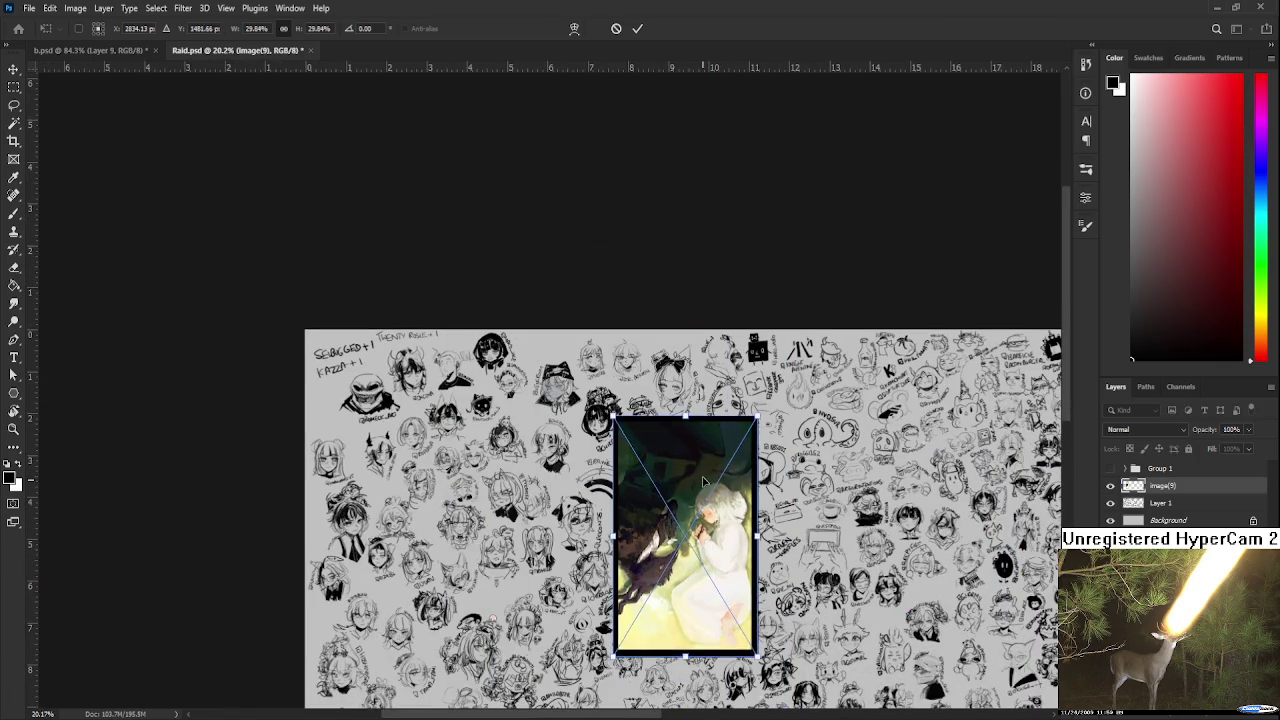
pyautogui.press('Return')
pyautogui.scroll(6, 690, 540)
# - Zoom and pan across the pasted painting, rotating the view upside down and back
pyautogui.press('b')
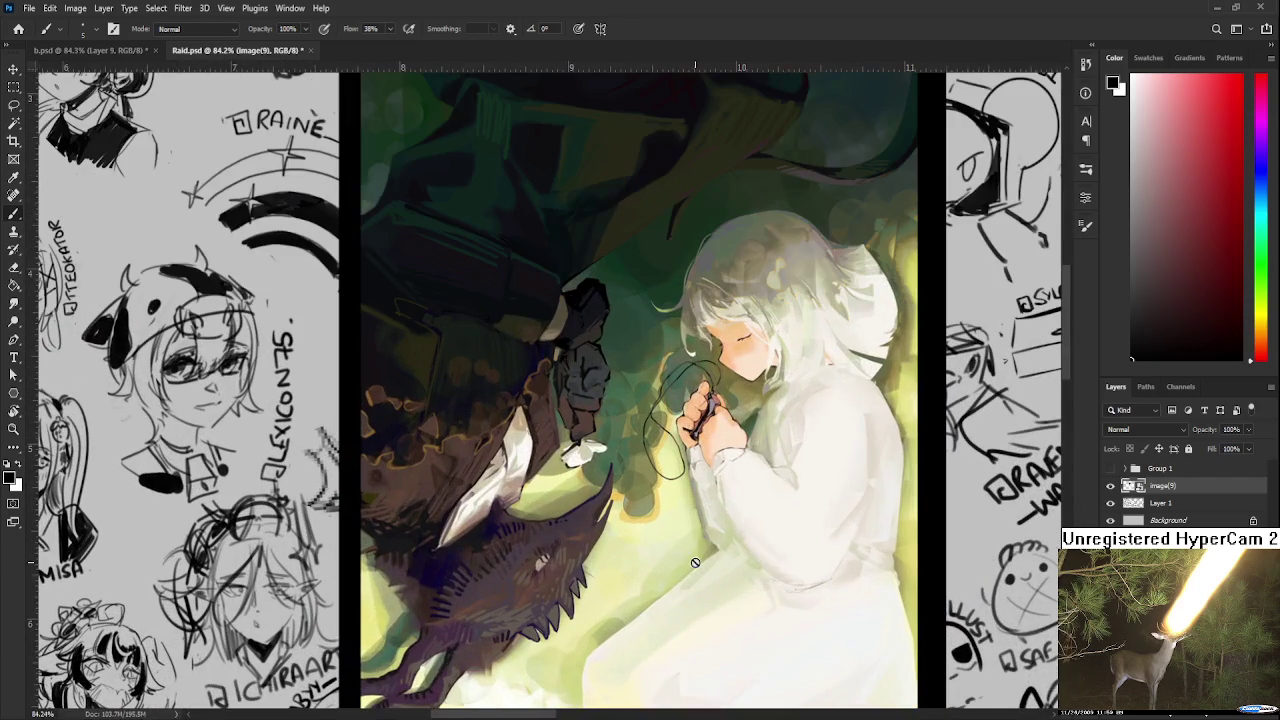
pyautogui.moveTo(695, 562); pyautogui.dragTo(745, 497)
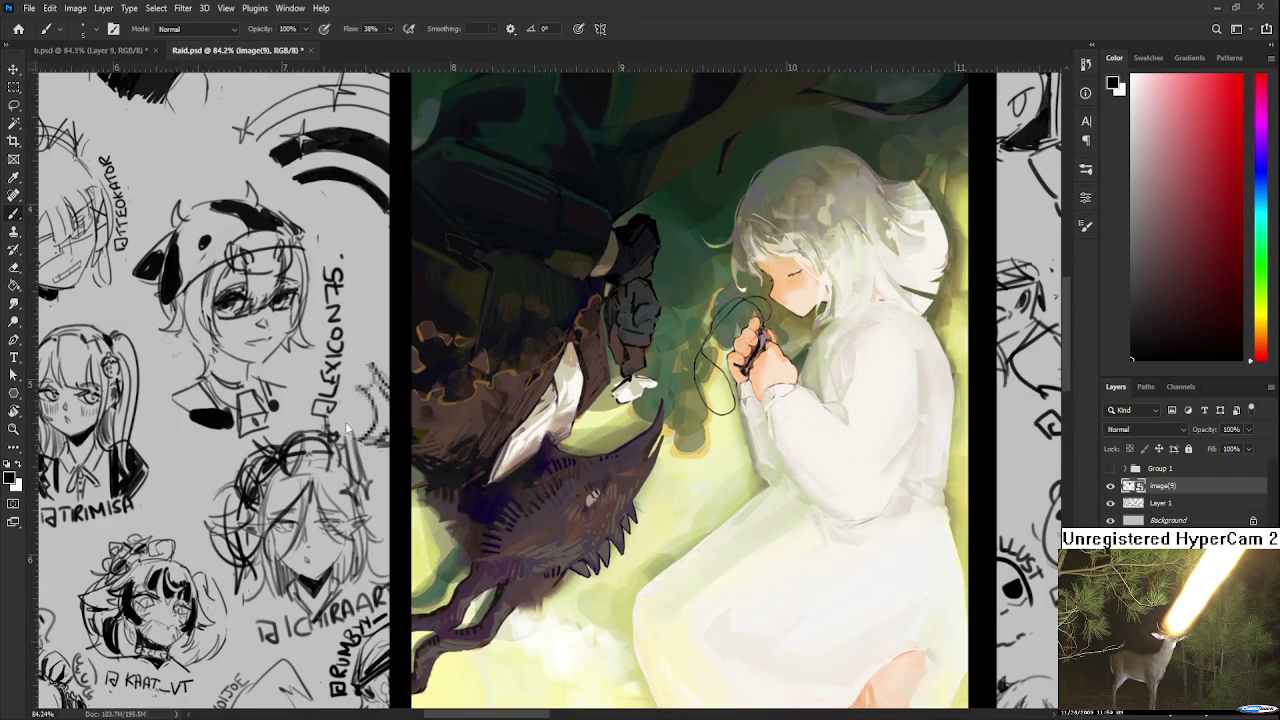
pyautogui.scroll(-1, 770, 520)
pyautogui.scroll(-1, 772, 540)
pyautogui.moveTo(774, 548)
pyautogui.mouseDown()
pyautogui.moveTo(789, 509)
pyautogui.moveTo(682, 479)
pyautogui.moveTo(555, 253)
pyautogui.mouseUp()
pyautogui.scroll(1, 790, 510)
pyautogui.press('r')
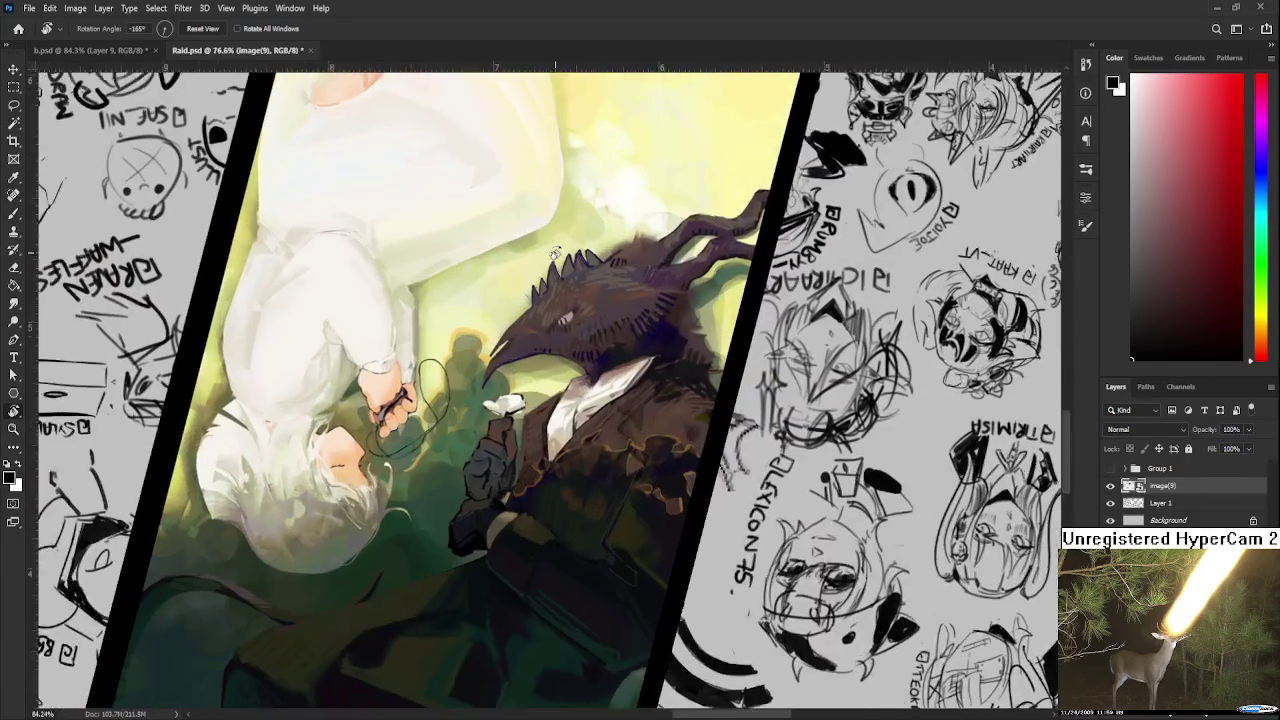
pyautogui.scroll(1, 555, 253)
pyautogui.scroll(1, 562, 320)
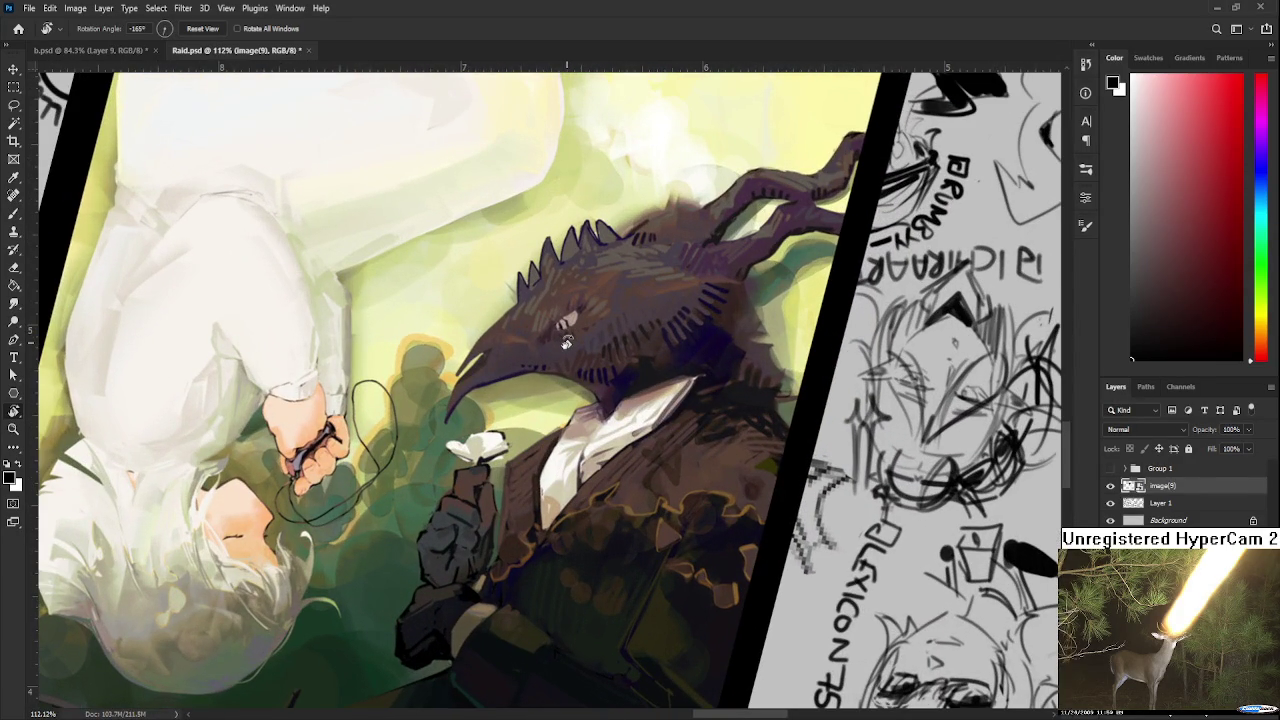
pyautogui.scroll(-2, 566, 342)
pyautogui.moveTo(566, 342)
pyautogui.mouseDown()
pyautogui.moveTo(427, 467)
pyautogui.moveTo(418, 452)
pyautogui.mouseUp()
pyautogui.scroll(2, 714, 220)
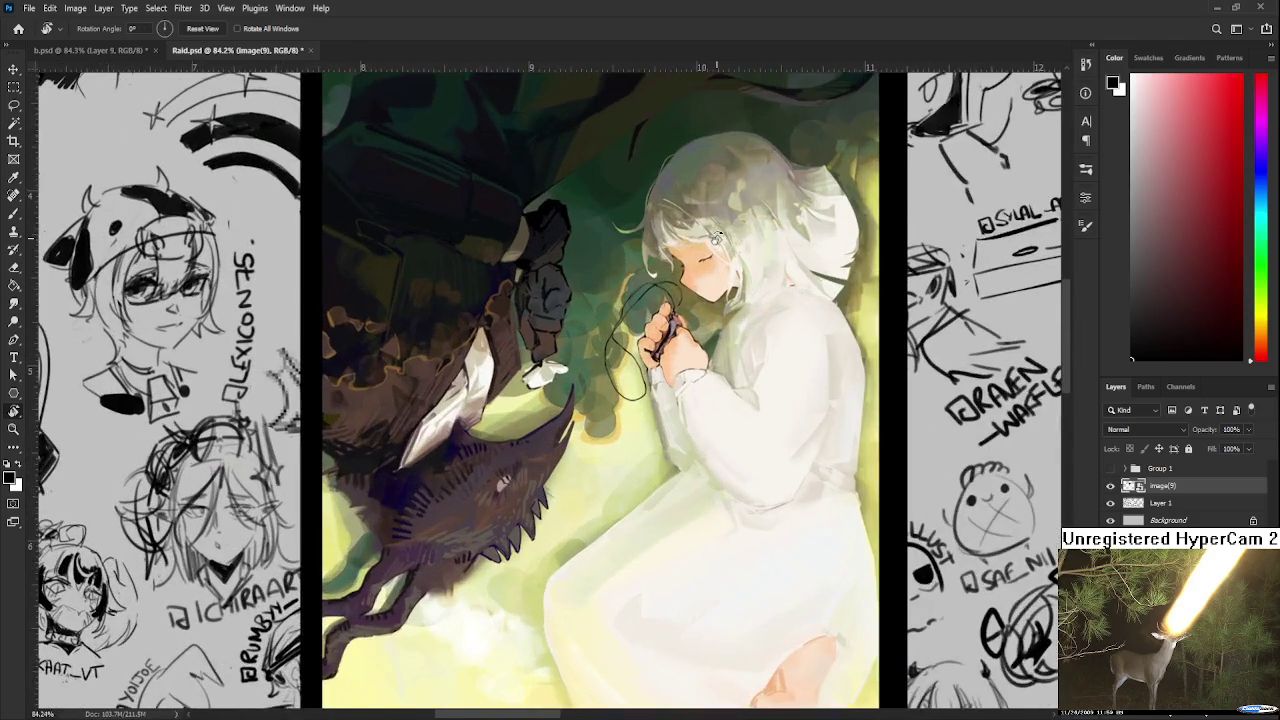
pyautogui.scroll(2, 714, 220)
# - Zoom and pan over the girl's hair to inspect the painting closely
pyautogui.moveTo(714, 220); pyautogui.dragTo(563, 420)
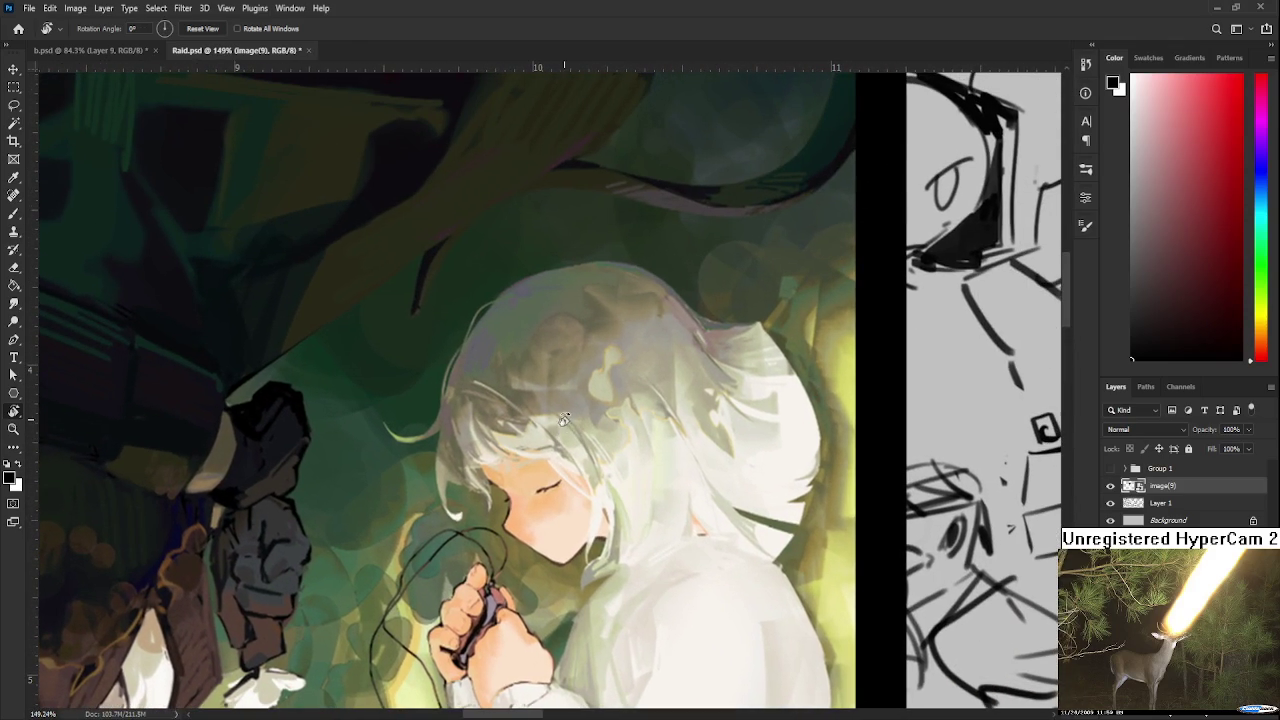
pyautogui.scroll(2, 584, 398)
pyautogui.scroll(1, 600, 395)
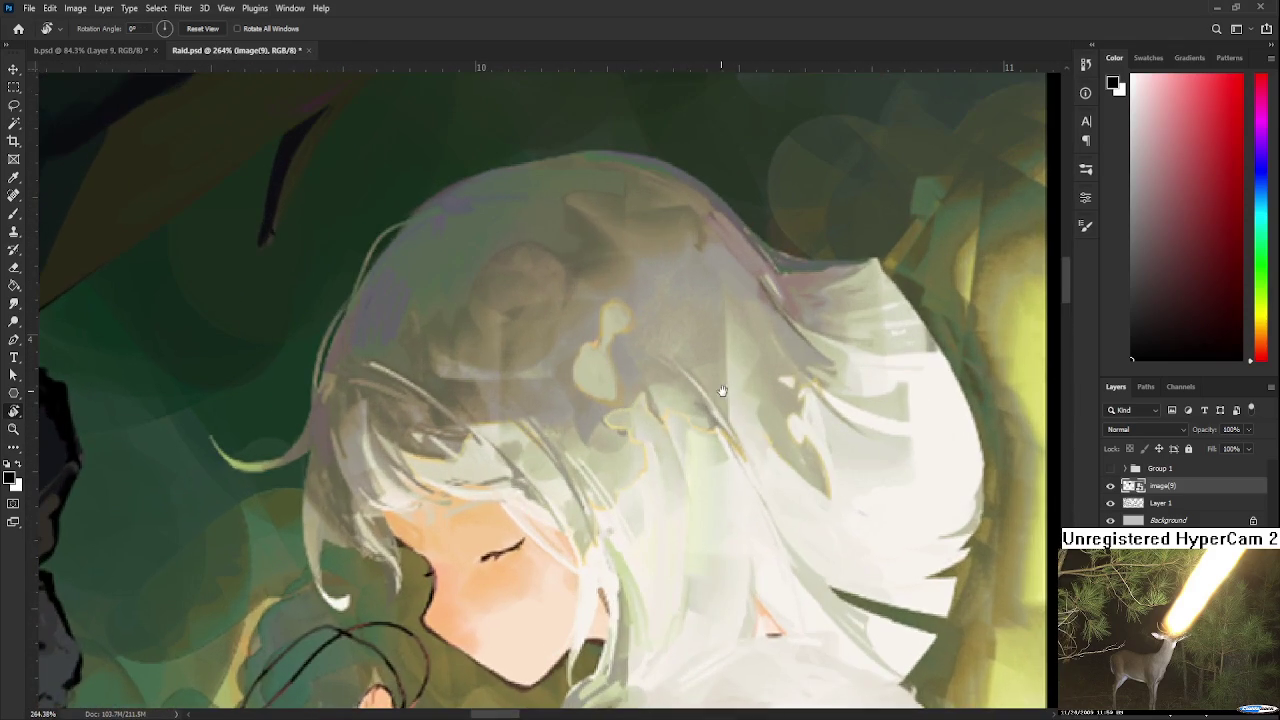
pyautogui.moveTo(725, 390); pyautogui.dragTo(639, 421)
pyautogui.scroll(-2, 639, 421)
pyautogui.scroll(-1, 620, 440)
pyautogui.scroll(-1, 600, 465)
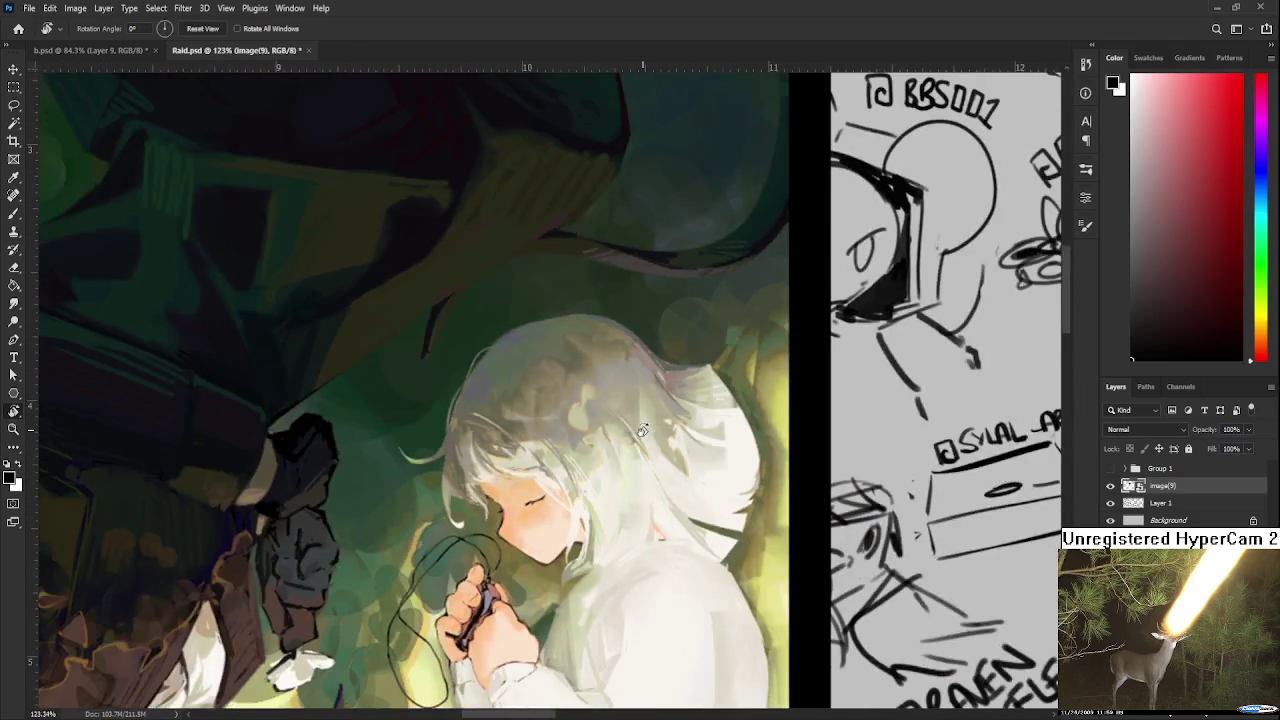
pyautogui.scroll(-1, 572, 496)
pyautogui.scroll(-1, 630, 290)
pyautogui.scroll(-1, 606, 329)
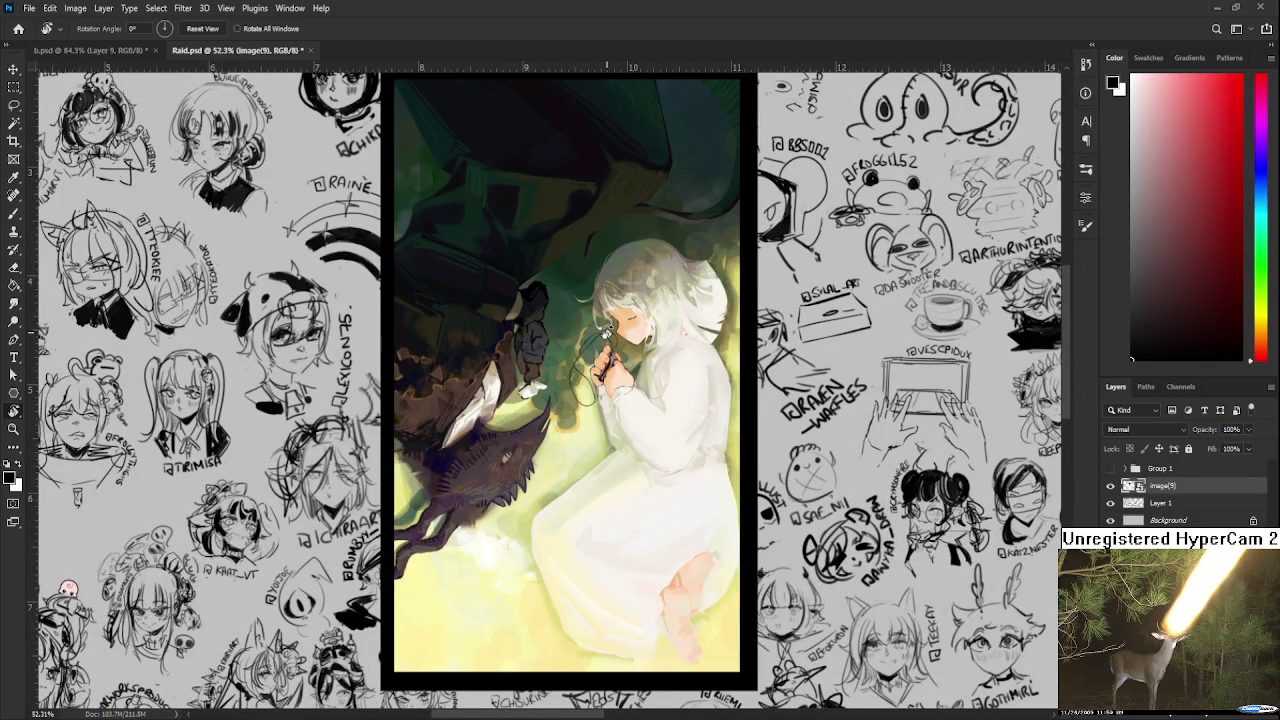
pyautogui.scroll(-1, 601, 333)
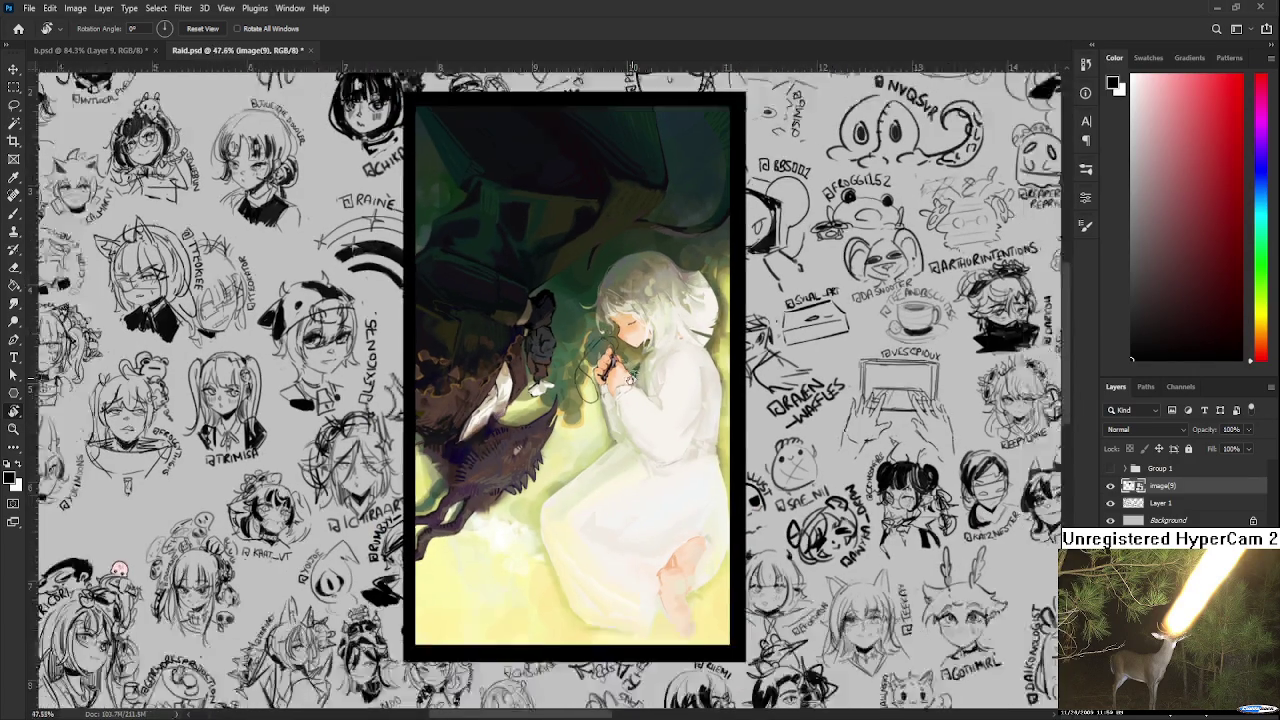
pyautogui.scroll(-1, 625, 312)
pyautogui.scroll(2, 652, 290)
pyautogui.scroll(1, 648, 287)
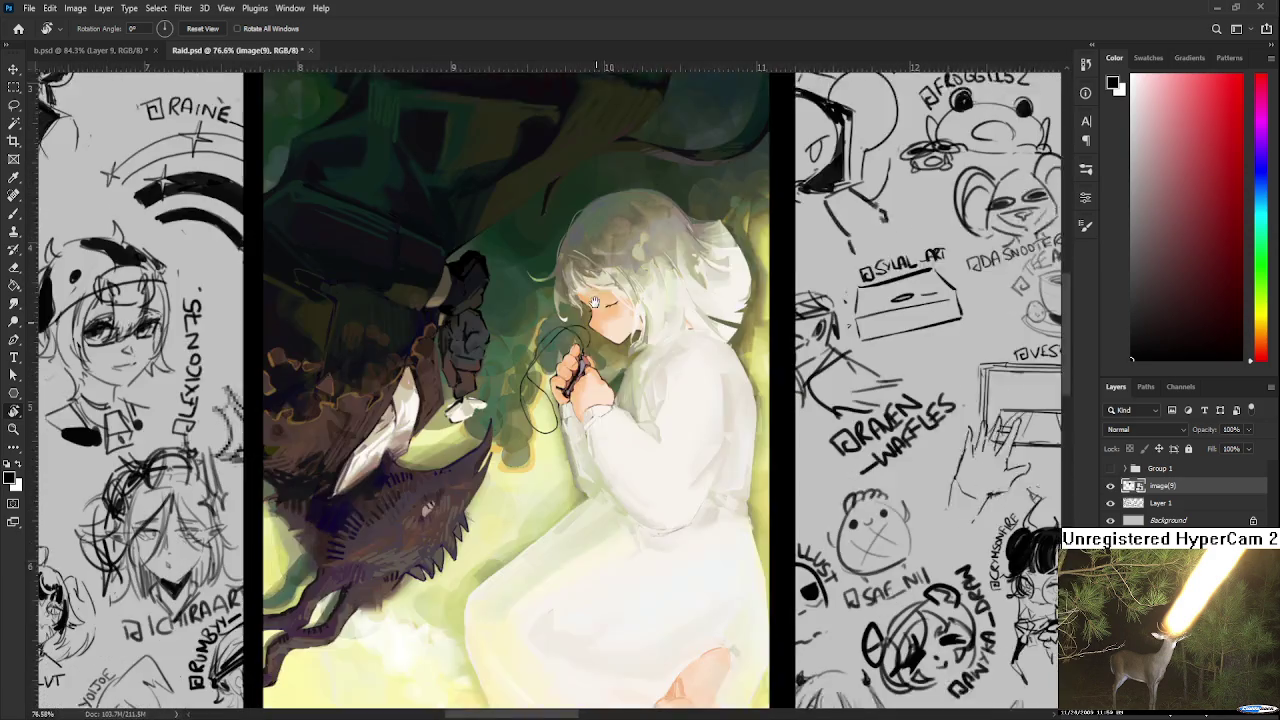
pyautogui.scroll(-2, 630, 300)
pyautogui.scroll(-1, 590, 315)
pyautogui.scroll(1, 576, 322)
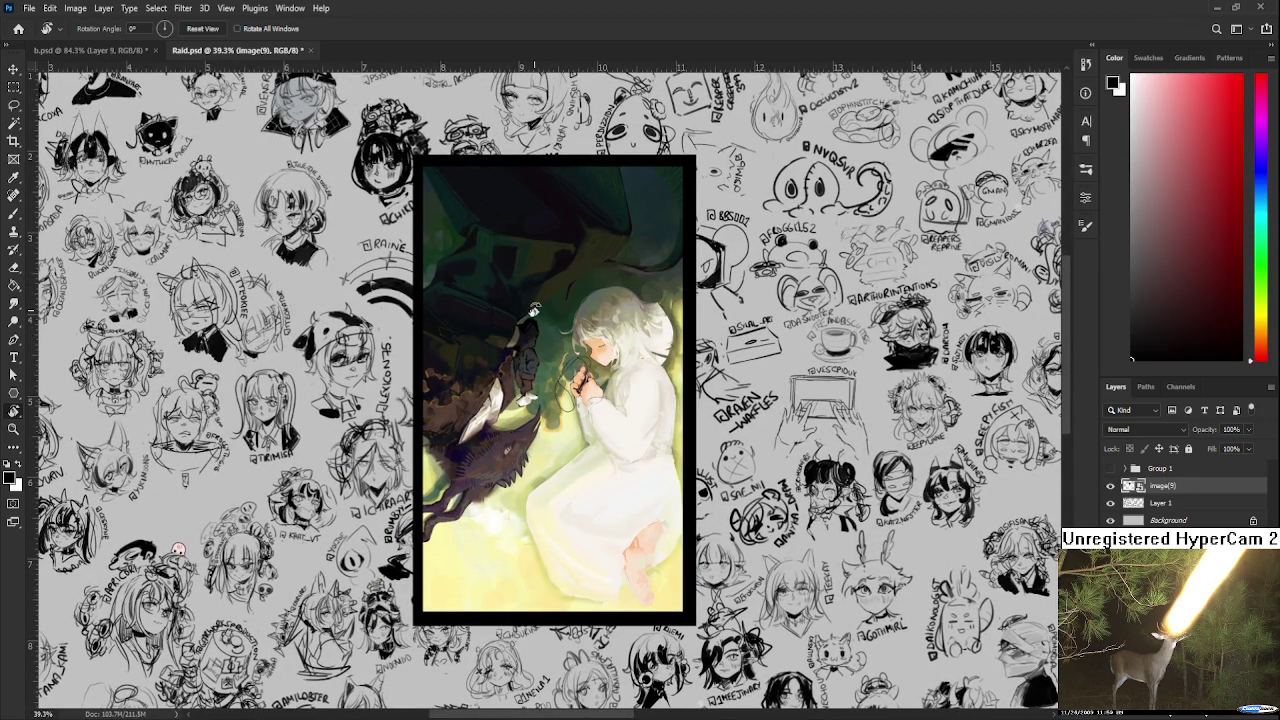
pyautogui.scroll(3, 522, 312)
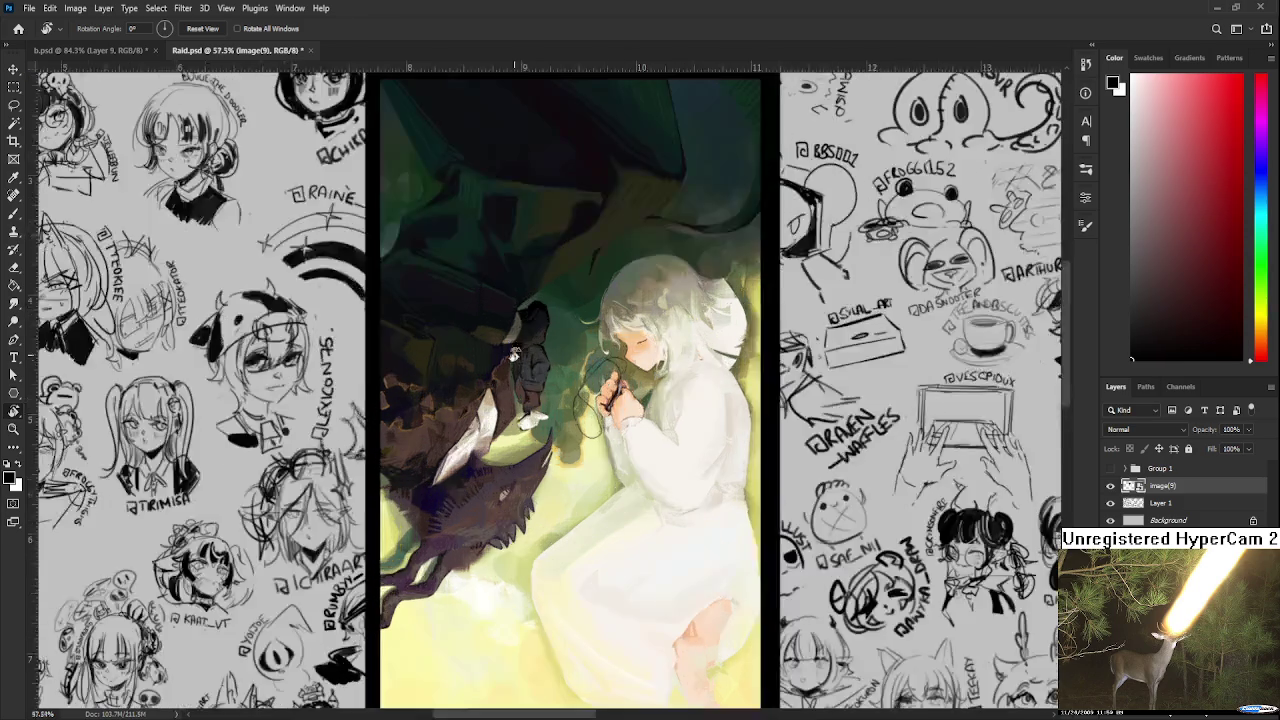
pyautogui.scroll(3, 504, 393)
pyautogui.scroll(1, 504, 393)
# - Rotate the view upside down, tilt it the other way, then return it upright
pyautogui.moveTo(432, 500); pyautogui.dragTo(640, 292)
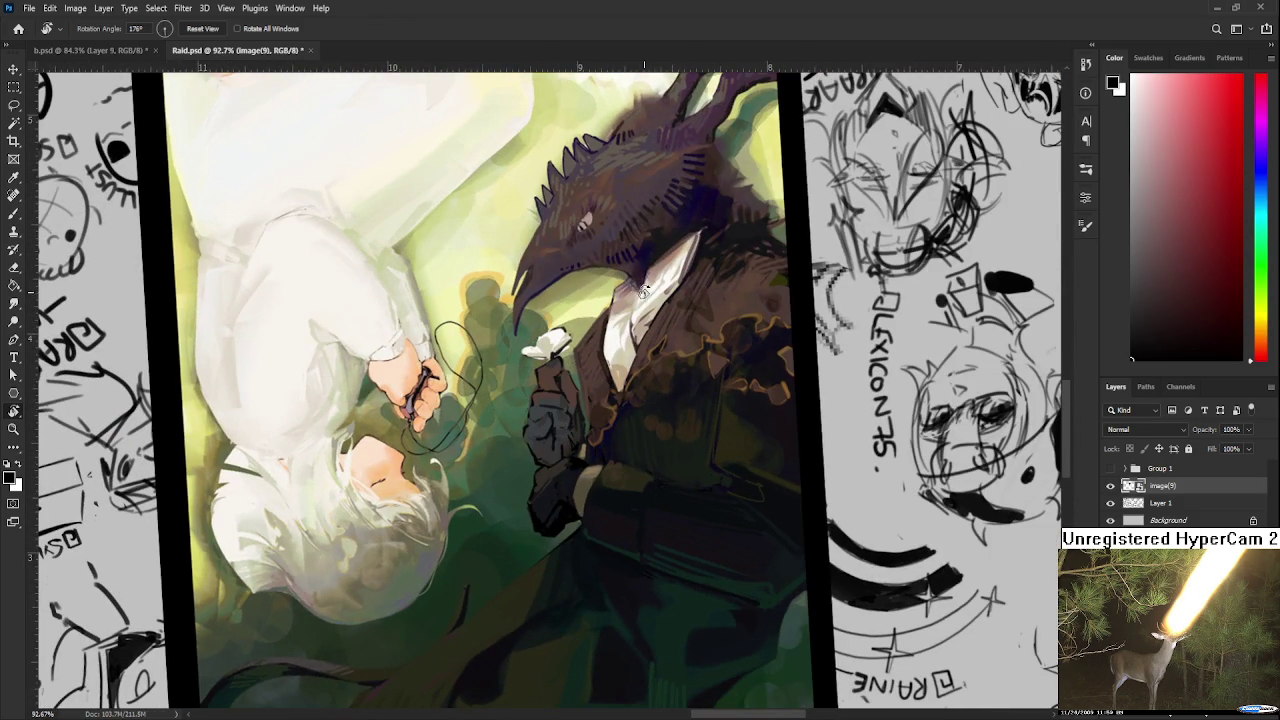
pyautogui.moveTo(777, 294); pyautogui.dragTo(711, 497)
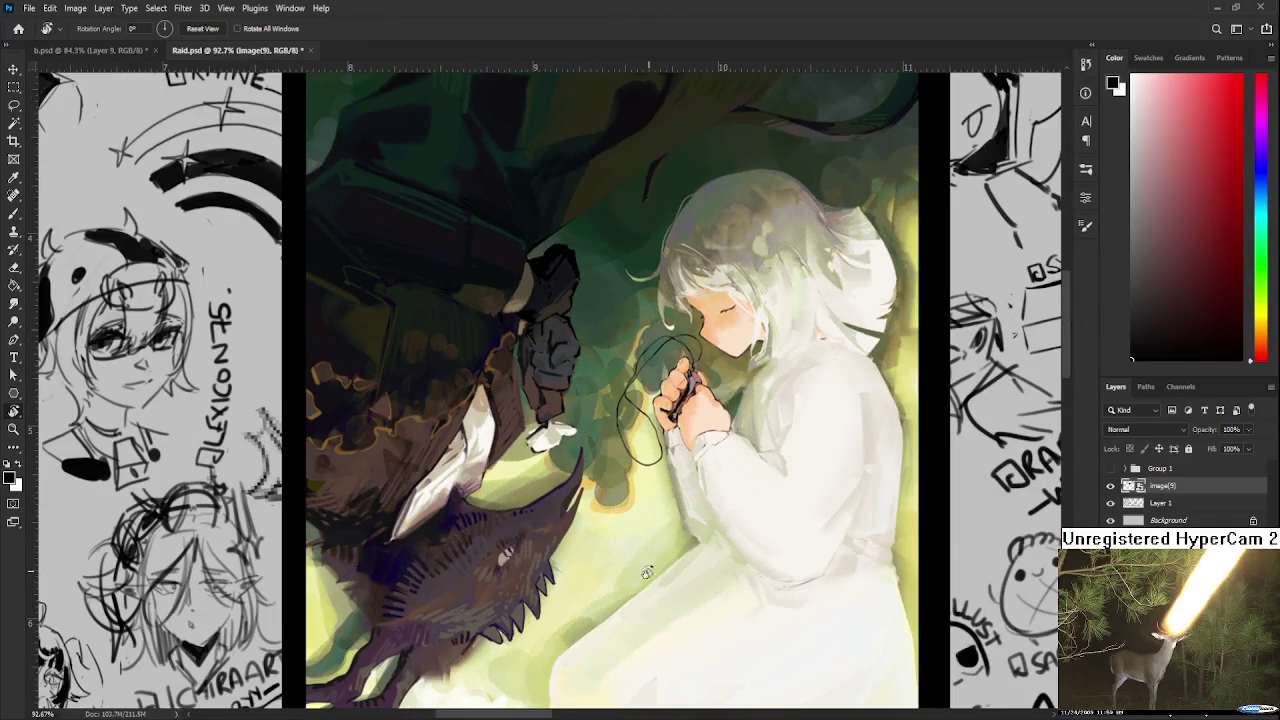
pyautogui.moveTo(711, 497); pyautogui.dragTo(584, 503)
pyautogui.scroll(-5, 584, 503)
pyautogui.scroll(3, 590, 495)
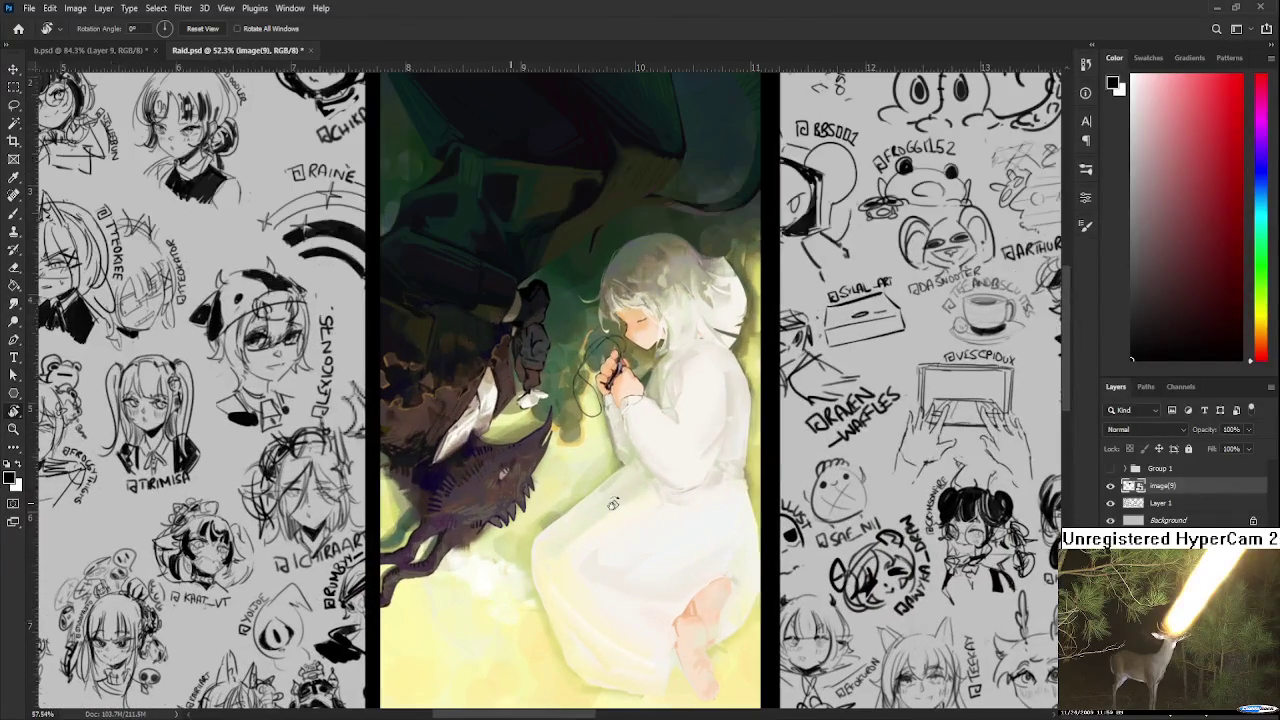
pyautogui.scroll(-1, 611, 528)
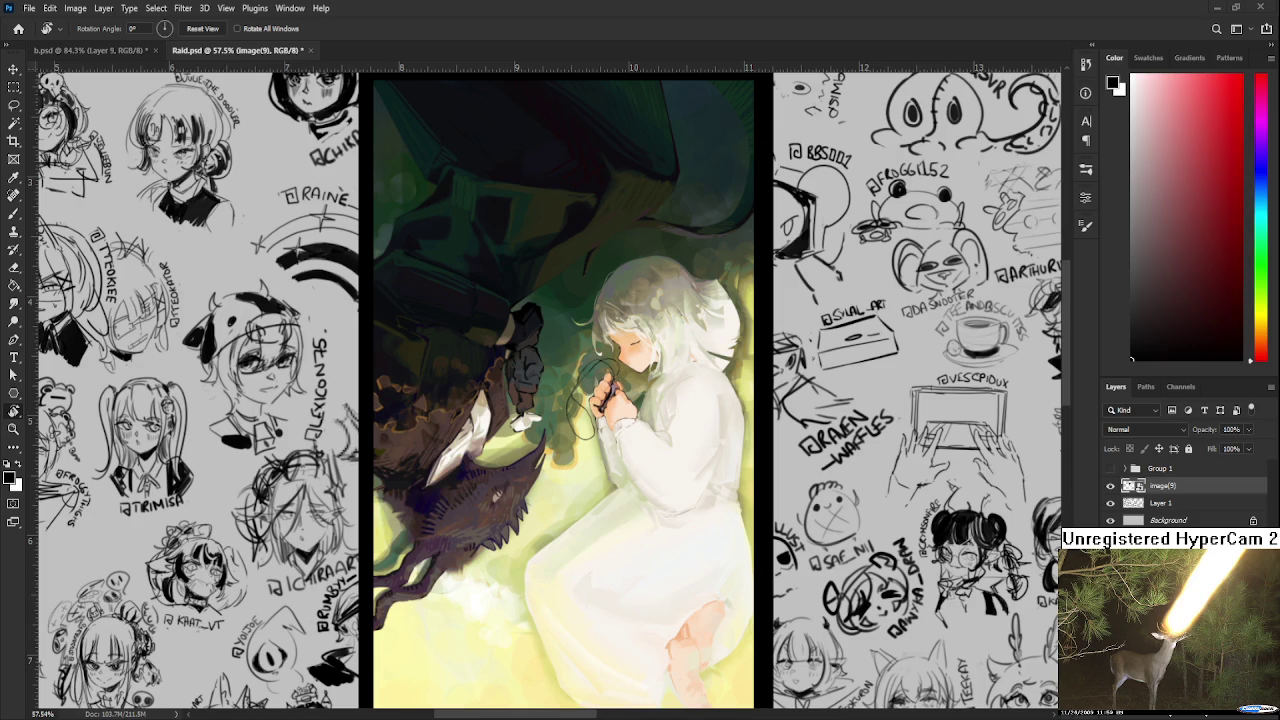
# - Delete the pasted image(9) layer from Raid.psd and close that document, returning to b.psd
pyautogui.scroll(-5, 563, 390)
pyautogui.scroll(2, 563, 390)
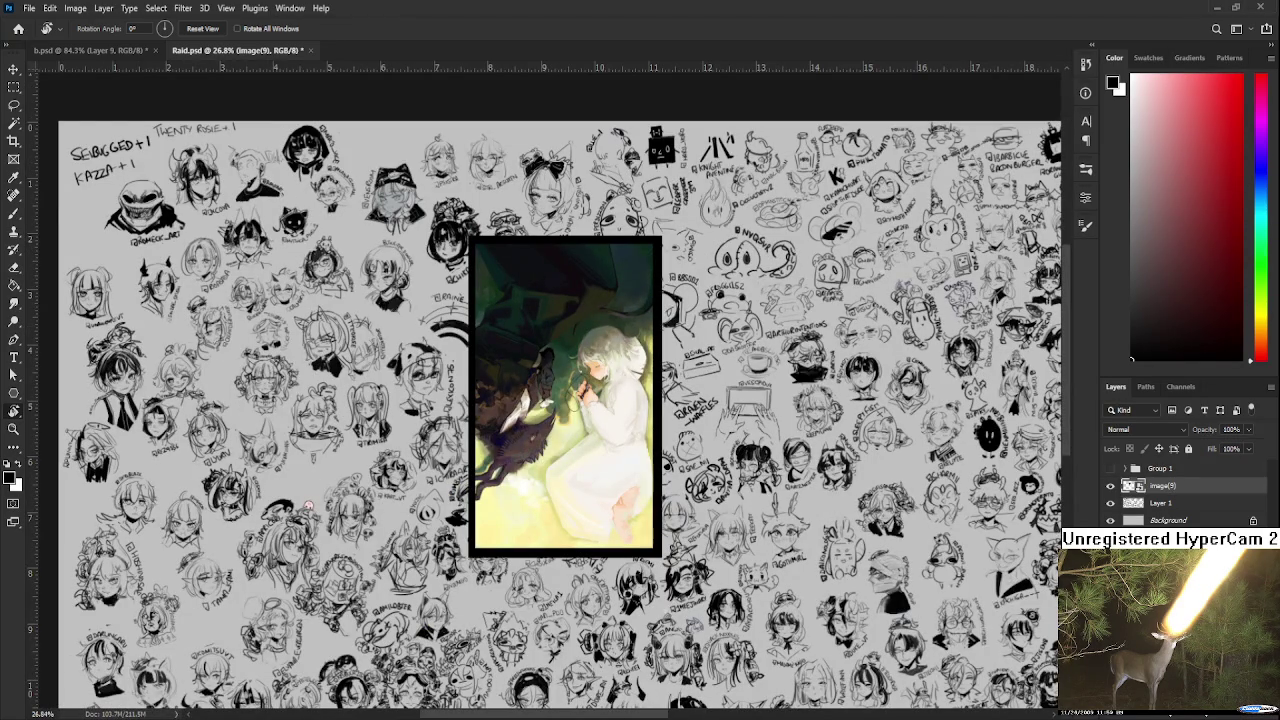
pyautogui.press('Delete')
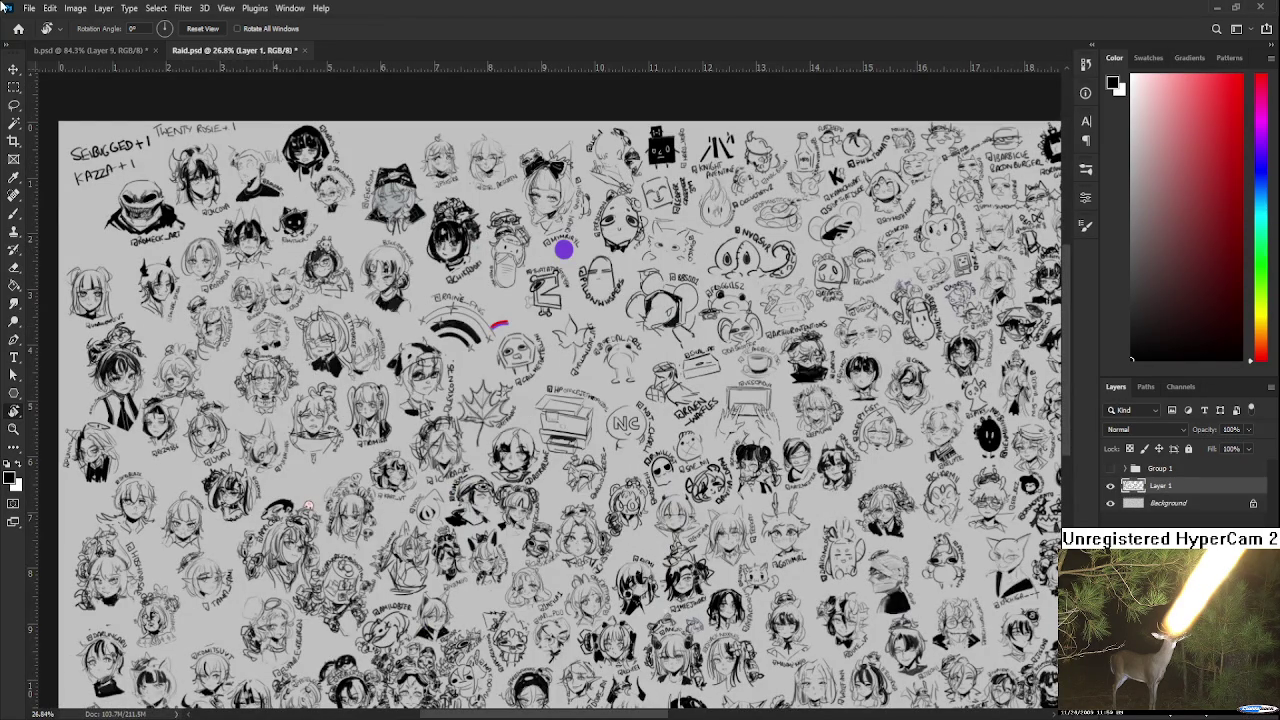
pyautogui.click(128, 52)
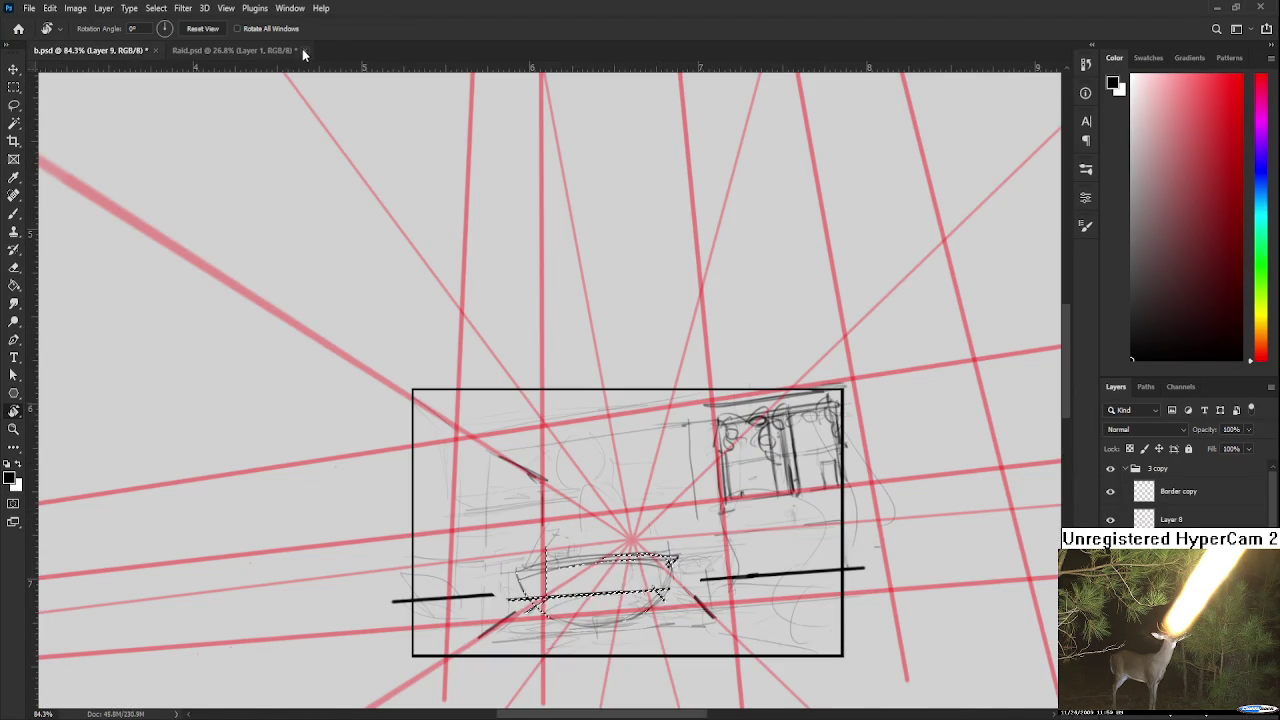
pyautogui.click(260, 50)
pyautogui.click(305, 50)
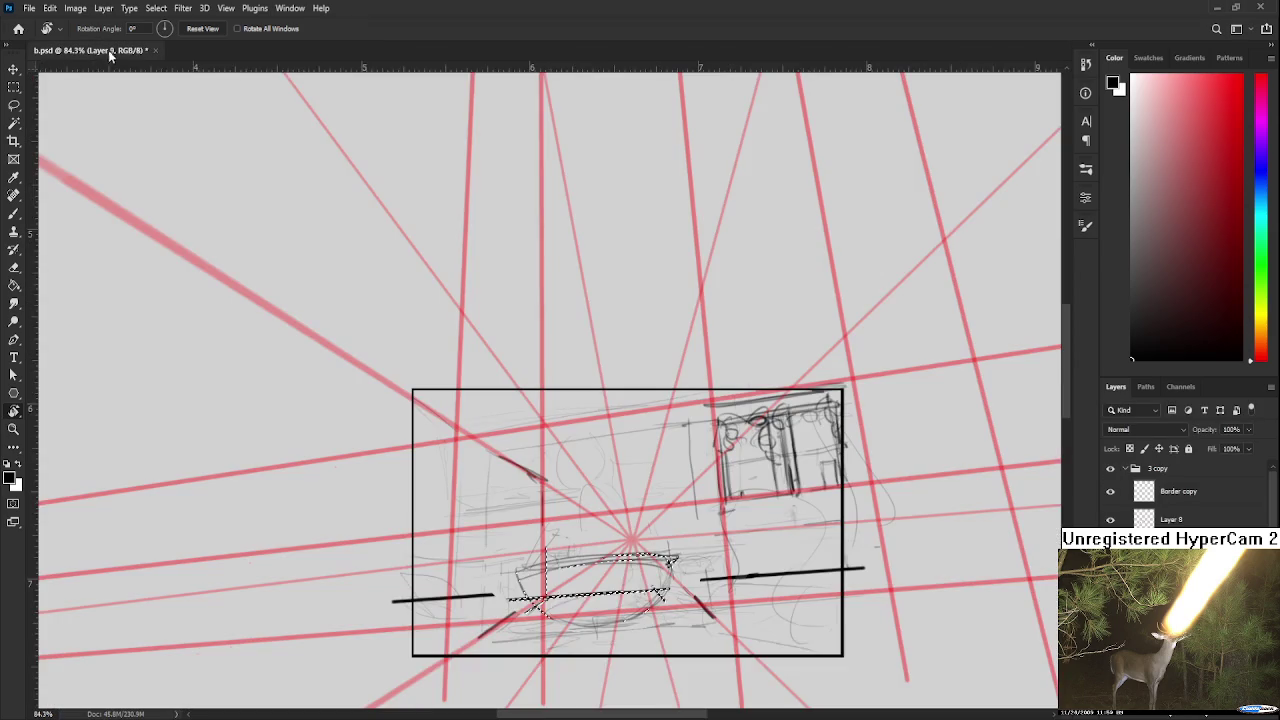
# - Deselect the bowl and add empty Layer 10, panning to the blank lower canvas
pyautogui.hotkey('ctrl', 'd')
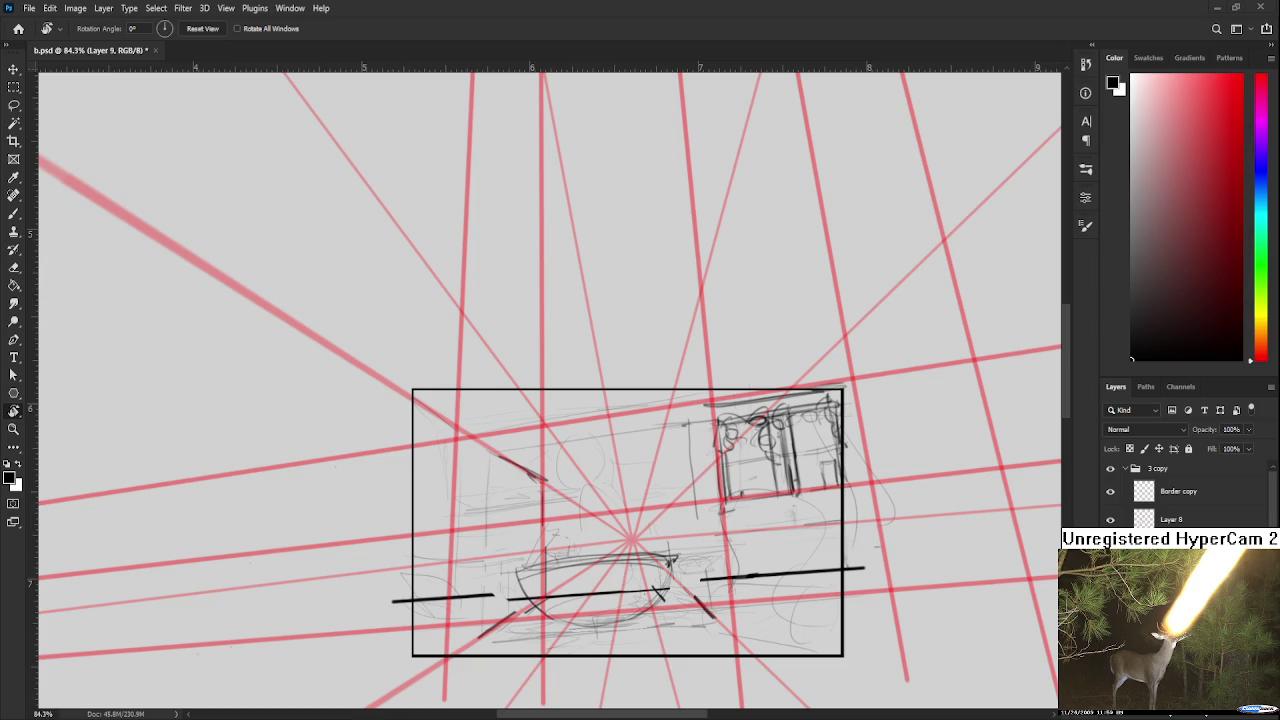
pyautogui.hotkey('ctrl', 'shift', 'alt', 'n')
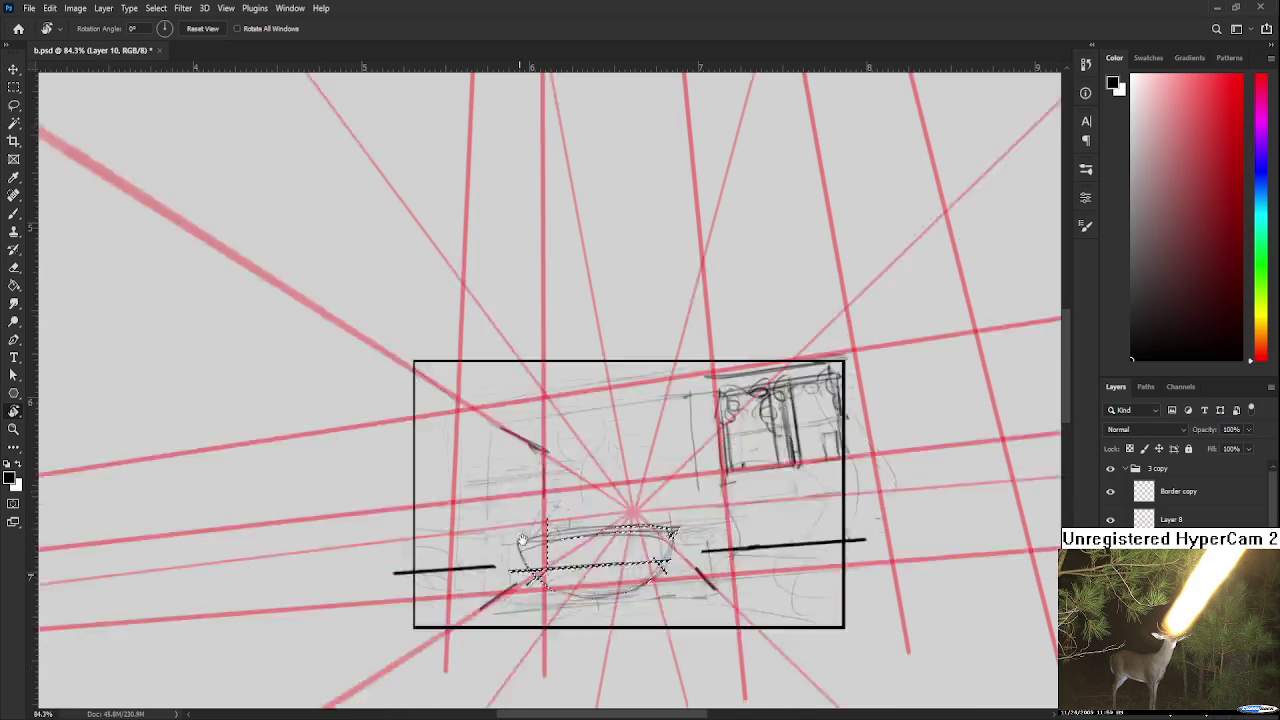
pyautogui.scroll(-5, 469, 386)
pyautogui.scroll(-4, 534, 446)
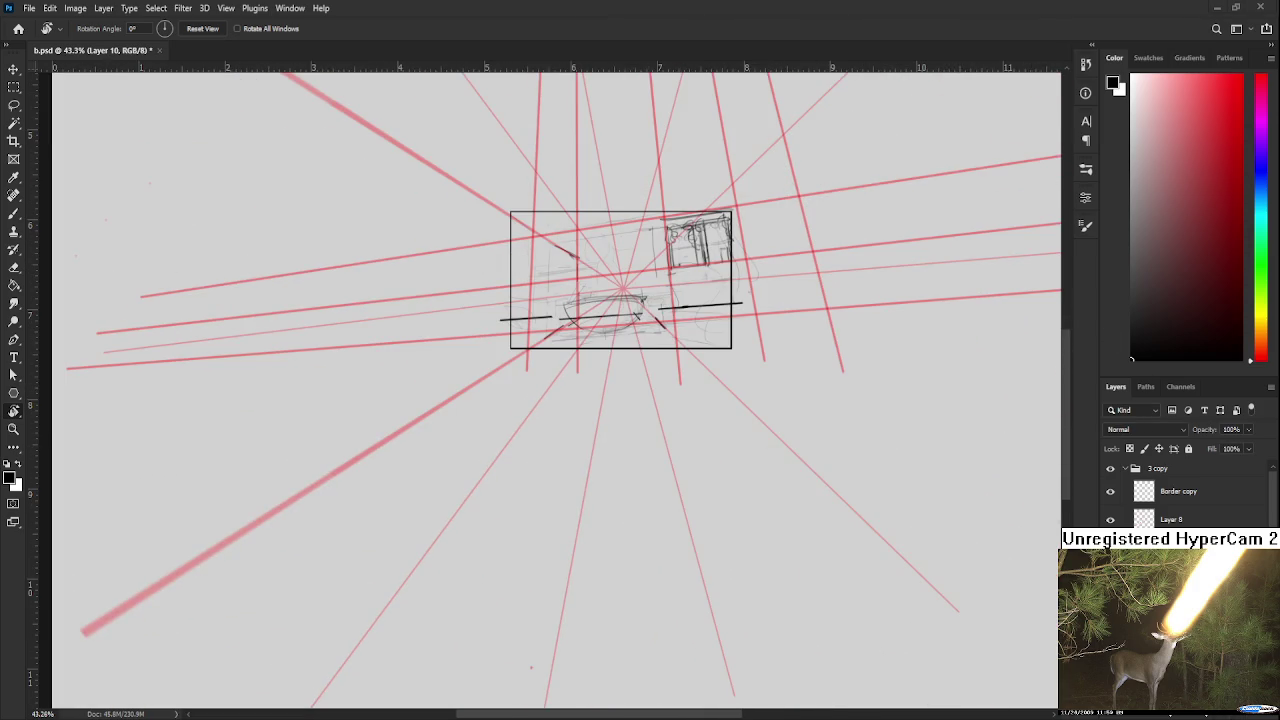
pyautogui.moveTo(623, 590); pyautogui.dragTo(751, 402)
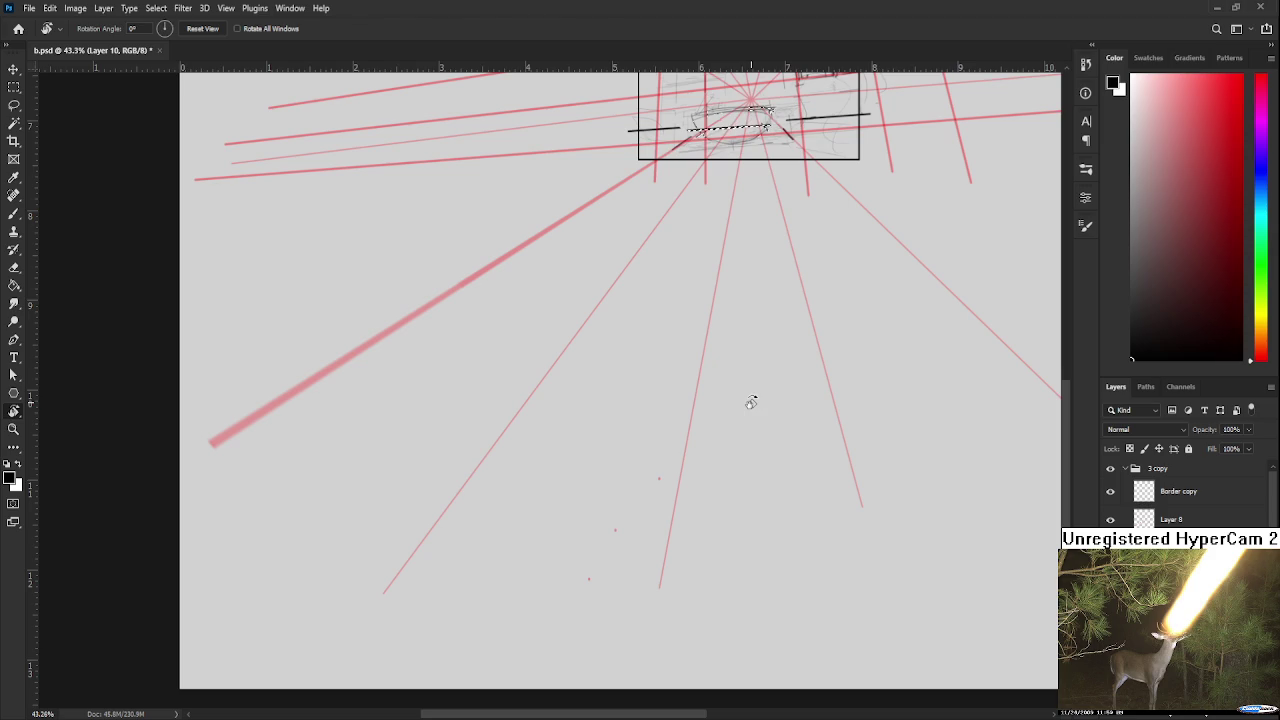
pyautogui.press('b')
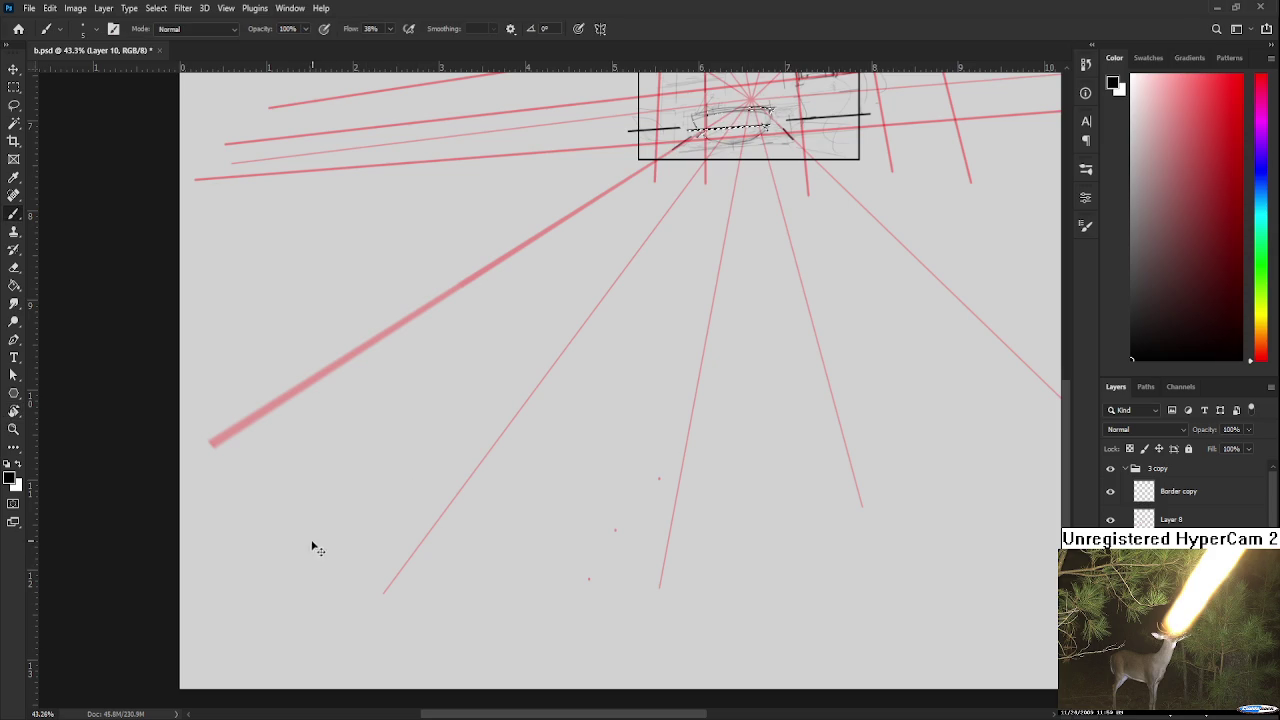
# - Sketch a looped figure, a duck and a small circle in the lower-left blank area
pyautogui.press('l')
pyautogui.moveTo(290, 556); pyautogui.dragTo(370, 572)
pyautogui.hotkey('ctrl', 'd')
pyautogui.press('b')
pyautogui.hotkey('ctrl', 'z')
pyautogui.moveTo(314, 560)
pyautogui.mouseDown()
pyautogui.moveTo(328, 582)
pyautogui.moveTo(302, 572)
pyautogui.mouseUp()
pyautogui.moveTo(435, 565)
pyautogui.mouseDown()
pyautogui.moveTo(413, 512)
pyautogui.moveTo(425, 557)
pyautogui.moveTo(398, 562)
pyautogui.moveTo(428, 547)
pyautogui.moveTo(422, 562)
pyautogui.moveTo(437, 538)
pyautogui.moveTo(438, 552)
pyautogui.mouseUp()
pyautogui.hotkey('ctrl', 'z')
pyautogui.hotkey('ctrl', 'z')
pyautogui.hotkey('ctrl', 'z')
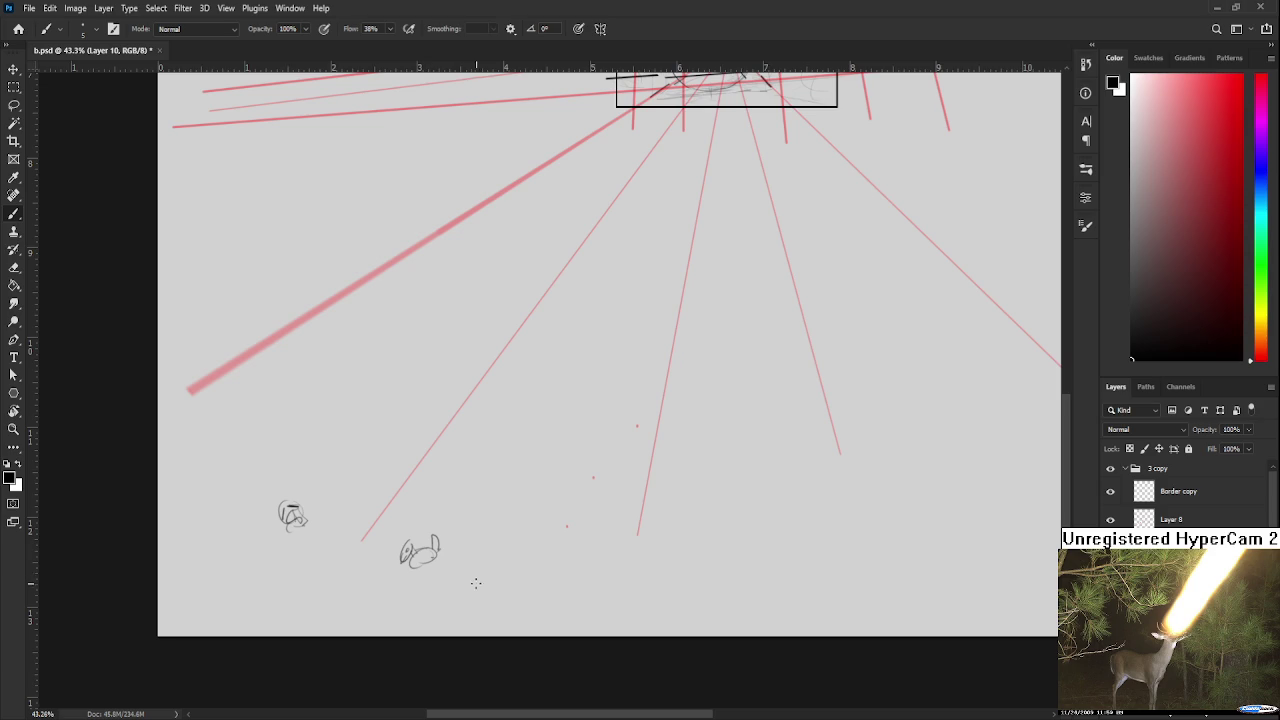
pyautogui.moveTo(449, 549)
pyautogui.mouseDown()
pyautogui.moveTo(470, 560)
pyautogui.moveTo(453, 566)
pyautogui.moveTo(468, 555)
pyautogui.mouseUp()
pyautogui.hotkey('ctrl', 'z')
pyautogui.hotkey('ctrl', 'z')
pyautogui.hotkey('ctrl', 'z')
pyautogui.hotkey('ctrl', 'z')
pyautogui.hotkey('ctrl', 'z')
pyautogui.hotkey('ctrl', 'z')
pyautogui.hotkey('ctrl', 'z')
pyautogui.hotkey('ctrl', 'z')
pyautogui.hotkey('ctrl', 'z')
pyautogui.hotkey('ctrl', 'z')
pyautogui.hotkey('ctrl', 'z')
pyautogui.hotkey('ctrl', 'z')
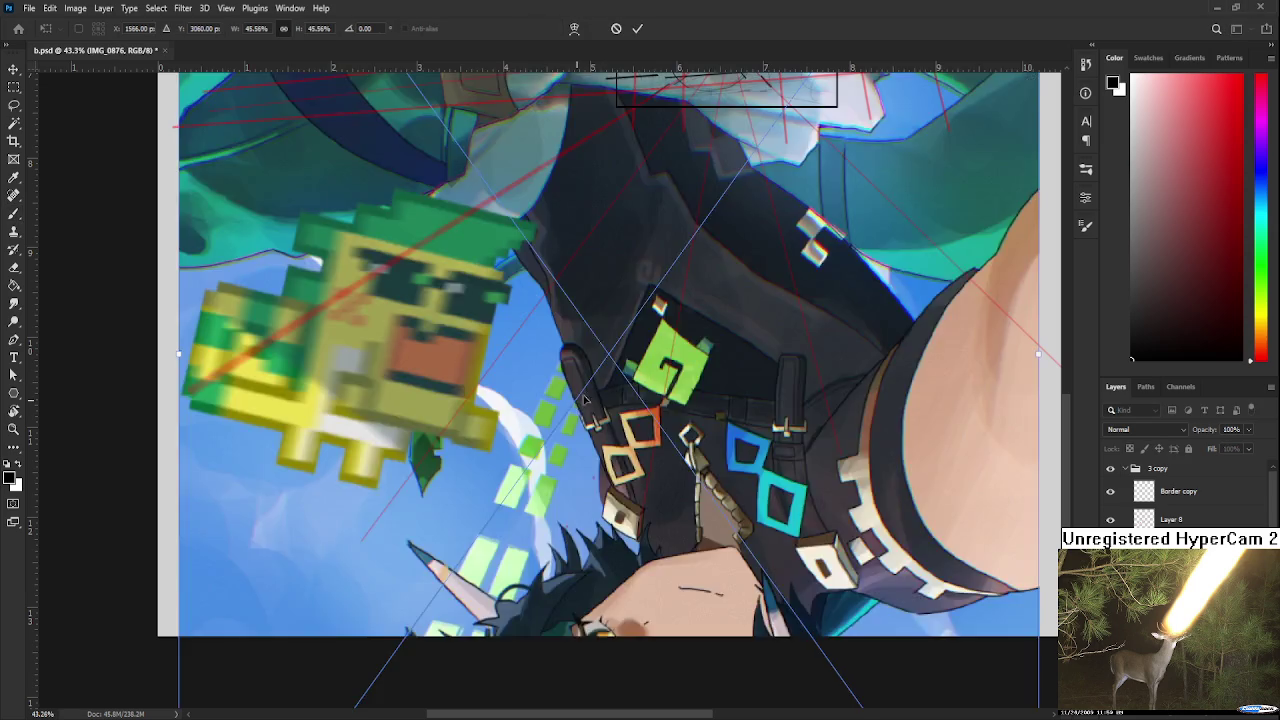
# - Cancel the Free Transform resize of the placed IMG_0876 picture
pyautogui.scroll(-5, 660, 293)
pyautogui.moveTo(660, 293); pyautogui.dragTo(563, 428)
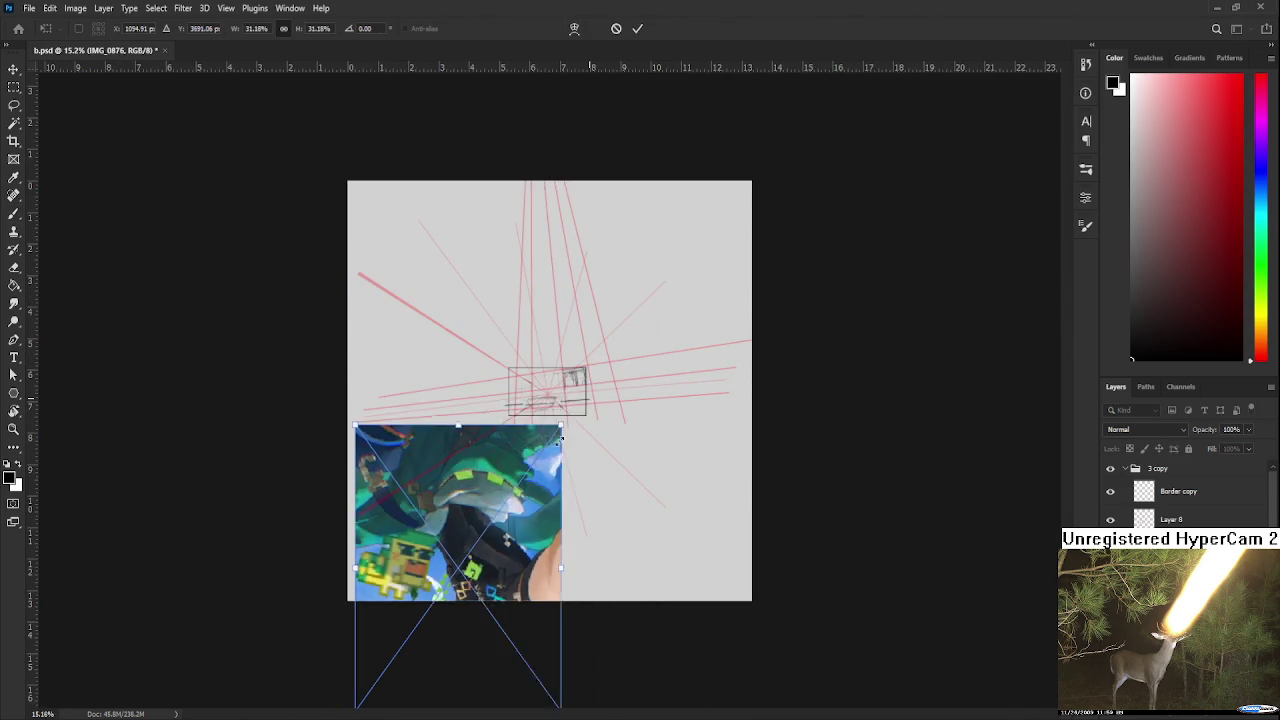
pyautogui.press('Escape')
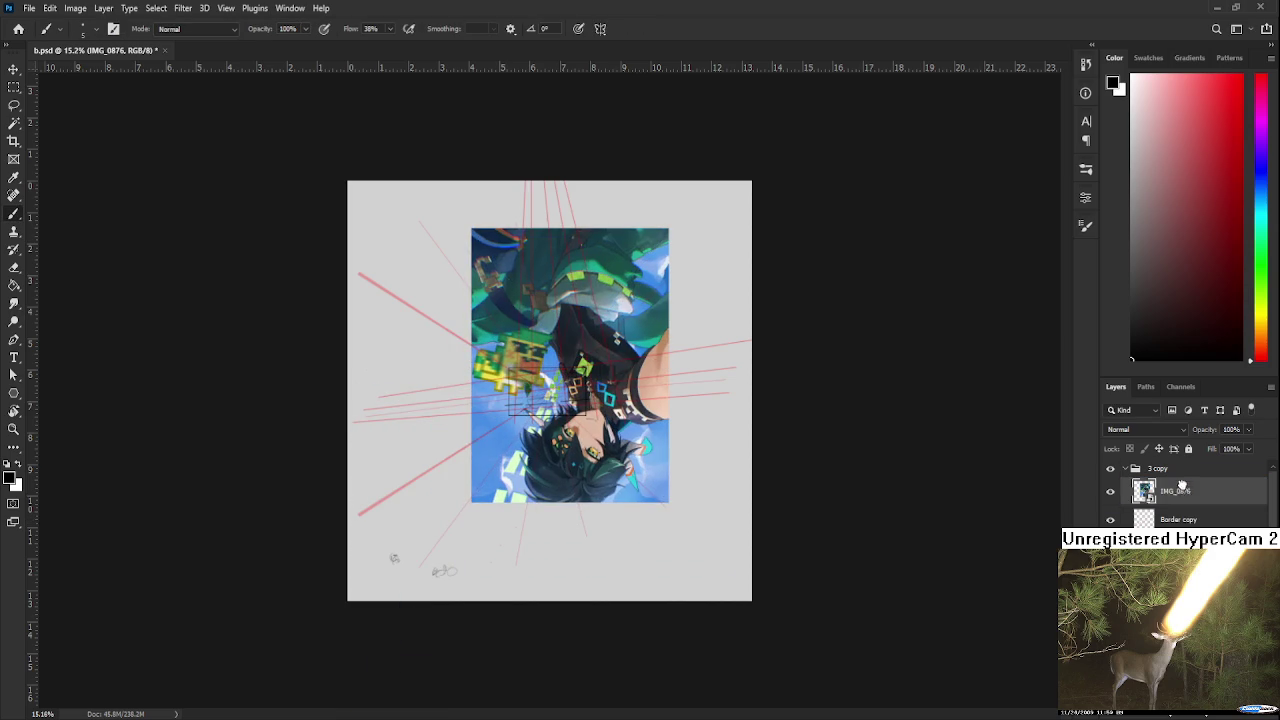
pyautogui.scroll(3, 508, 429)
pyautogui.scroll(3, 508, 429)
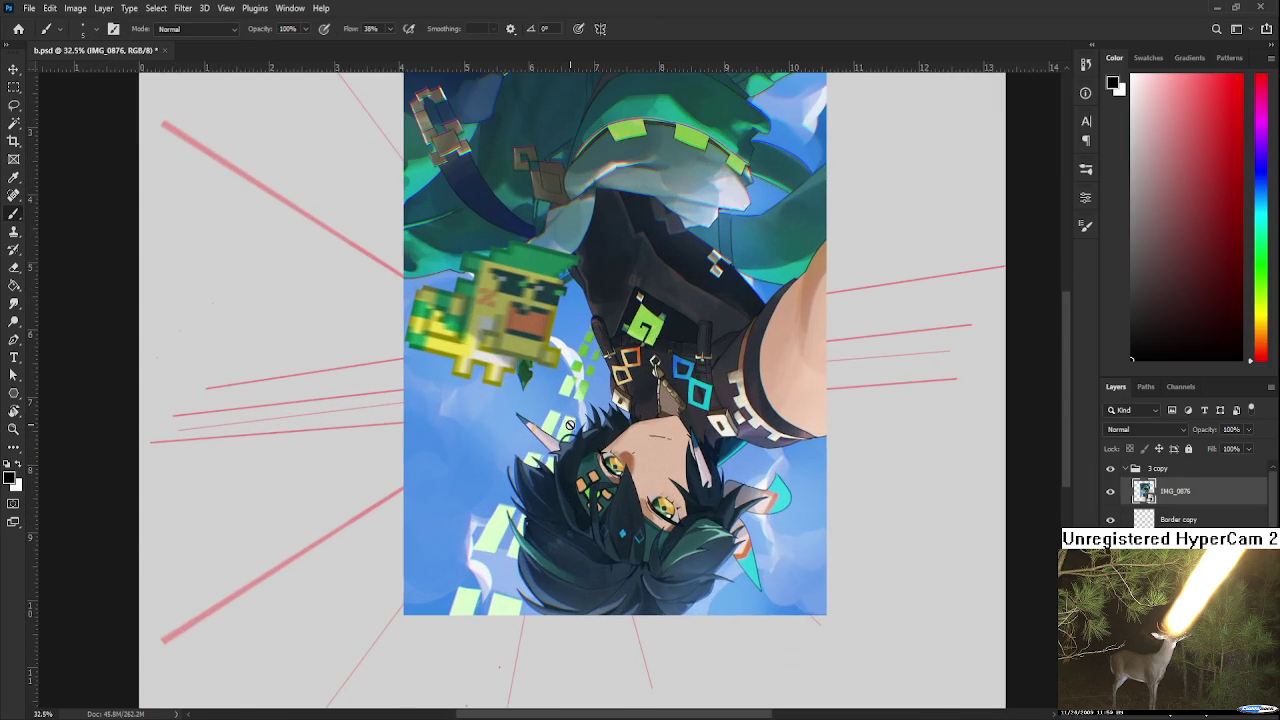
# - Rotate the canvas view so the IMG_0876 picture stands upright
pyautogui.press('r')
pyautogui.moveTo(508, 429)
pyautogui.mouseDown()
pyautogui.moveTo(437, 590)
pyautogui.moveTo(636, 480)
pyautogui.moveTo(606, 454)
pyautogui.mouseUp()
pyautogui.scroll(-1, 636, 480)
pyautogui.scroll(-1, 636, 475)
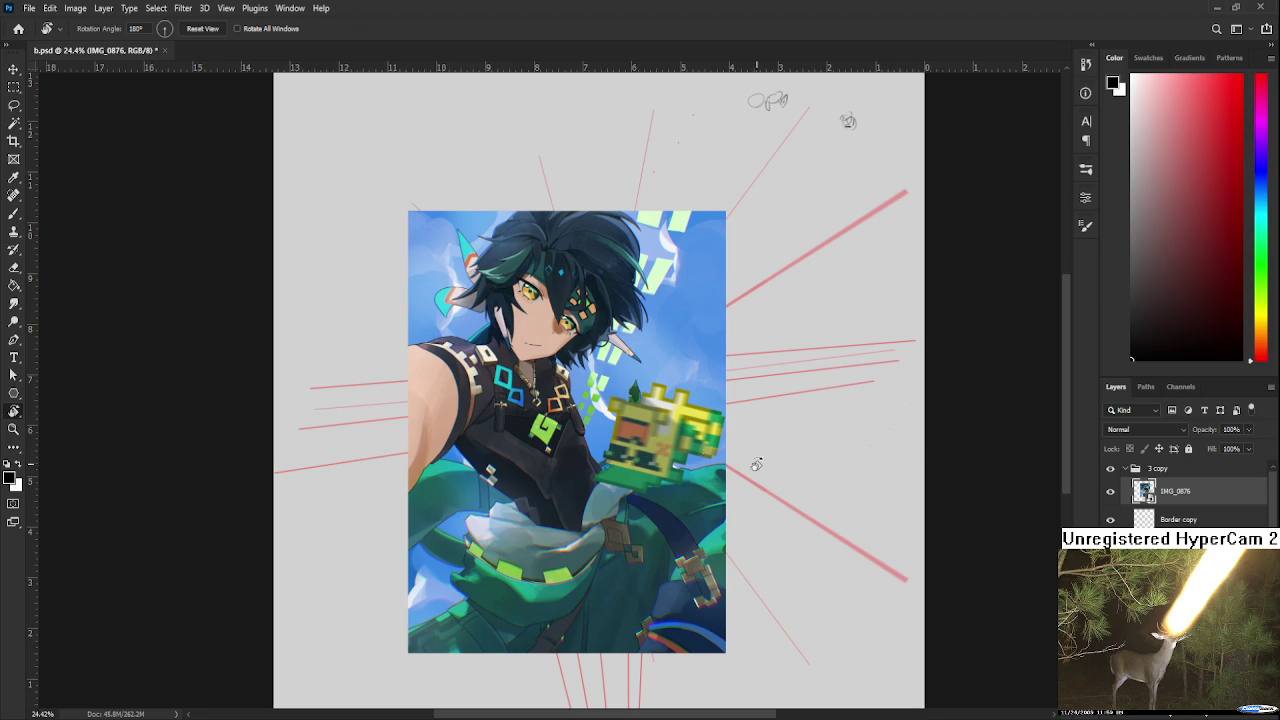
# - Delete the IMG_0876 layer and rotate the view back to level over the lower-left doodles
pyautogui.scroll(-3, 757, 460)
pyautogui.scroll(2, 723, 474)
pyautogui.scroll(2, 577, 558)
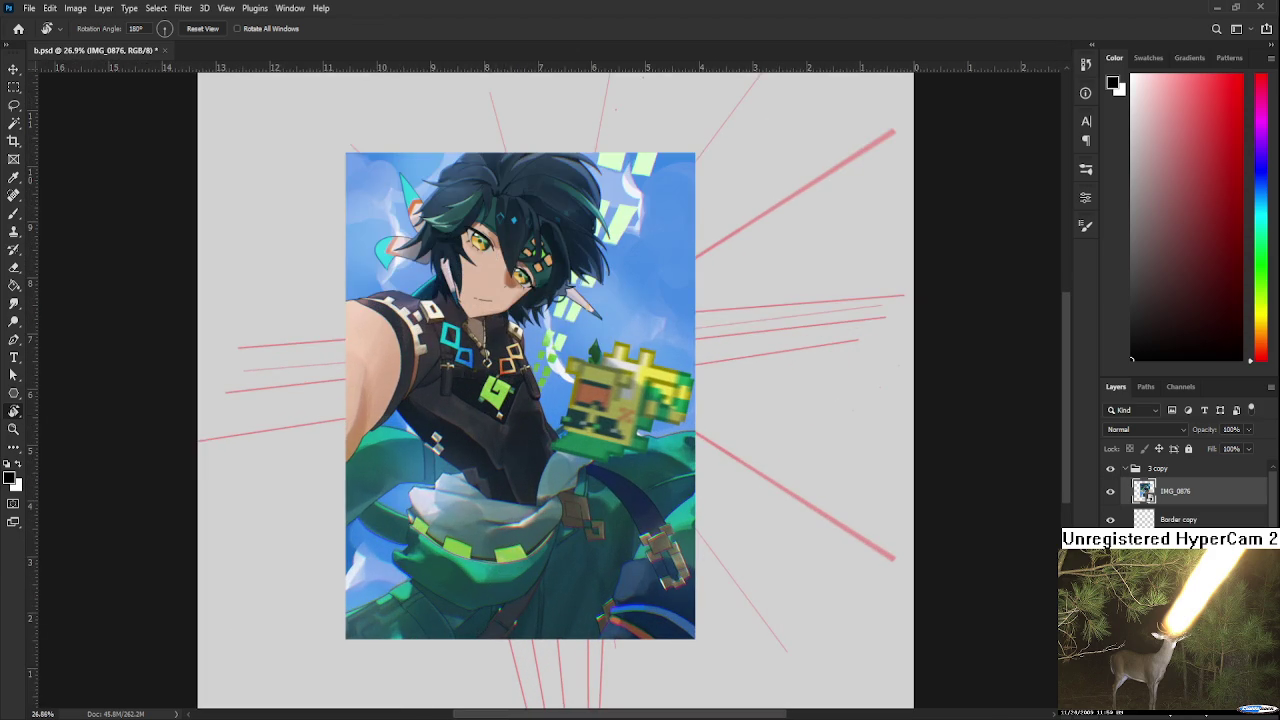
pyautogui.press('Delete')
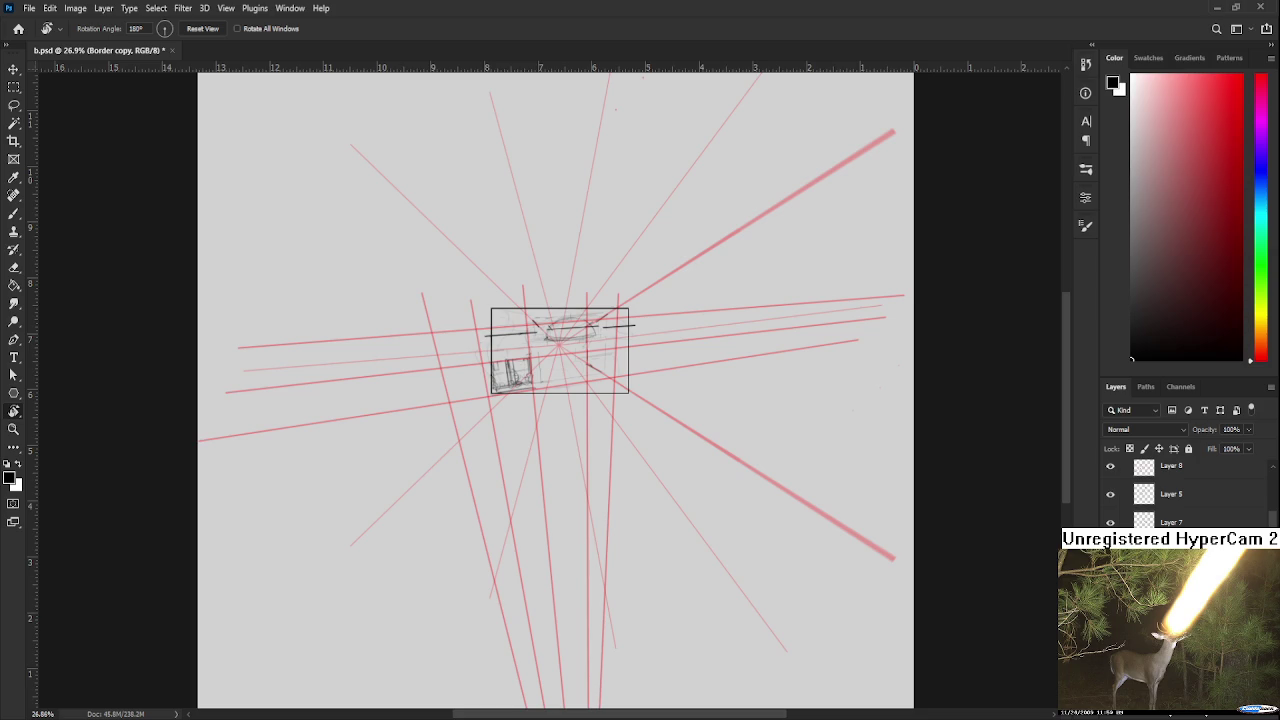
pyautogui.moveTo(646, 594); pyautogui.dragTo(734, 320)
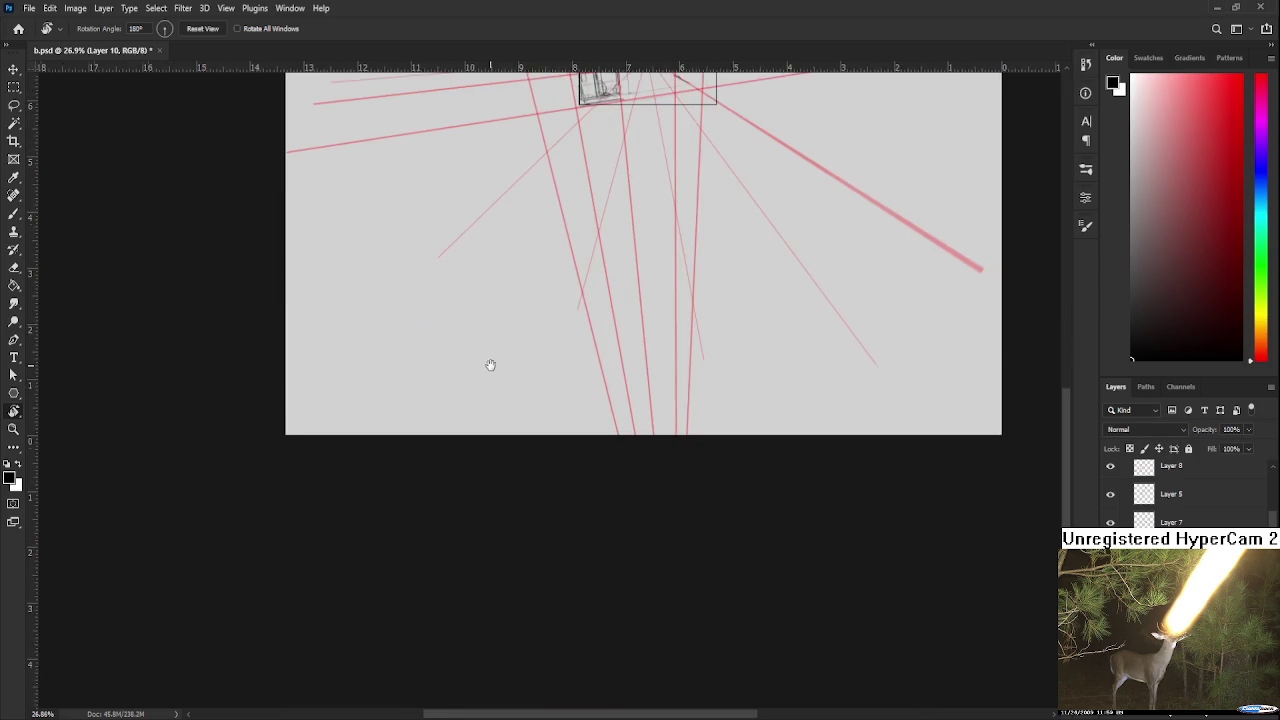
pyautogui.moveTo(491, 363); pyautogui.dragTo(601, 504)
pyautogui.scroll(-2, 601, 504)
pyautogui.moveTo(665, 375)
pyautogui.mouseDown()
pyautogui.moveTo(560, 253)
pyautogui.moveTo(511, 251)
pyautogui.mouseUp()
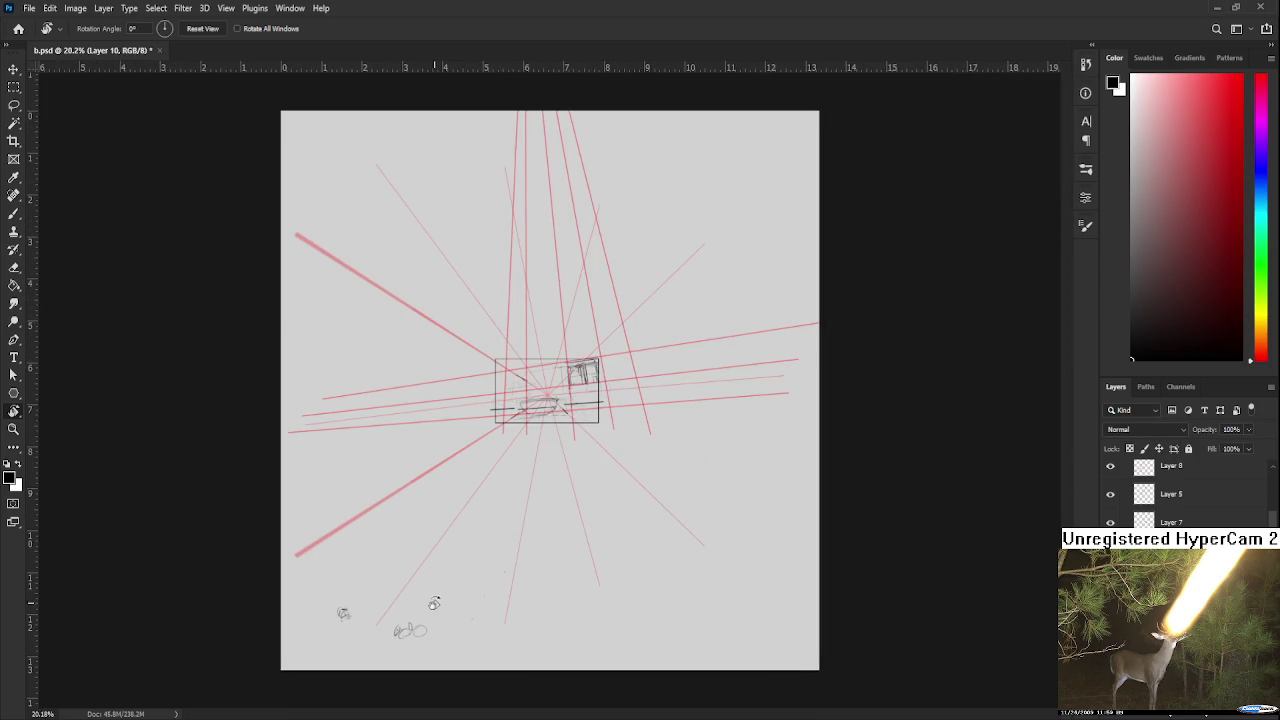
pyautogui.scroll(2, 438, 609)
pyautogui.scroll(2, 438, 609)
pyautogui.moveTo(438, 609); pyautogui.dragTo(559, 475)
# - Brush a small stroke and a triangular mark over the right circle doodle
pyautogui.press('b')
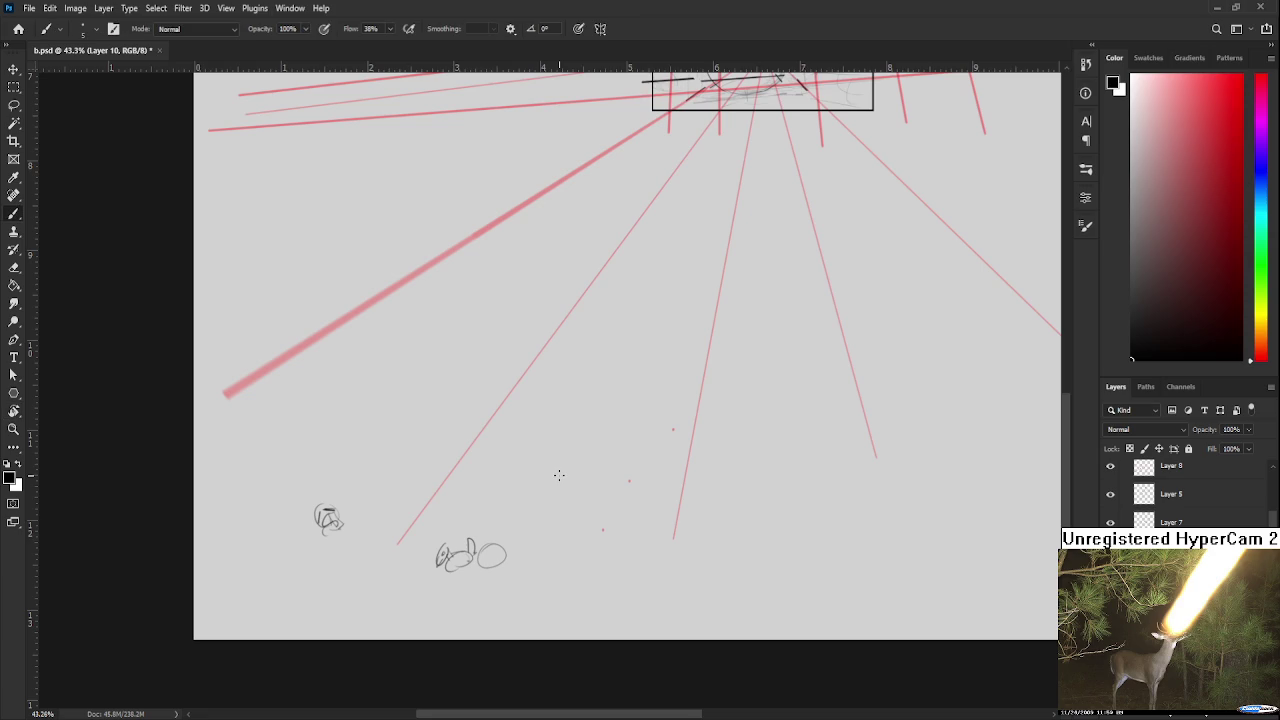
pyautogui.moveTo(490, 561)
pyautogui.mouseDown()
pyautogui.moveTo(506, 576)
pyautogui.moveTo(476, 548)
pyautogui.moveTo(489, 548)
pyautogui.moveTo(482, 568)
pyautogui.moveTo(504, 562)
pyautogui.mouseUp()
pyautogui.moveTo(492, 546)
pyautogui.mouseDown()
pyautogui.moveTo(495, 560)
pyautogui.moveTo(500, 542)
pyautogui.moveTo(476, 564)
pyautogui.moveTo(496, 578)
pyautogui.mouseUp()
pyautogui.scroll(-2, 620, 636)
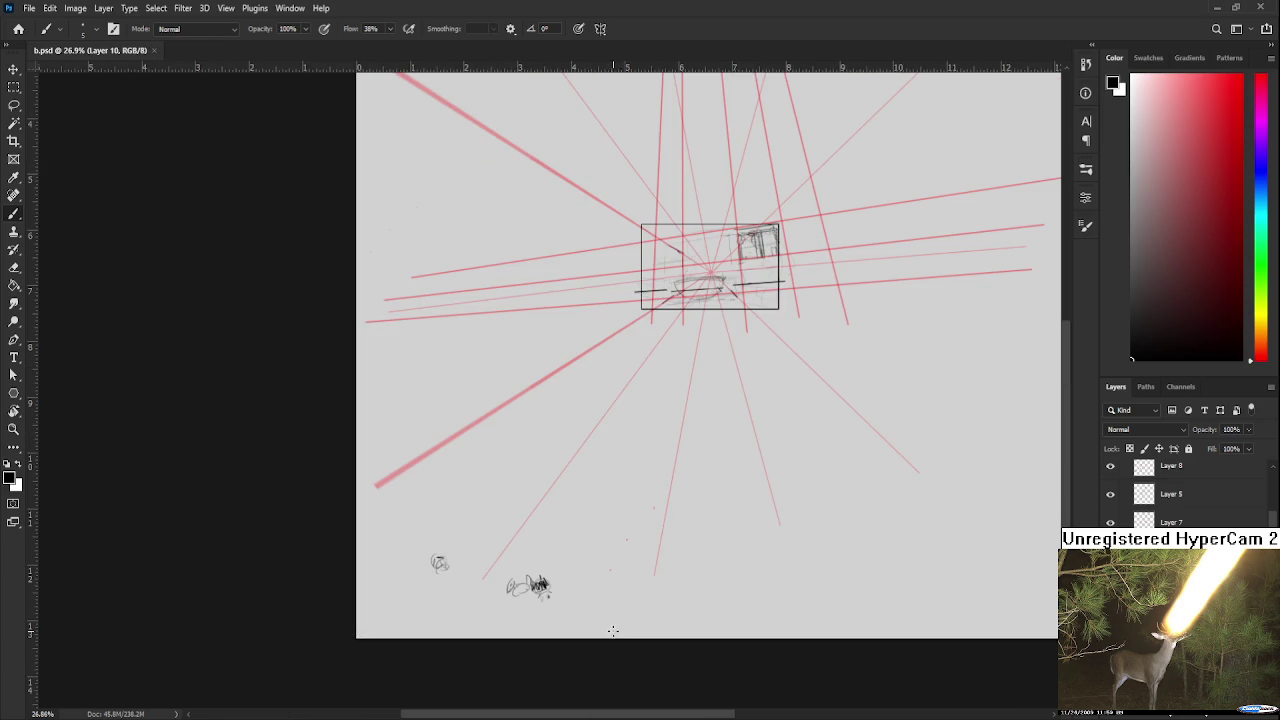
pyautogui.scroll(2, 613, 631)
pyautogui.scroll(2, 629, 471)
pyautogui.scroll(2, 577, 598)
pyautogui.scroll(1, 590, 580)
pyautogui.scroll(1, 595, 576)
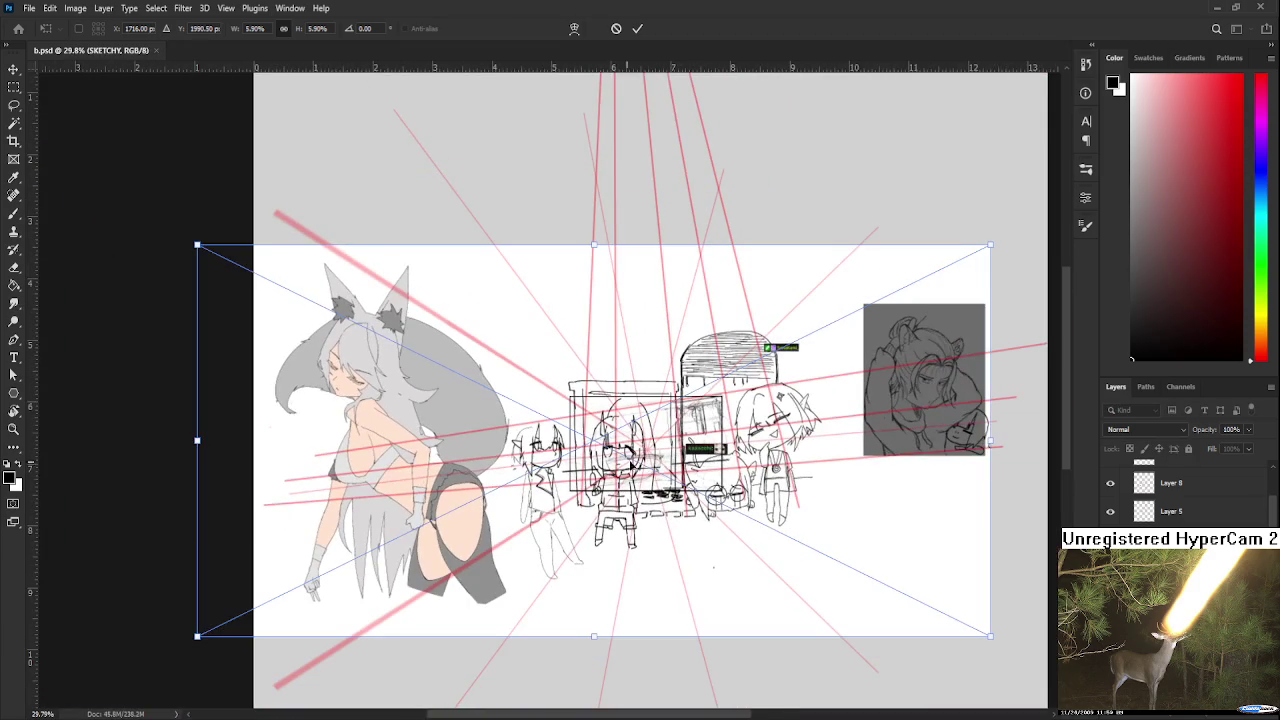
pyautogui.press('Return')
pyautogui.moveTo(1205, 470); pyautogui.dragTo(1202, 460)
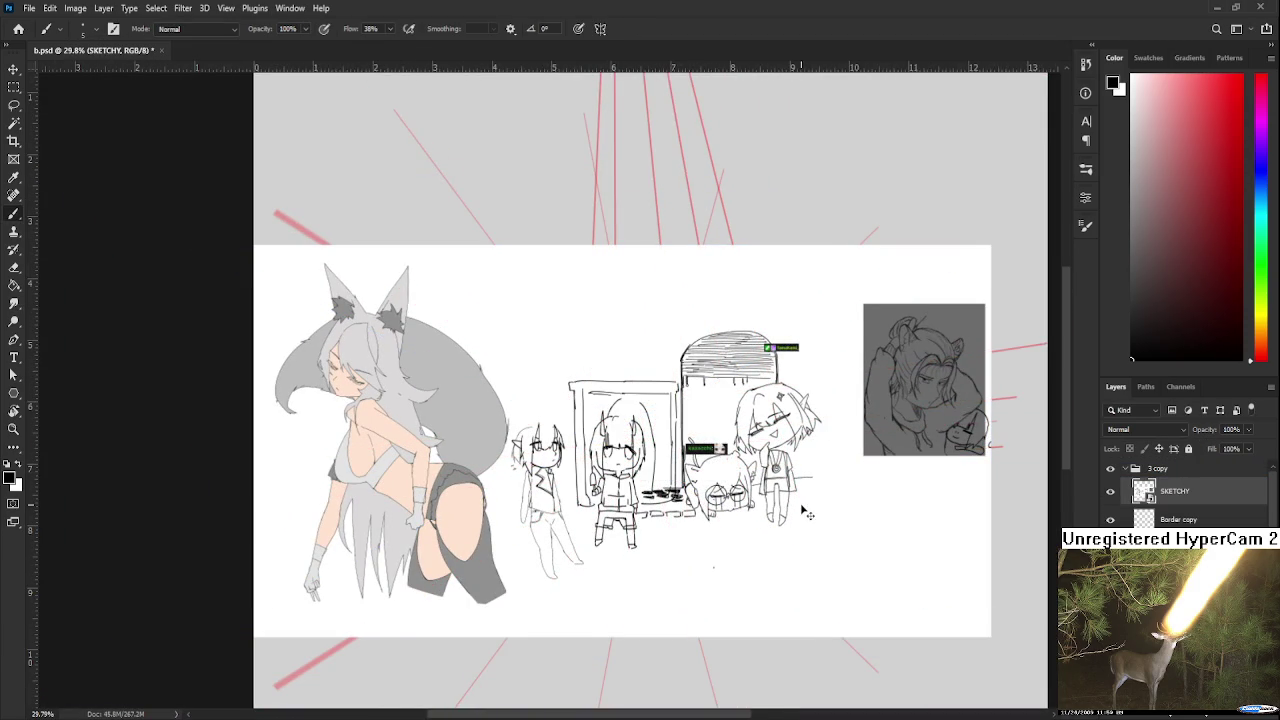
pyautogui.hotkey('ctrl', 't')
pyautogui.moveTo(990, 636)
pyautogui.mouseDown()
pyautogui.moveTo(748, 516)
pyautogui.moveTo(990, 636)
pyautogui.mouseUp()
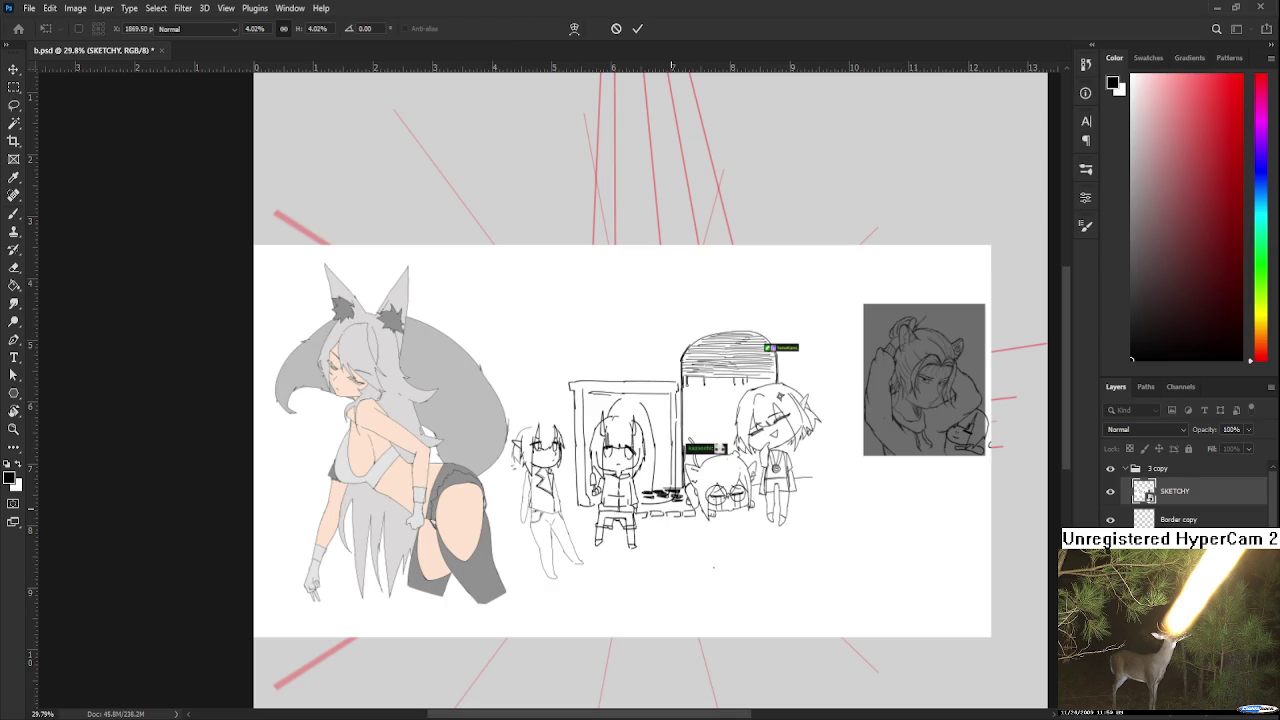
pyautogui.press('Return')
pyautogui.moveTo(326, 321)
pyautogui.mouseDown()
pyautogui.moveTo(655, 525)
pyautogui.moveTo(596, 537)
pyautogui.moveTo(624, 534)
pyautogui.mouseUp()
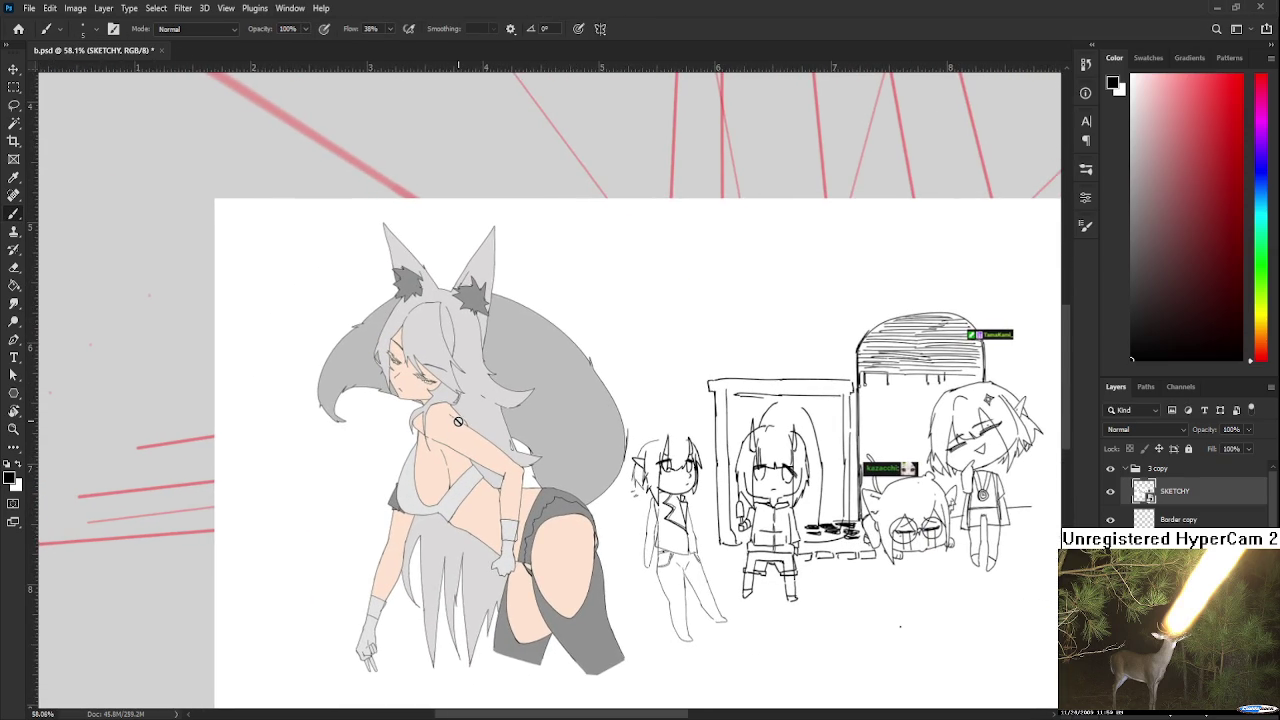
pyautogui.scroll(2, 458, 421)
pyautogui.scroll(-3, 466, 460)
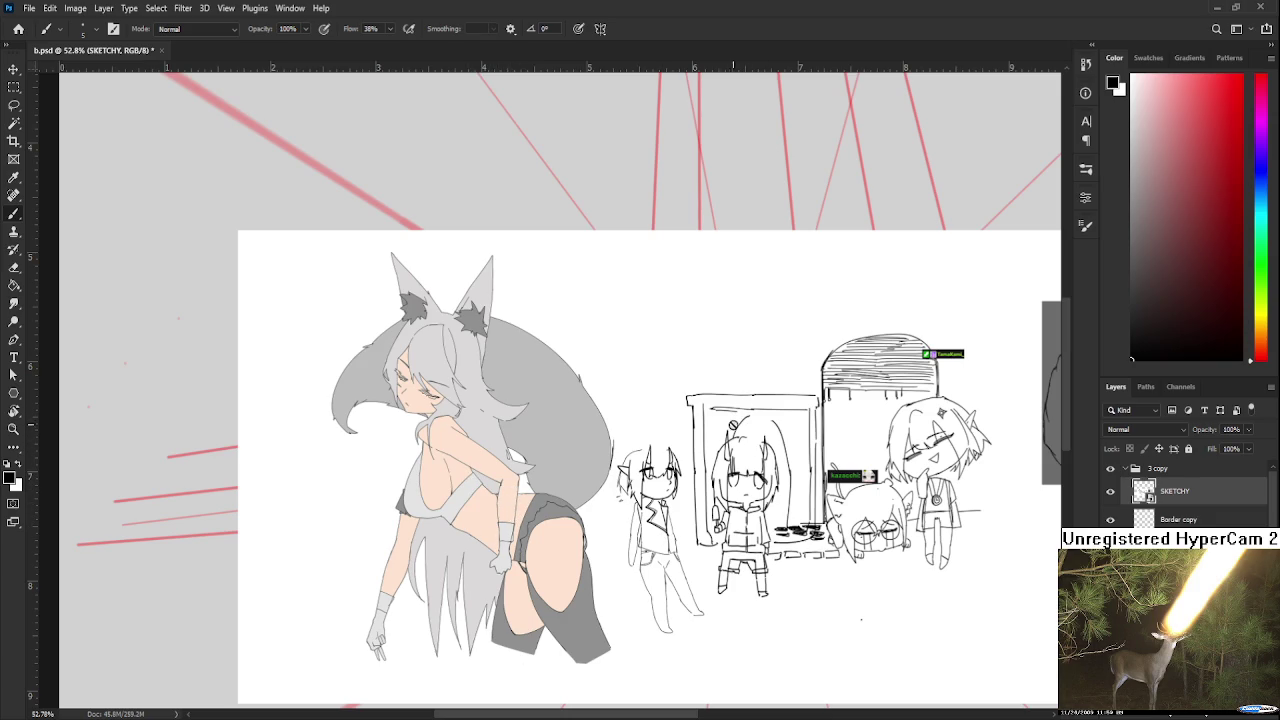
pyautogui.moveTo(801, 490); pyautogui.dragTo(584, 524)
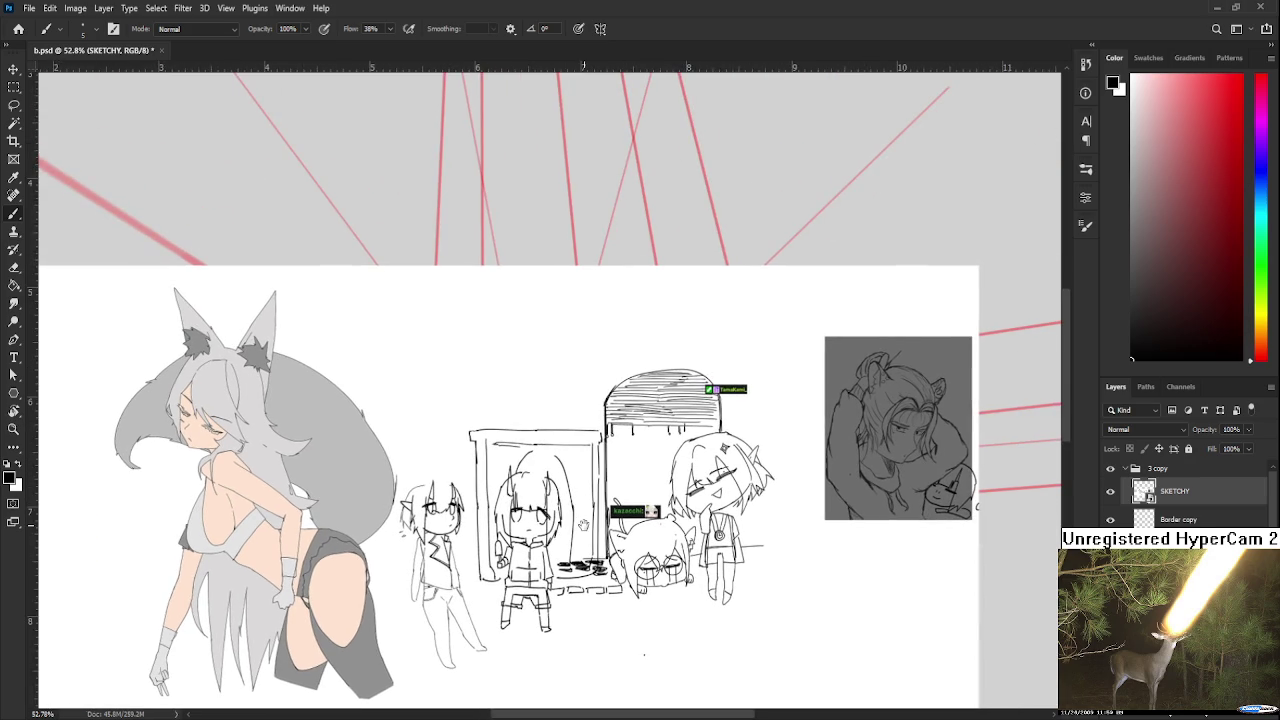
pyautogui.scroll(3, 933, 484)
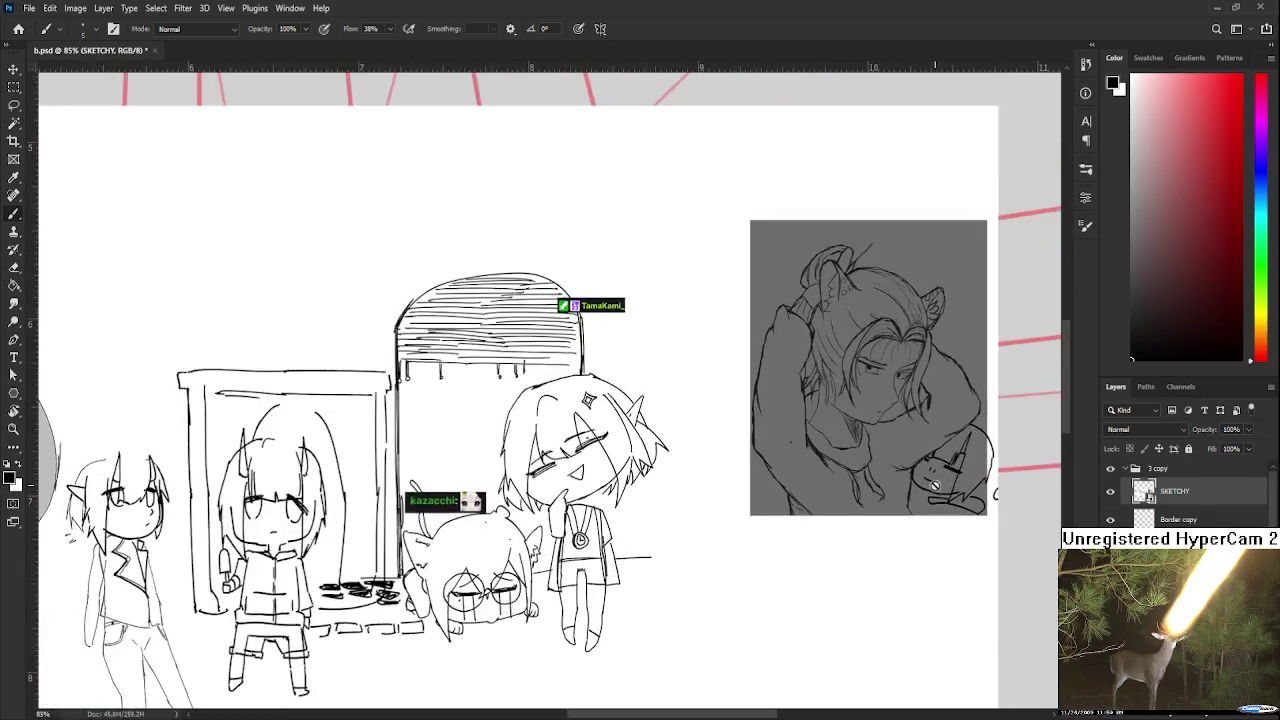
pyautogui.scroll(-2, 933, 484)
pyautogui.scroll(-1, 933, 484)
pyautogui.hscroll(3, 933, 484)
pyautogui.hscroll(-2, 933, 484)
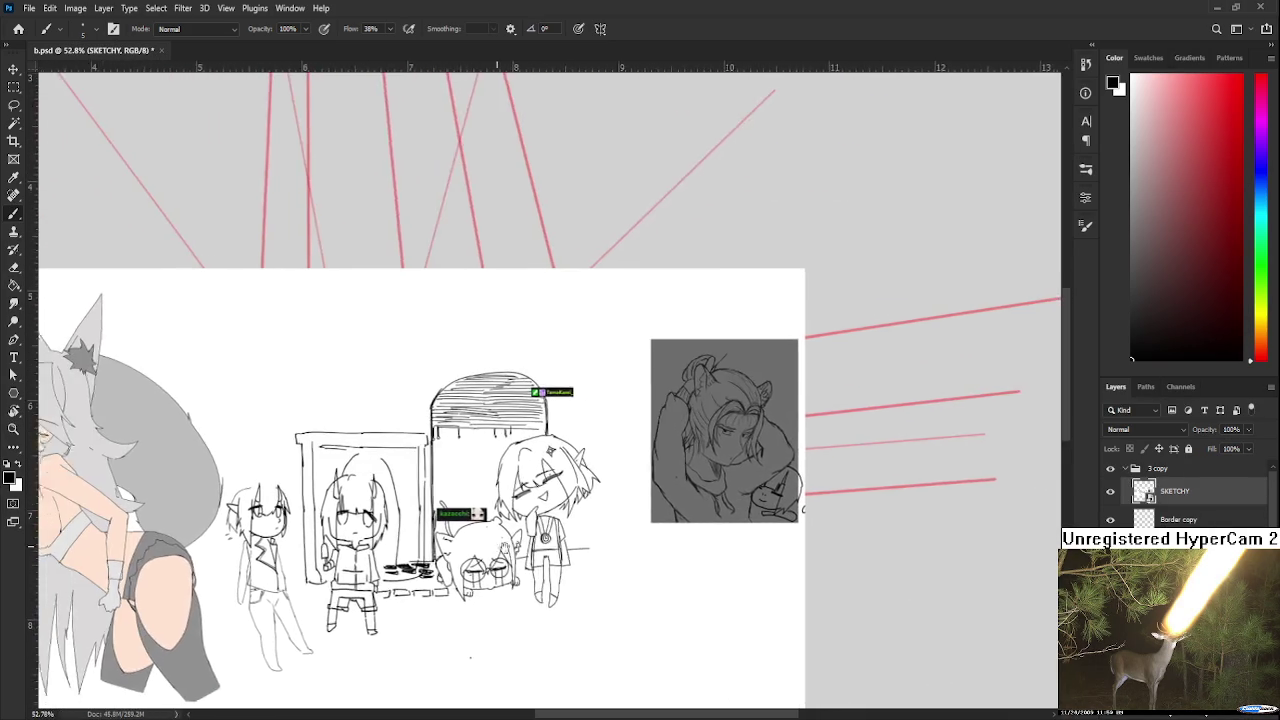
pyautogui.hscroll(-2, 933, 484)
pyautogui.moveTo(646, 628); pyautogui.dragTo(698, 615)
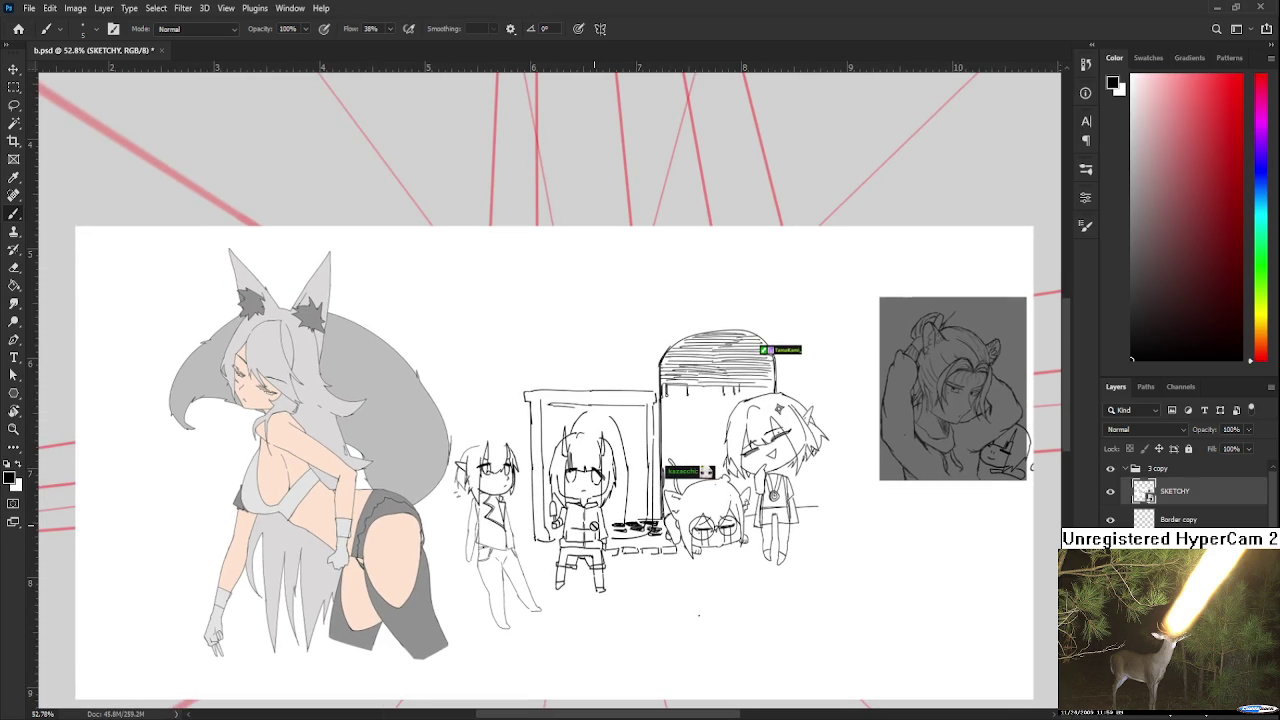
pyautogui.scroll(-1, 589, 520)
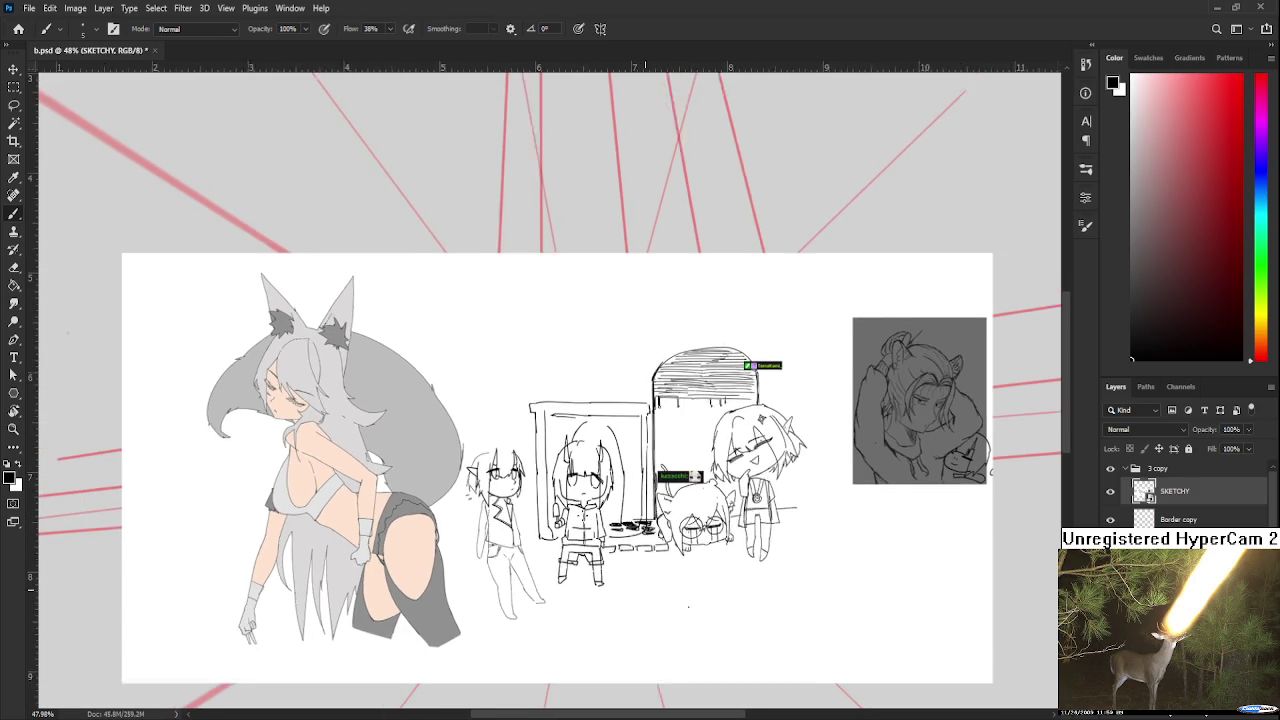
pyautogui.scroll(-1, 585, 515)
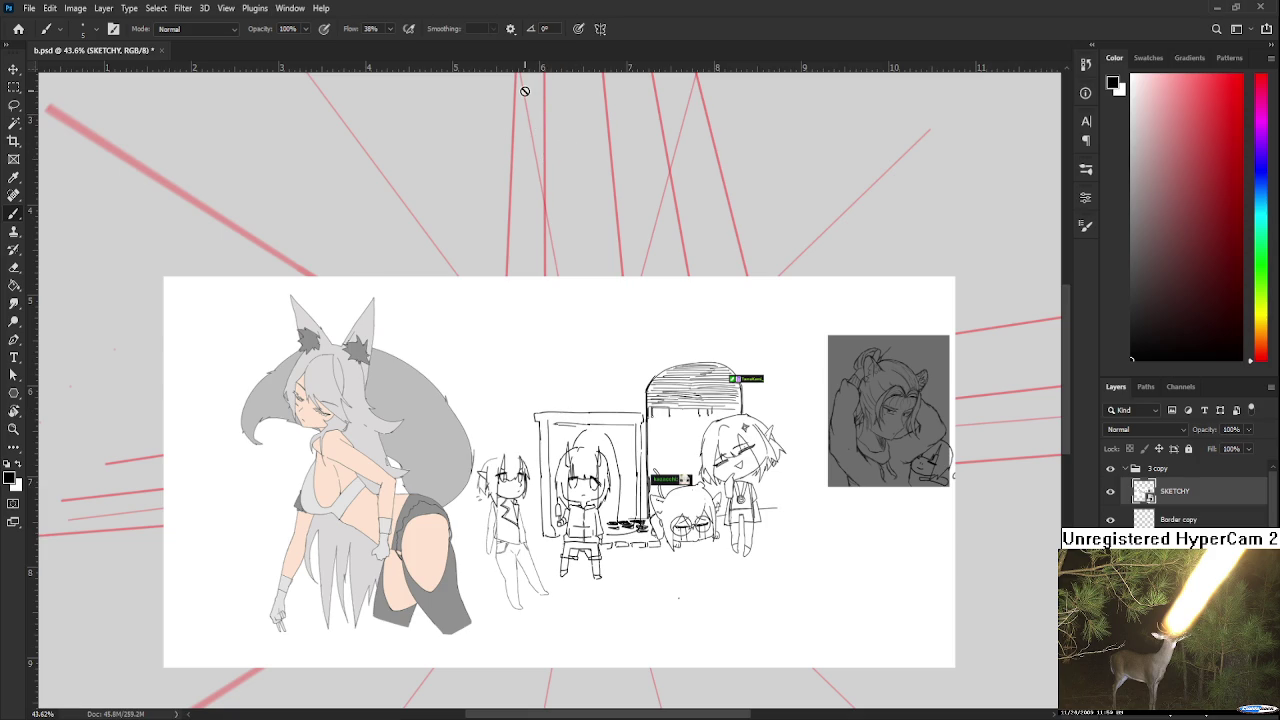
pyautogui.scroll(3, 400, 270)
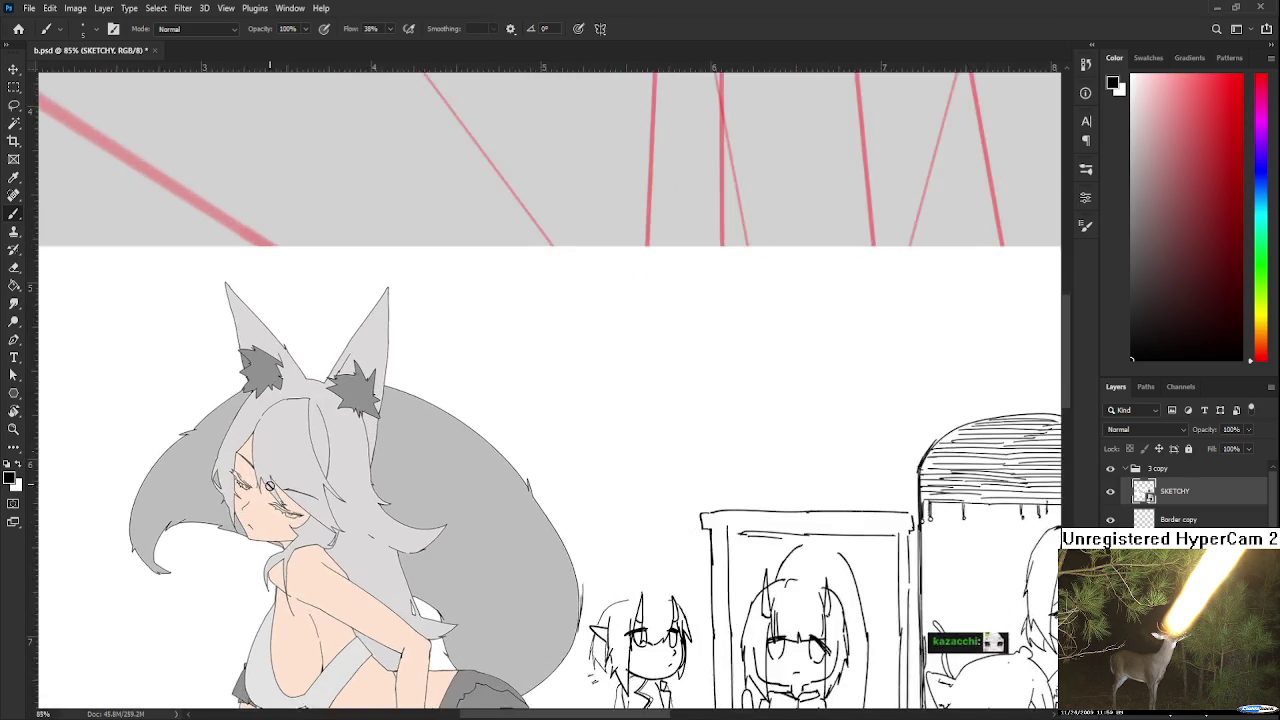
pyautogui.scroll(3, 330, 400)
pyautogui.scroll(-2, 258, 552)
pyautogui.scroll(-2, 274, 522)
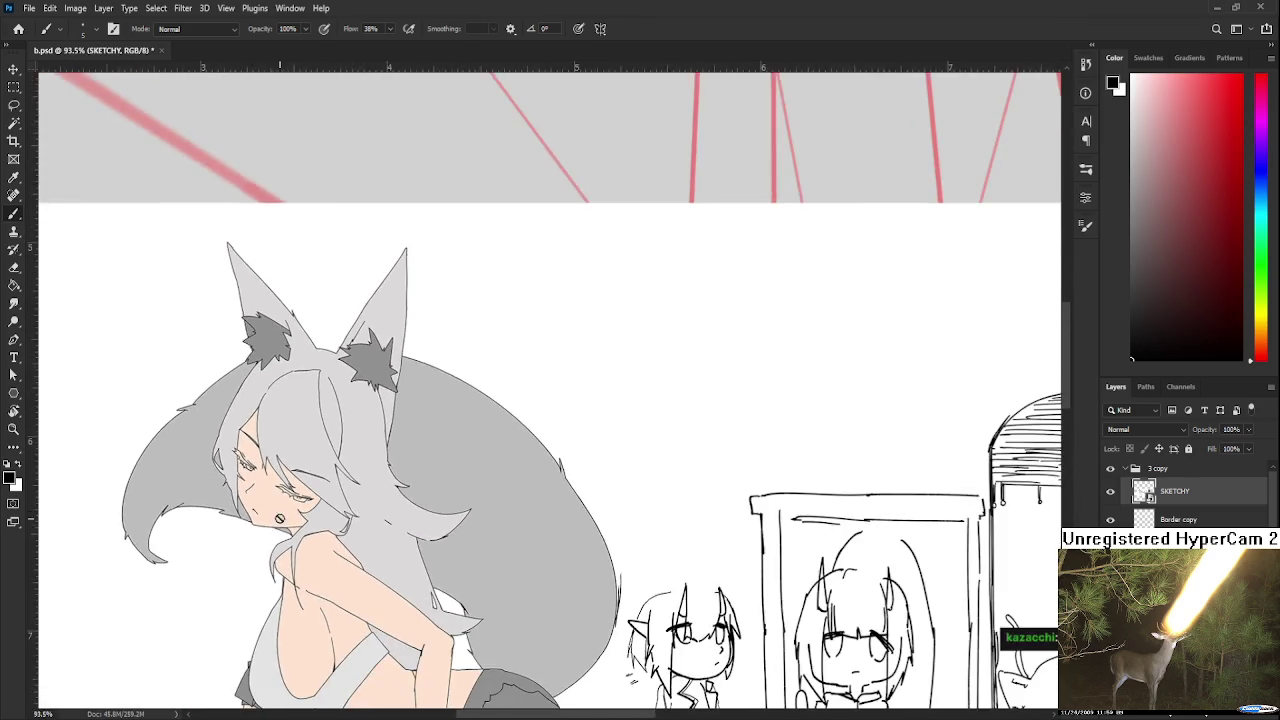
pyautogui.scroll(-2, 285, 518)
pyautogui.scroll(-1, 296, 511)
pyautogui.scroll(2, 304, 493)
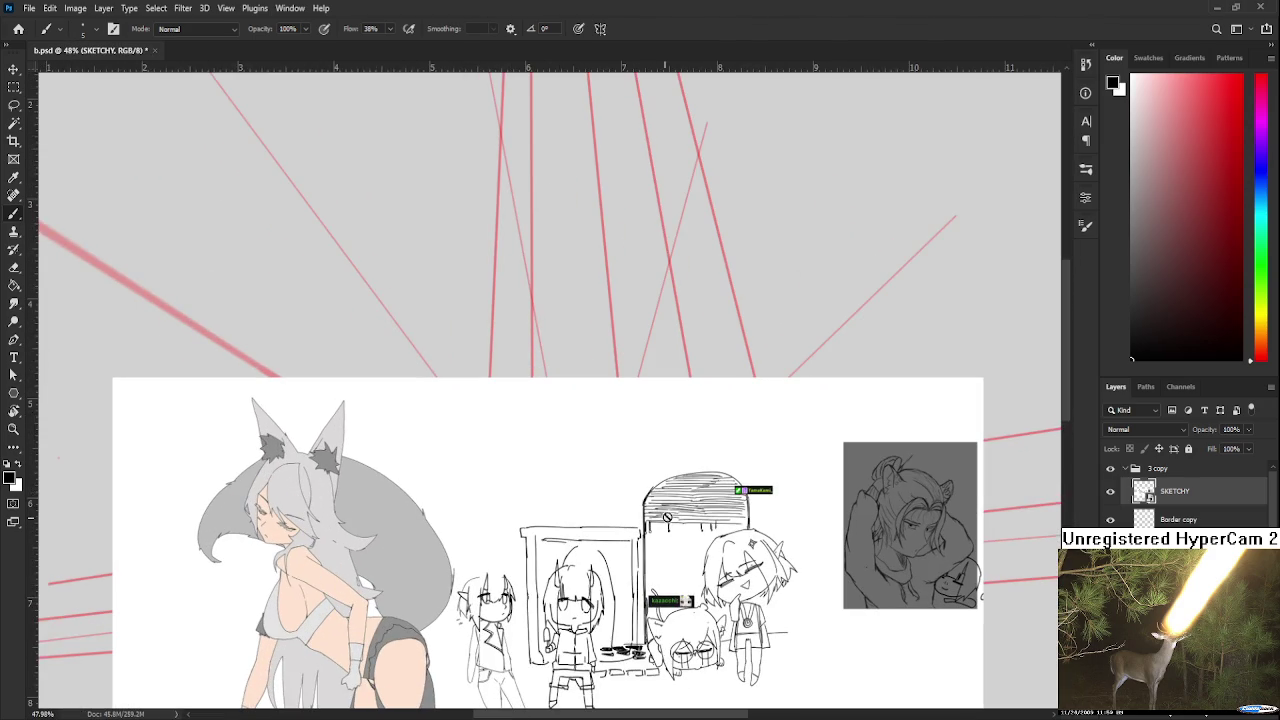
pyautogui.scroll(-1, 655, 490)
# - Hide SKETCHY to centre the room sketch, then put SKETCHY into Free Transform
pyautogui.press('Delete')
pyautogui.moveTo(656, 620); pyautogui.dragTo(693, 232)
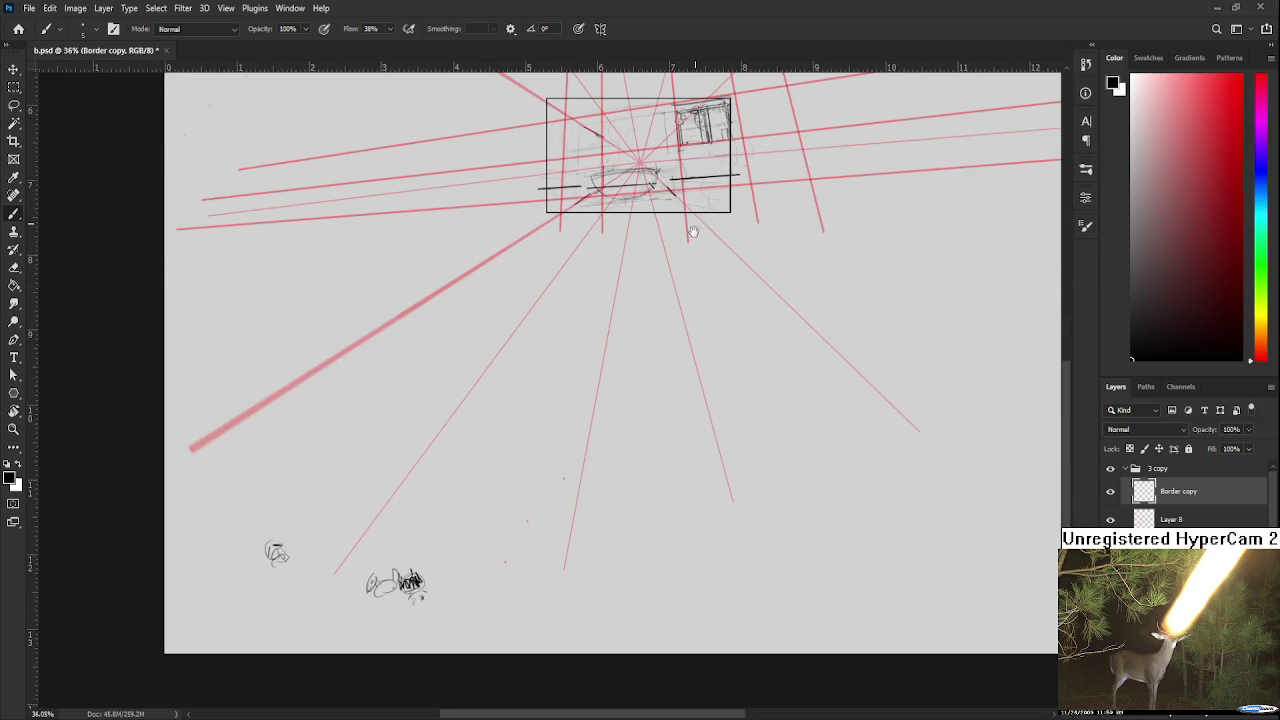
pyautogui.moveTo(531, 346); pyautogui.dragTo(460, 483)
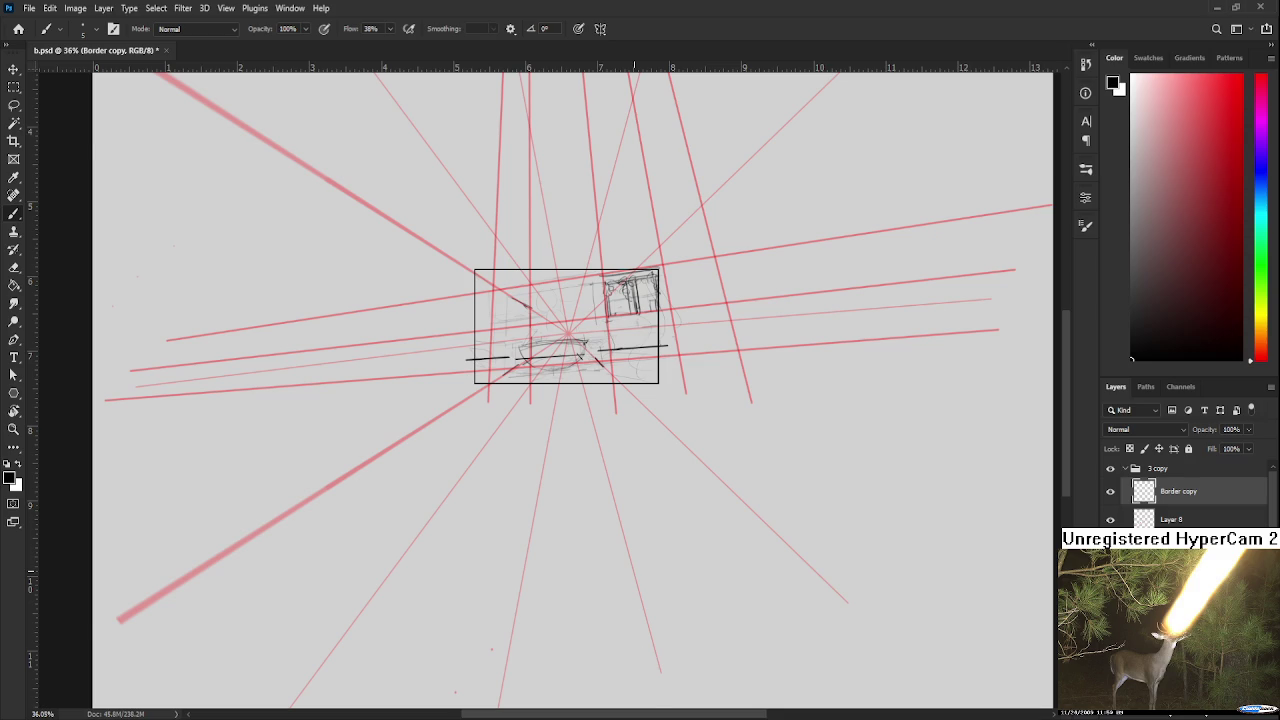
pyautogui.hotkey('ctrl', 't')
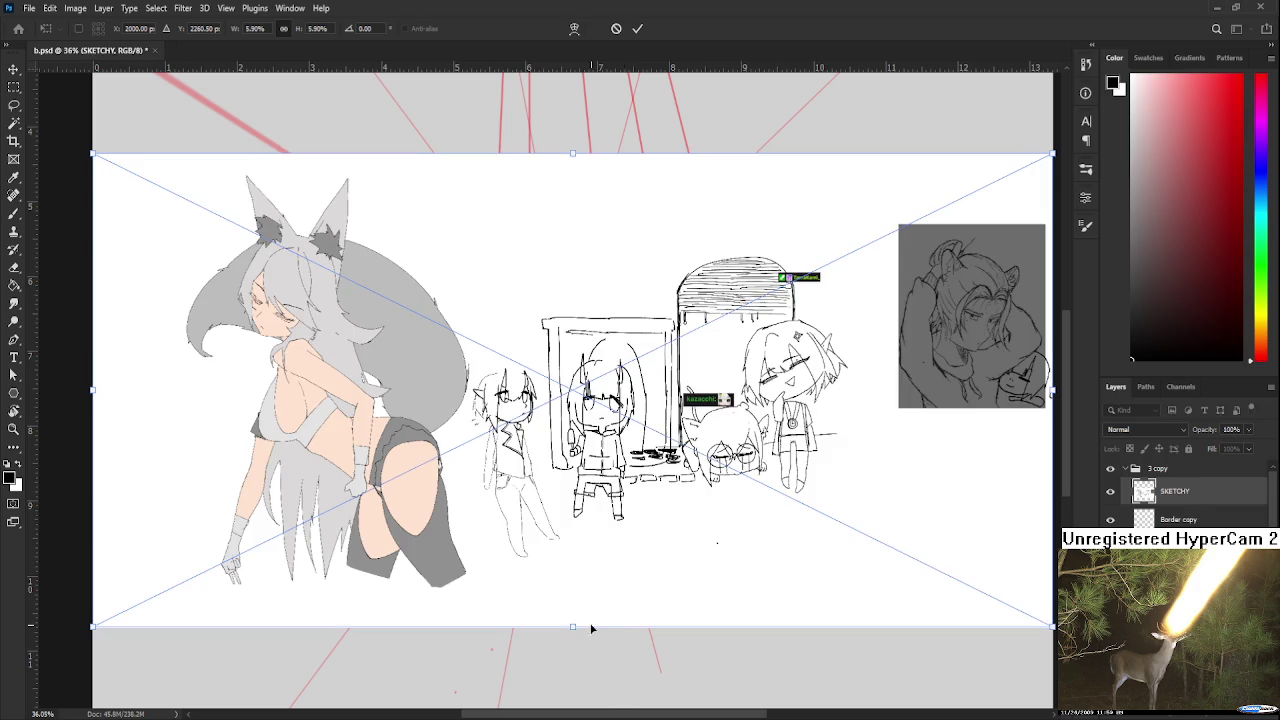
# - Commit the SKETCHY transform and place the character sketch page as a new layer
pyautogui.press('Return')
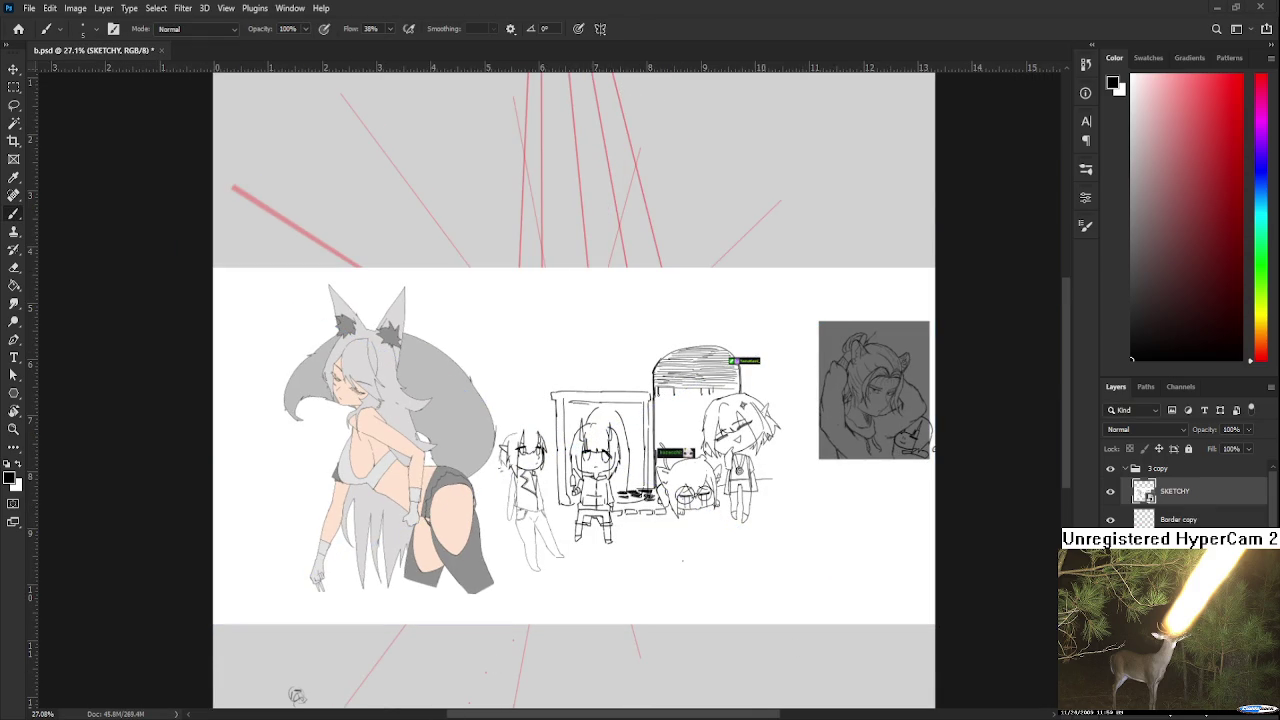
pyautogui.press('Return')
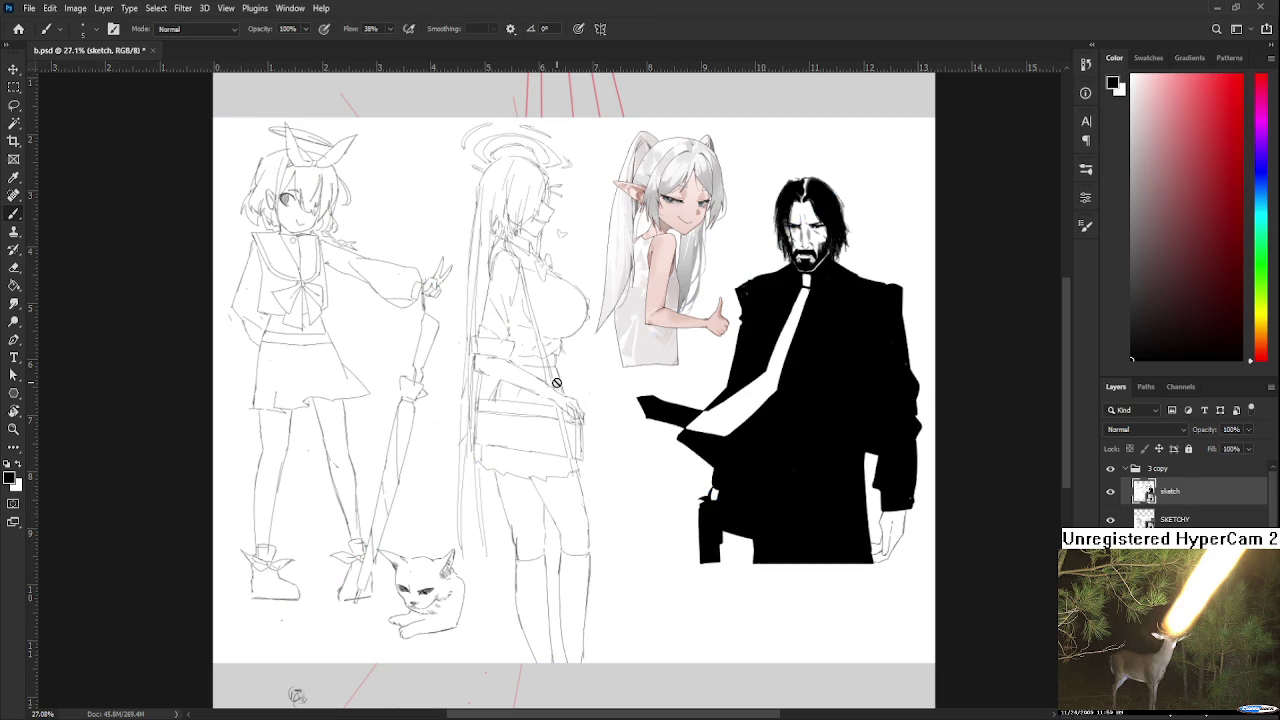
pyautogui.scroll(3, 556, 382)
pyautogui.moveTo(556, 382)
pyautogui.mouseDown()
pyautogui.moveTo(677, 328)
pyautogui.moveTo(646, 302)
pyautogui.mouseUp()
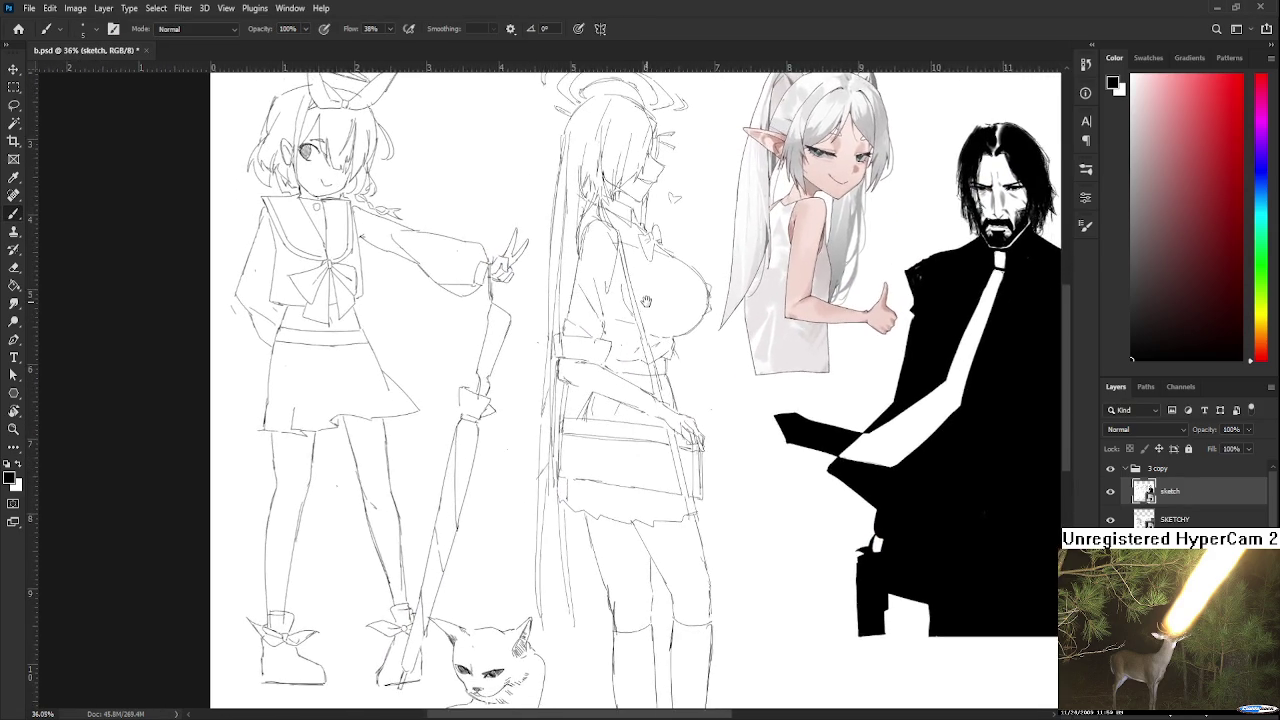
pyautogui.scroll(-2, 646, 302)
pyautogui.scroll(-2, 646, 302)
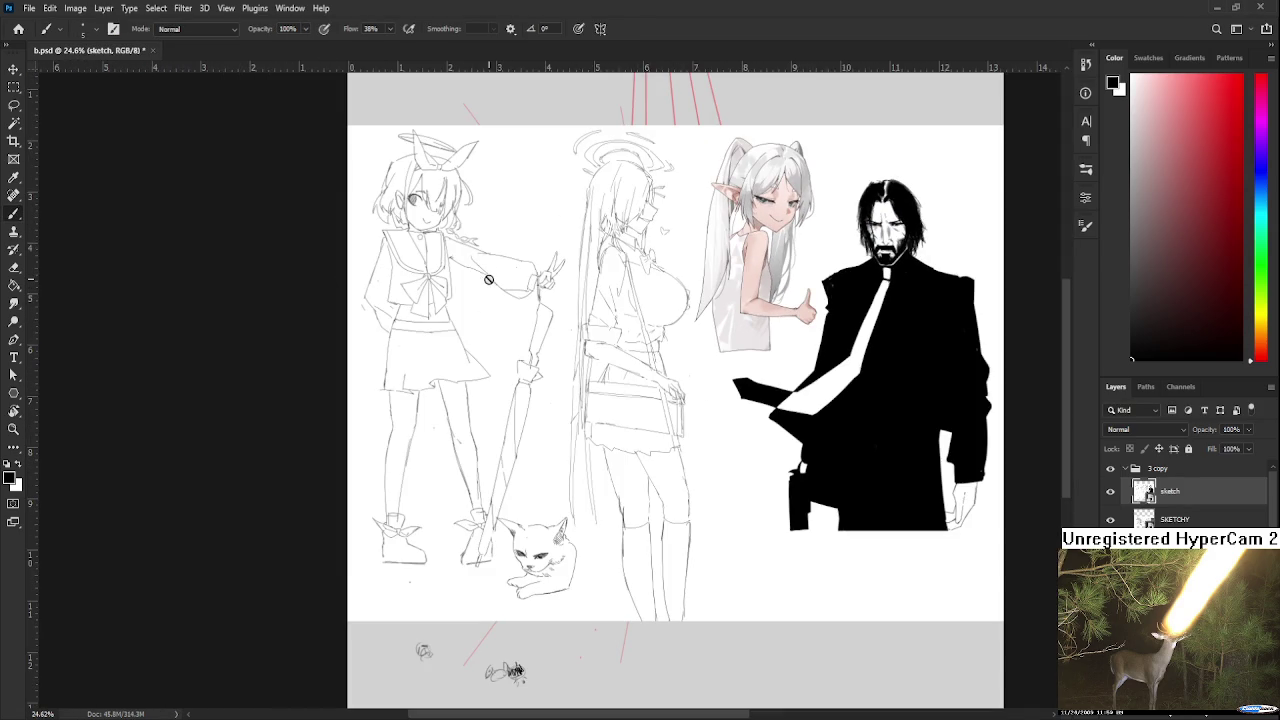
pyautogui.moveTo(620, 256); pyautogui.dragTo(601, 323)
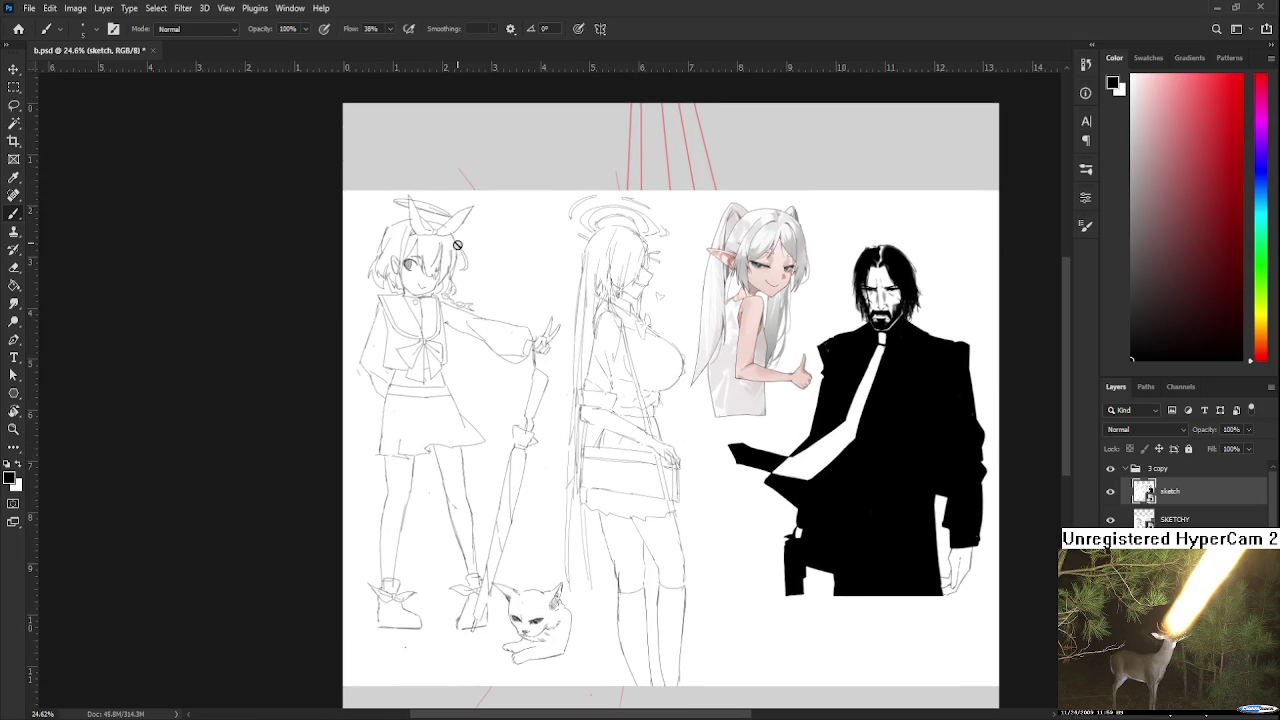
pyautogui.moveTo(677, 457); pyautogui.dragTo(580, 446)
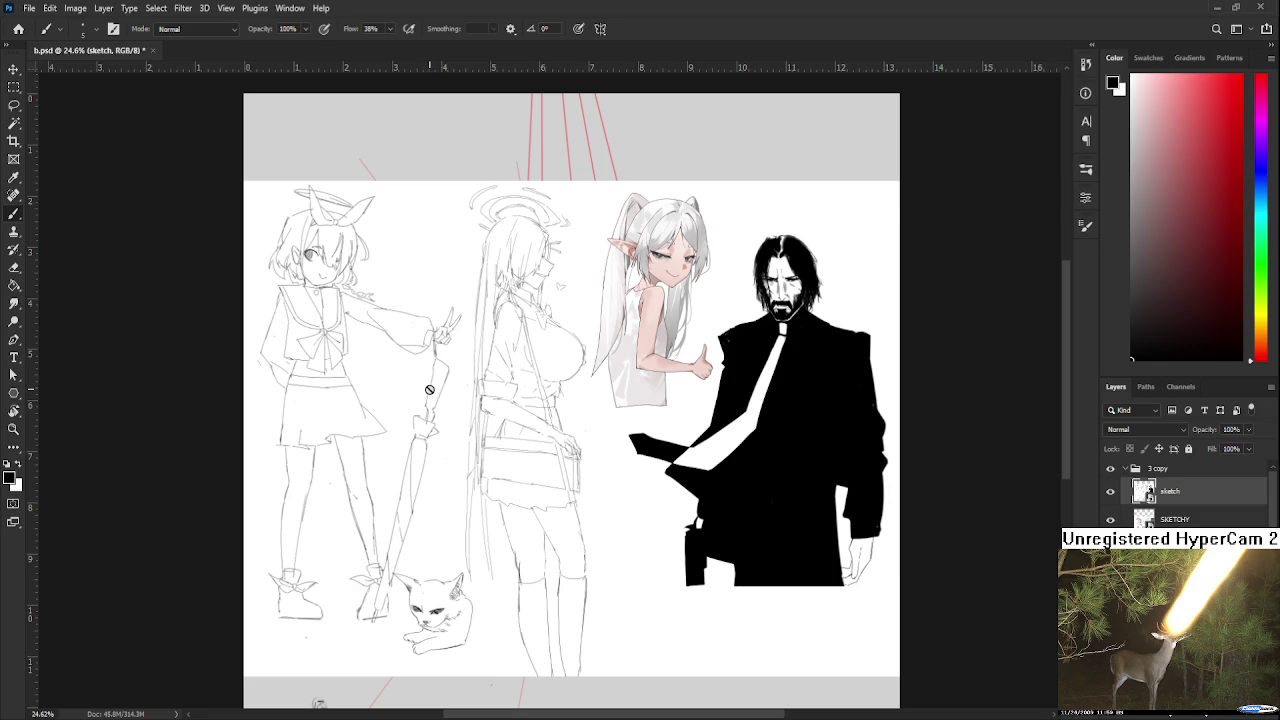
# - Select SKETCHY together with the sketch layer and hide both to reveal the room sketch
pyautogui.scroll(1, 729, 287)
pyautogui.scroll(1, 729, 287)
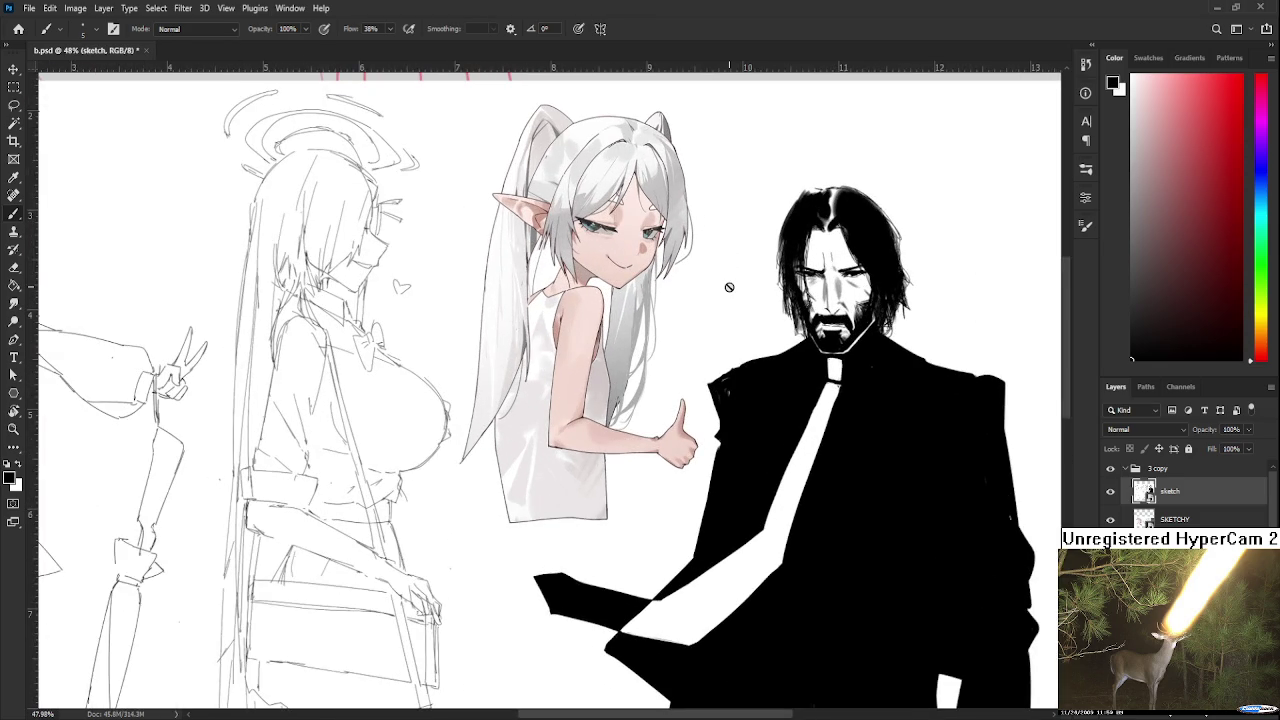
pyautogui.scroll(-2, 729, 287)
pyautogui.scroll(1, 729, 287)
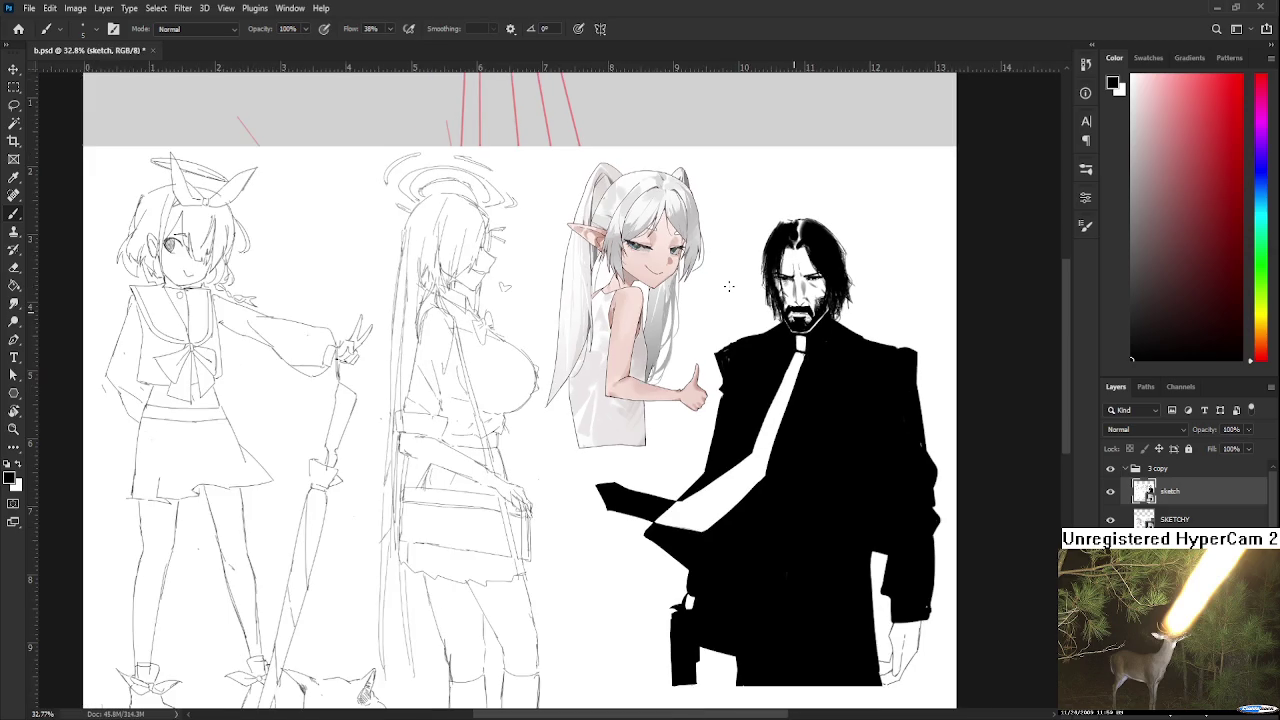
pyautogui.scroll(-1, 729, 287)
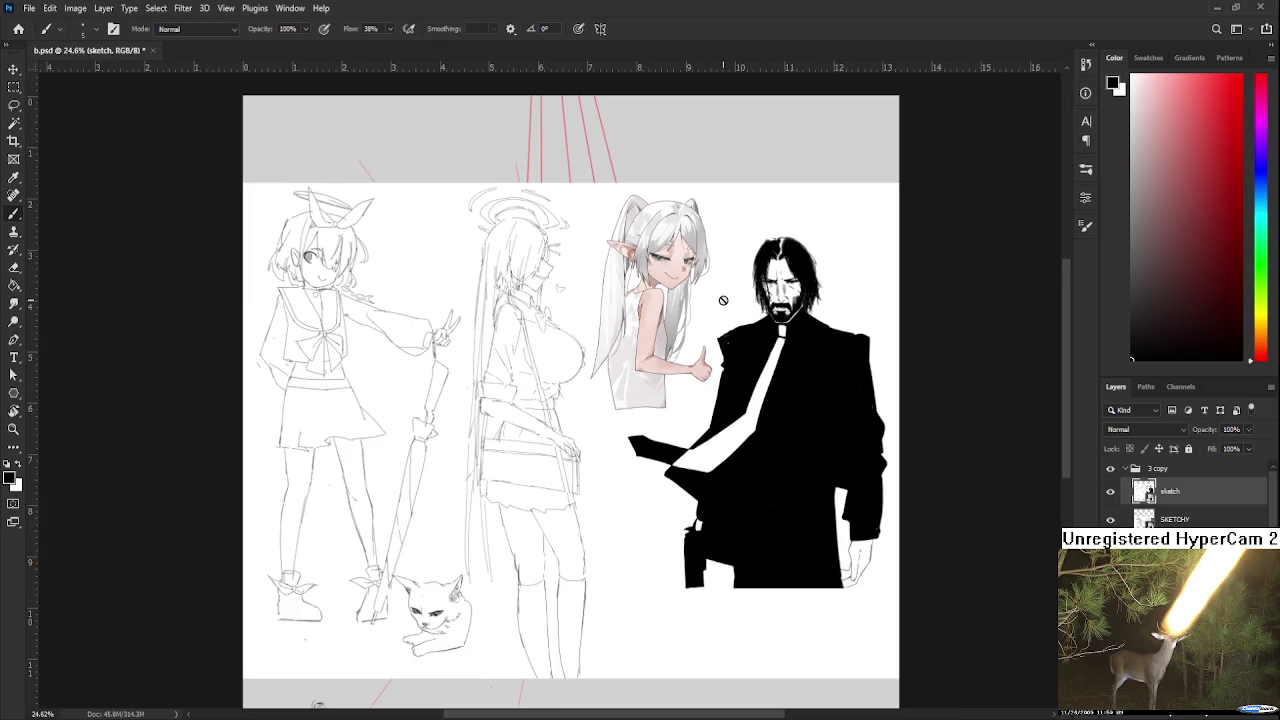
pyautogui.scroll(3, 520, 622)
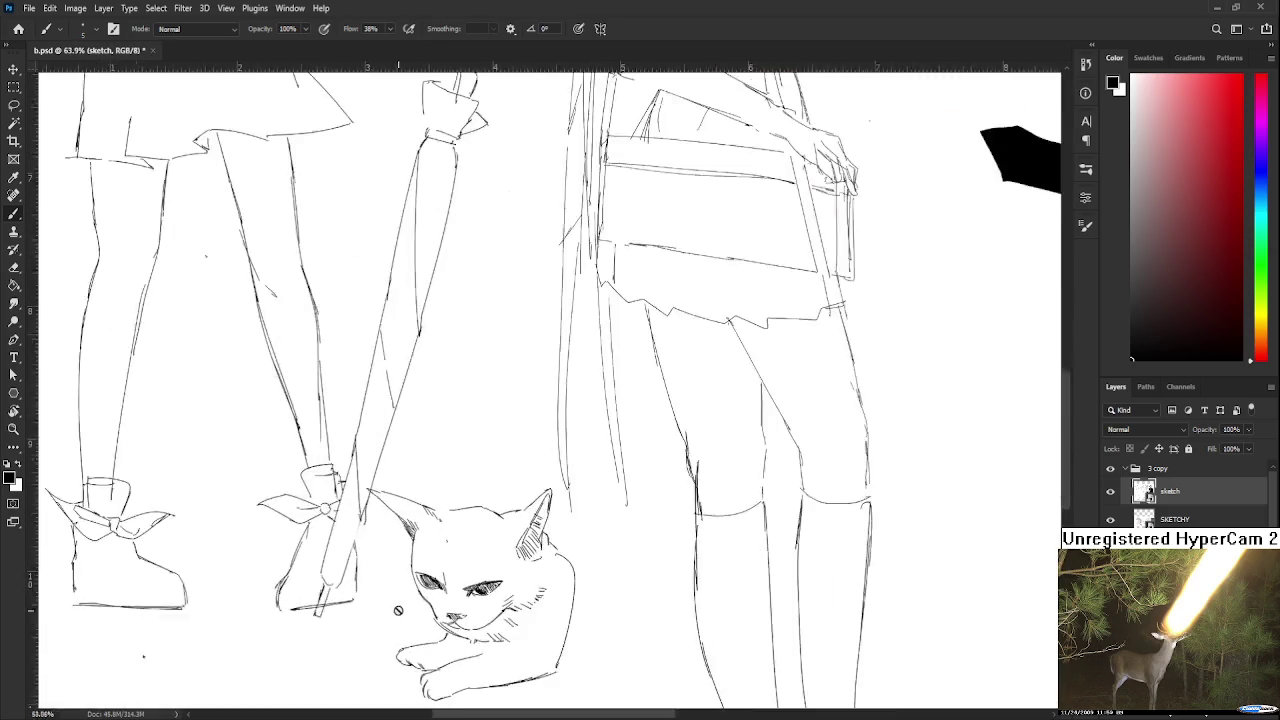
pyautogui.scroll(2, 451, 603)
pyautogui.scroll(1, 451, 603)
pyautogui.scroll(-2, 451, 603)
pyautogui.scroll(-2, 451, 603)
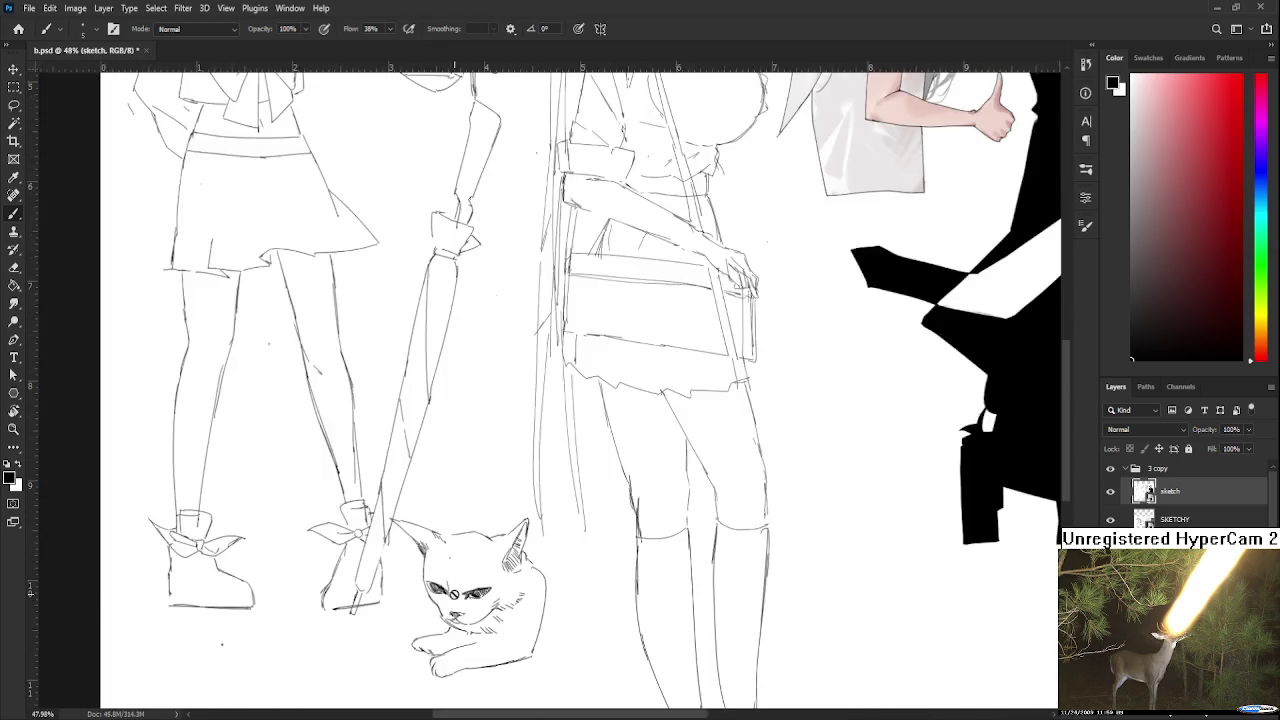
pyautogui.scroll(-2, 451, 603)
pyautogui.scroll(-1, 825, 391)
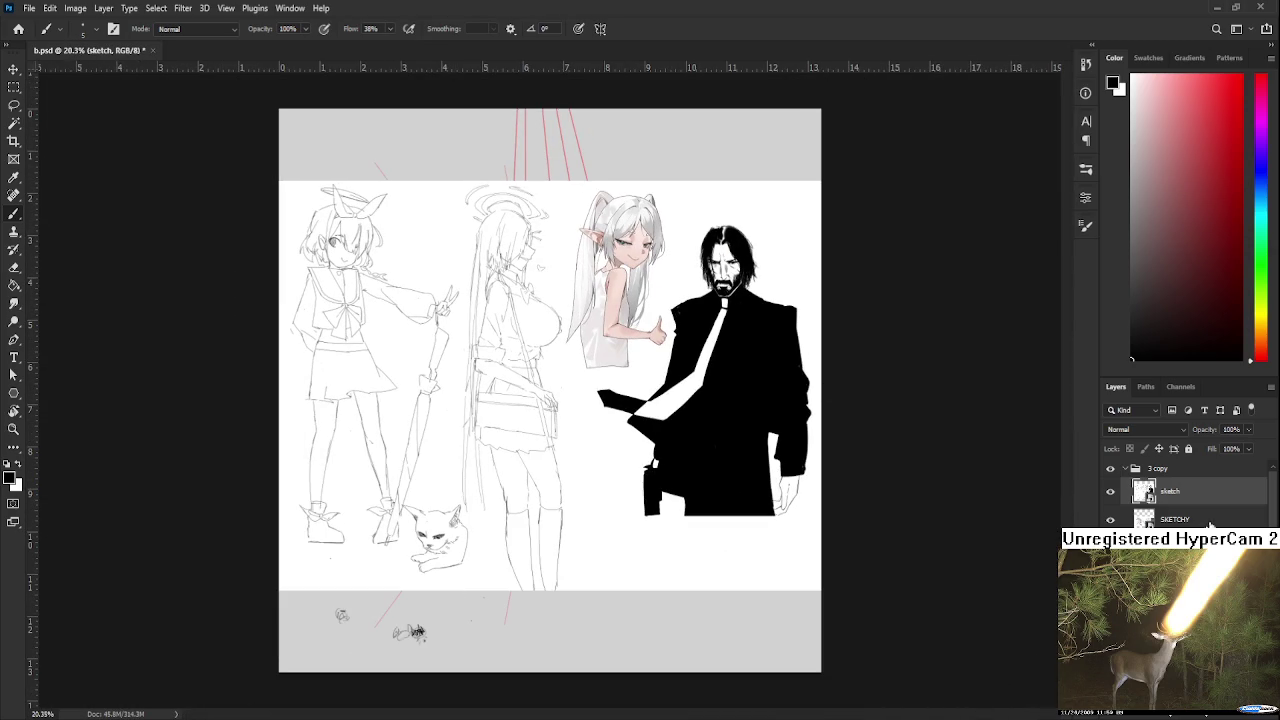
pyautogui.keyDown('shift'); pyautogui.click(1210, 522); pyautogui.keyUp('shift')
pyautogui.press('Delete')
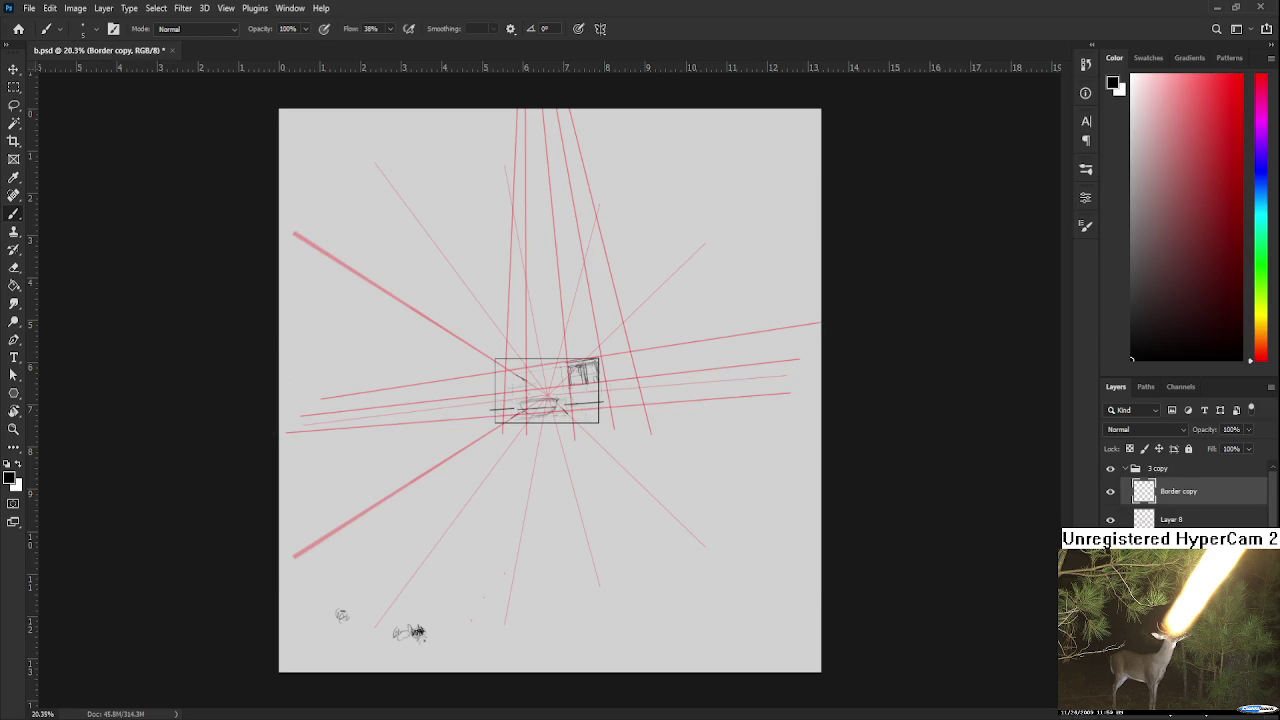
pyautogui.scroll(3, 540, 460)
pyautogui.scroll(2, 540, 460)
pyautogui.scroll(2, 540, 460)
pyautogui.moveTo(569, 352); pyautogui.dragTo(631, 624)
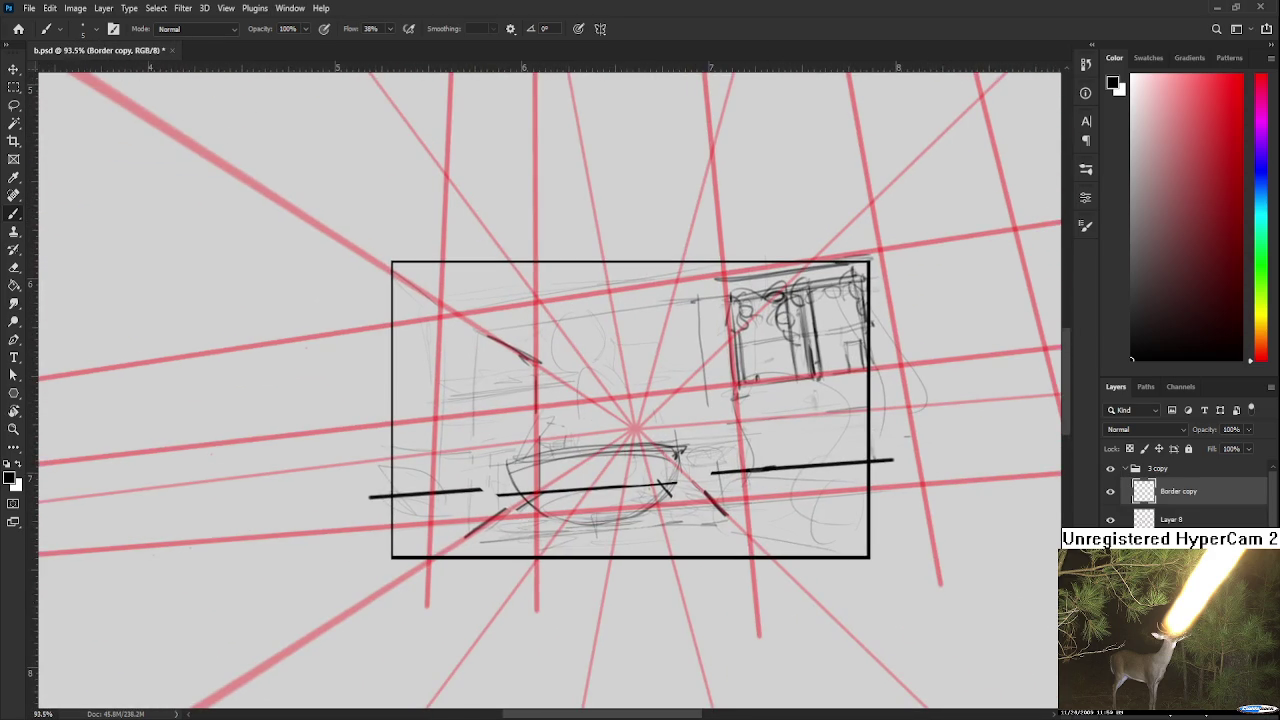
pyautogui.hotkey('ctrl', 'z')
pyautogui.hotkey('ctrl', 'shift', 'z')
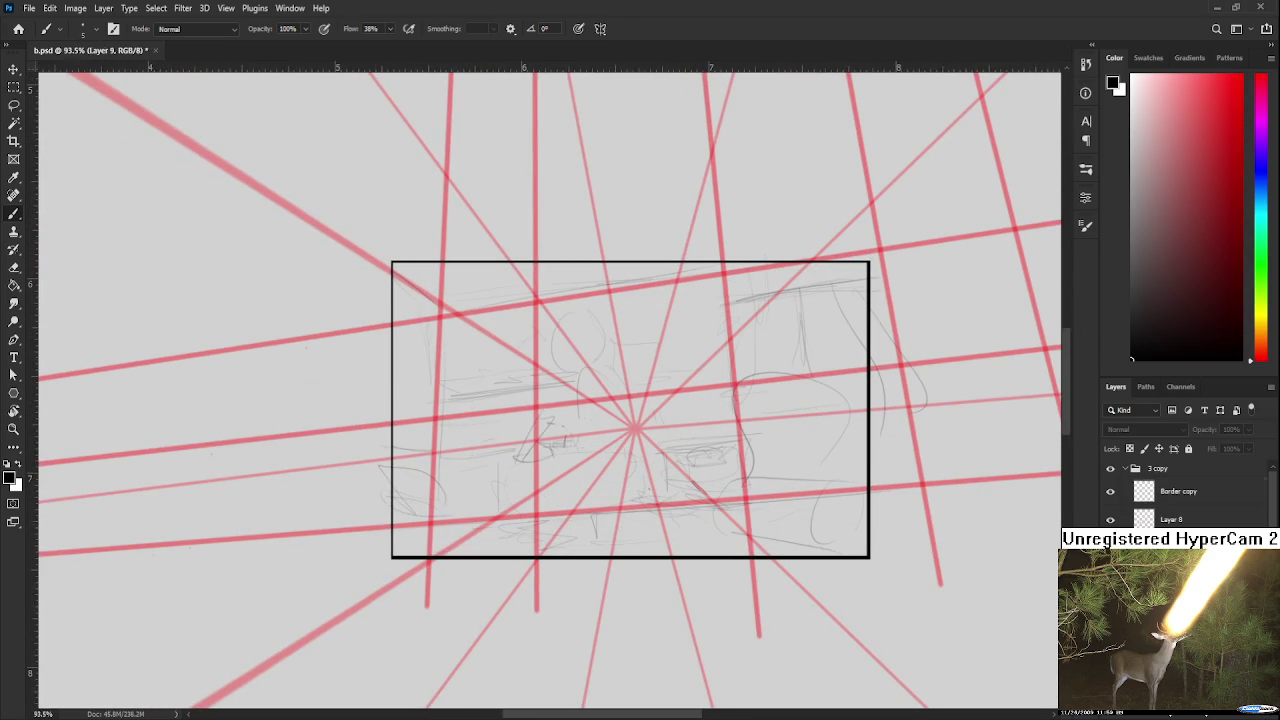
pyautogui.hotkey('ctrl', 'z')
pyautogui.press('l')
pyautogui.moveTo(499, 472); pyautogui.dragTo(657, 468)
pyautogui.hotkey('ctrl', 't')
pyautogui.press('Escape')
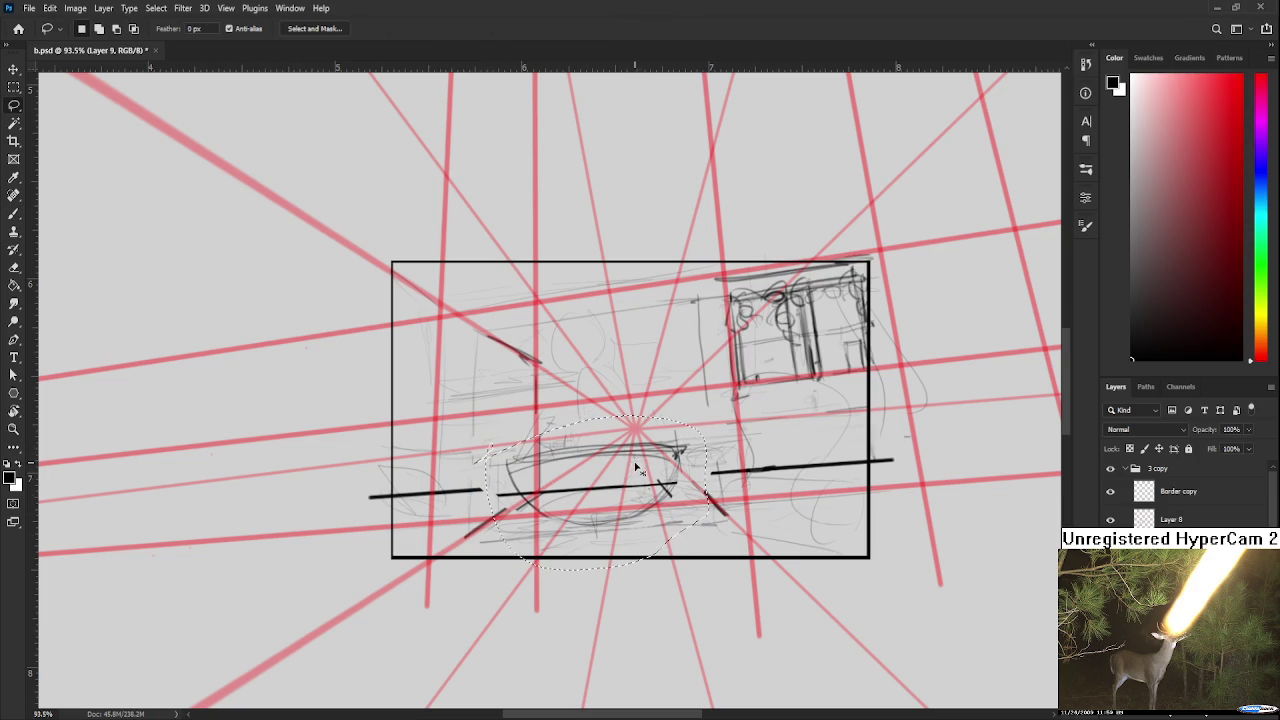
pyautogui.moveTo(700, 445); pyautogui.dragTo(728, 428)
pyautogui.hotkey('ctrl', 't')
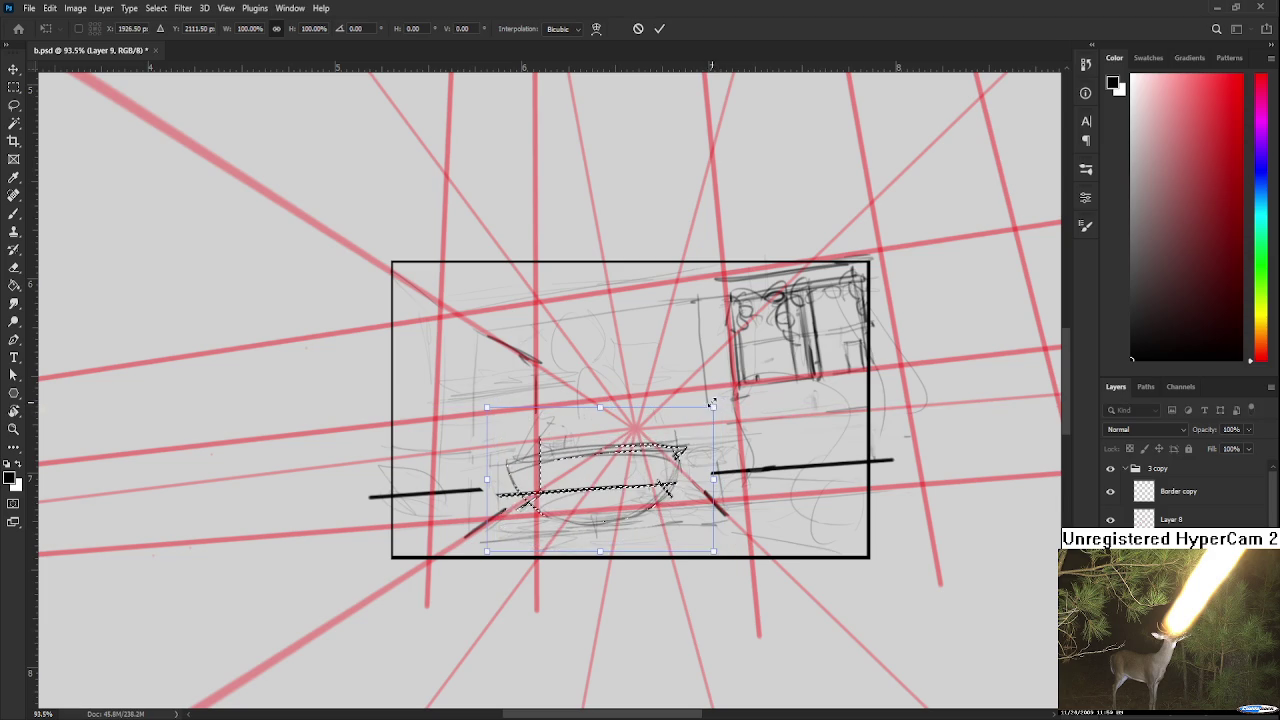
pyautogui.moveTo(713, 405); pyautogui.dragTo(723, 397)
pyautogui.press('Return')
pyautogui.hotkey('ctrl', 'd')
pyautogui.press('e')
pyautogui.moveTo(530, 486); pyautogui.dragTo(676, 480)
pyautogui.moveTo(516, 504)
pyautogui.mouseDown()
pyautogui.moveTo(476, 533)
pyautogui.moveTo(520, 488)
pyautogui.mouseUp()
pyautogui.press('b')
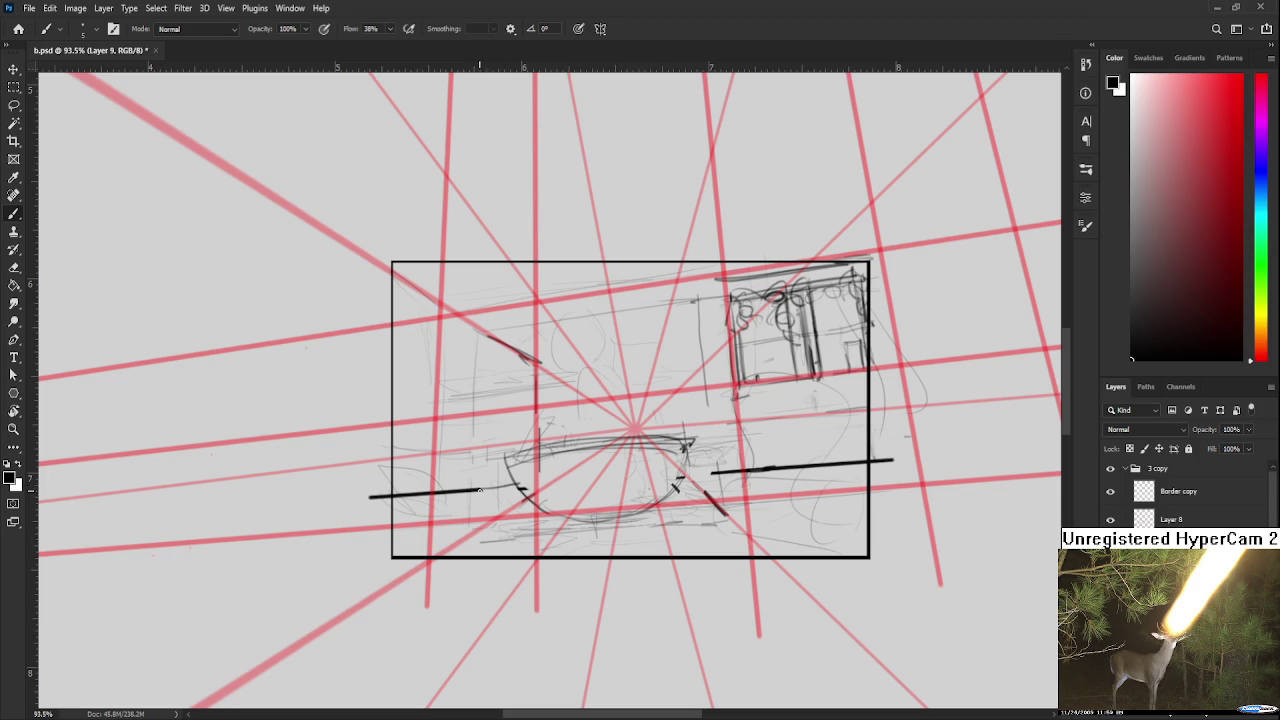
pyautogui.moveTo(480, 490); pyautogui.dragTo(522, 485)
pyautogui.hscroll(1, 546, 473)
pyautogui.hscroll(1, 609, 481)
pyautogui.moveTo(630, 477); pyautogui.dragTo(594, 480)
pyautogui.scroll(1, 604, 537)
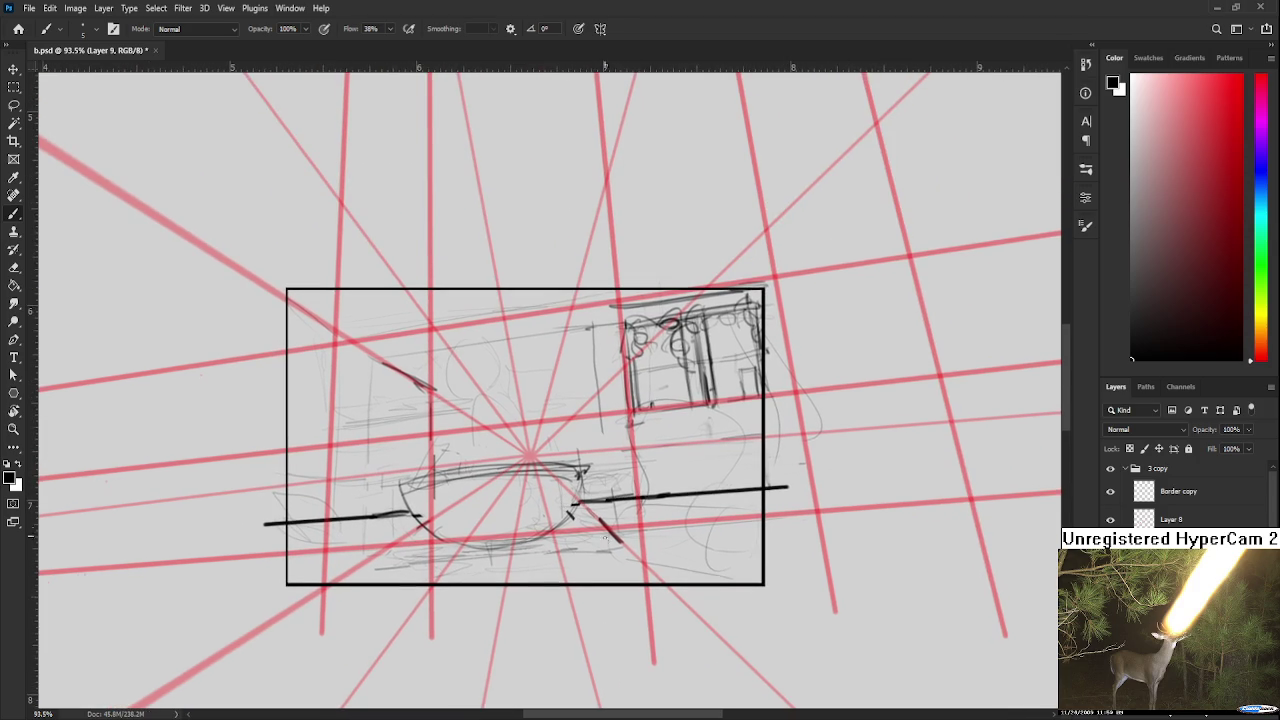
pyautogui.press('e')
pyautogui.moveTo(624, 545); pyautogui.dragTo(565, 535)
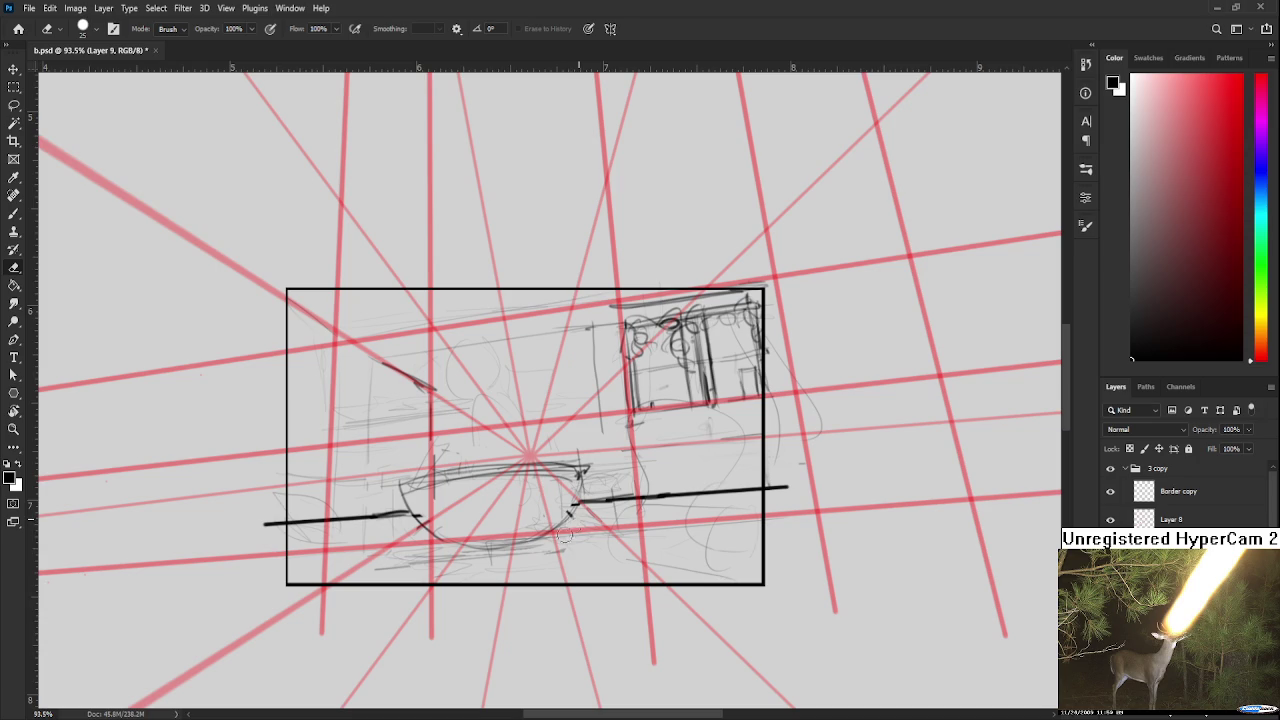
pyautogui.press('b')
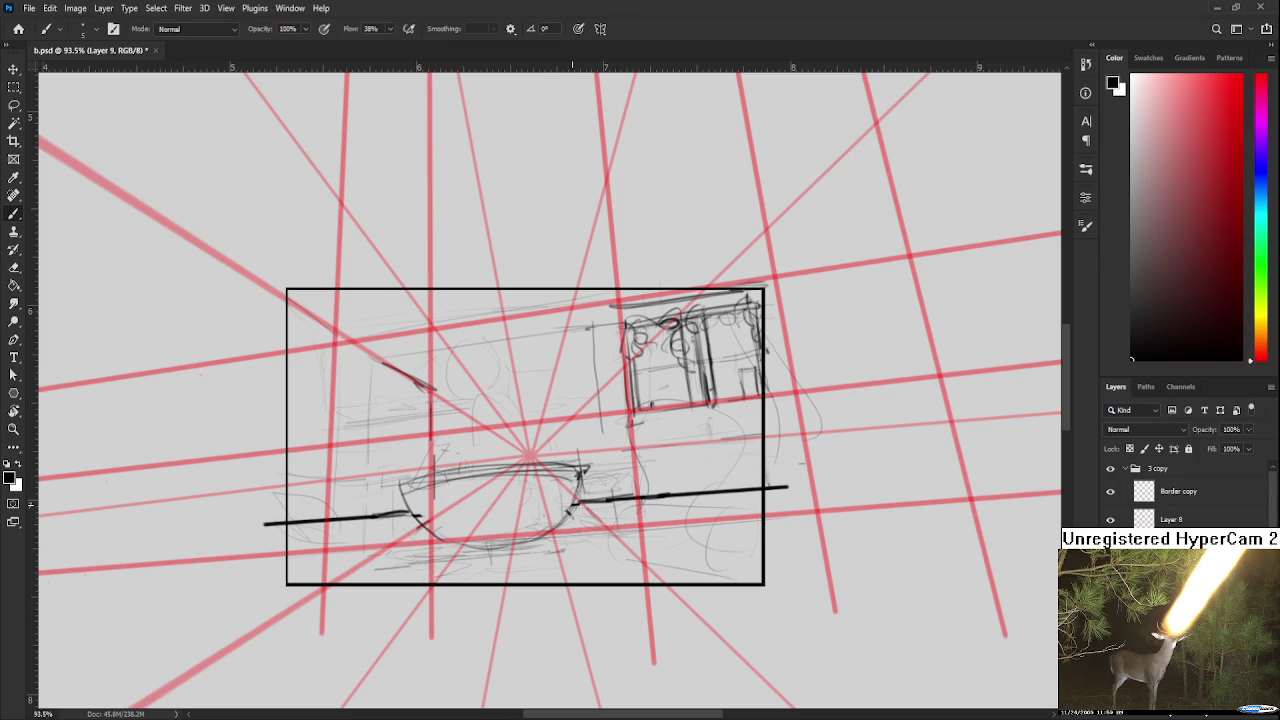
pyautogui.scroll(-1, 640, 450)
pyautogui.scroll(-1, 640, 450)
pyautogui.scroll(-2, 687, 447)
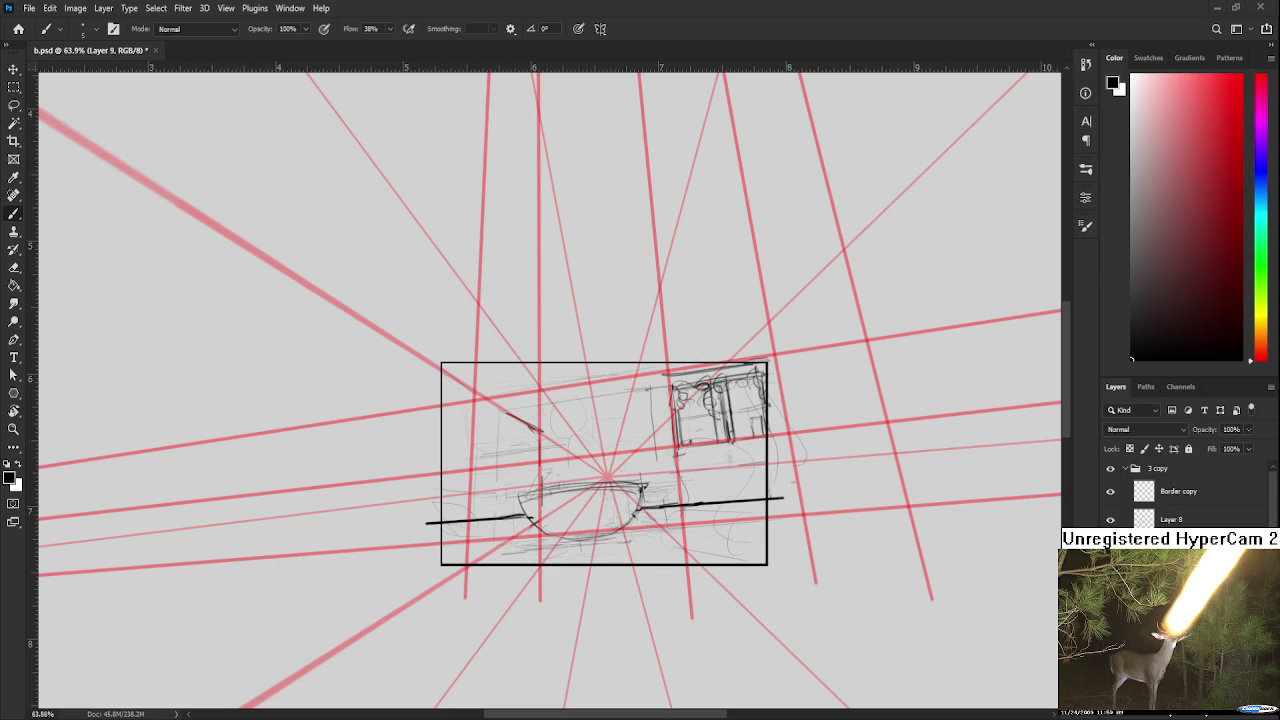
# - Darken two short stretches of the frame's bottom border with brush strokes
pyautogui.moveTo(642, 563); pyautogui.dragTo(670, 563)
pyautogui.moveTo(498, 563); pyautogui.dragTo(528, 563)
pyautogui.moveTo(642, 563); pyautogui.dragTo(670, 563)
# - Add more short dark touch-up strokes along the frame's bottom border
pyautogui.moveTo(498, 563); pyautogui.dragTo(528, 563)
pyautogui.moveTo(642, 563); pyautogui.dragTo(670, 563)
pyautogui.moveTo(498, 563); pyautogui.dragTo(528, 563)
pyautogui.moveTo(656, 563); pyautogui.dragTo(684, 563)
# - Darken the bowl's right edge, alternating Eraser and Brush over the framed sketch
pyautogui.press('e')
pyautogui.scroll(2, 607, 480)
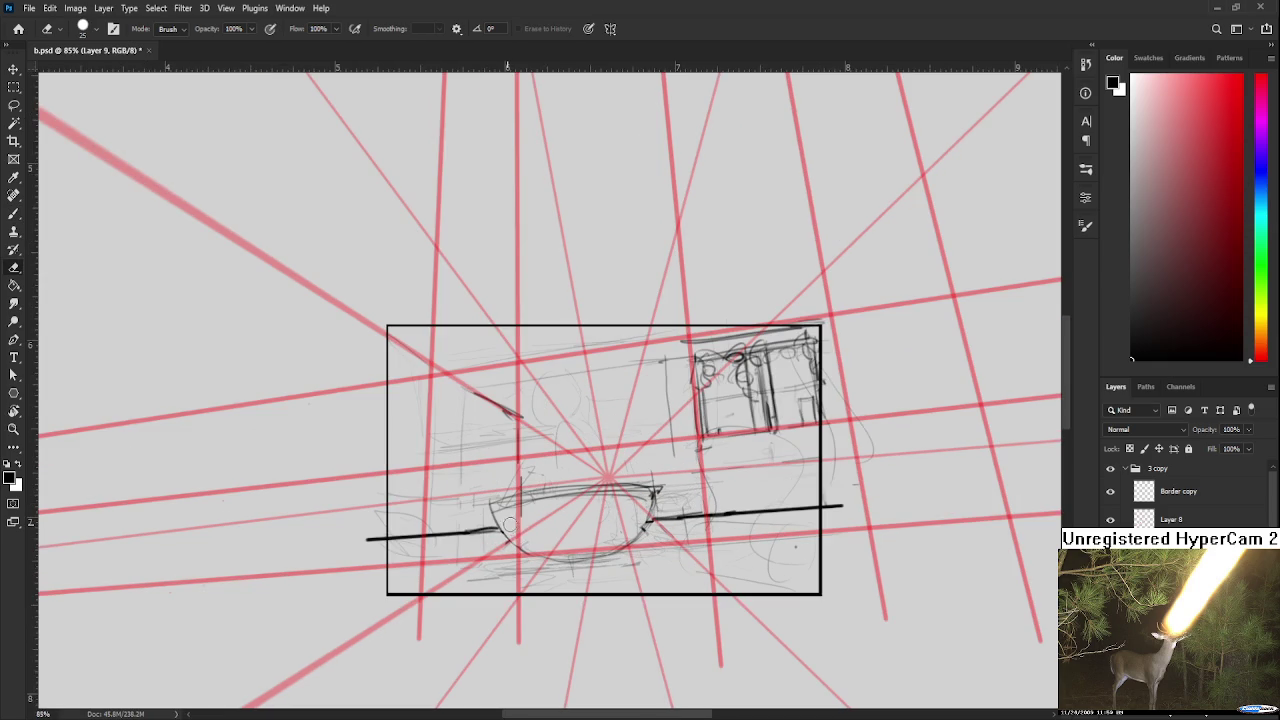
pyautogui.moveTo(547, 512)
pyautogui.mouseDown()
pyautogui.moveTo(571, 474)
pyautogui.moveTo(587, 478)
pyautogui.moveTo(562, 459)
pyautogui.mouseUp()
pyautogui.press('b')
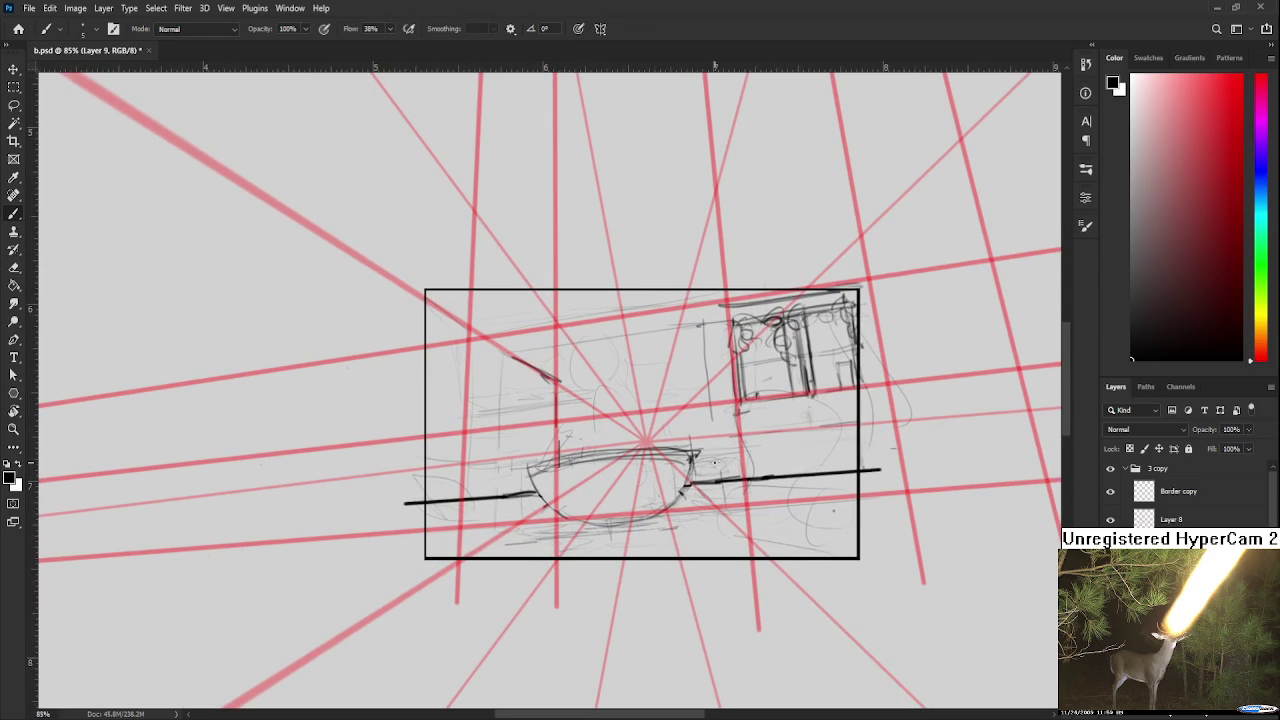
pyautogui.scroll(-2, 713, 463)
pyautogui.scroll(3, 701, 459)
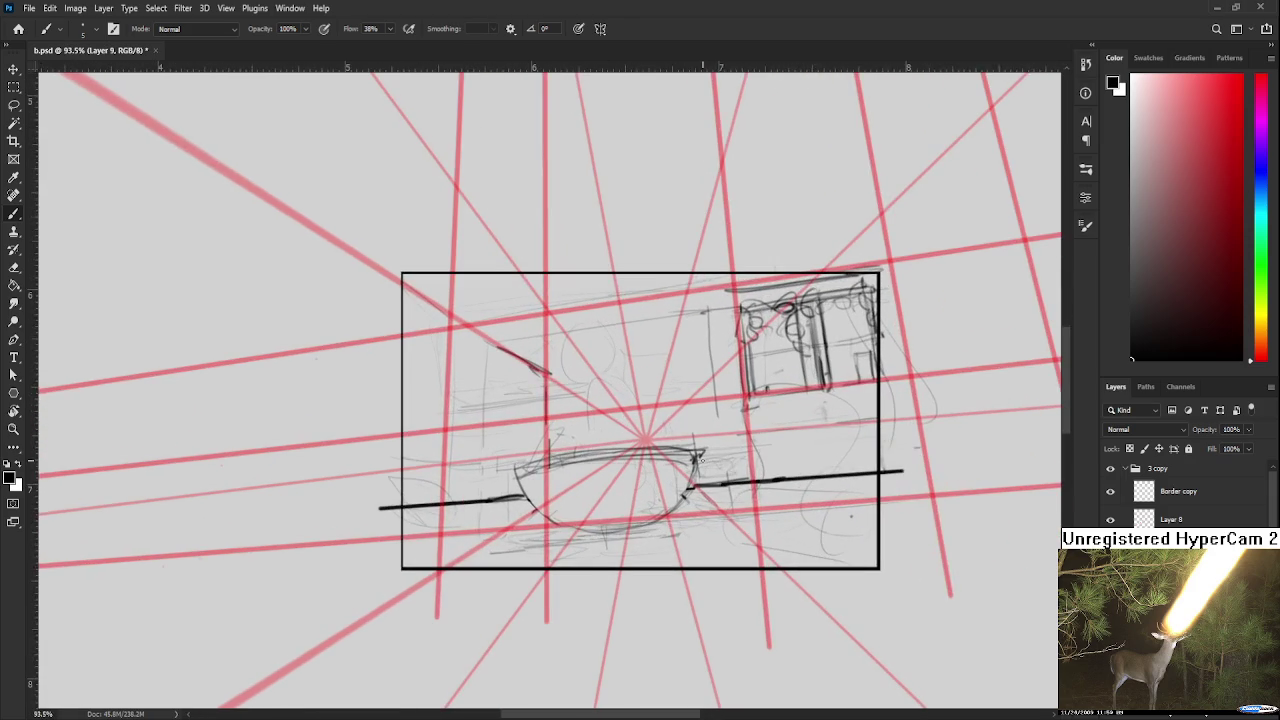
pyautogui.scroll(-1, 700, 457)
pyautogui.scroll(-2, 700, 457)
pyautogui.scroll(2, 700, 457)
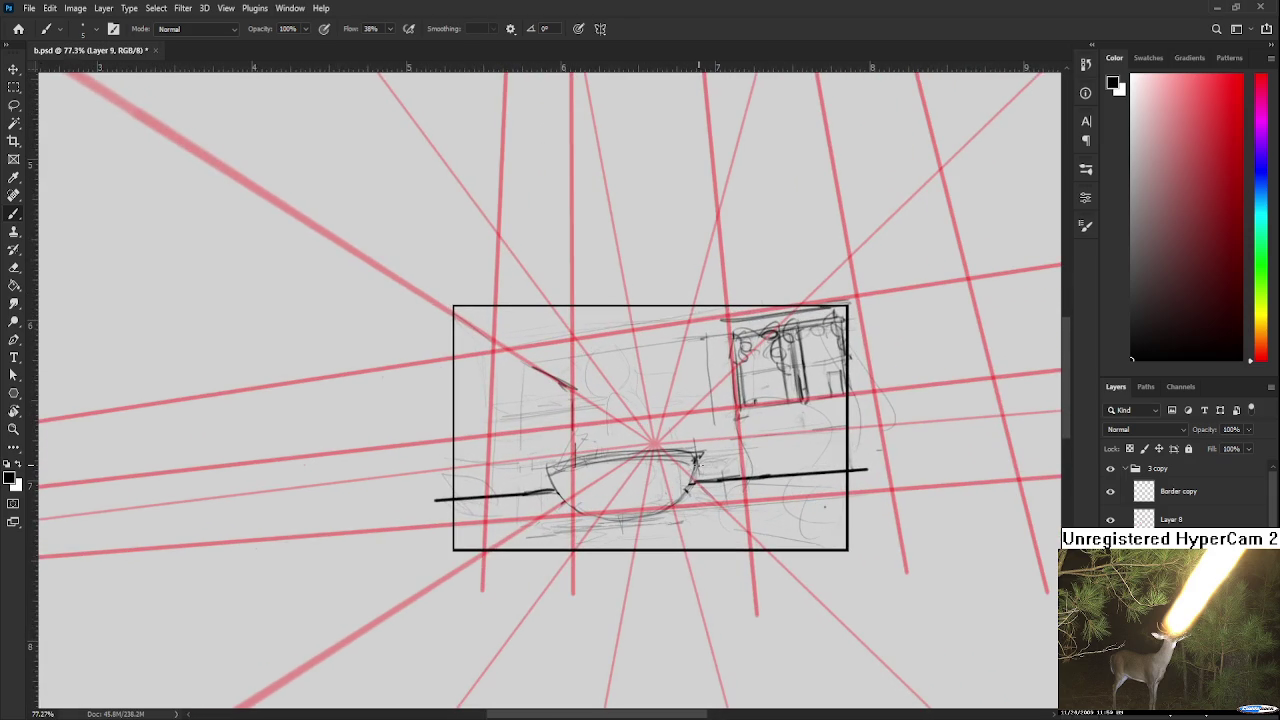
pyautogui.moveTo(698, 465); pyautogui.dragTo(624, 507)
pyautogui.press('e')
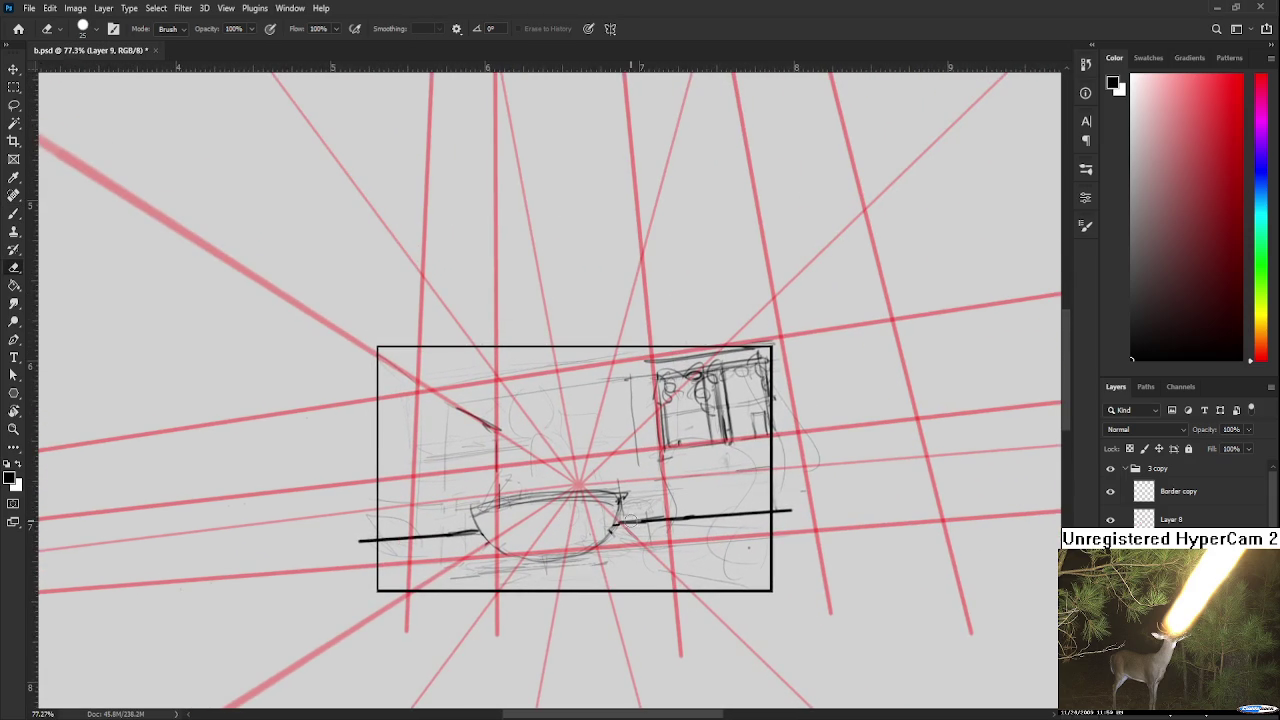
pyautogui.press('b')
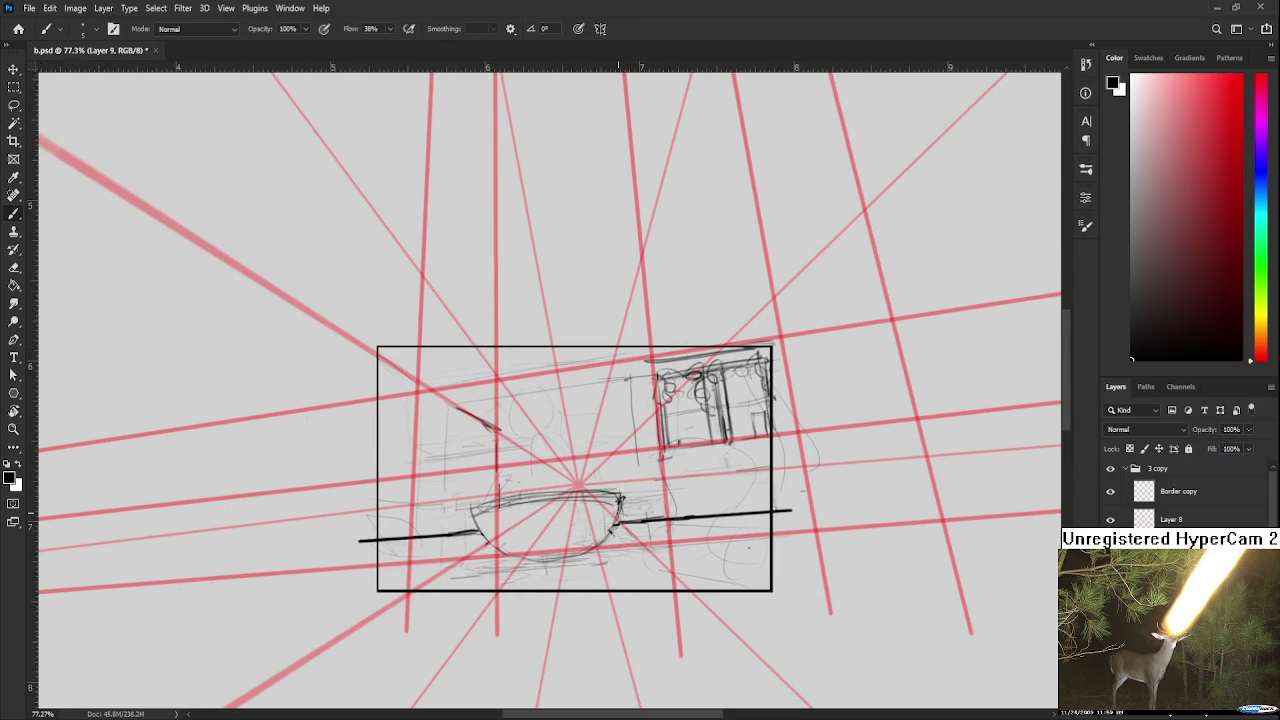
pyautogui.moveTo(620, 494); pyautogui.dragTo(619, 503)
# - Try a short curve at the bowl's left end, then undo it
pyautogui.moveTo(475, 515)
pyautogui.mouseDown()
pyautogui.moveTo(541, 514)
pyautogui.moveTo(516, 534)
pyautogui.mouseUp()
pyautogui.press('e')
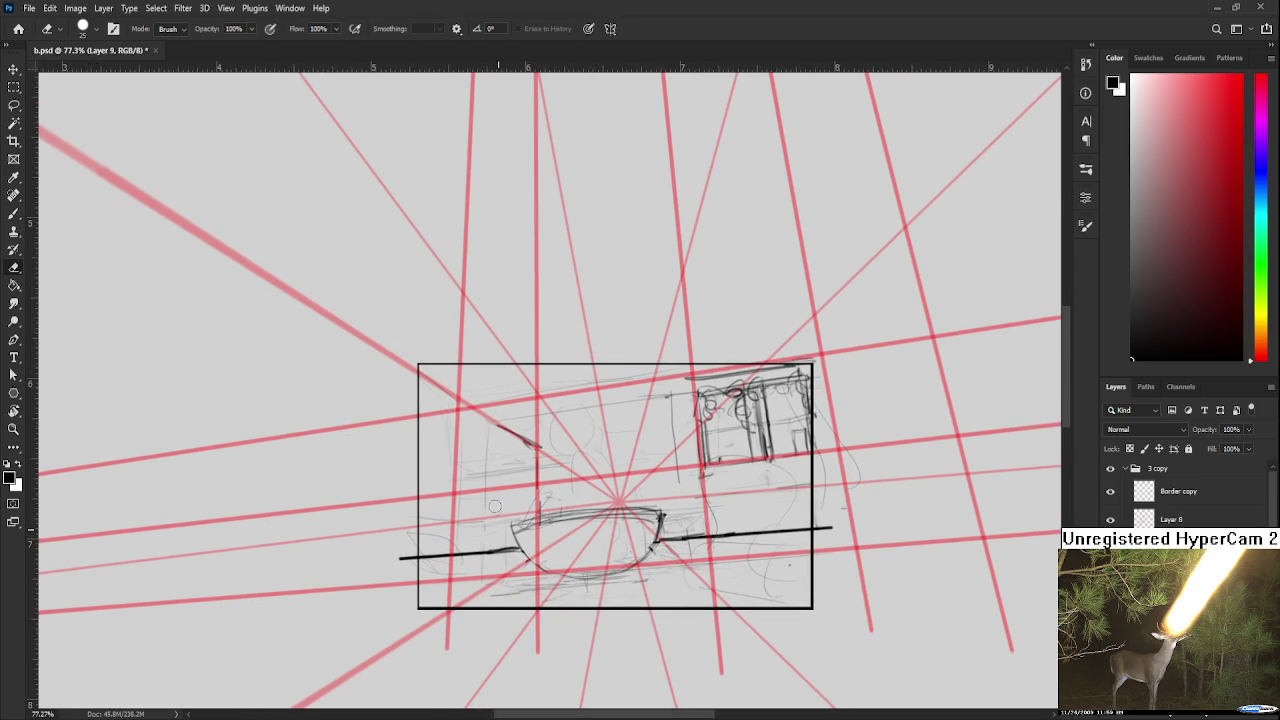
pyautogui.moveTo(523, 487)
pyautogui.mouseDown()
pyautogui.moveTo(514, 511)
pyautogui.moveTo(602, 482)
pyautogui.mouseUp()
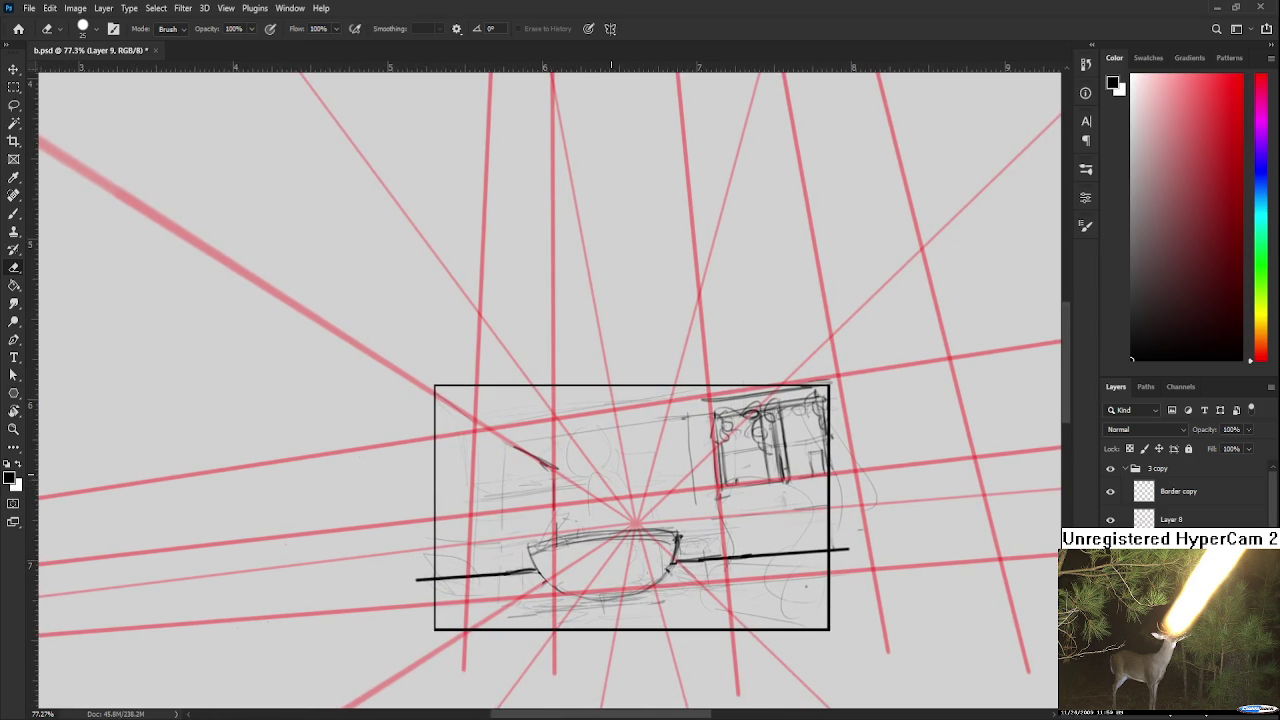
pyautogui.press('b')
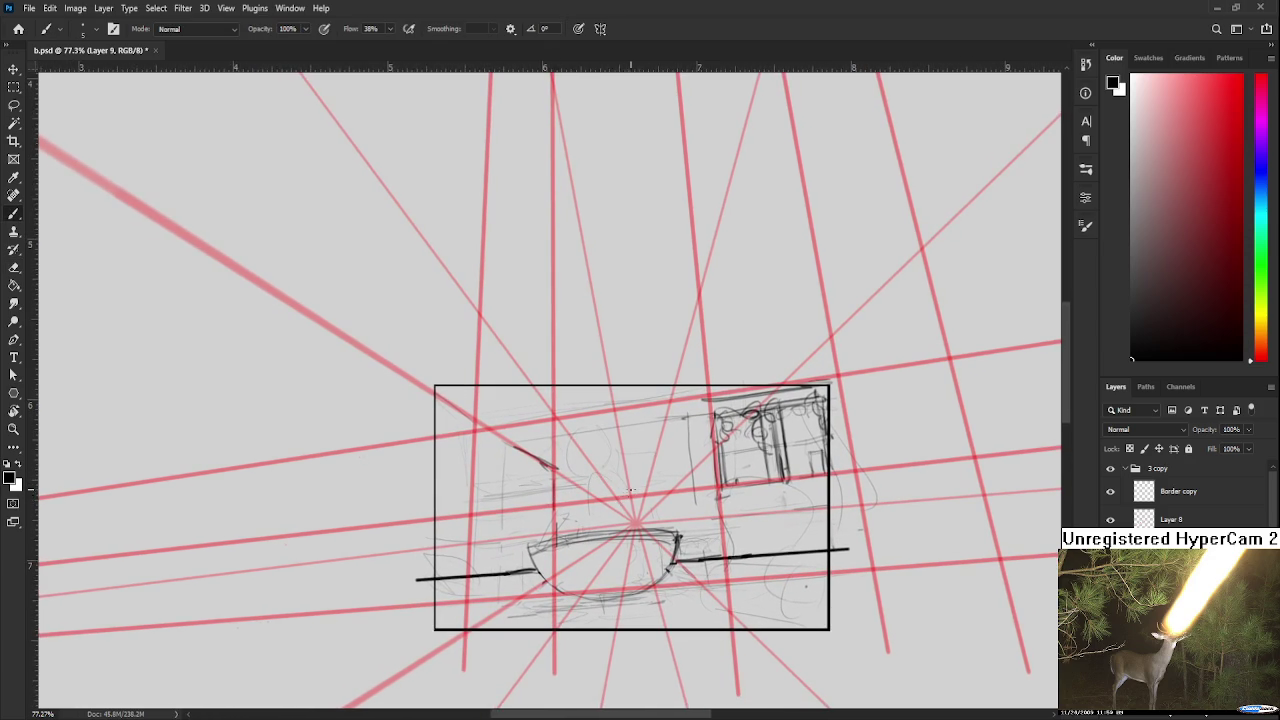
pyautogui.scroll(-1, 623, 523)
pyautogui.hscroll(1, 623, 523)
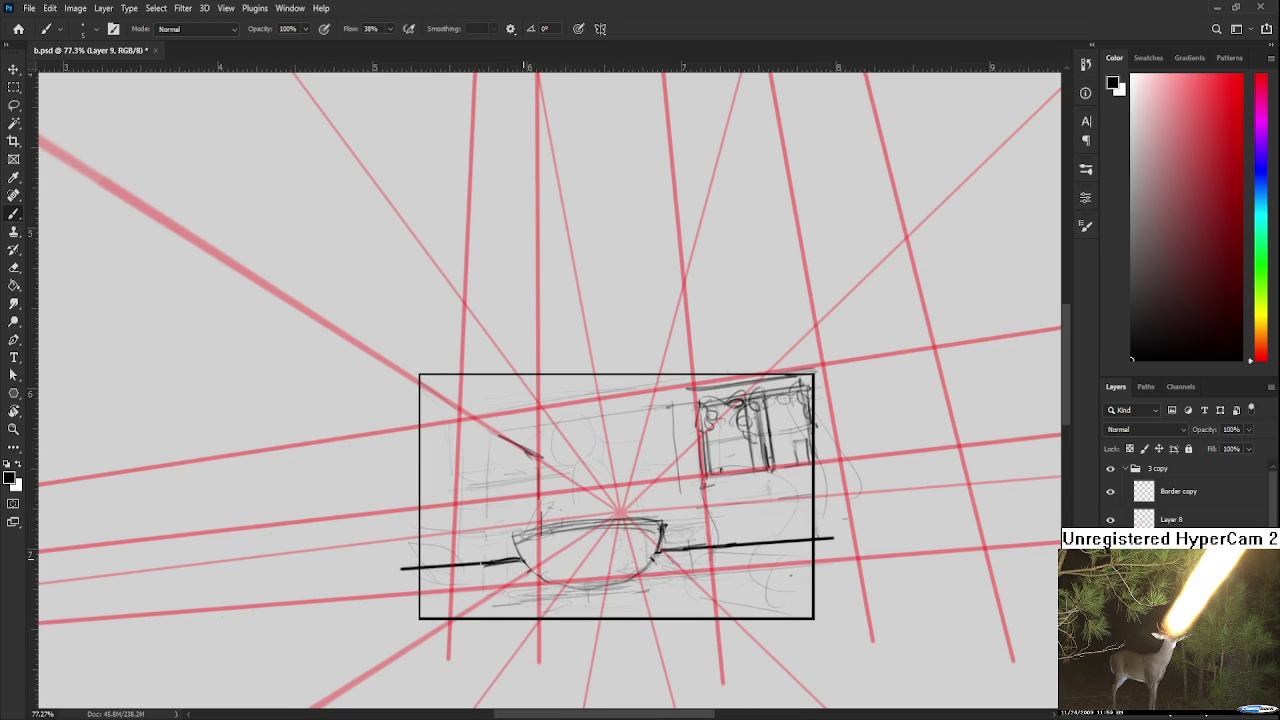
pyautogui.moveTo(511, 527); pyautogui.dragTo(525, 555)
pyautogui.hotkey('ctrl', 'z')
pyautogui.scroll(-2, 531, 444)
pyautogui.scroll(-2, 531, 444)
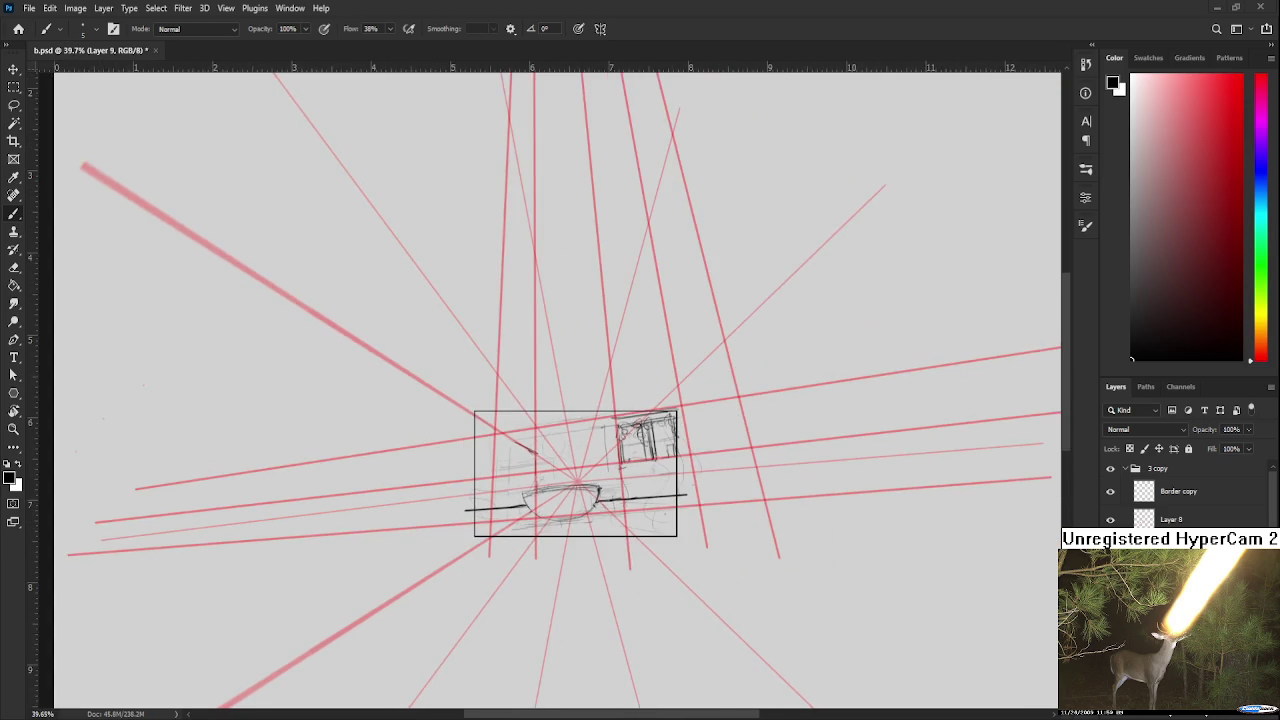
pyautogui.scroll(-1, 531, 444)
pyautogui.scroll(1, 531, 444)
pyautogui.scroll(1, 551, 472)
pyautogui.scroll(1, 551, 472)
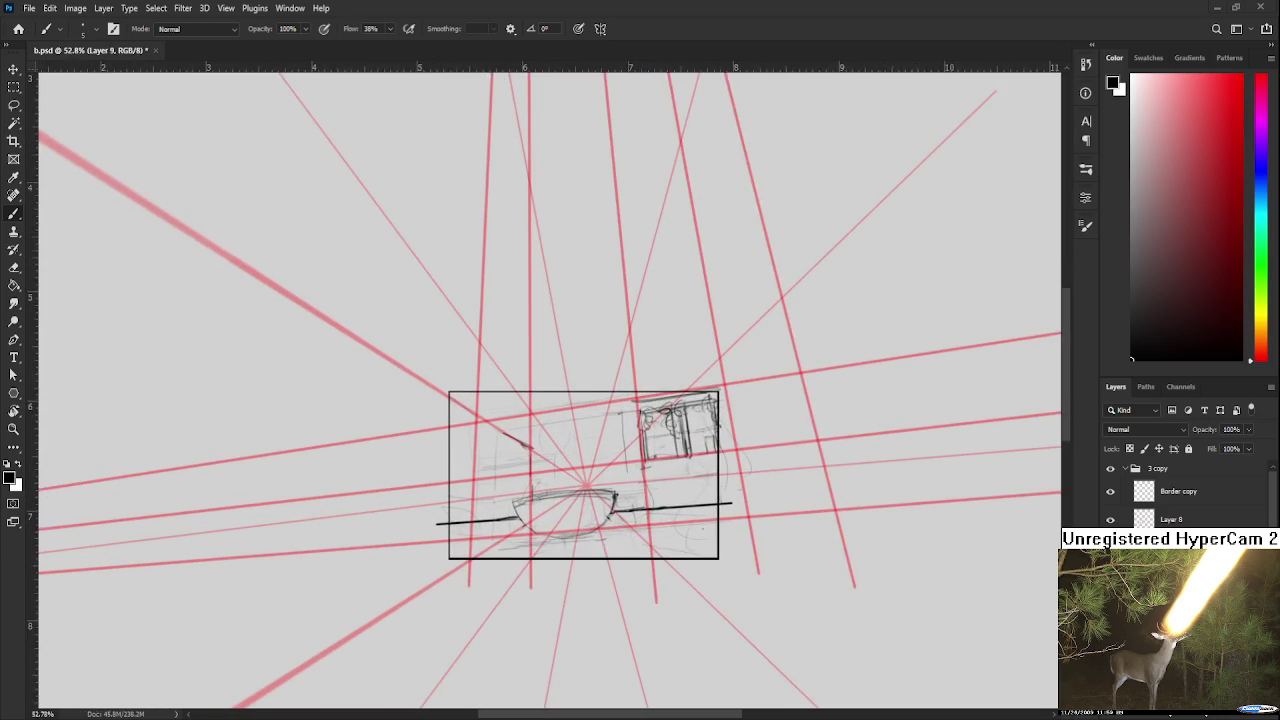
pyautogui.scroll(1, 551, 472)
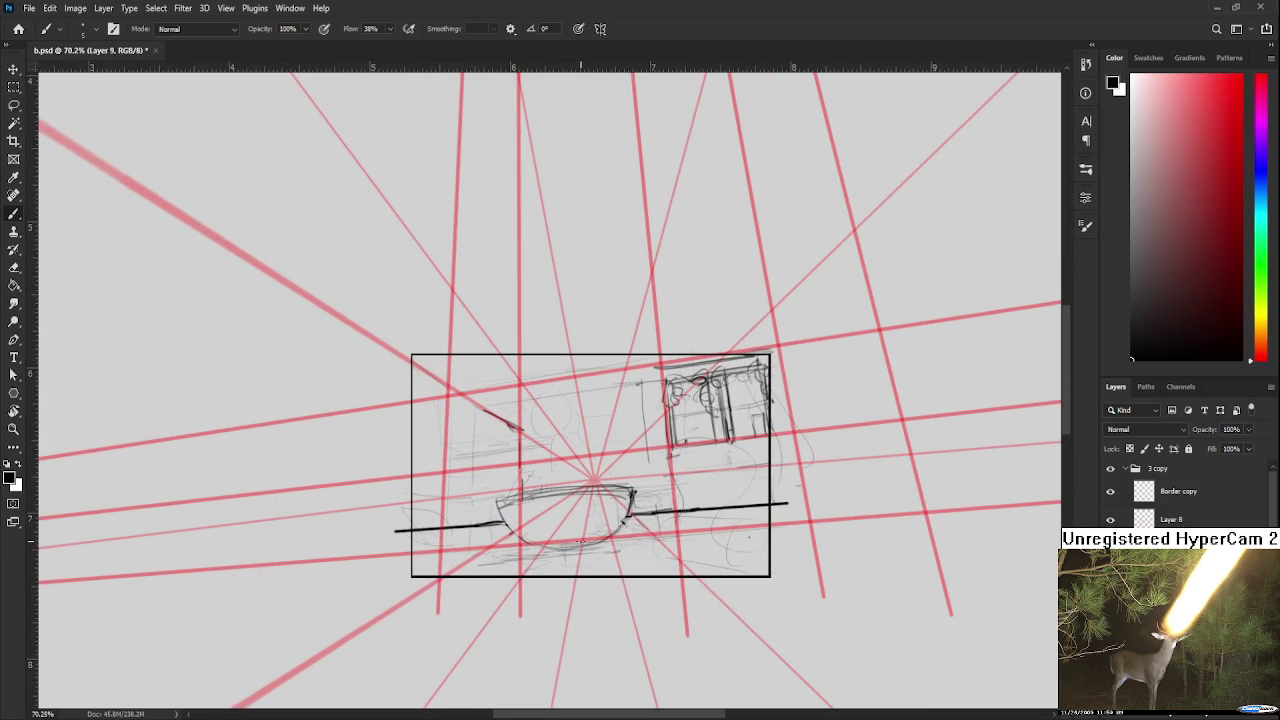
pyautogui.moveTo(546, 573); pyautogui.dragTo(770, 552)
pyautogui.scroll(-2, 770, 552)
pyautogui.scroll(-1, 760, 540)
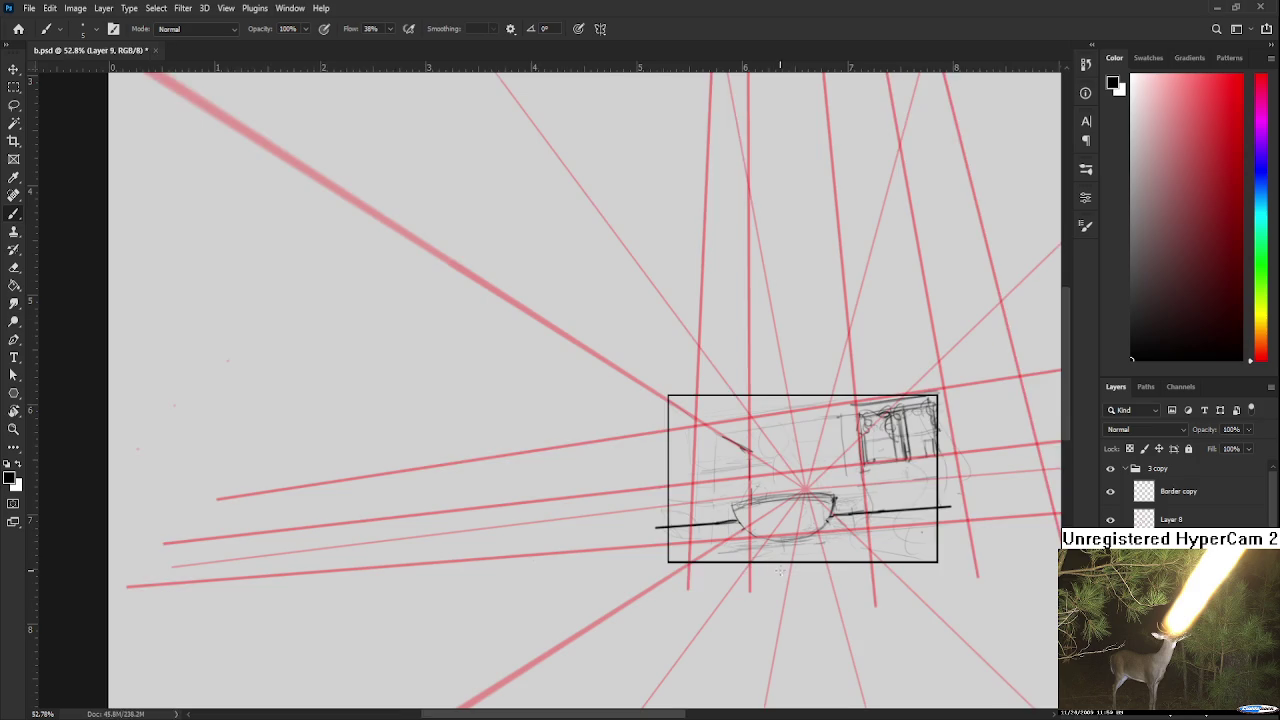
pyautogui.scroll(-1, 745, 525)
pyautogui.scroll(-1, 729, 509)
pyautogui.moveTo(729, 509); pyautogui.dragTo(723, 502)
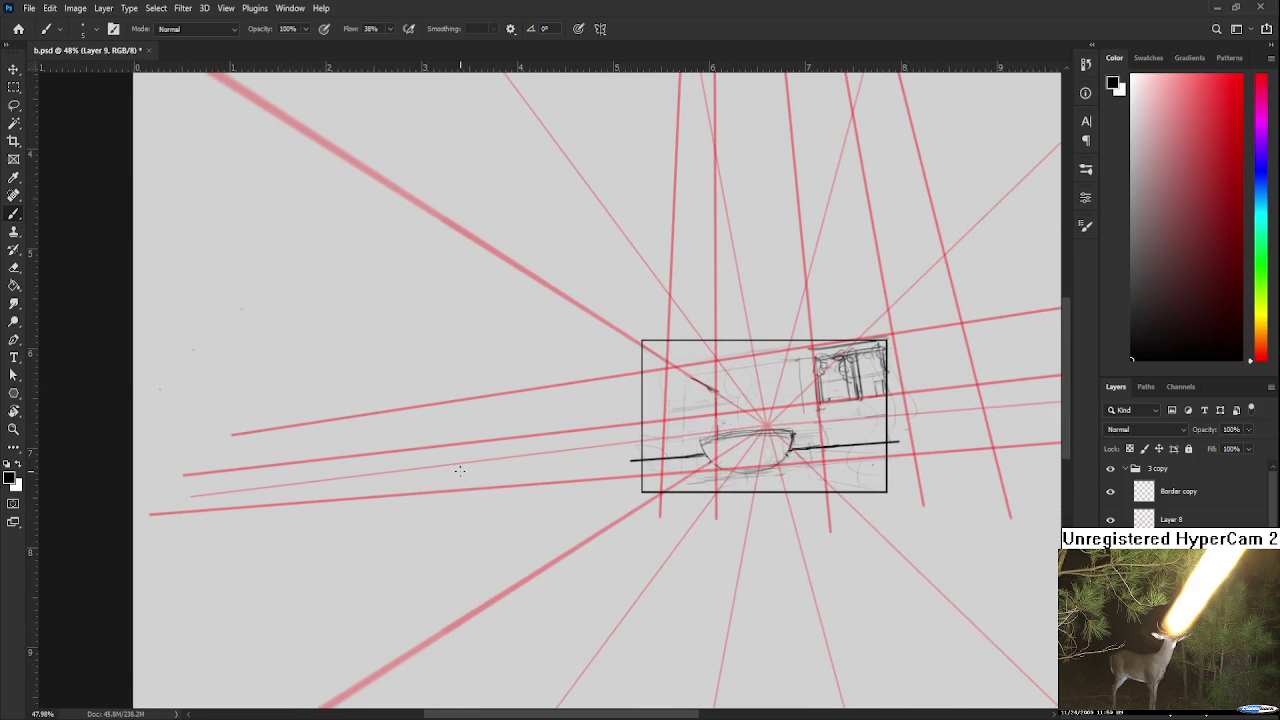
pyautogui.moveTo(520, 462)
pyautogui.mouseDown()
pyautogui.moveTo(494, 460)
pyautogui.moveTo(520, 484)
pyautogui.mouseUp()
pyautogui.hotkey('ctrl', 'z')
pyautogui.hotkey('ctrl', 'z')
pyautogui.moveTo(518, 440)
pyautogui.mouseDown()
pyautogui.moveTo(518, 496)
pyautogui.moveTo(530, 502)
pyautogui.moveTo(554, 466)
pyautogui.moveTo(520, 502)
pyautogui.moveTo(494, 482)
pyautogui.moveTo(543, 513)
pyautogui.mouseUp()
pyautogui.hotkey('ctrl', 'z')
pyautogui.hotkey('ctrl', 'z')
pyautogui.hotkey('ctrl', 'z')
pyautogui.hotkey('ctrl', 'z')
pyautogui.hotkey('ctrl', 'z')
pyautogui.hotkey('ctrl', 'z')
pyautogui.moveTo(545, 460)
pyautogui.mouseDown()
pyautogui.moveTo(520, 497)
pyautogui.moveTo(520, 469)
pyautogui.moveTo(541, 497)
pyautogui.mouseUp()
pyautogui.hotkey('ctrl', 'z')
pyautogui.moveTo(536, 474)
pyautogui.mouseDown()
pyautogui.moveTo(558, 495)
pyautogui.moveTo(551, 487)
pyautogui.mouseUp()
pyautogui.hotkey('ctrl', 'z')
pyautogui.hotkey('ctrl', 'z')
pyautogui.hotkey('ctrl', 'z')
pyautogui.press('l')
pyautogui.moveTo(536, 522); pyautogui.dragTo(560, 524)
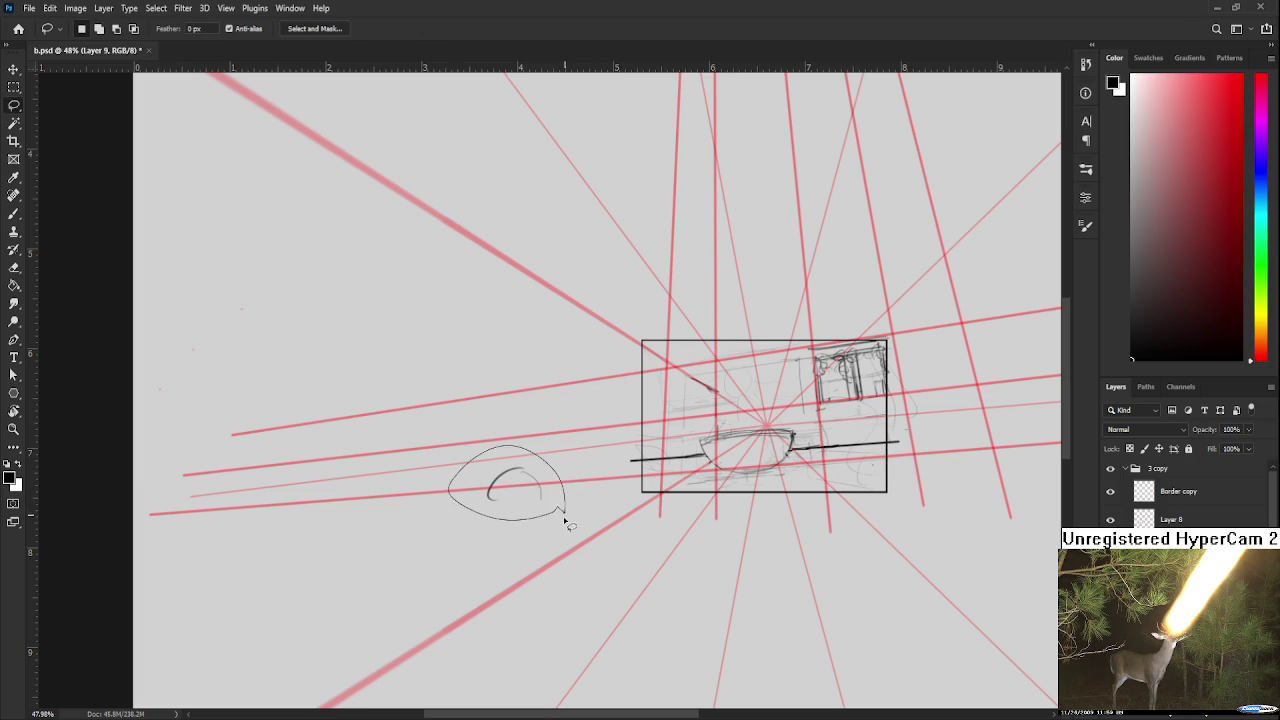
pyautogui.press('Delete')
pyautogui.keyDown('alt'); pyautogui.scroll(2, 695, 482); pyautogui.keyUp('alt')
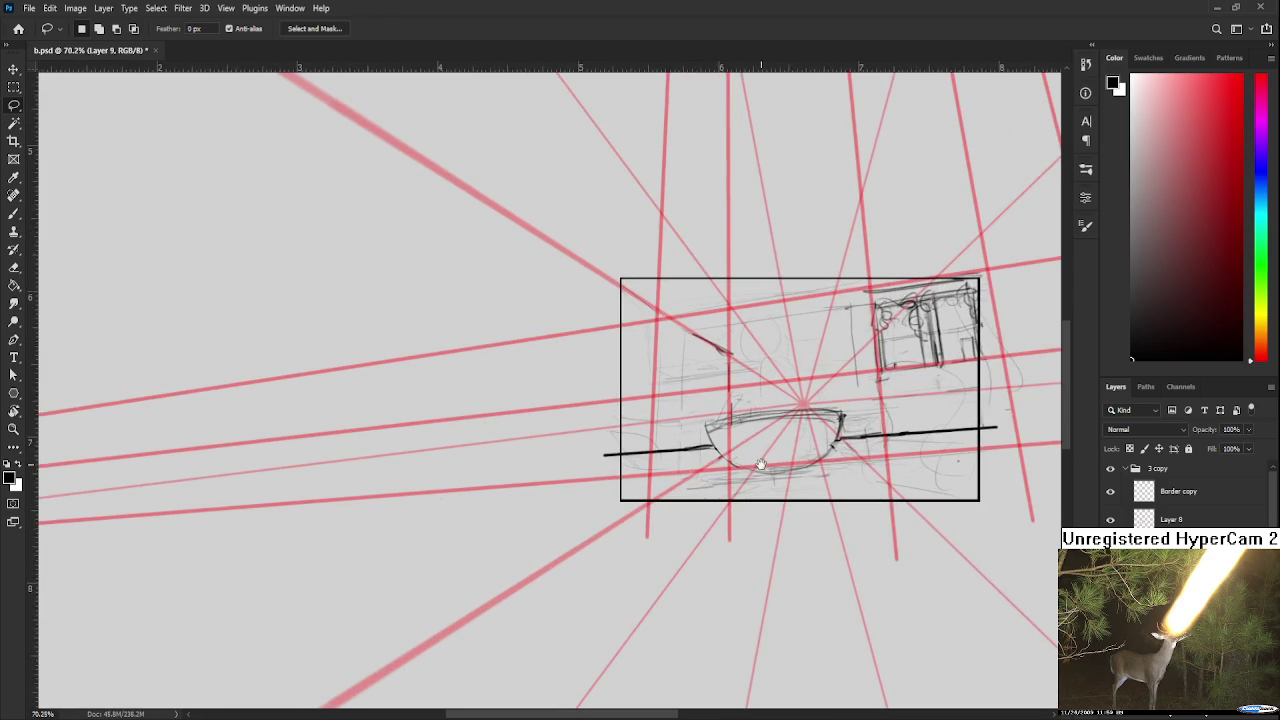
pyautogui.moveTo(760, 462); pyautogui.dragTo(539, 524)
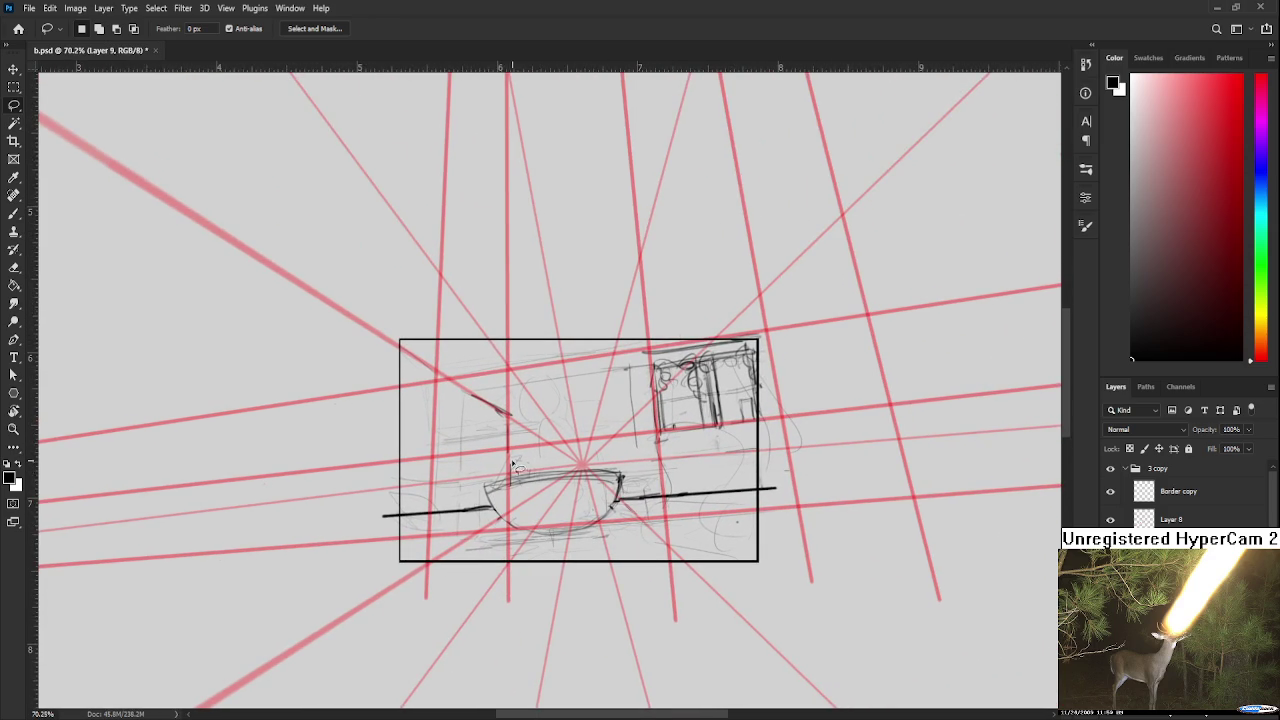
pyautogui.moveTo(465, 490); pyautogui.dragTo(481, 484)
pyautogui.press('e')
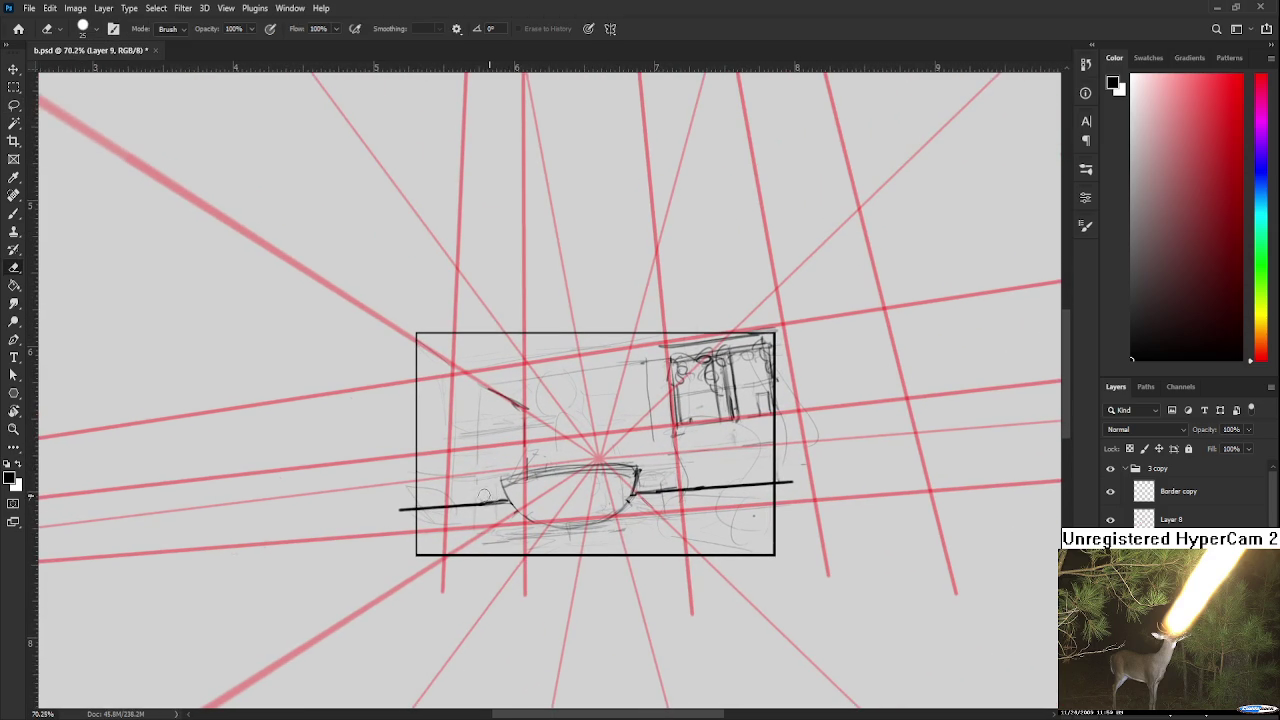
# - Darken the bowl's left edge, alternating Brush and Eraser
pyautogui.press('b')
pyautogui.moveTo(502, 480); pyautogui.dragTo(512, 506)
pyautogui.press('e')
pyautogui.press('b')
pyautogui.press('e')
# - Pan the sketch and bring up Ikrue b Final.psd as a floating reference window
pyautogui.moveTo(555, 459); pyautogui.dragTo(551, 496)
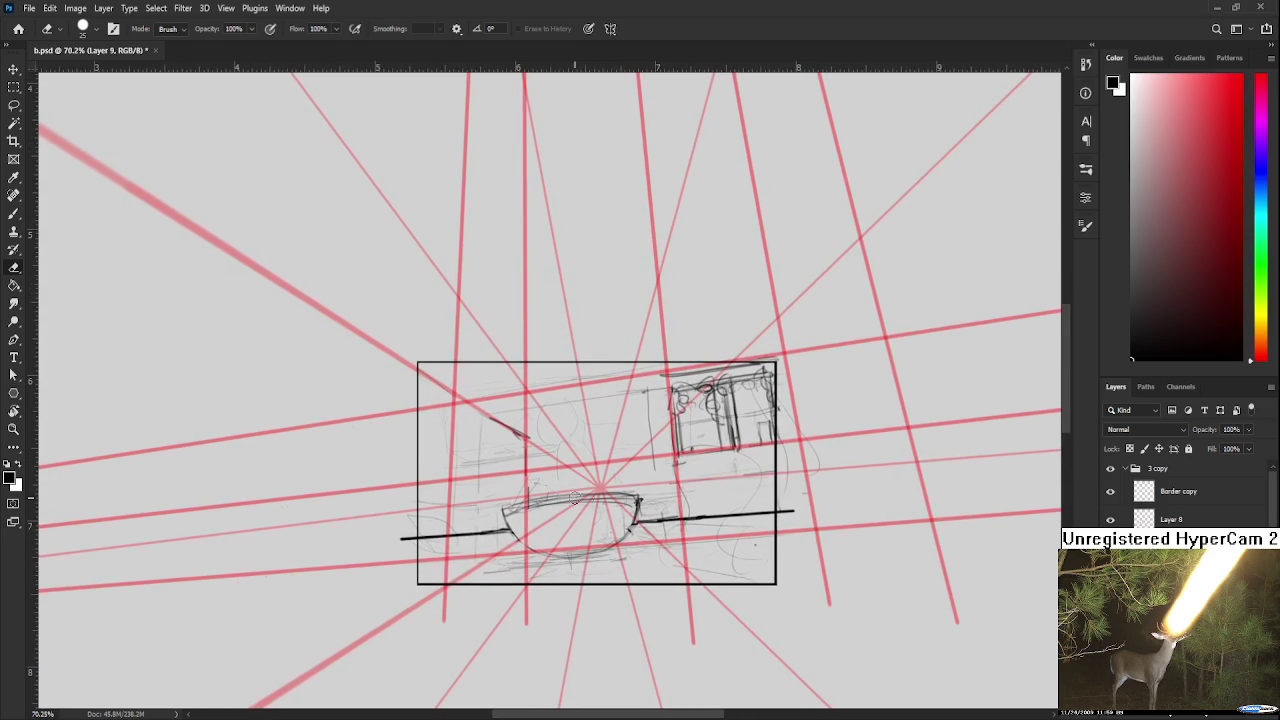
pyautogui.press('b')
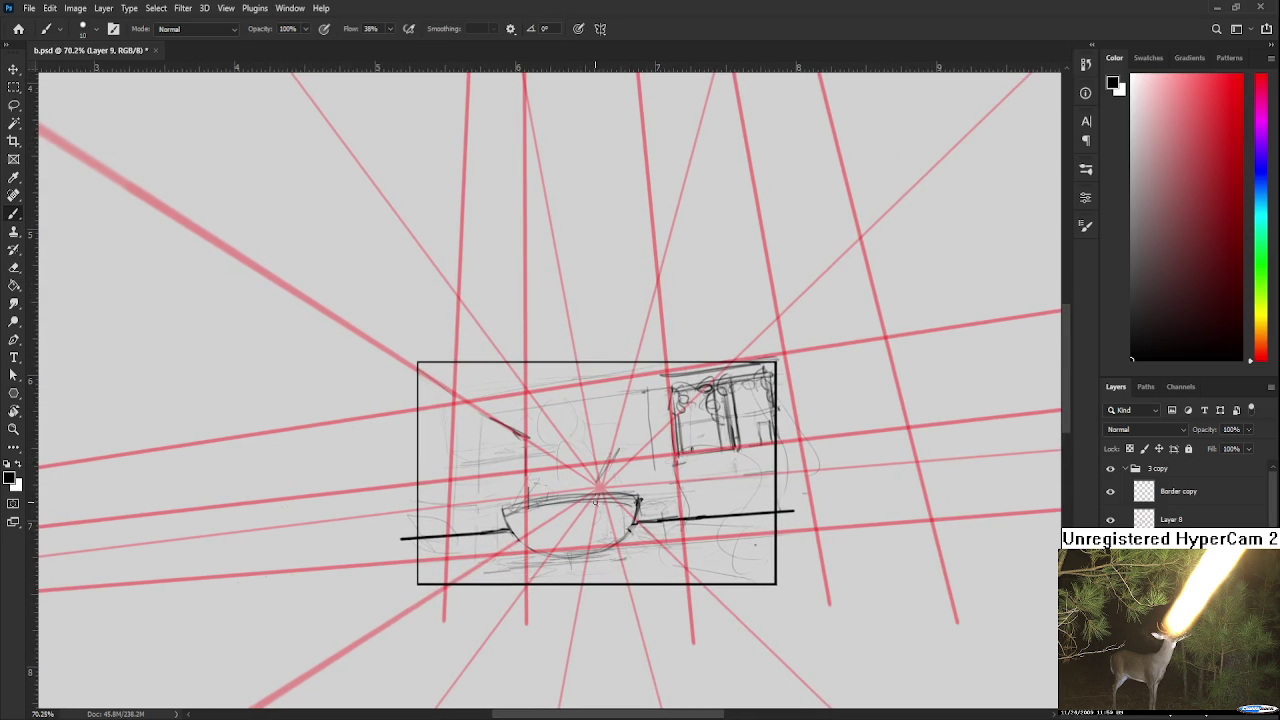
pyautogui.moveTo(586, 501); pyautogui.dragTo(629, 471)
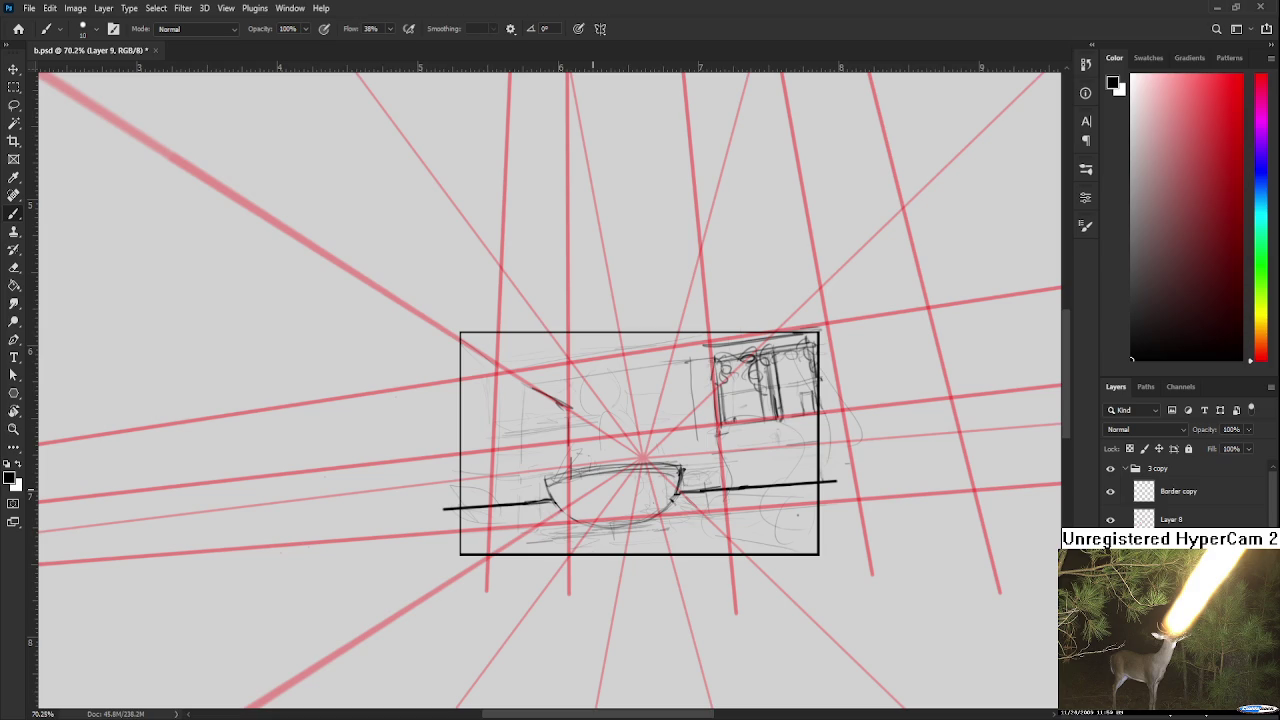
pyautogui.moveTo(745, 461); pyautogui.dragTo(643, 515)
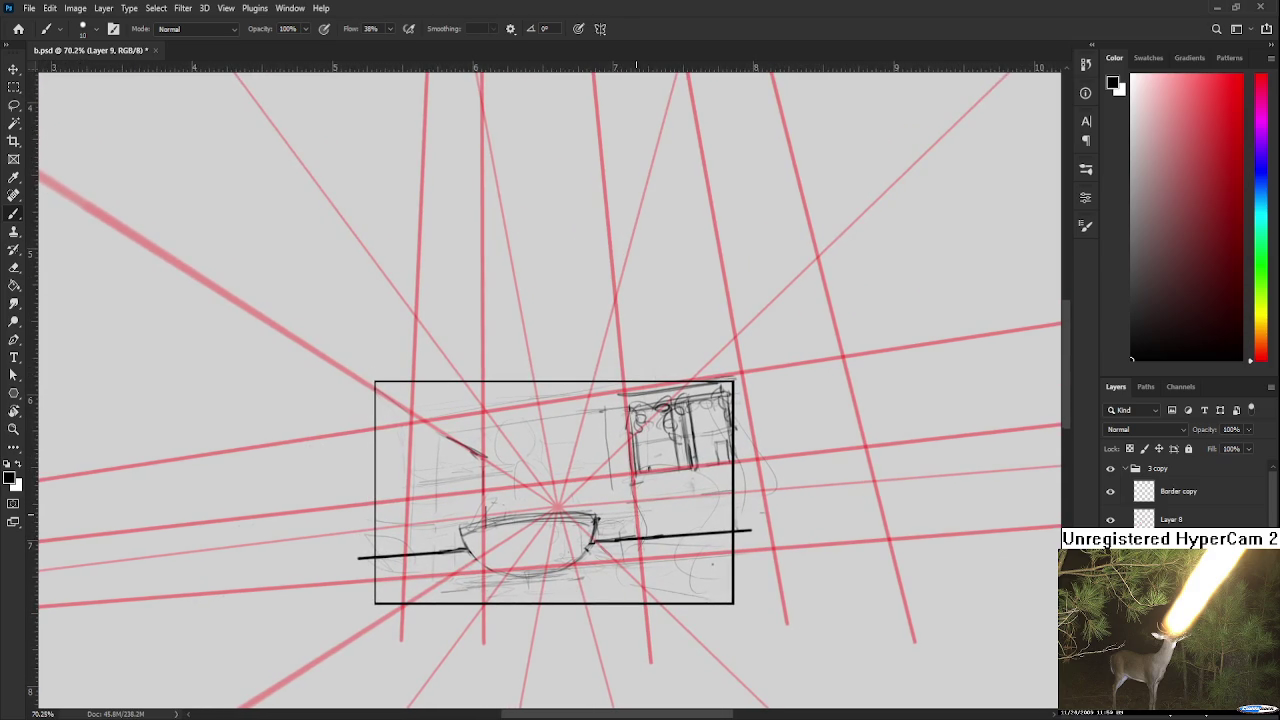
pyautogui.hotkey('ctrl', 'Tab')
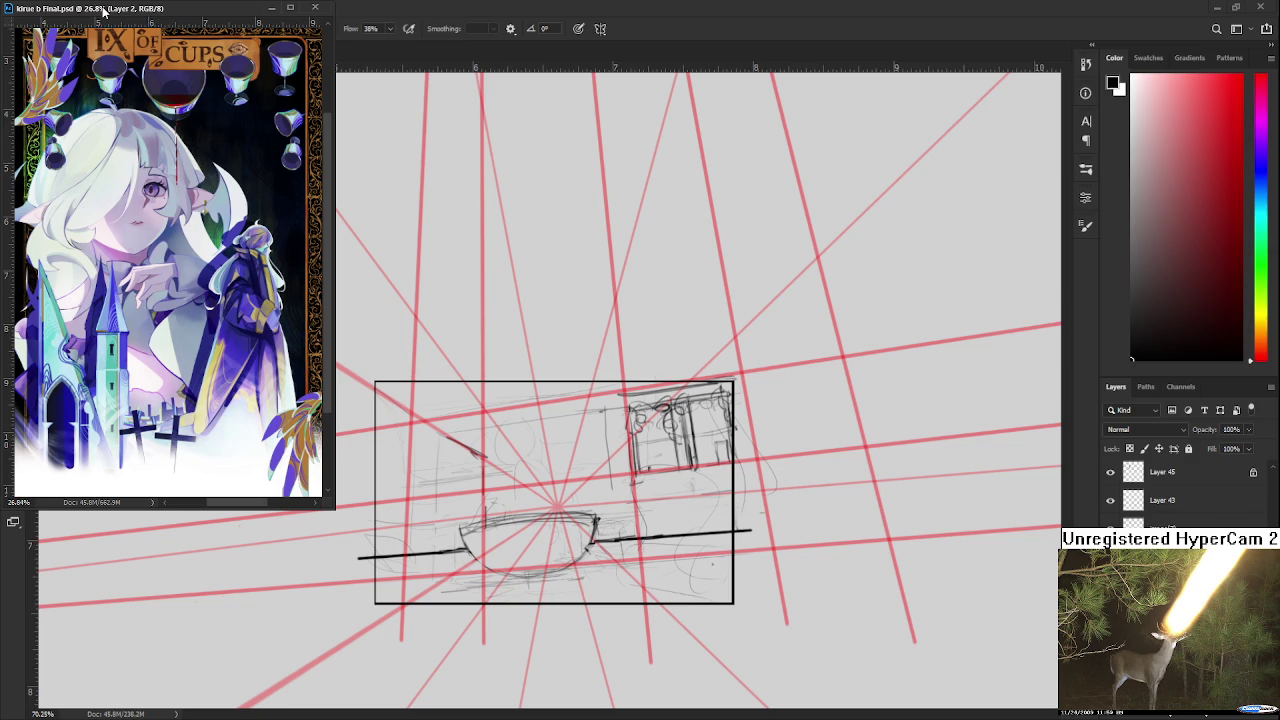
# - Make the room sketch active again, zoomed out with its framed box centred beside the tarot reference
pyautogui.click(660, 465)
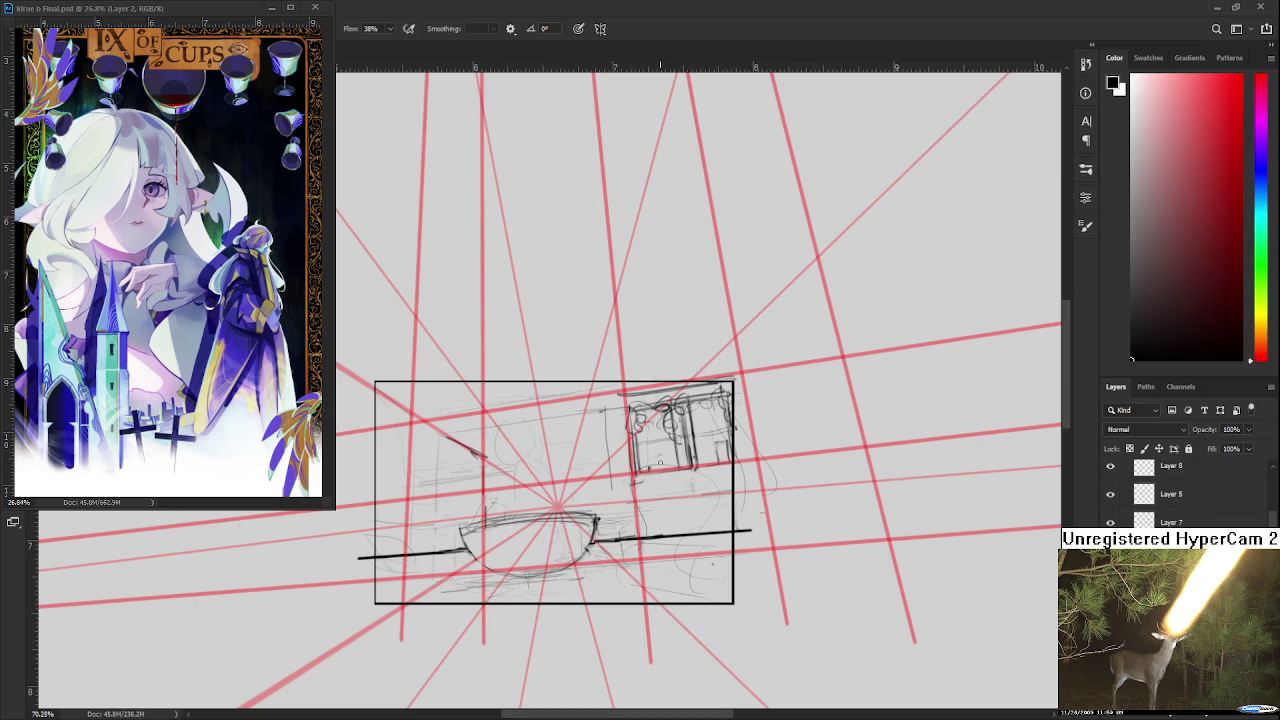
pyautogui.scroll(-1, 660, 465)
pyautogui.scroll(-1, 660, 465)
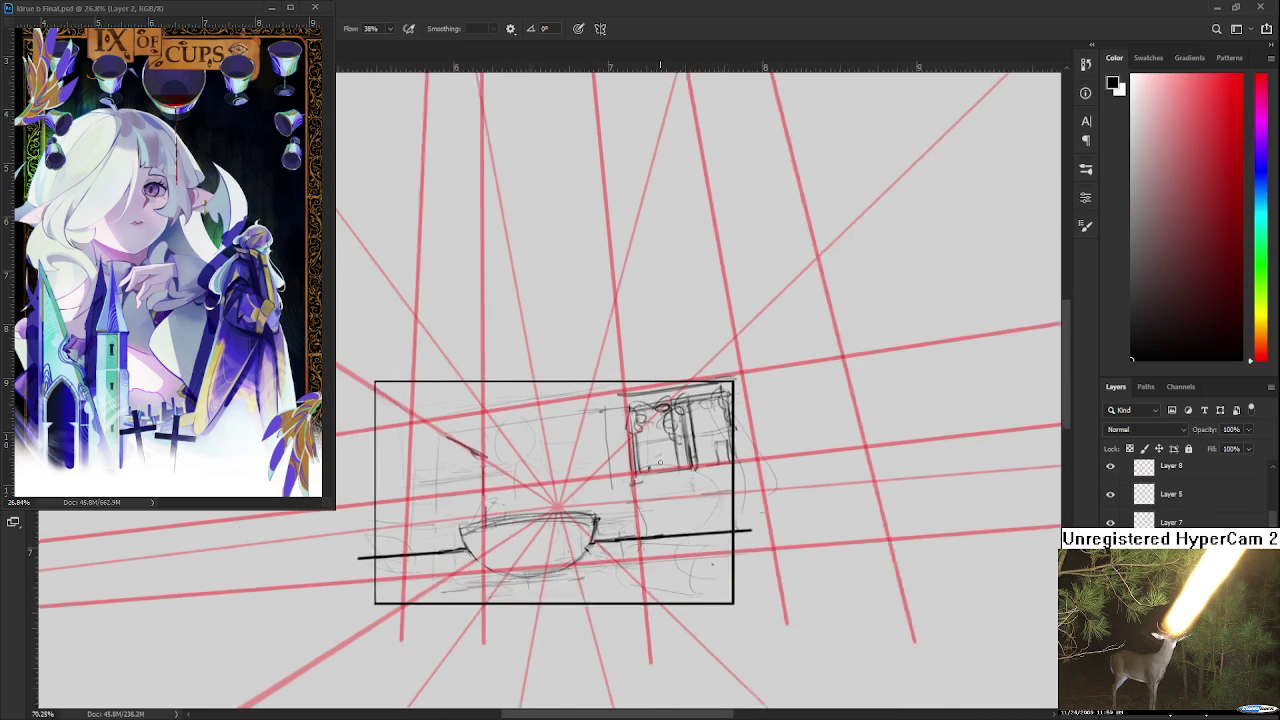
pyautogui.scroll(-1, 658, 465)
pyautogui.moveTo(578, 450); pyautogui.dragTo(604, 504)
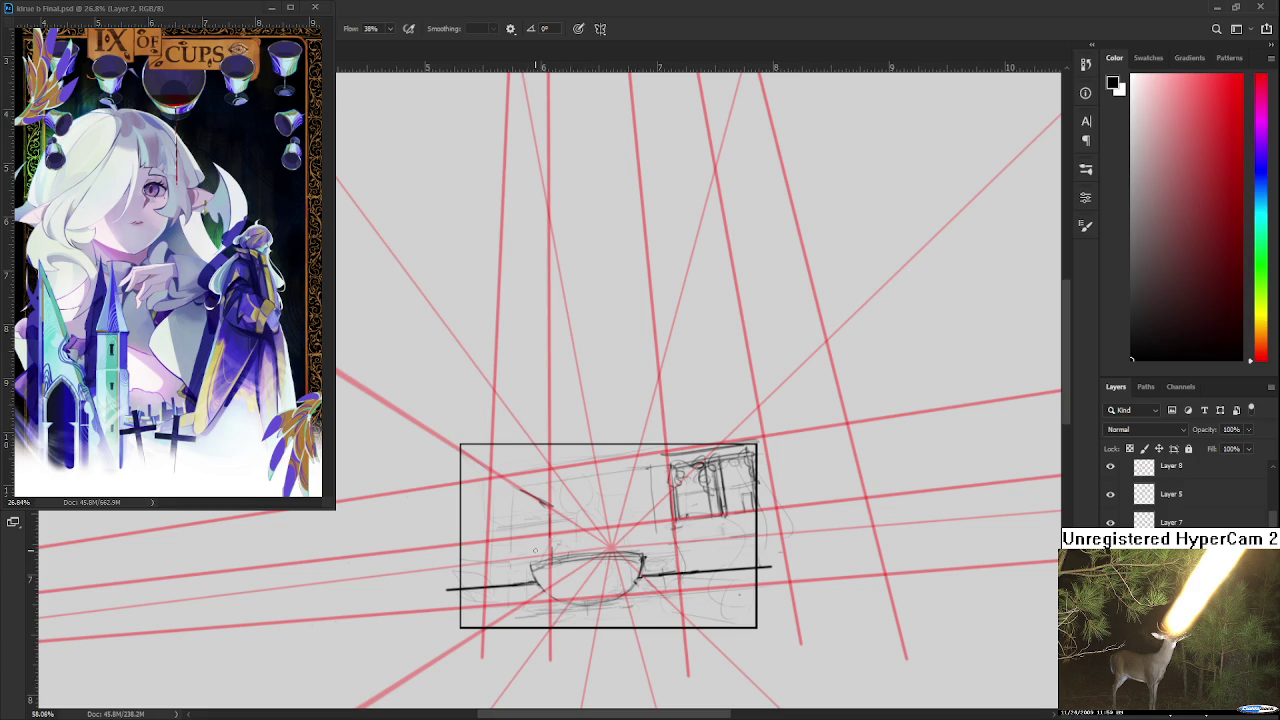
pyautogui.moveTo(480, 630); pyautogui.dragTo(542, 587)
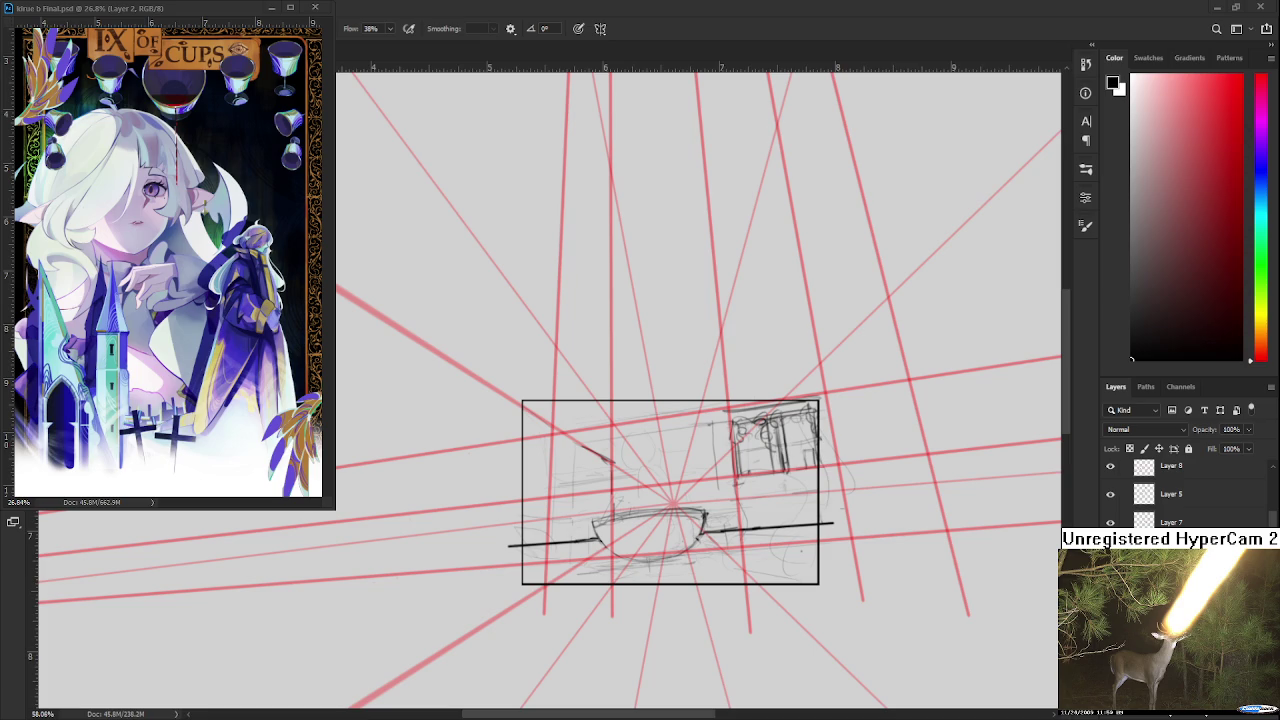
# - Centre the bowl and try a darker stroke along its right and lower edge, undoing each attempt
pyautogui.scroll(2, 701, 546)
pyautogui.scroll(2, 701, 546)
pyautogui.scroll(-2, 701, 546)
pyautogui.scroll(-2, 701, 546)
pyautogui.scroll(2, 701, 546)
pyautogui.scroll(1, 701, 546)
pyautogui.scroll(1, 700, 546)
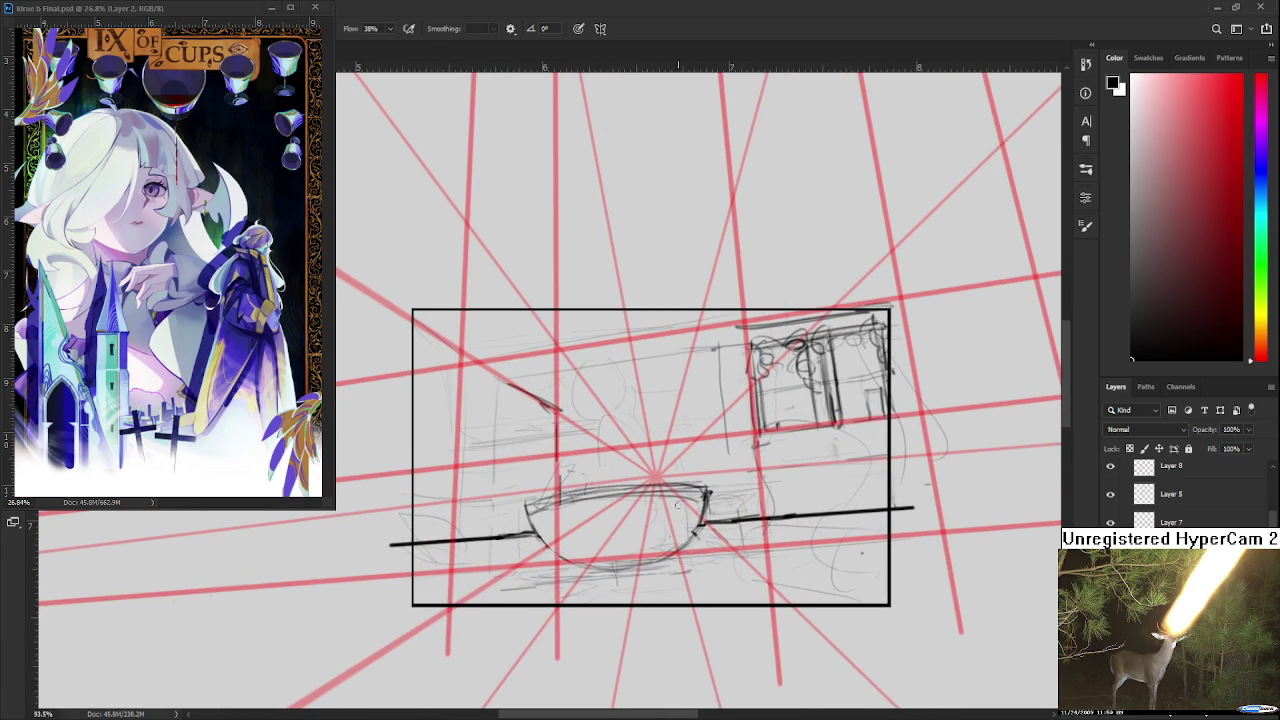
pyautogui.moveTo(710, 497); pyautogui.dragTo(661, 522)
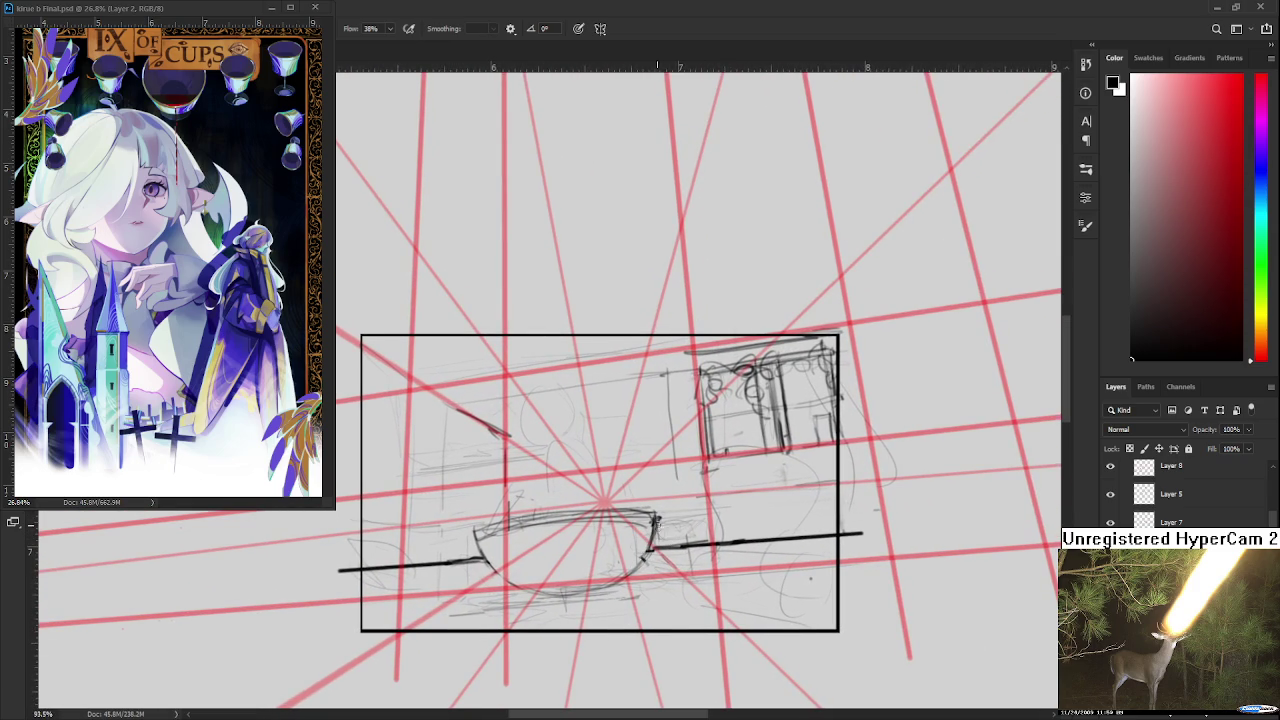
pyautogui.moveTo(655, 515); pyautogui.dragTo(620, 577)
pyautogui.hotkey('ctrl', 'z')
pyautogui.moveTo(655, 515); pyautogui.dragTo(620, 578)
pyautogui.hotkey('ctrl', 'z')
pyautogui.hotkey('ctrl', 'z')
pyautogui.moveTo(655, 515)
pyautogui.mouseDown()
pyautogui.moveTo(618, 582)
pyautogui.moveTo(614, 529)
pyautogui.mouseUp()
pyautogui.hotkey('ctrl', 'z')
pyautogui.hotkey('ctrl', 'z')
# - Draw a darker pencil line along the bowl's left edge, with the Eraser selected
pyautogui.moveTo(506, 498)
pyautogui.mouseDown()
pyautogui.moveTo(555, 560)
pyautogui.moveTo(546, 552)
pyautogui.mouseUp()
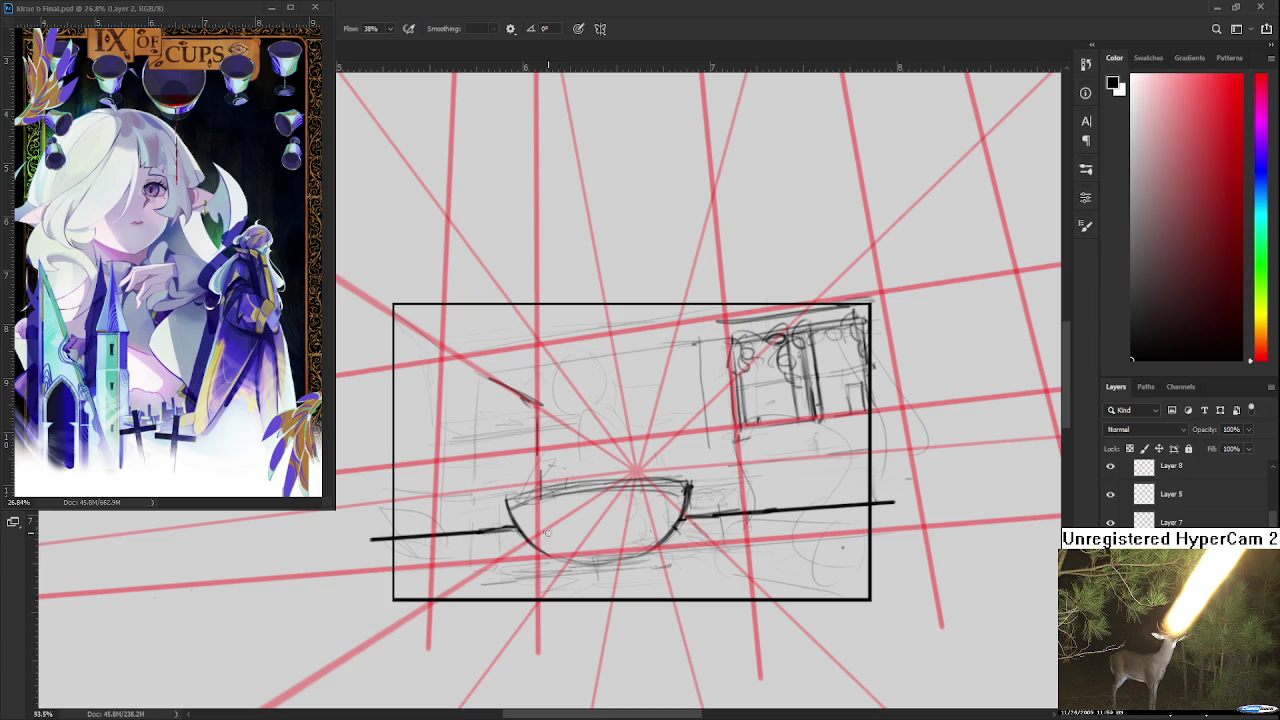
pyautogui.scroll(-1, 581, 523)
pyautogui.scroll(-1, 581, 523)
pyautogui.scroll(2, 581, 523)
pyautogui.scroll(1, 581, 523)
pyautogui.moveTo(581, 523); pyautogui.dragTo(559, 528)
pyautogui.press('e')
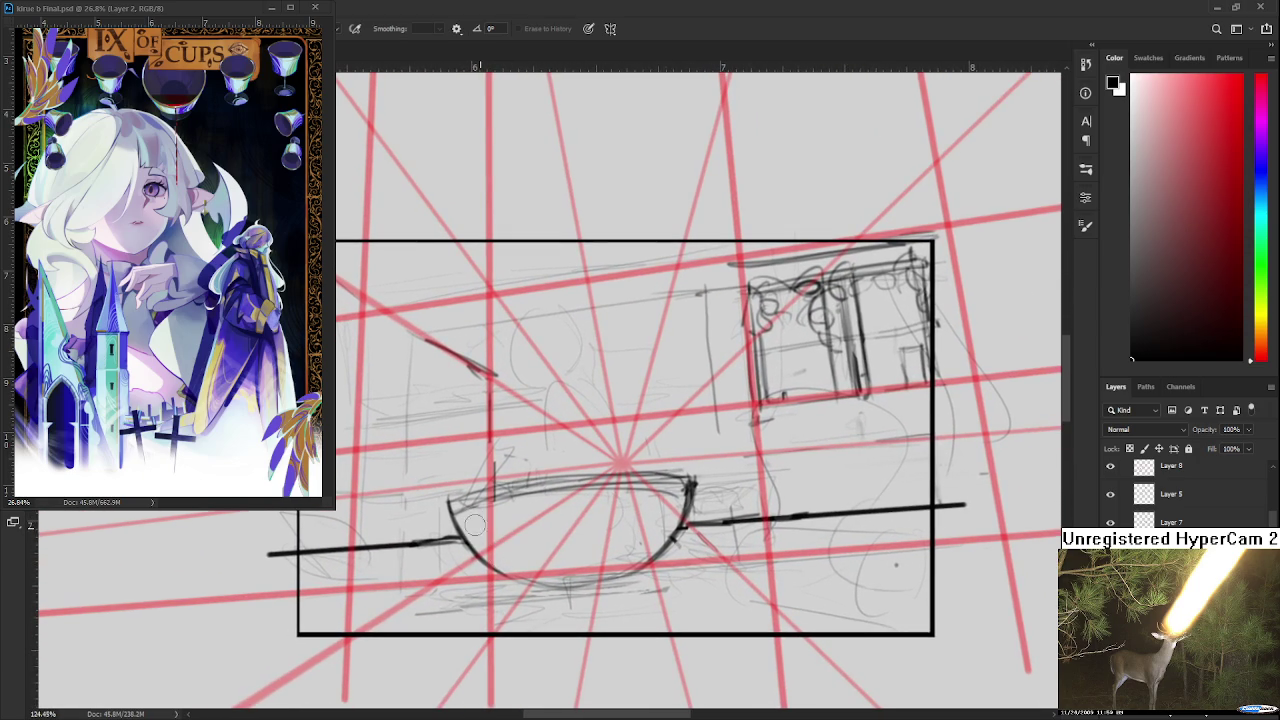
pyautogui.moveTo(513, 546); pyautogui.dragTo(548, 521)
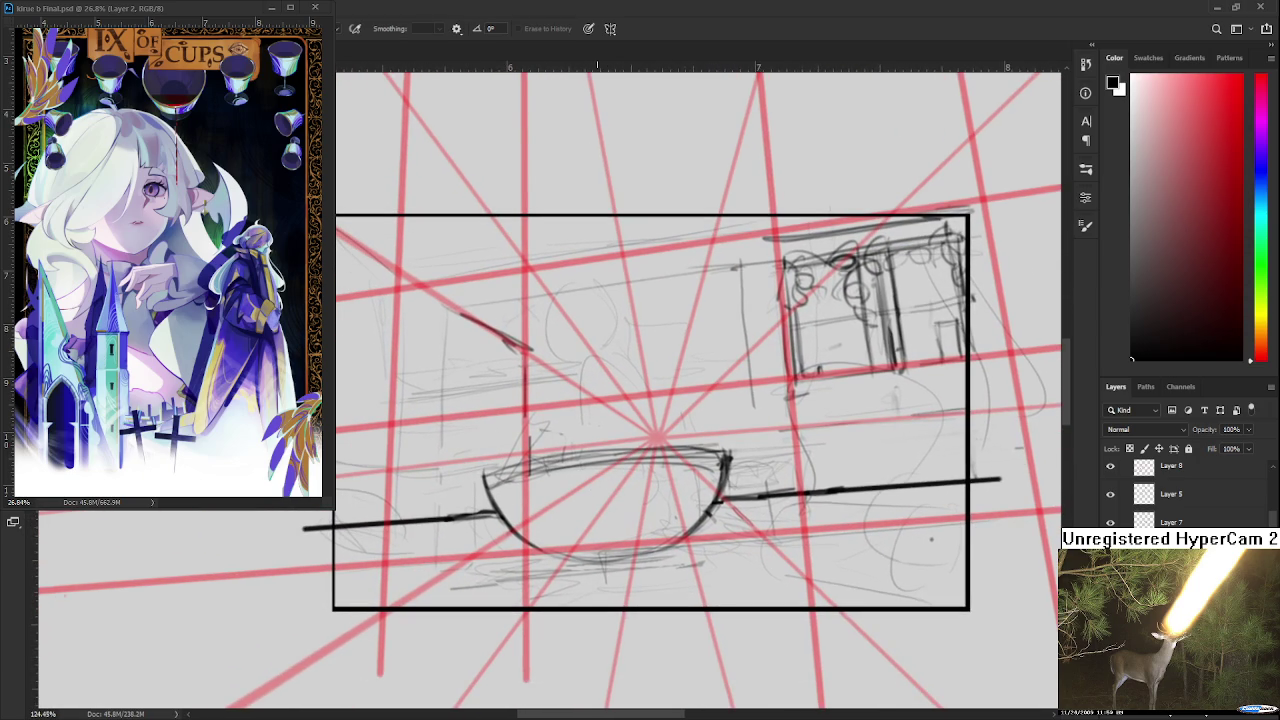
# - Zoom and pan so the whole framed box around the bowl is in view
pyautogui.scroll(-3, 590, 505)
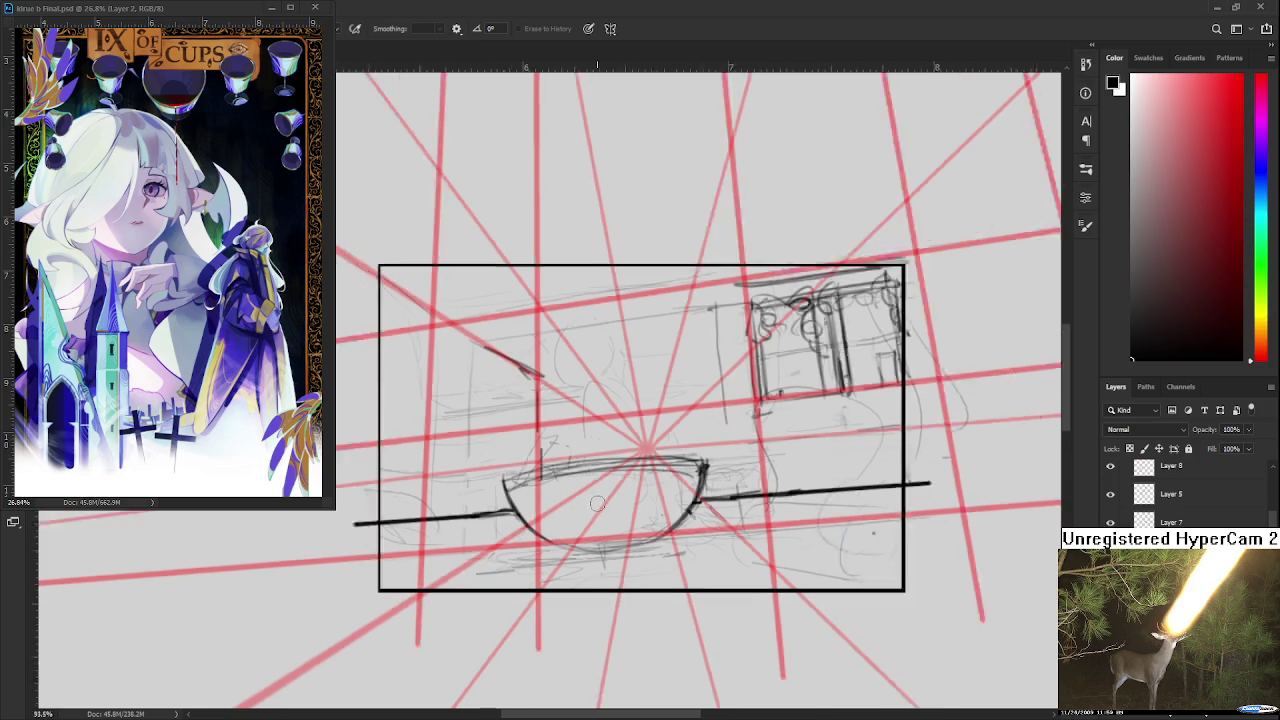
pyautogui.scroll(-2, 590, 505)
pyautogui.scroll(2, 590, 505)
pyautogui.scroll(2, 596, 507)
pyautogui.scroll(1, 596, 507)
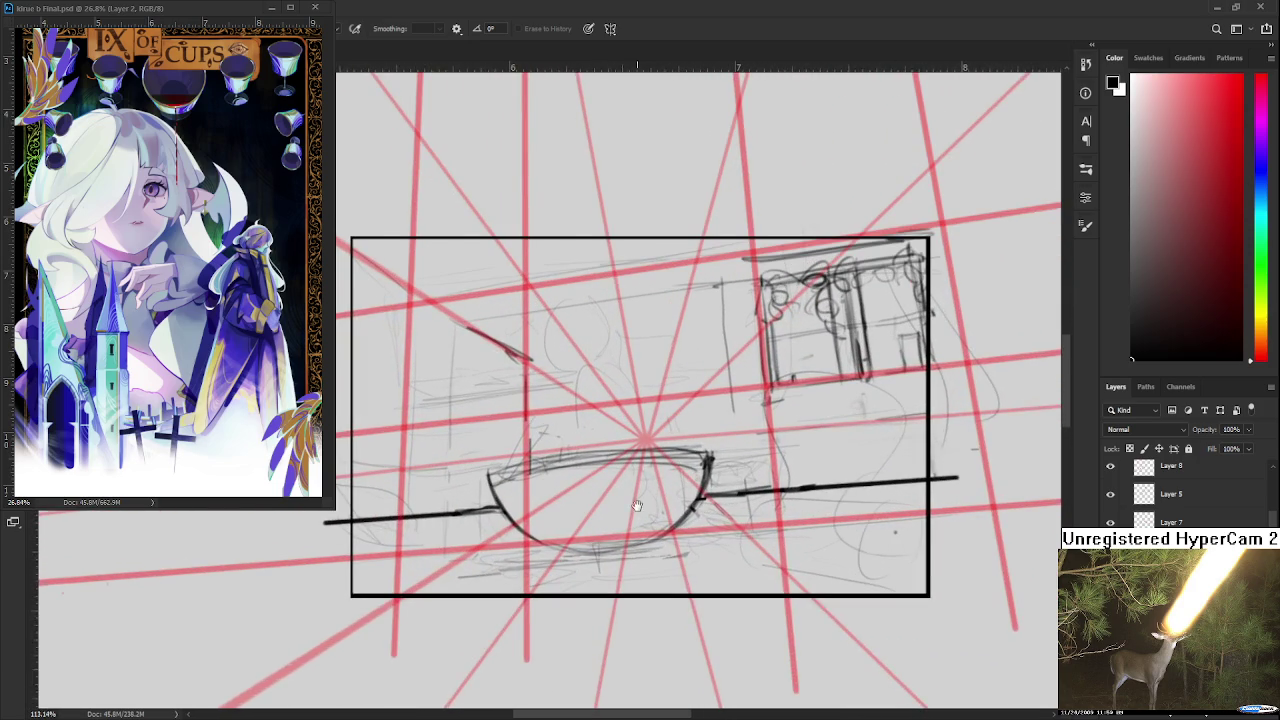
pyautogui.scroll(-2, 645, 528)
pyautogui.moveTo(657, 537); pyautogui.dragTo(553, 543)
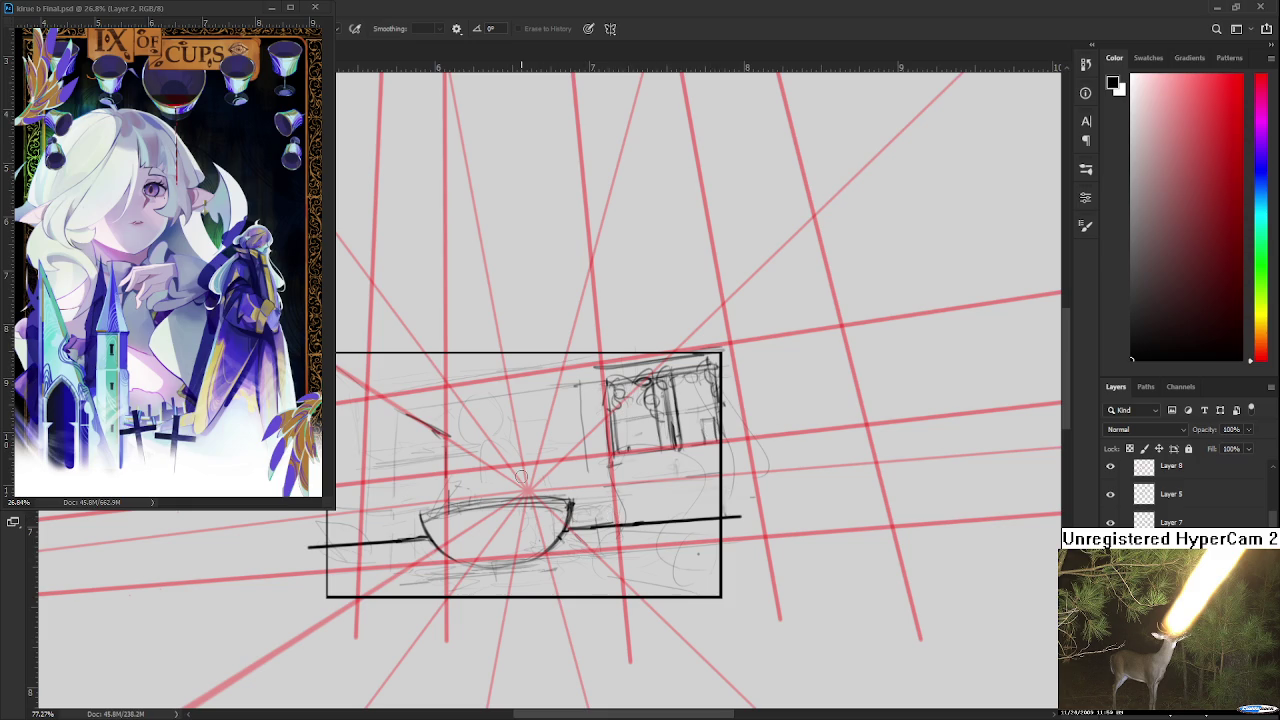
pyautogui.scroll(1, 545, 475)
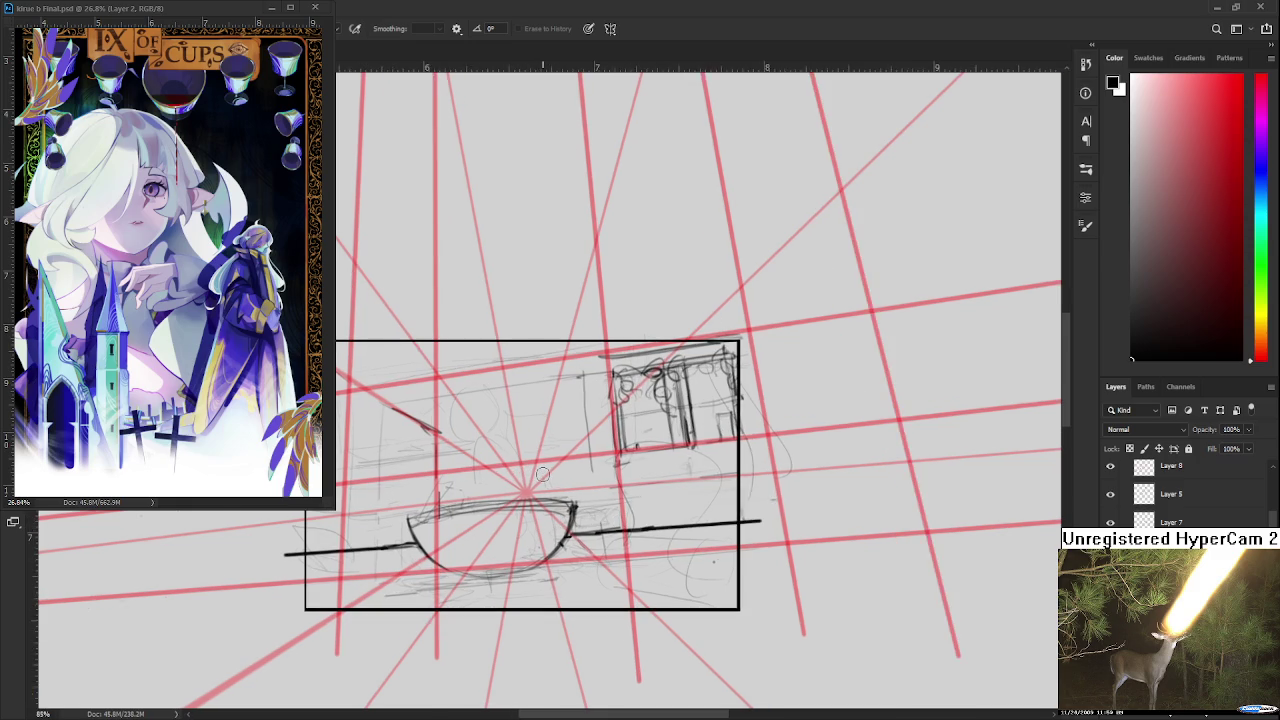
pyautogui.scroll(1, 548, 474)
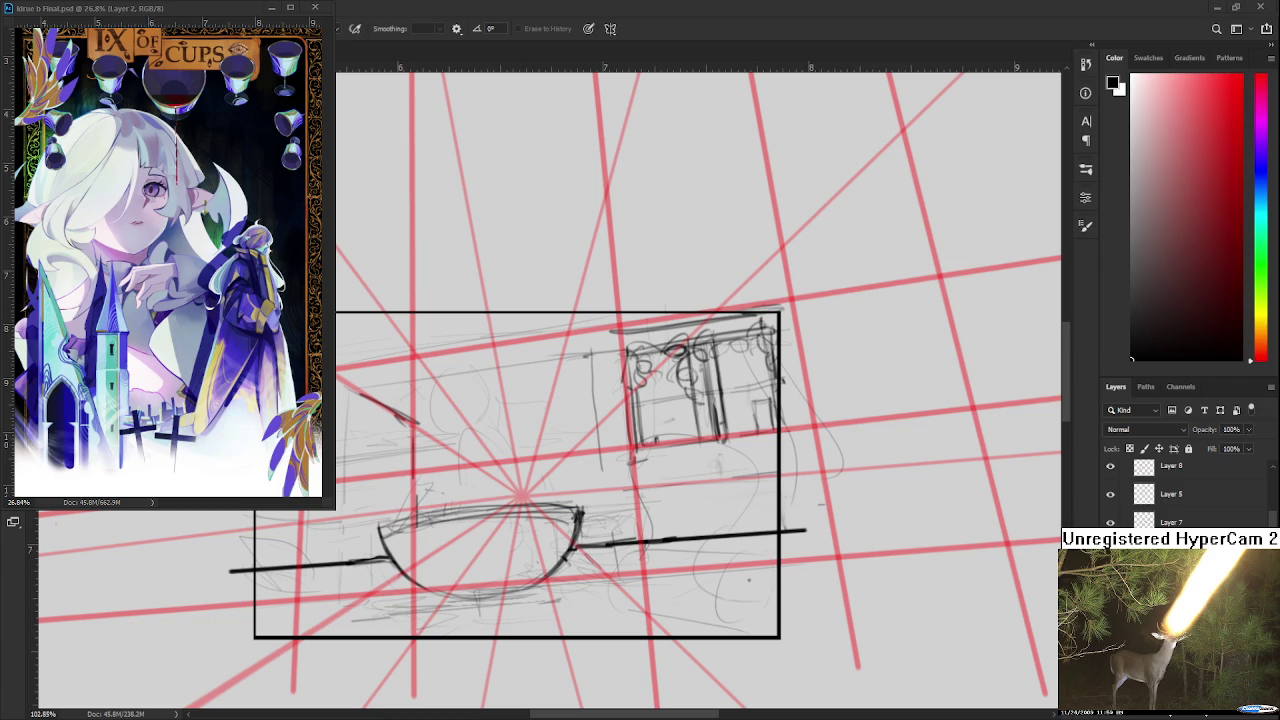
# - Recentre on the bowl and test strokes at its lower left, keeping a dark swooping curve
pyautogui.moveTo(374, 536)
pyautogui.mouseDown()
pyautogui.moveTo(490, 503)
pyautogui.moveTo(526, 560)
pyautogui.moveTo(470, 576)
pyautogui.mouseUp()
pyautogui.press('b')
pyautogui.hotkey('ctrl', 'z')
pyautogui.hotkey('ctrl', 'z')
pyautogui.hotkey('ctrl', 'z')
pyautogui.hotkey('ctrl', 'z')
pyautogui.hotkey('ctrl', 'z')
pyautogui.hotkey('ctrl', 'z')
pyautogui.moveTo(504, 514); pyautogui.dragTo(476, 570)
pyautogui.hotkey('ctrl', 'z')
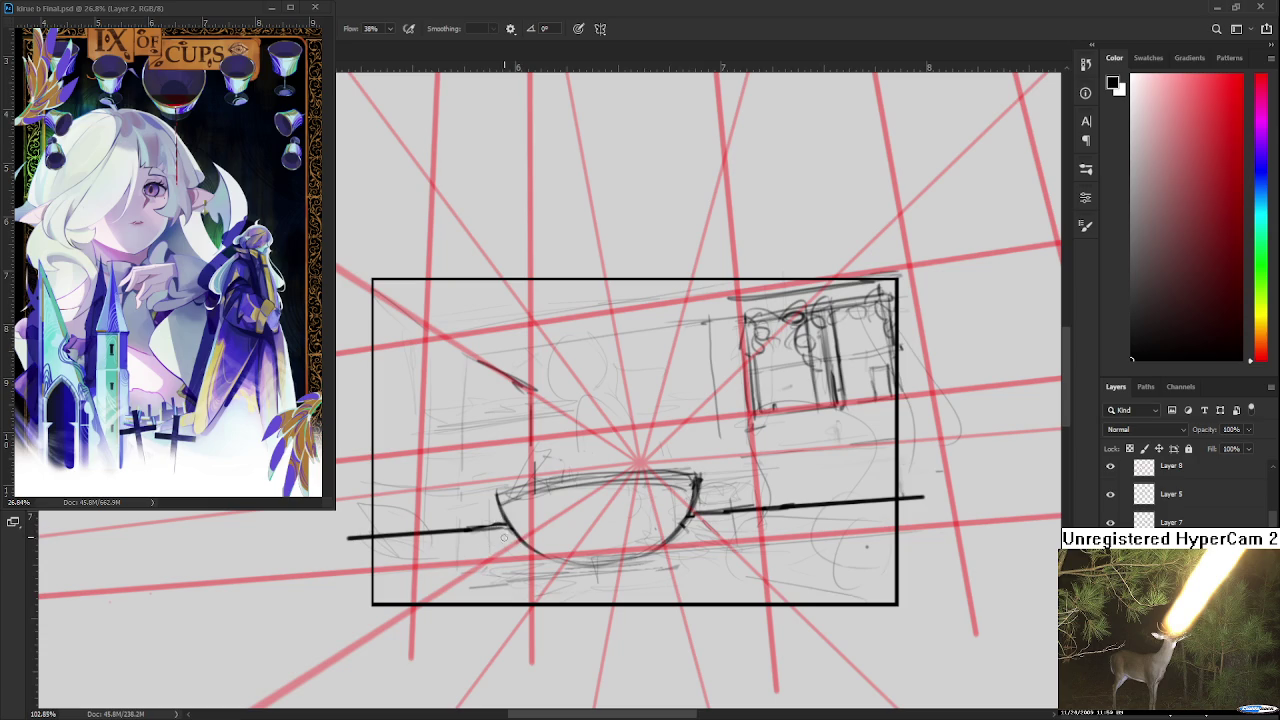
pyautogui.moveTo(502, 524); pyautogui.dragTo(473, 574)
pyautogui.hotkey('ctrl', 'z')
pyautogui.hotkey('ctrl', 'z')
pyautogui.moveTo(502, 526); pyautogui.dragTo(425, 575)
pyautogui.hotkey('ctrl', 'z')
pyautogui.hotkey('ctrl', 'z')
pyautogui.moveTo(494, 530)
pyautogui.mouseDown()
pyautogui.moveTo(414, 566)
pyautogui.moveTo(505, 566)
pyautogui.moveTo(494, 522)
pyautogui.moveTo(561, 578)
pyautogui.moveTo(598, 566)
pyautogui.moveTo(382, 579)
pyautogui.mouseUp()
pyautogui.hotkey('ctrl', 'z')
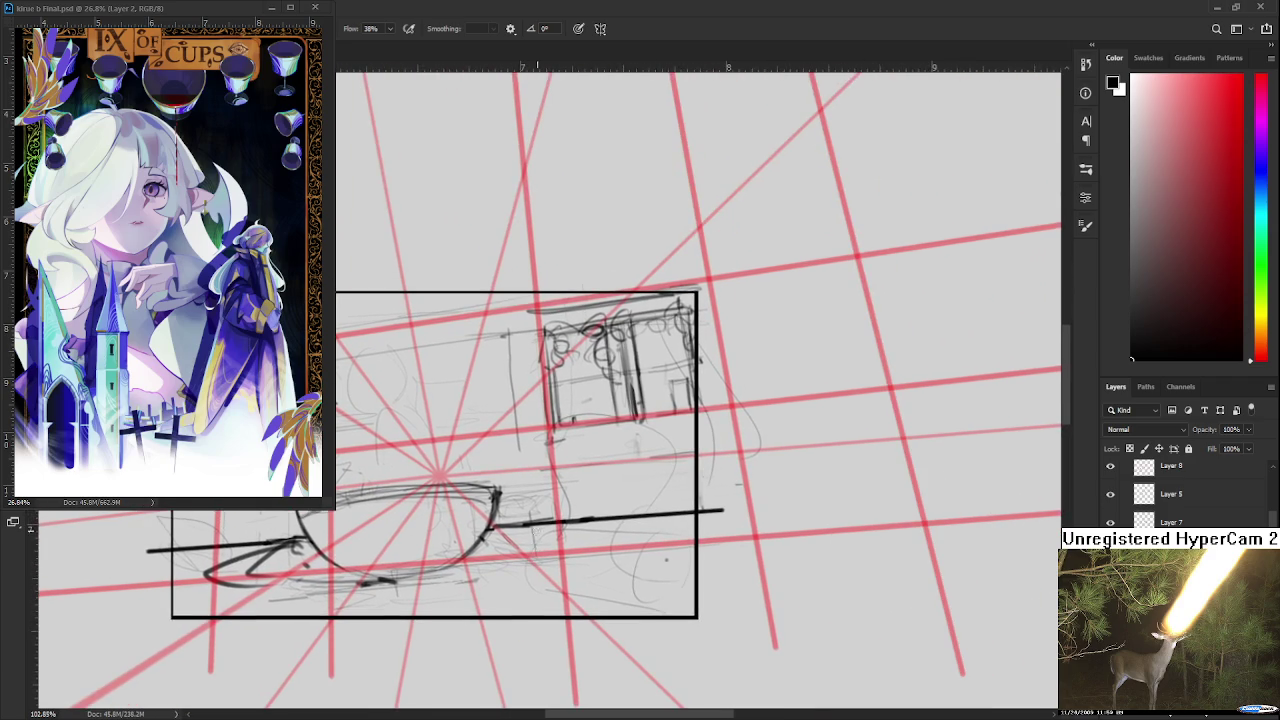
# - Try a dark line extending rightward from the bowl, then remove it
pyautogui.moveTo(490, 530); pyautogui.dragTo(576, 548)
pyautogui.hotkey('ctrl', 'z')
pyautogui.moveTo(500, 528); pyautogui.dragTo(590, 538)
pyautogui.hotkey('ctrl', 'z')
pyautogui.scroll(-3, 506, 556)
pyautogui.scroll(2, 506, 556)
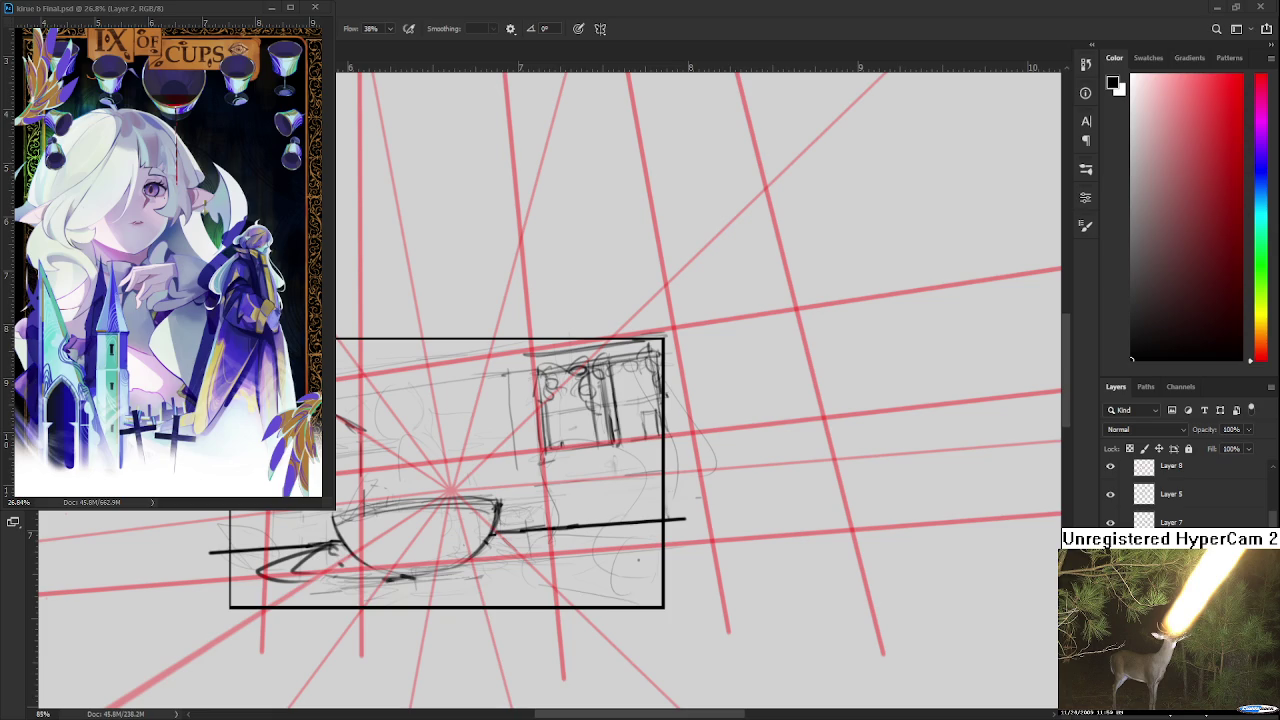
# - Pan toward the box's lower right and retry the oval loop beside the bowl
pyautogui.moveTo(576, 561)
pyautogui.mouseDown()
pyautogui.moveTo(546, 578)
pyautogui.moveTo(583, 600)
pyautogui.moveTo(586, 634)
pyautogui.mouseUp()
pyautogui.hotkey('ctrl', 'z')
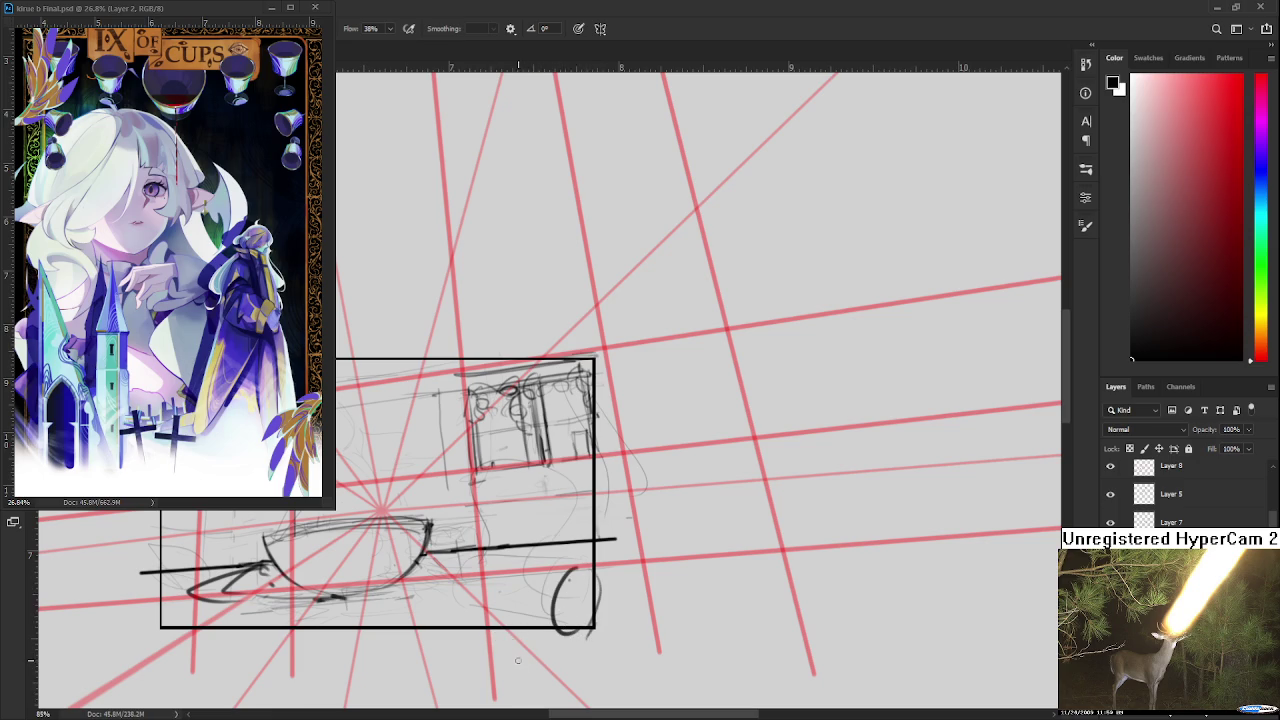
# - Sketch the cylinder's long curved bottom edge near the box bottom, retrying it repeatedly
pyautogui.moveTo(470, 600); pyautogui.dragTo(560, 632)
pyautogui.hotkey('ctrl', 'z')
pyautogui.moveTo(468, 600); pyautogui.dragTo(562, 632)
pyautogui.hotkey('ctrl', 'z')
pyautogui.moveTo(488, 597); pyautogui.dragTo(558, 632)
pyautogui.hotkey('ctrl', 'z')
pyautogui.moveTo(488, 597); pyautogui.dragTo(556, 630)
pyautogui.hotkey('ctrl', 'z')
pyautogui.moveTo(476, 594); pyautogui.dragTo(554, 630)
pyautogui.hotkey('ctrl', 'z')
pyautogui.moveTo(466, 592); pyautogui.dragTo(585, 645)
pyautogui.hotkey('ctrl', 'z')
pyautogui.moveTo(468, 592); pyautogui.dragTo(564, 632)
pyautogui.hotkey('ctrl', 'z')
pyautogui.hotkey('ctrl', 'z')
pyautogui.moveTo(474, 590)
pyautogui.mouseDown()
pyautogui.moveTo(570, 632)
pyautogui.moveTo(574, 655)
pyautogui.mouseUp()
pyautogui.hotkey('ctrl', 'z')
# - Draw a rising hook curve and a dark top edge along the cylinder
pyautogui.hotkey('ctrl', 'z')
pyautogui.moveTo(486, 596); pyautogui.dragTo(570, 640)
pyautogui.hotkey('ctrl', 'z')
pyautogui.moveTo(486, 596); pyautogui.dragTo(574, 640)
pyautogui.moveTo(483, 596); pyautogui.dragTo(516, 552)
pyautogui.hotkey('ctrl', 'z')
pyautogui.moveTo(485, 596); pyautogui.dragTo(531, 556)
pyautogui.hotkey('ctrl', 'z')
pyautogui.moveTo(484, 597)
pyautogui.mouseDown()
pyautogui.moveTo(498, 548)
pyautogui.moveTo(585, 572)
pyautogui.mouseUp()
pyautogui.hotkey('ctrl', 'z')
pyautogui.moveTo(500, 552); pyautogui.dragTo(590, 570)
pyautogui.hotkey('ctrl', 'z')
pyautogui.moveTo(500, 552); pyautogui.dragTo(590, 570)
pyautogui.hotkey('ctrl', 'z')
pyautogui.hotkey('ctrl', 'z')
pyautogui.moveTo(512, 552); pyautogui.dragTo(584, 574)
pyautogui.hotkey('ctrl', 'z')
pyautogui.moveTo(522, 547); pyautogui.dragTo(578, 566)
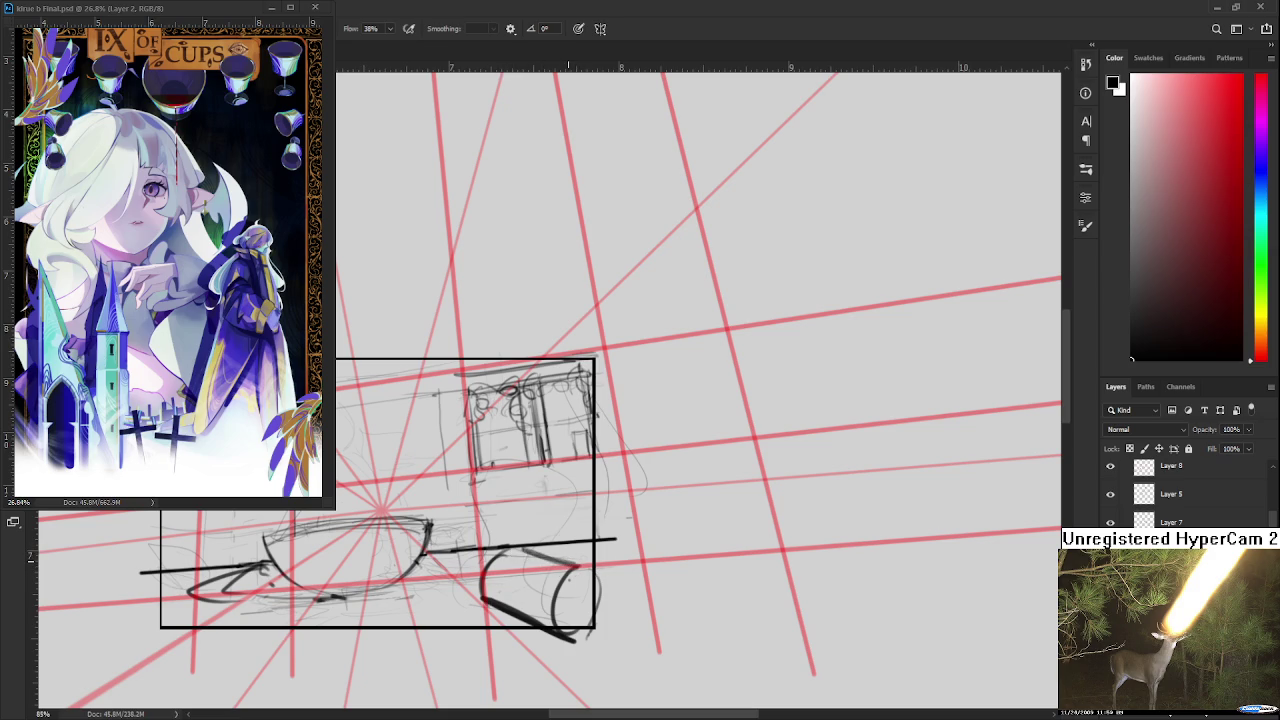
# - Erase stray curve parts and close the ellipse at the cylinder's right end
pyautogui.press('e')
pyautogui.press('b')
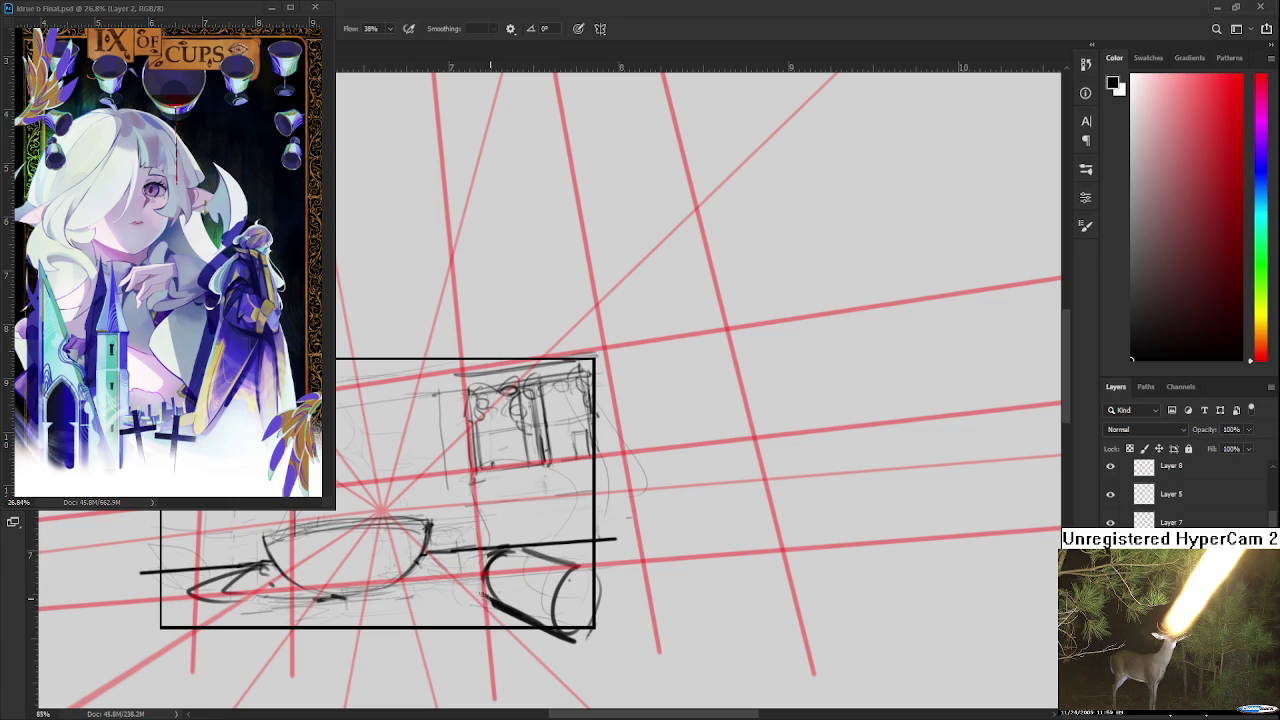
pyautogui.press('e')
pyautogui.moveTo(497, 579)
pyautogui.mouseDown()
pyautogui.moveTo(515, 558)
pyautogui.moveTo(492, 598)
pyautogui.moveTo(510, 601)
pyautogui.mouseUp()
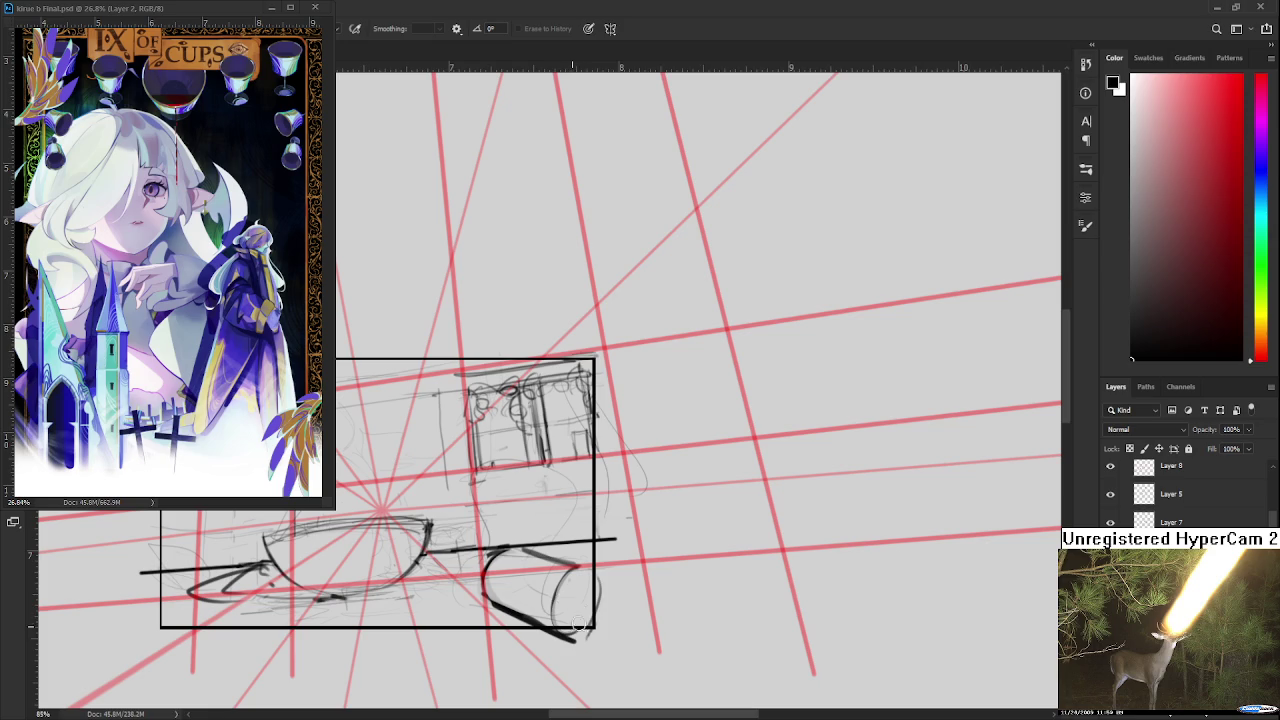
pyautogui.press('b')
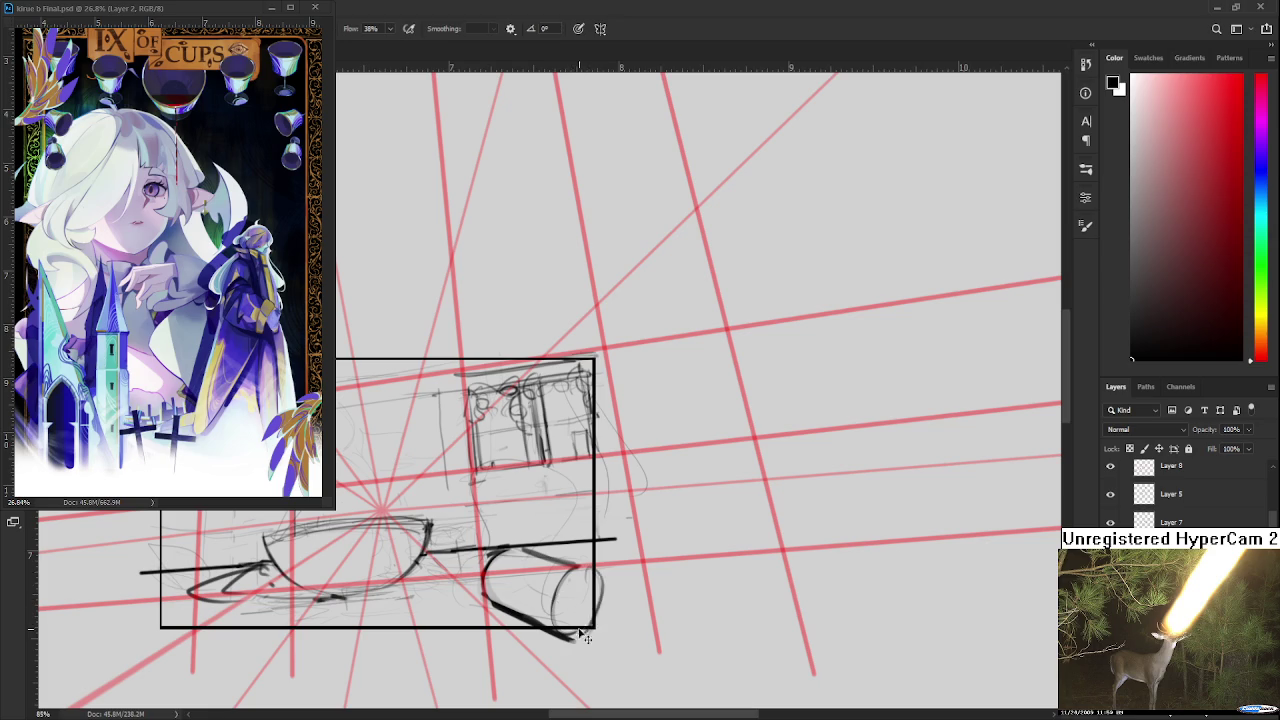
pyautogui.moveTo(580, 566); pyautogui.dragTo(557, 626)
pyautogui.press('e')
pyautogui.moveTo(605, 622); pyautogui.dragTo(598, 578)
pyautogui.press('b')
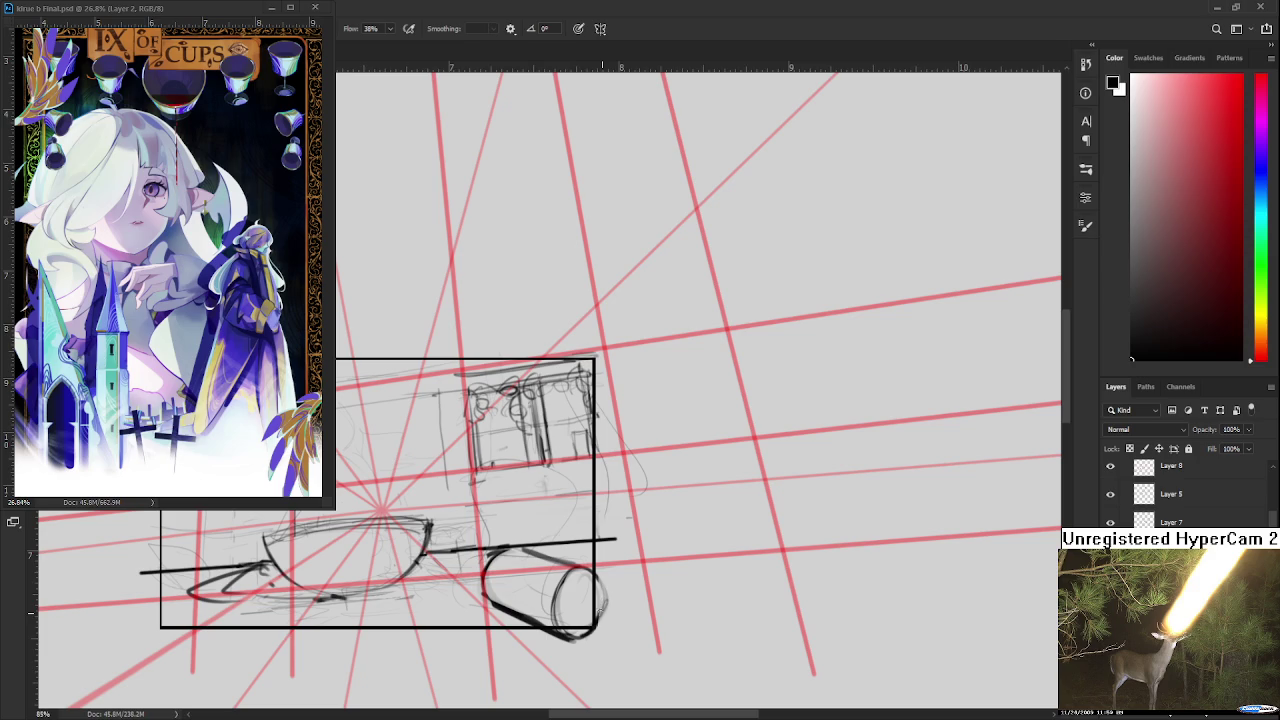
pyautogui.press('e')
pyautogui.press('b')
pyautogui.moveTo(578, 590)
pyautogui.mouseDown()
pyautogui.moveTo(580, 616)
pyautogui.moveTo(620, 612)
pyautogui.mouseUp()
pyautogui.hotkey('ctrl', 'z')
pyautogui.hotkey('ctrl', 'z')
pyautogui.hotkey('ctrl', 'z')
pyautogui.scroll(-2, 600, 595)
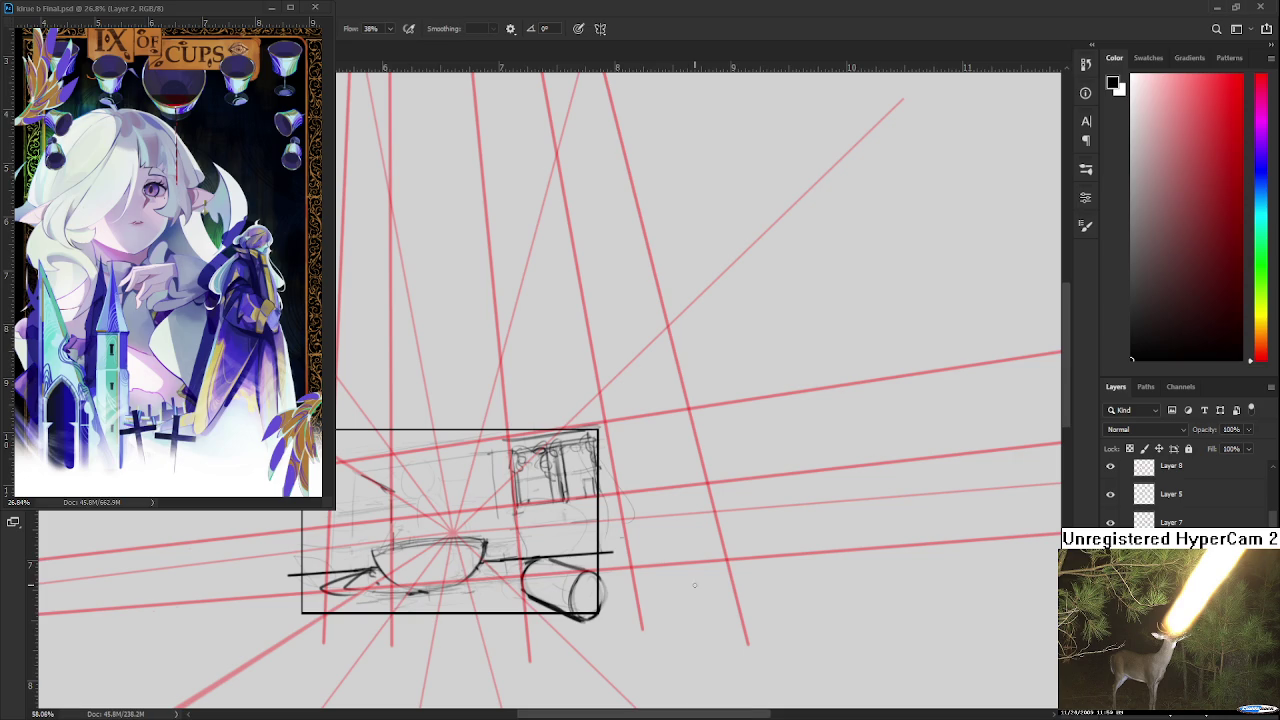
# - Erase the stray stroke left of the end ellipse and test strokes inside it
pyautogui.scroll(2, 660, 600)
pyautogui.press('e')
pyautogui.moveTo(550, 560); pyautogui.dragTo(530, 610)
pyautogui.press('b')
pyautogui.moveTo(540, 550); pyautogui.dragTo(522, 612)
pyautogui.hotkey('ctrl', 'z')
pyautogui.hotkey('ctrl', 'z')
pyautogui.moveTo(548, 548)
pyautogui.mouseDown()
pyautogui.moveTo(522, 608)
pyautogui.moveTo(526, 590)
pyautogui.moveTo(540, 618)
pyautogui.moveTo(565, 614)
pyautogui.moveTo(582, 570)
pyautogui.mouseUp()
pyautogui.hotkey('ctrl', 'z')
# - Erase the ellipse's bottom tail and retry closing its right-side arc
pyautogui.press('e')
pyautogui.moveTo(560, 612); pyautogui.dragTo(530, 618)
pyautogui.press('b')
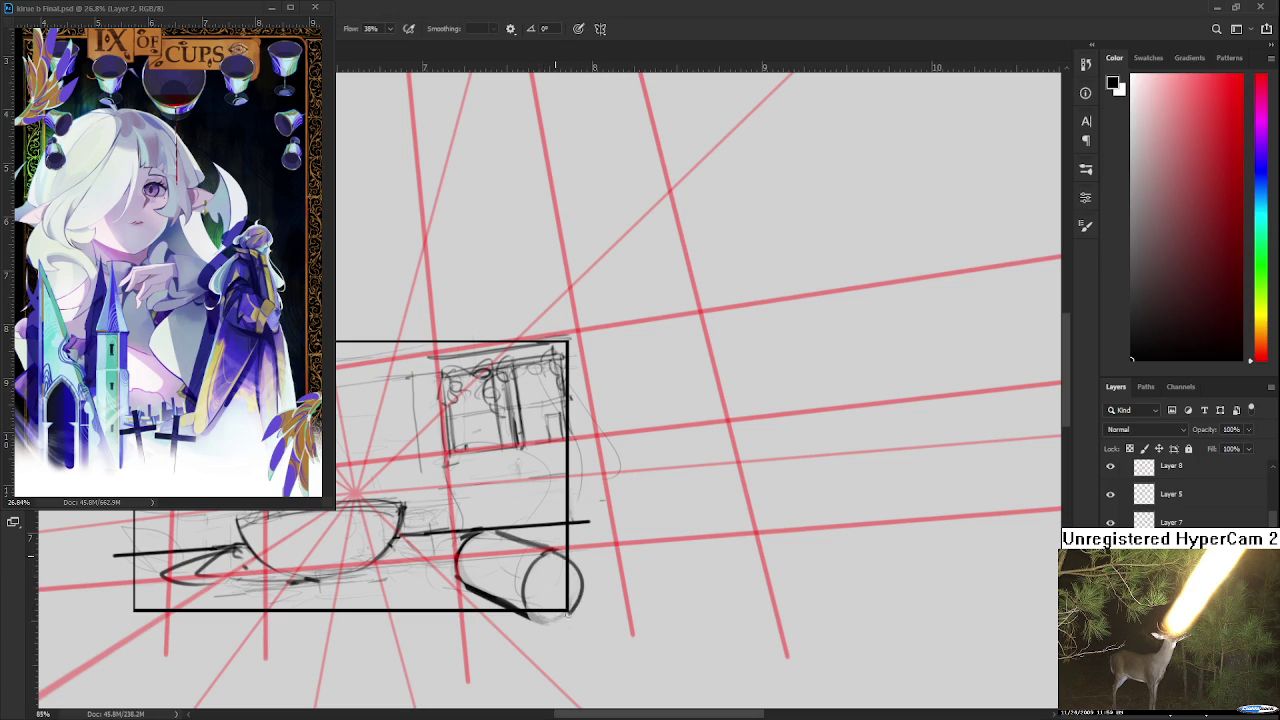
pyautogui.moveTo(577, 556)
pyautogui.mouseDown()
pyautogui.moveTo(577, 604)
pyautogui.moveTo(548, 630)
pyautogui.mouseUp()
pyautogui.hotkey('ctrl', 'z')
pyautogui.hotkey('ctrl', 'z')
# - Darken the ellipse's left arc and bottom, stepping through undo and redo history
pyautogui.hotkey('ctrl', 'z')
pyautogui.hotkey('ctrl', 'z')
pyautogui.hotkey('ctrl', 'z')
pyautogui.hotkey('ctrl', 'z')
pyautogui.hotkey('ctrl', 'z')
pyautogui.hotkey('ctrl', 'z')
pyautogui.hotkey('ctrl', 'z')
pyautogui.moveTo(578, 572); pyautogui.dragTo(578, 594)
pyautogui.hotkey('ctrl', 'z')
pyautogui.hotkey('ctrl', 'z')
pyautogui.hotkey('ctrl', 'z')
pyautogui.moveTo(540, 555); pyautogui.dragTo(566, 620)
pyautogui.hotkey('ctrl', 'z')
pyautogui.hotkey('ctrl', 'shift', 'z')
pyautogui.hotkey('ctrl', 'z')
pyautogui.hotkey('ctrl', 'shift', 'z')
pyautogui.hotkey('ctrl', 'z')
pyautogui.hotkey('ctrl', 'shift', 'z')
# - Thicken the ellipse's bottom and lower-left edge with heavier dark strokes
pyautogui.moveTo(566, 608); pyautogui.dragTo(553, 624)
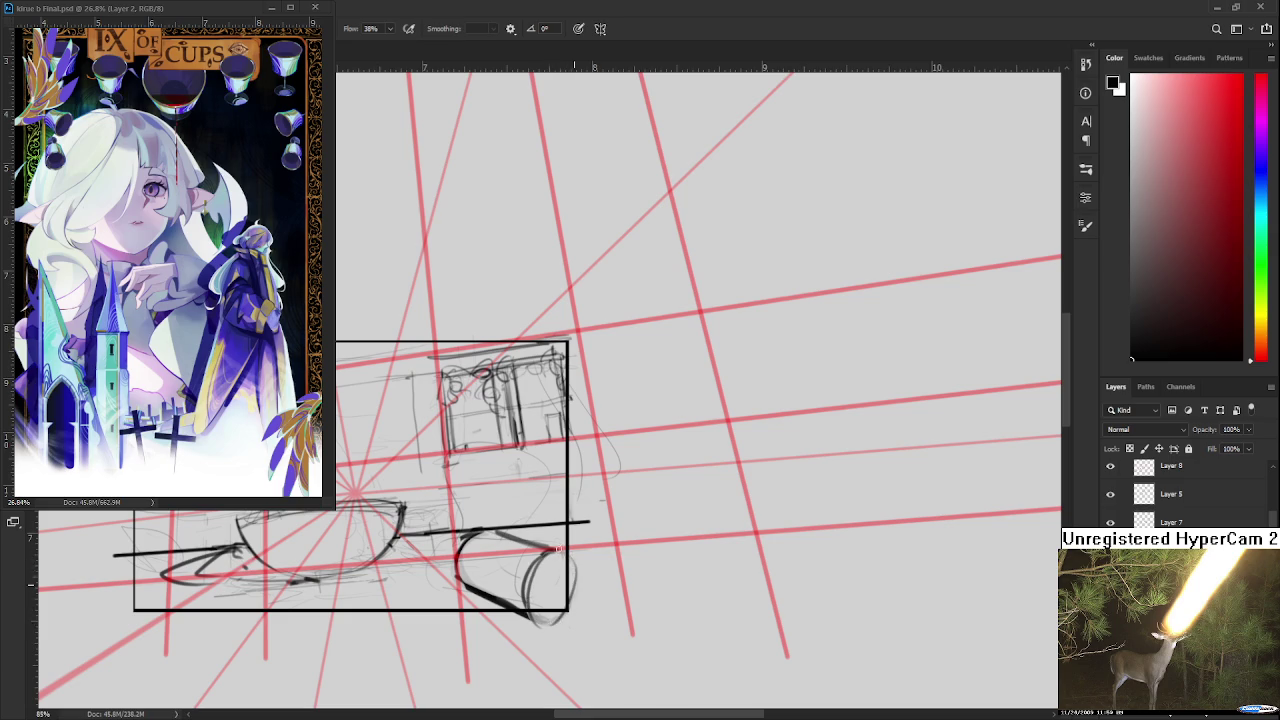
pyautogui.moveTo(574, 550); pyautogui.dragTo(567, 608)
pyautogui.hotkey('ctrl', 'z')
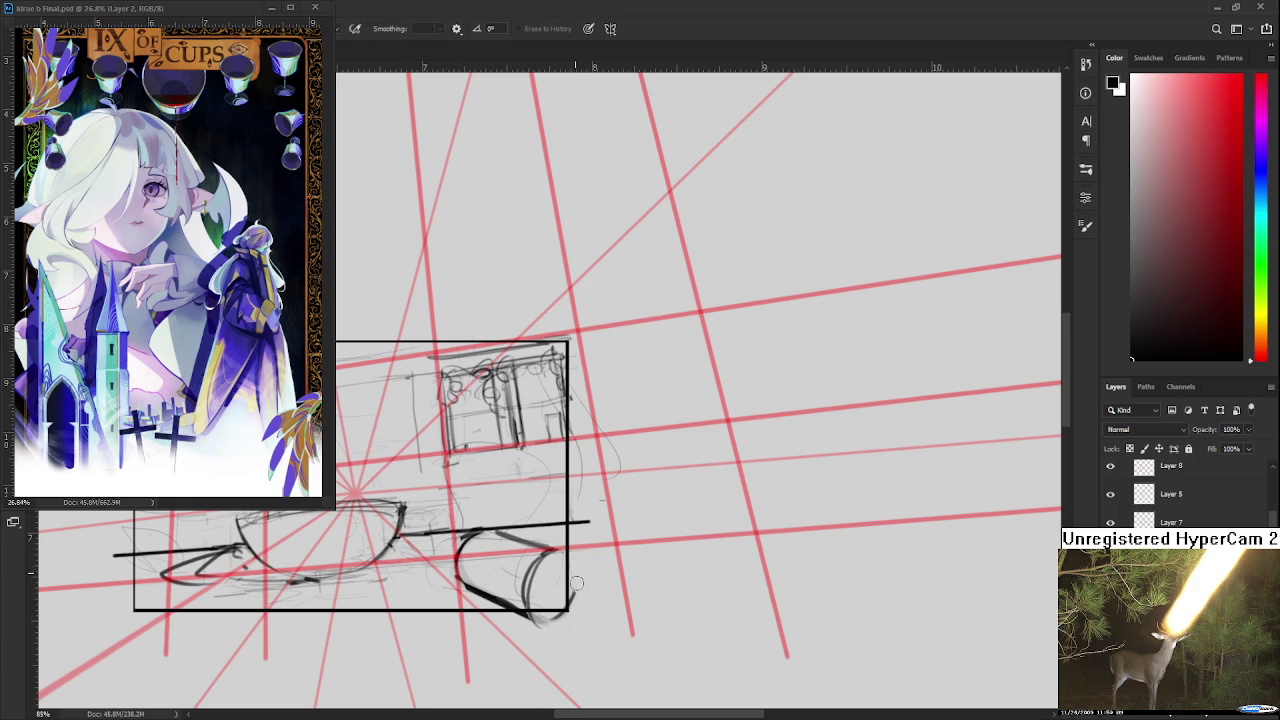
pyautogui.moveTo(566, 612); pyautogui.dragTo(538, 624)
pyautogui.moveTo(530, 570)
pyautogui.mouseDown()
pyautogui.moveTo(545, 624)
pyautogui.moveTo(560, 620)
pyautogui.mouseUp()
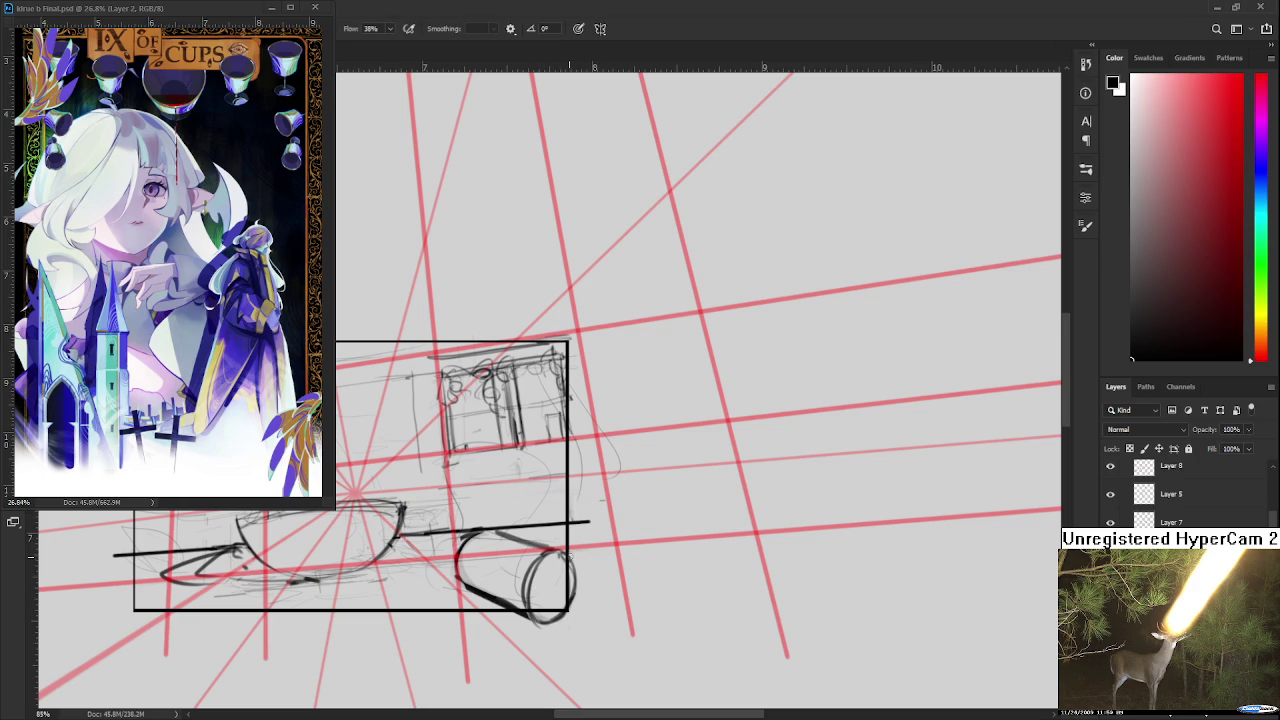
# - Lighten the ellipse's right edge and retrace it with a thinner line
pyautogui.press('e')
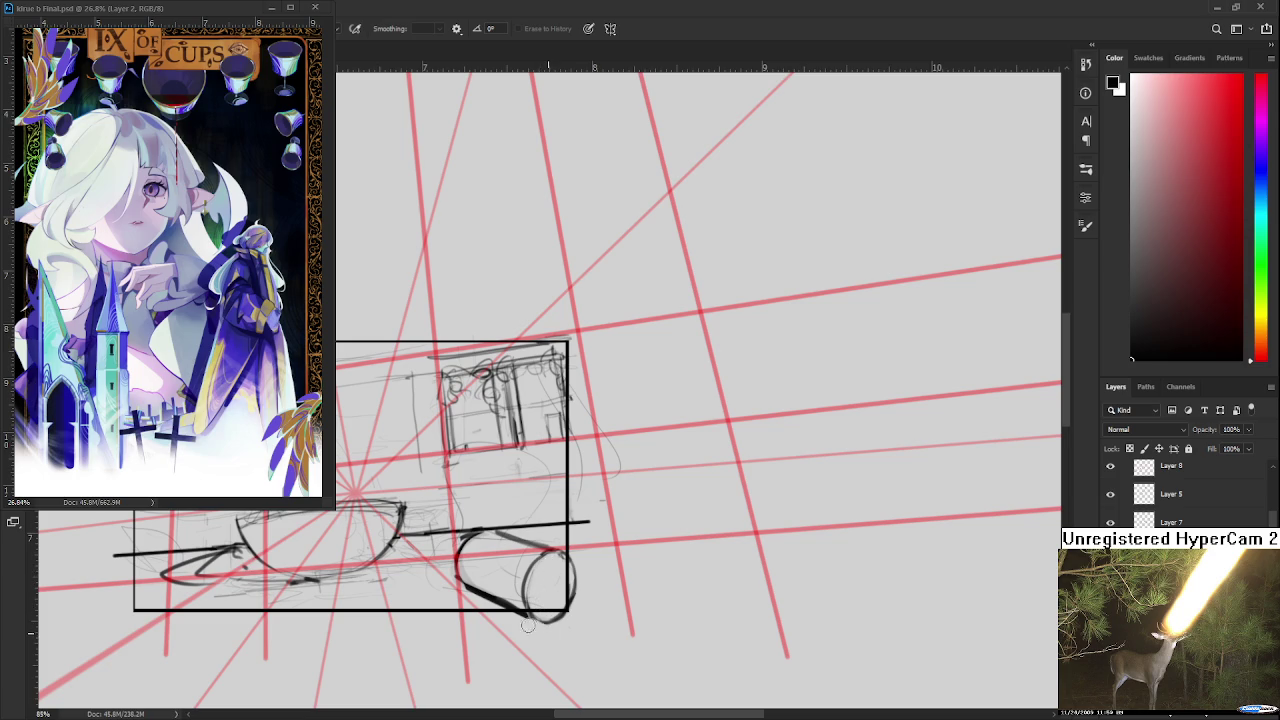
pyautogui.press('b')
pyautogui.press('e')
pyautogui.moveTo(570, 549)
pyautogui.mouseDown()
pyautogui.moveTo(545, 621)
pyautogui.moveTo(562, 613)
pyautogui.mouseUp()
pyautogui.press('b')
pyautogui.moveTo(568, 553); pyautogui.dragTo(537, 617)
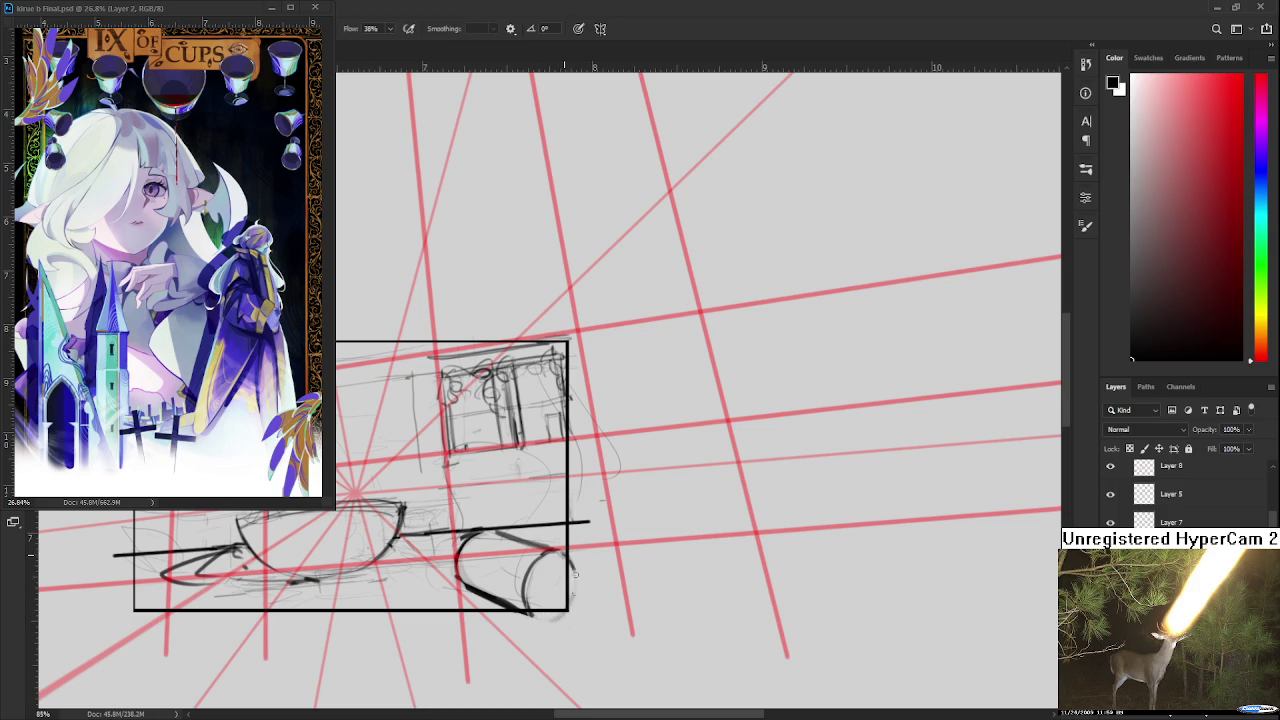
pyautogui.moveTo(568, 556); pyautogui.dragTo(540, 618)
pyautogui.hotkey('ctrl', 'z')
pyautogui.hotkey('ctrl', 'z')
pyautogui.moveTo(570, 556); pyautogui.dragTo(551, 614)
# - Lighten the right side of the cylinder's end loop and redraw it as a darker closed oval
pyautogui.moveTo(562, 557); pyautogui.dragTo(468, 480)
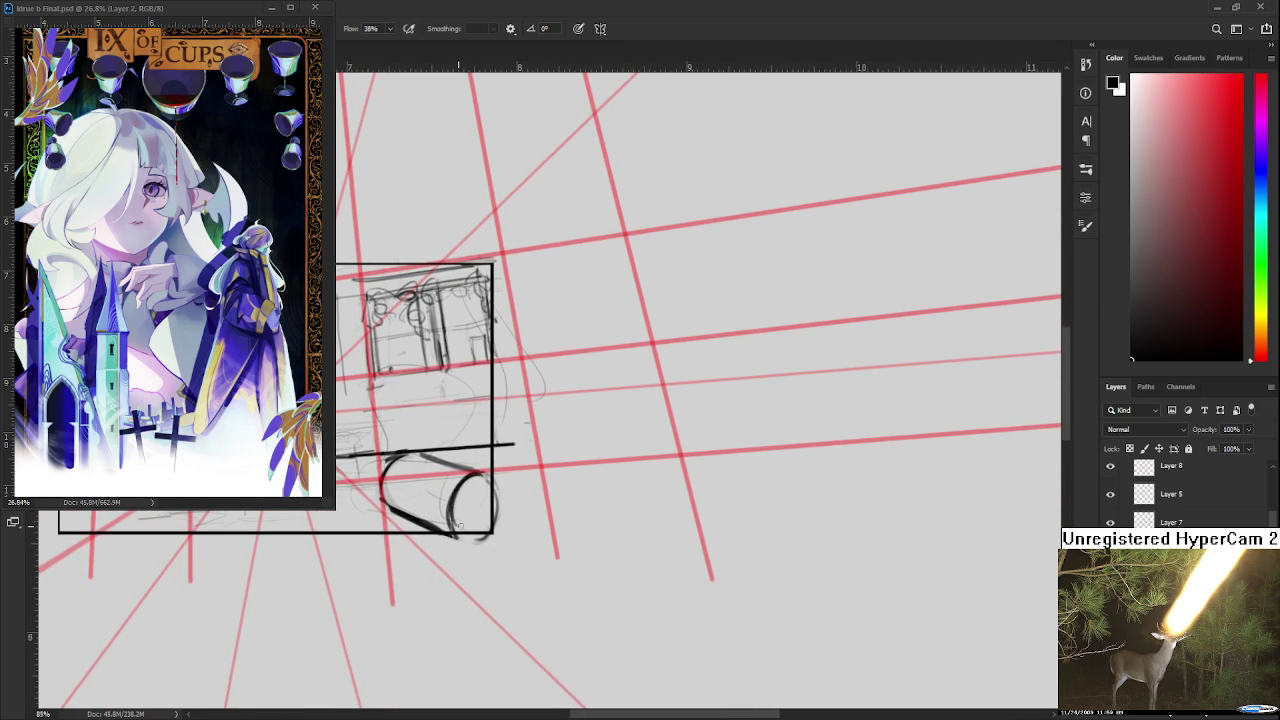
pyautogui.press('e')
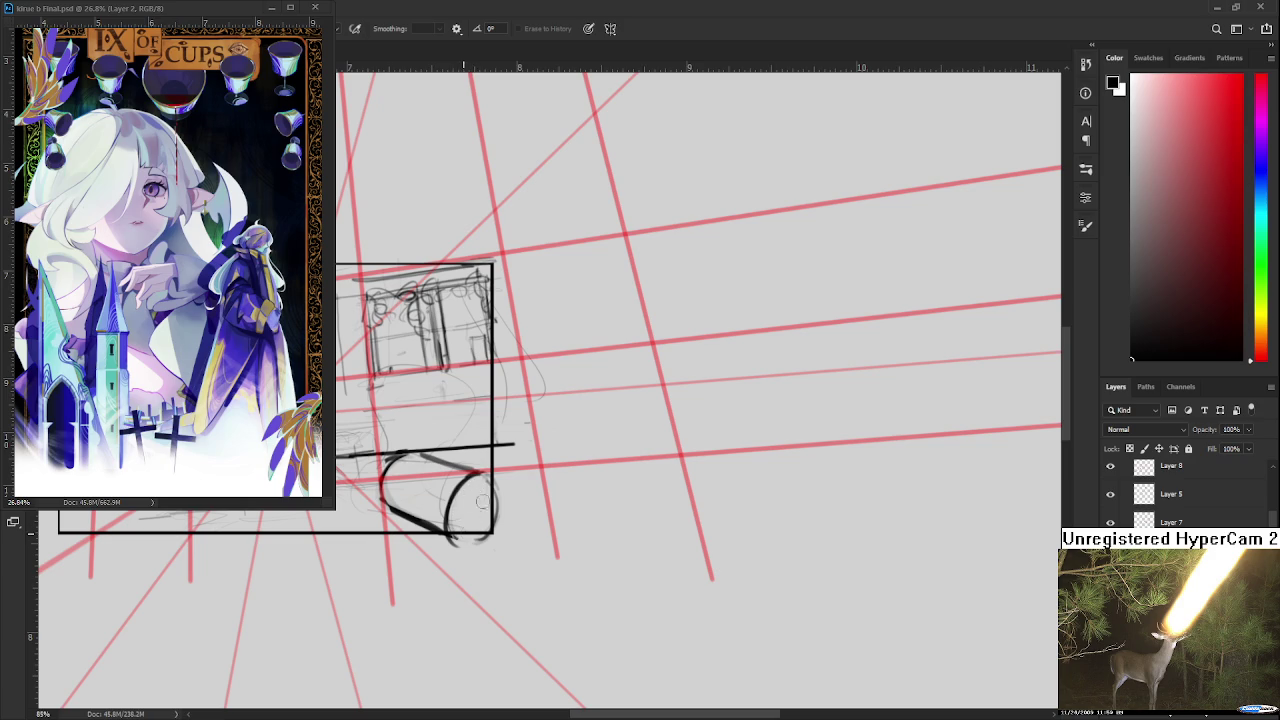
pyautogui.moveTo(472, 491); pyautogui.dragTo(471, 524)
pyautogui.press('b')
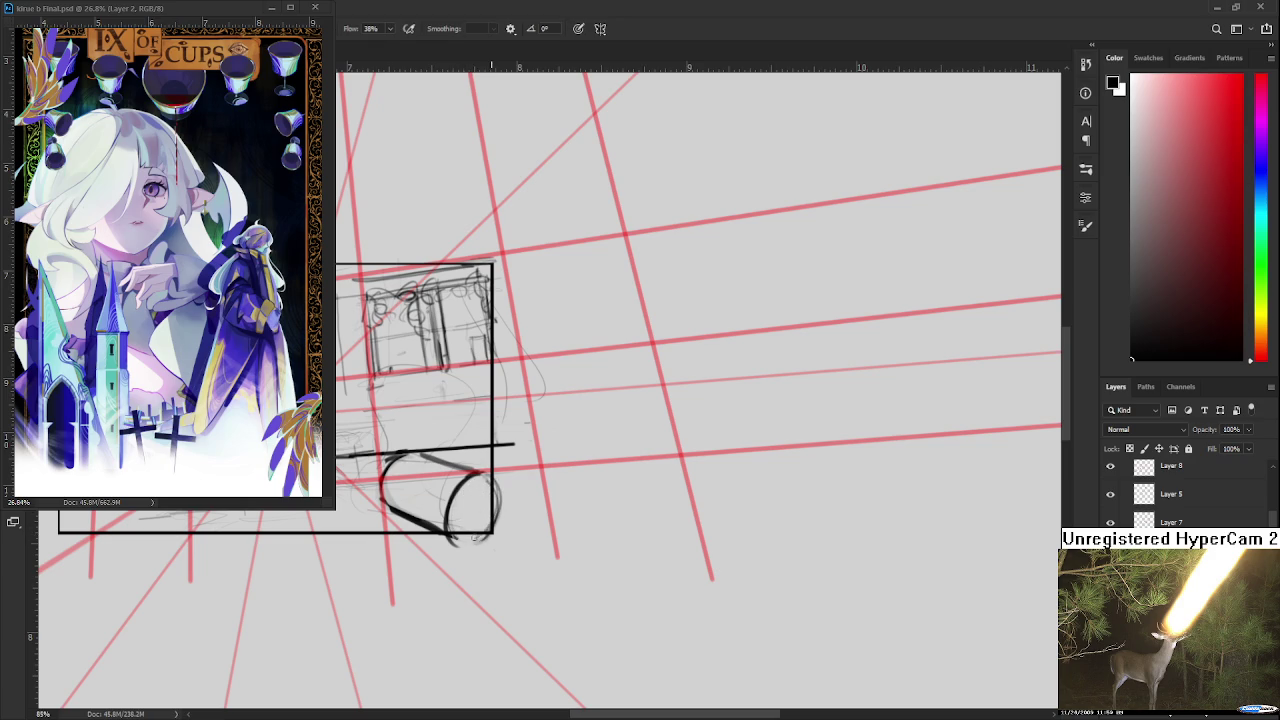
pyautogui.press('e')
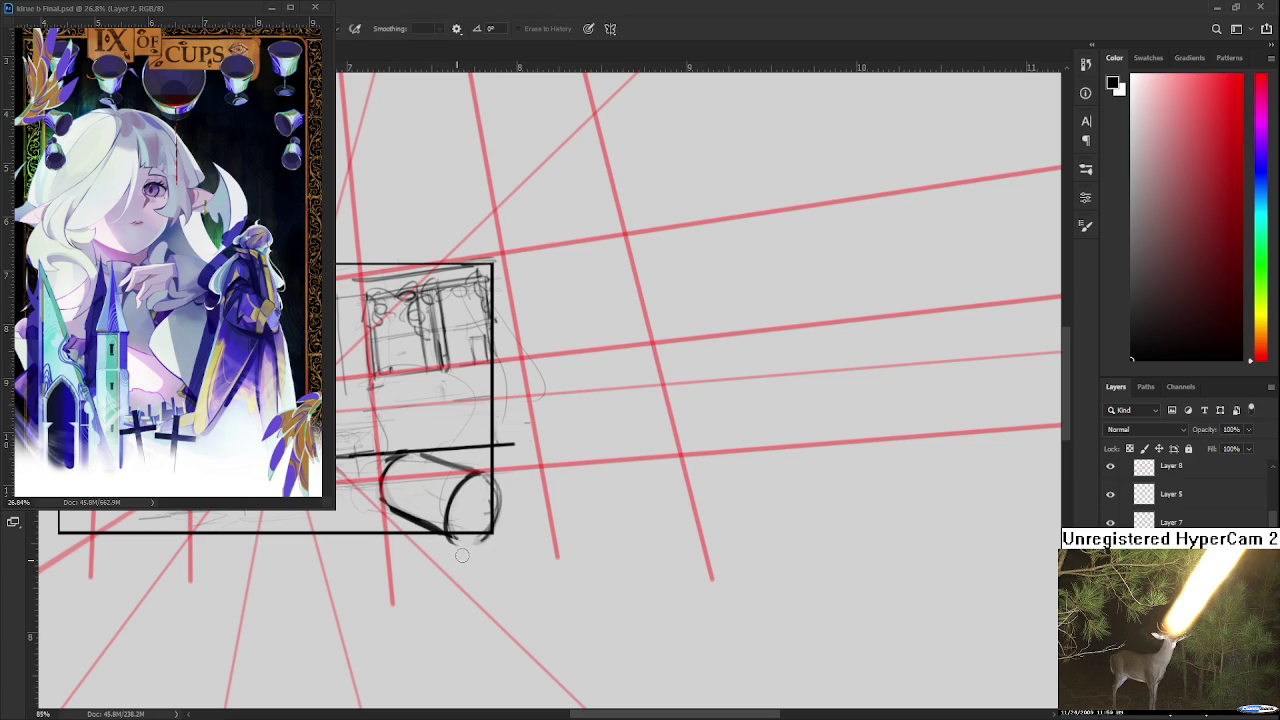
pyautogui.press('b')
pyautogui.moveTo(446, 518)
pyautogui.mouseDown()
pyautogui.moveTo(486, 542)
pyautogui.moveTo(498, 516)
pyautogui.moveTo(490, 476)
pyautogui.moveTo(474, 530)
pyautogui.mouseUp()
# - Sketch small curves inside the oval and one trailing from its lower right
pyautogui.press('e')
pyautogui.press('b')
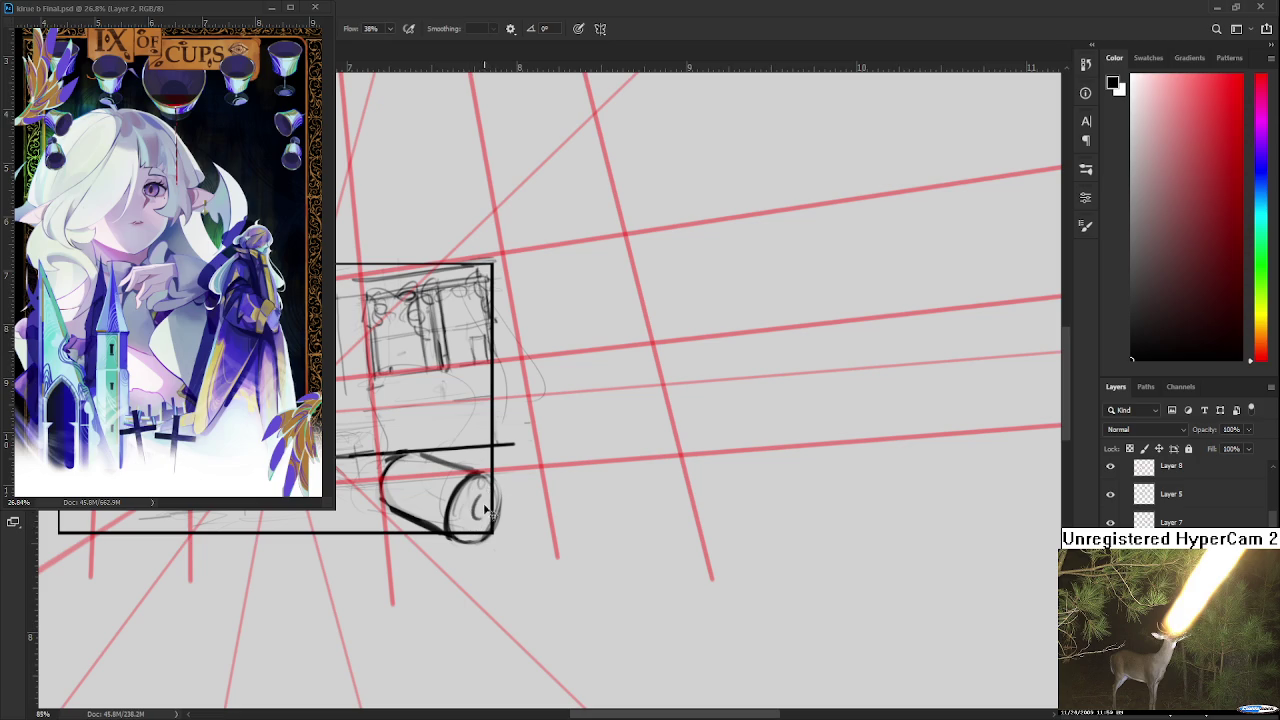
pyautogui.moveTo(470, 500); pyautogui.dragTo(467, 521)
pyautogui.moveTo(493, 538); pyautogui.dragTo(529, 557)
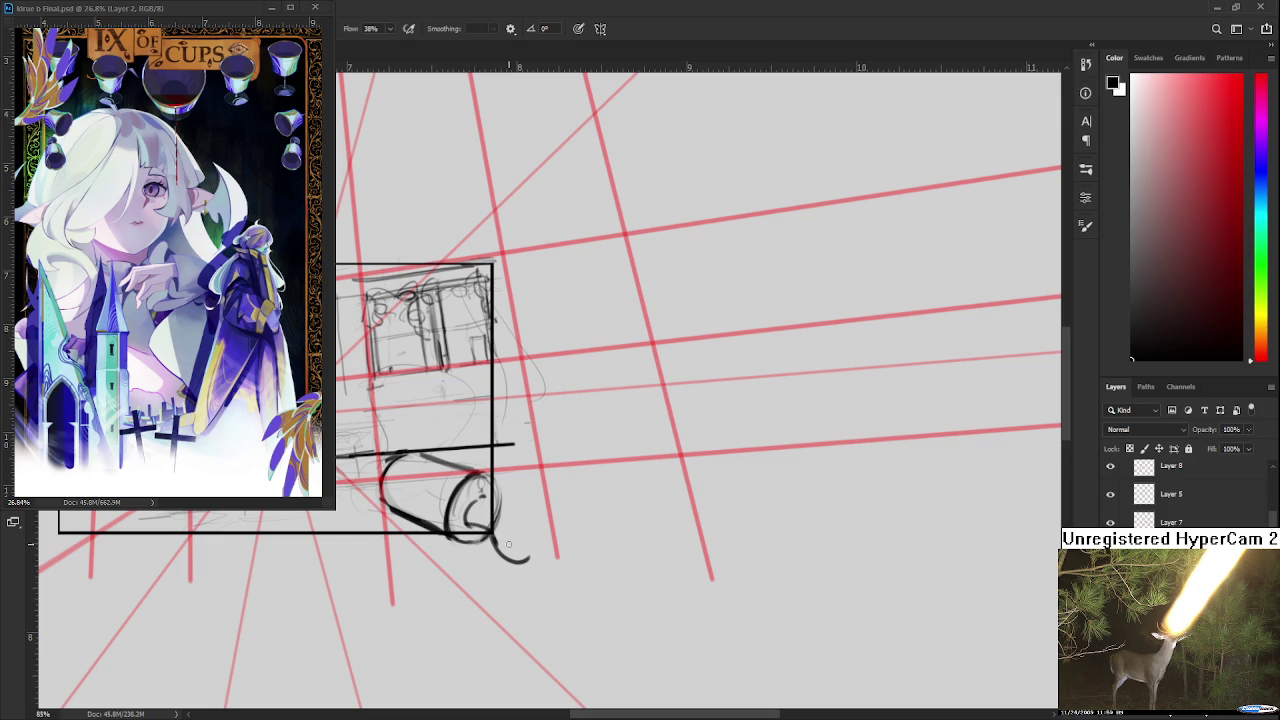
pyautogui.press('e')
pyautogui.press('b')
pyautogui.moveTo(474, 496); pyautogui.dragTo(492, 516)
pyautogui.moveTo(478, 505)
pyautogui.mouseDown()
pyautogui.moveTo(522, 512)
pyautogui.moveTo(538, 536)
pyautogui.mouseUp()
# - Undo the stray curves and redraw the oval end as a clean, dark closed ellipse
pyautogui.hotkey('ctrl', 'z')
pyautogui.hotkey('ctrl', 'z')
pyautogui.hotkey('ctrl', 'z')
pyautogui.moveTo(484, 490); pyautogui.dragTo(472, 555)
pyautogui.hotkey('ctrl', 'z')
pyautogui.hotkey('ctrl', 'z')
pyautogui.hotkey('ctrl', 'z')
pyautogui.hotkey('ctrl', 'z')
pyautogui.hotkey('ctrl', 'z')
pyautogui.hotkey('ctrl', 'z')
pyautogui.moveTo(476, 484); pyautogui.dragTo(470, 540)
pyautogui.hotkey('ctrl', 'z')
pyautogui.moveTo(484, 480); pyautogui.dragTo(480, 534)
pyautogui.hotkey('ctrl', 'z')
pyautogui.moveTo(482, 478)
pyautogui.mouseDown()
pyautogui.moveTo(455, 530)
pyautogui.moveTo(500, 488)
pyautogui.mouseUp()
pyautogui.moveTo(500, 485)
pyautogui.mouseDown()
pyautogui.moveTo(490, 535)
pyautogui.moveTo(468, 550)
pyautogui.moveTo(470, 534)
pyautogui.mouseUp()
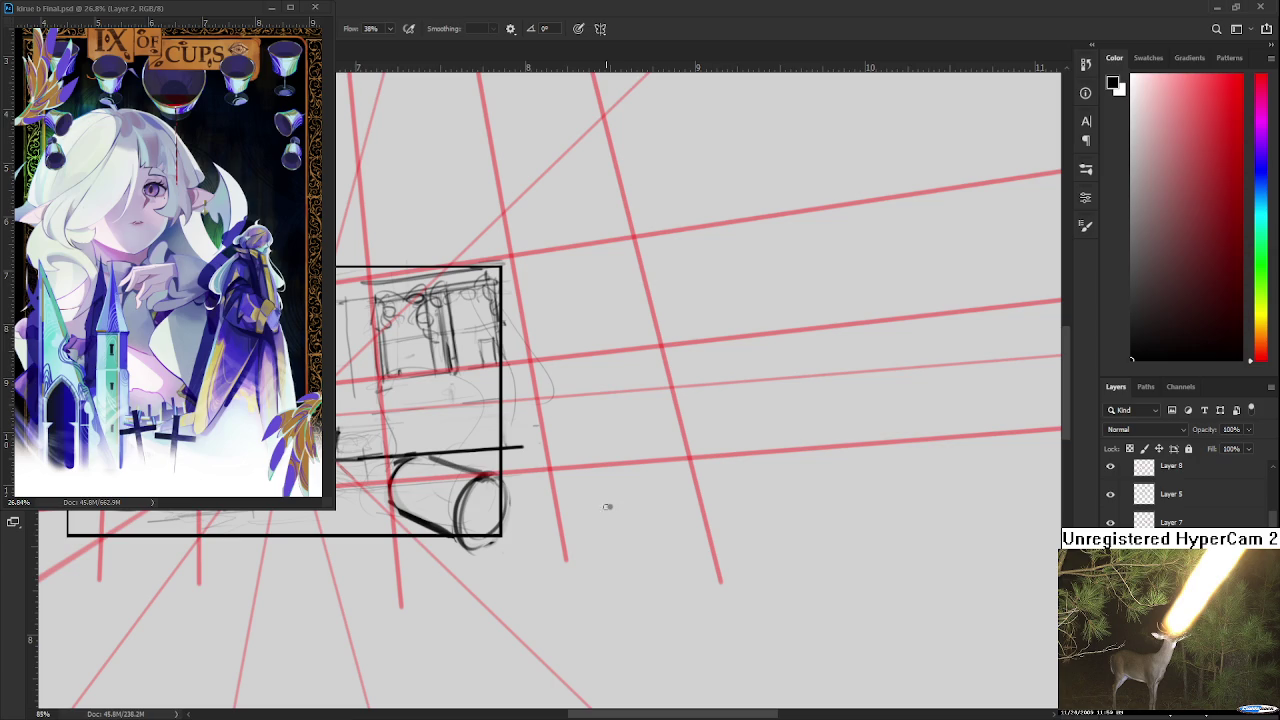
# - Erase the right and lower parts of the cylinder's end ellipse, undoing and redoing to compare
pyautogui.press('e')
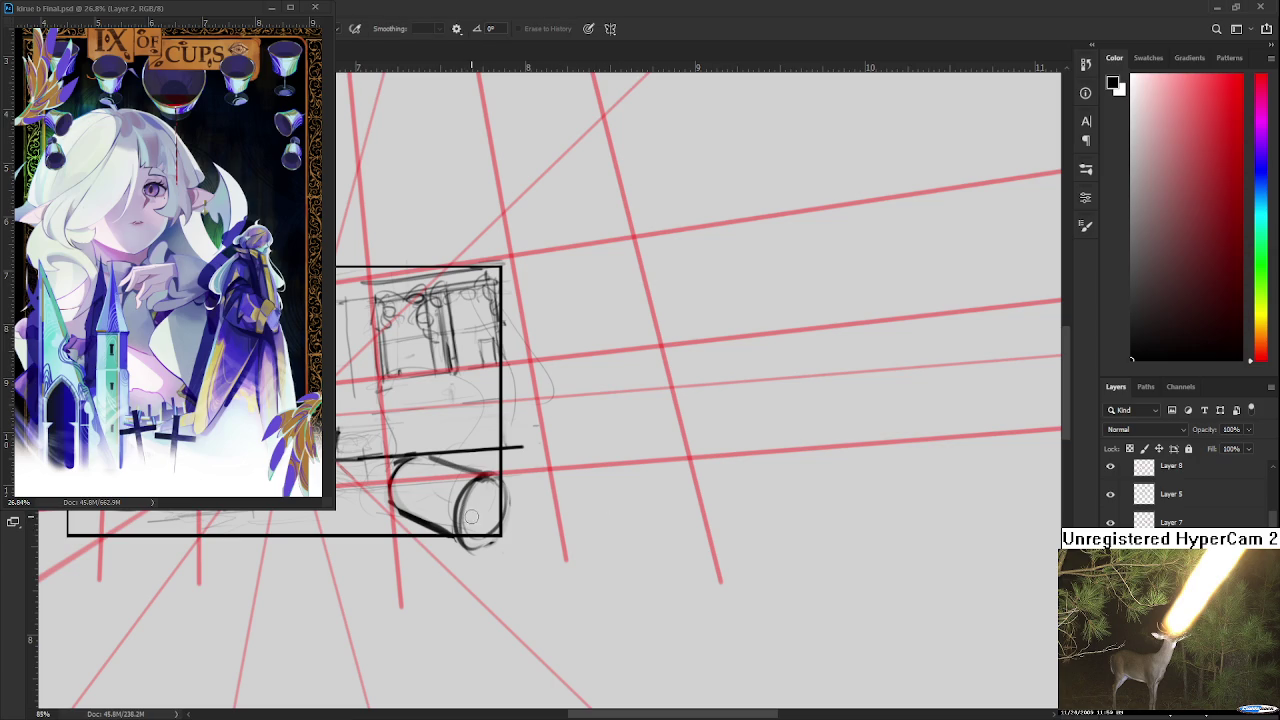
pyautogui.moveTo(479, 518)
pyautogui.mouseDown()
pyautogui.moveTo(474, 492)
pyautogui.moveTo(470, 545)
pyautogui.mouseUp()
pyautogui.press('b')
pyautogui.hotkey('ctrl', 'z')
pyautogui.hotkey('ctrl', 'shift', 'z')
pyautogui.hotkey('ctrl', 'z')
pyautogui.hotkey('ctrl', 'shift', 'z')
pyautogui.hotkey('ctrl', 'z')
pyautogui.hotkey('ctrl', 'z')
# - Redraw the end ellipse and add an inner ring inside it
pyautogui.moveTo(495, 485); pyautogui.dragTo(486, 541)
pyautogui.moveTo(488, 484); pyautogui.dragTo(488, 545)
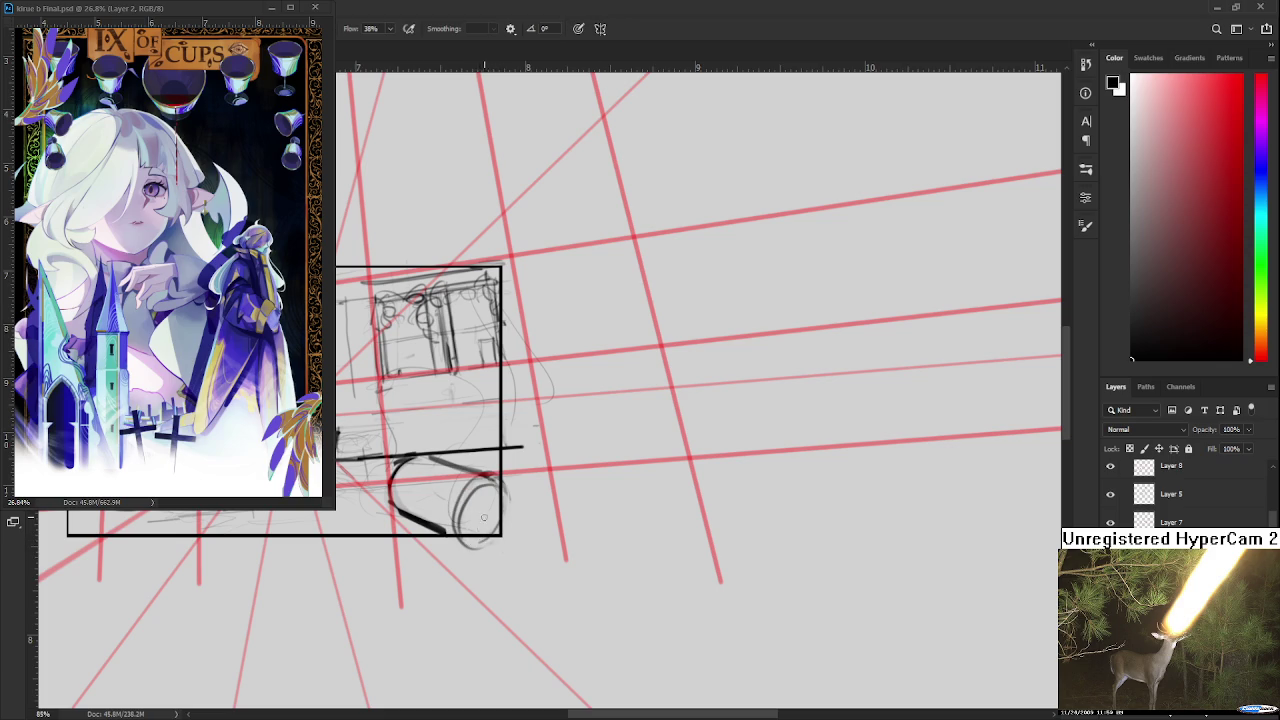
pyautogui.moveTo(508, 497); pyautogui.dragTo(506, 515)
pyautogui.hotkey('ctrl', 'z')
pyautogui.moveTo(478, 508); pyautogui.dragTo(505, 497)
# - With the canvas rotated counter-clockwise, sketch a small spout cylinder projecting from the end
pyautogui.press('r')
pyautogui.moveTo(608, 486); pyautogui.dragTo(463, 480)
pyautogui.press('b')
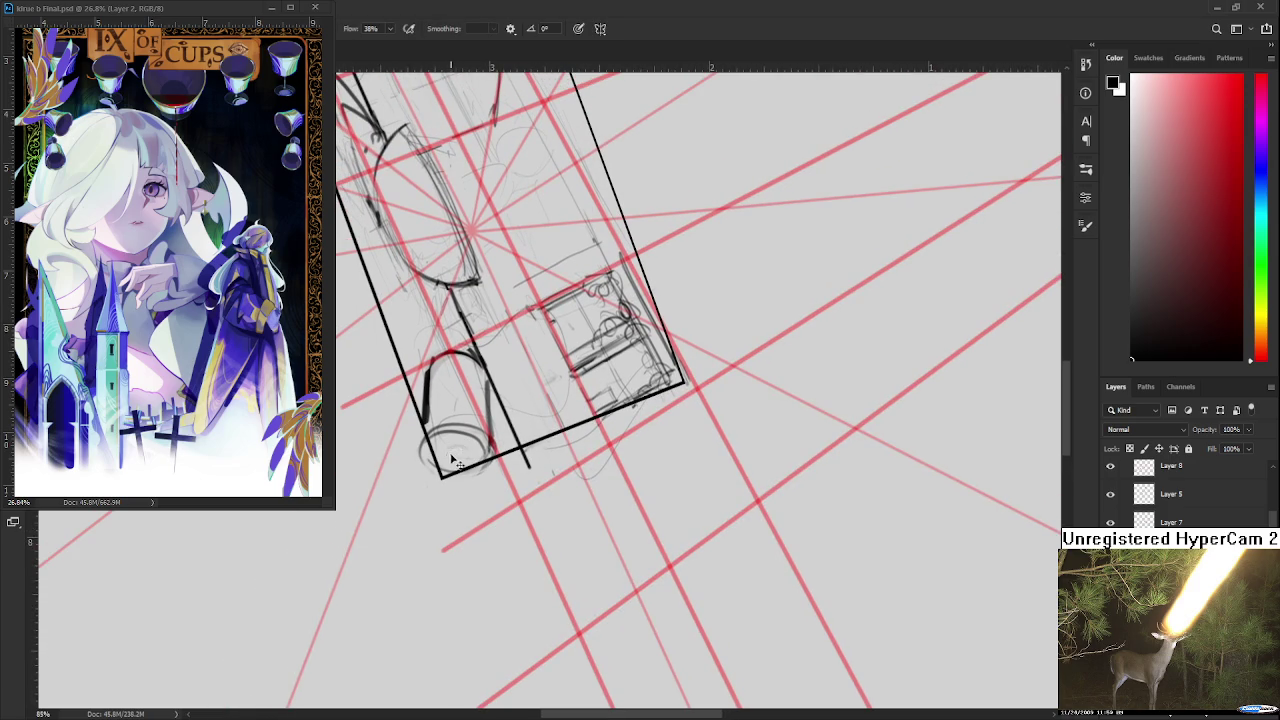
pyautogui.moveTo(445, 470)
pyautogui.mouseDown()
pyautogui.moveTo(457, 451)
pyautogui.moveTo(439, 514)
pyautogui.mouseUp()
pyautogui.moveTo(443, 454)
pyautogui.mouseDown()
pyautogui.moveTo(460, 462)
pyautogui.moveTo(459, 510)
pyautogui.moveTo(600, 510)
pyautogui.moveTo(540, 525)
pyautogui.moveTo(555, 545)
pyautogui.moveTo(598, 535)
pyautogui.moveTo(555, 540)
pyautogui.moveTo(547, 522)
pyautogui.moveTo(604, 538)
pyautogui.mouseUp()
pyautogui.press('r')
# - Darken the spout's shaft and end cap and clean up the cylinder's front-end outline
pyautogui.press('e')
pyautogui.press('b')
pyautogui.moveTo(596, 538)
pyautogui.mouseDown()
pyautogui.moveTo(606, 552)
pyautogui.moveTo(600, 536)
pyautogui.mouseUp()
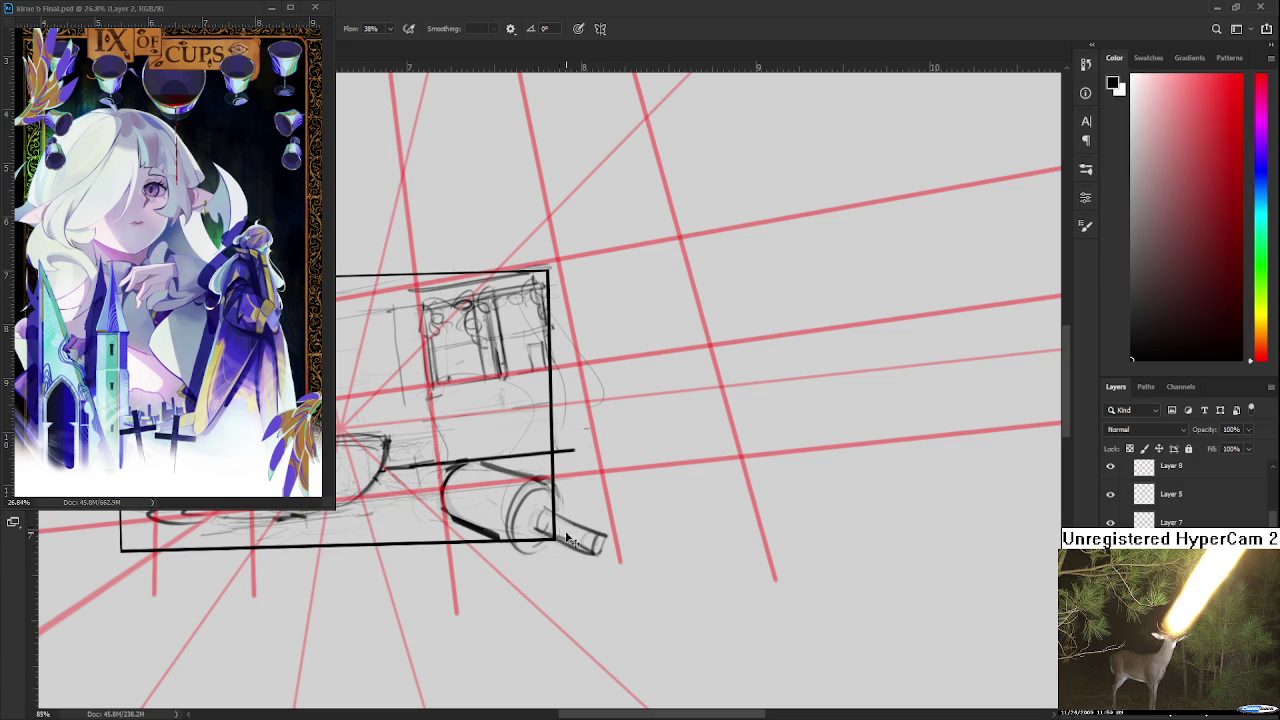
pyautogui.press('e')
pyautogui.moveTo(512, 498); pyautogui.dragTo(514, 530)
pyautogui.press('b')
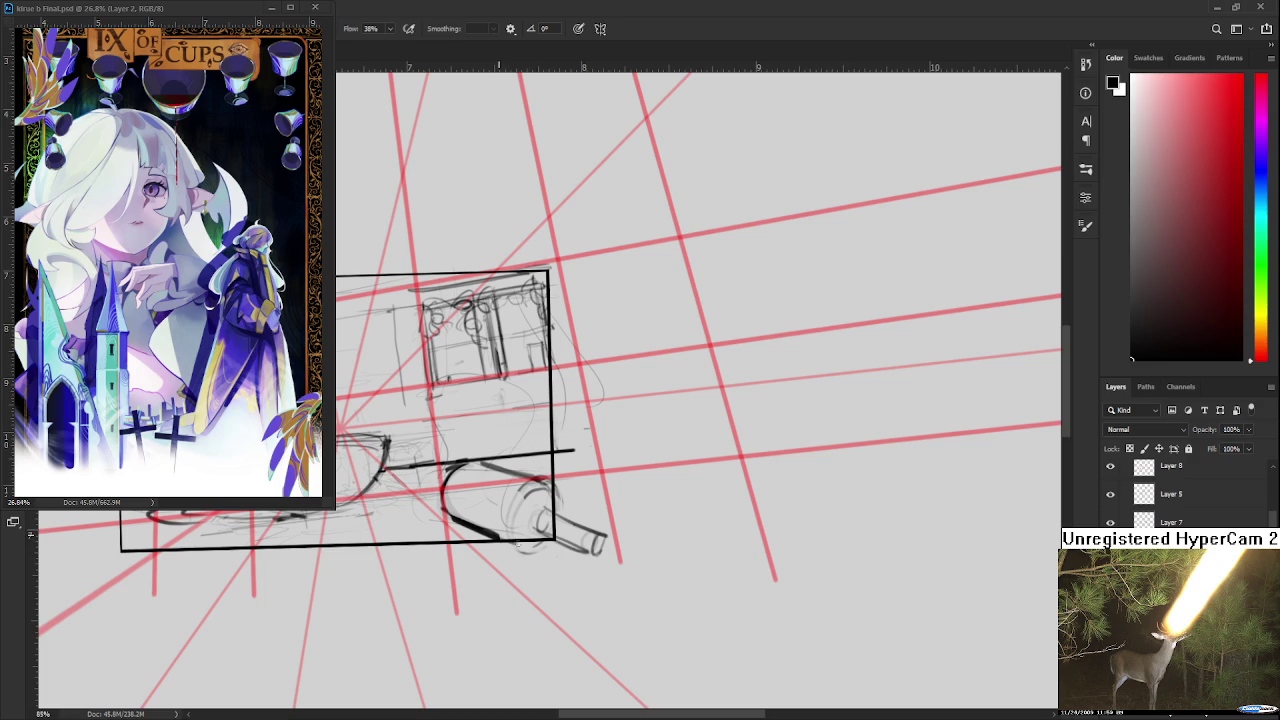
pyautogui.moveTo(520, 486); pyautogui.dragTo(525, 529)
pyautogui.moveTo(530, 484)
pyautogui.mouseDown()
pyautogui.moveTo(508, 545)
pyautogui.moveTo(546, 555)
pyautogui.moveTo(505, 545)
pyautogui.mouseUp()
pyautogui.hotkey('ctrl', 'z')
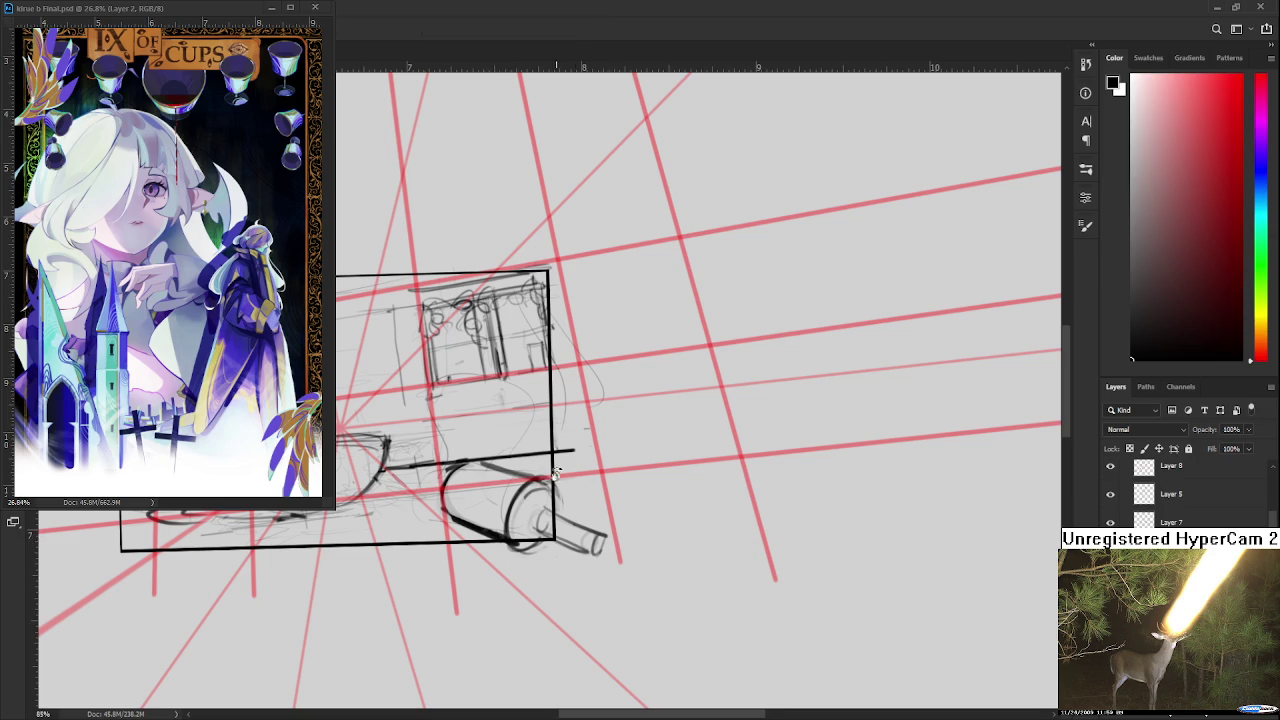
# - Centre the view and lasso-select the cylinder and spout for transforming
pyautogui.moveTo(475, 469); pyautogui.dragTo(509, 514)
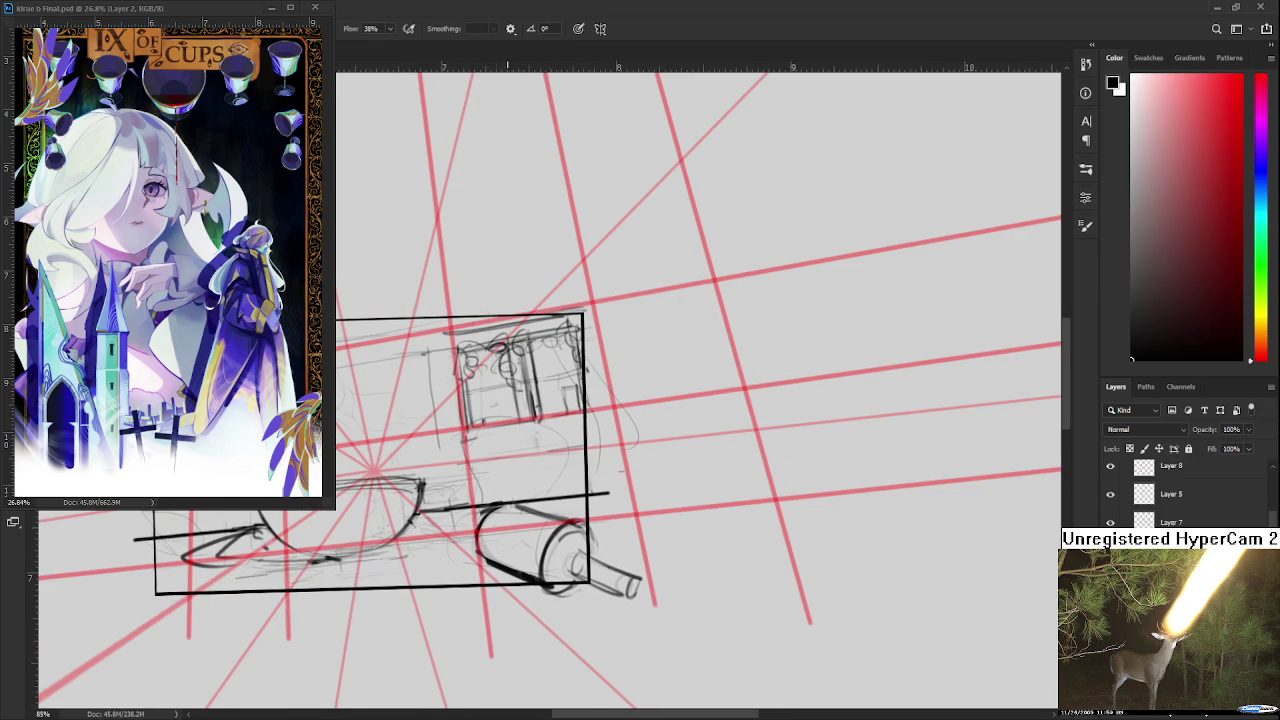
pyautogui.moveTo(490, 603); pyautogui.dragTo(512, 637)
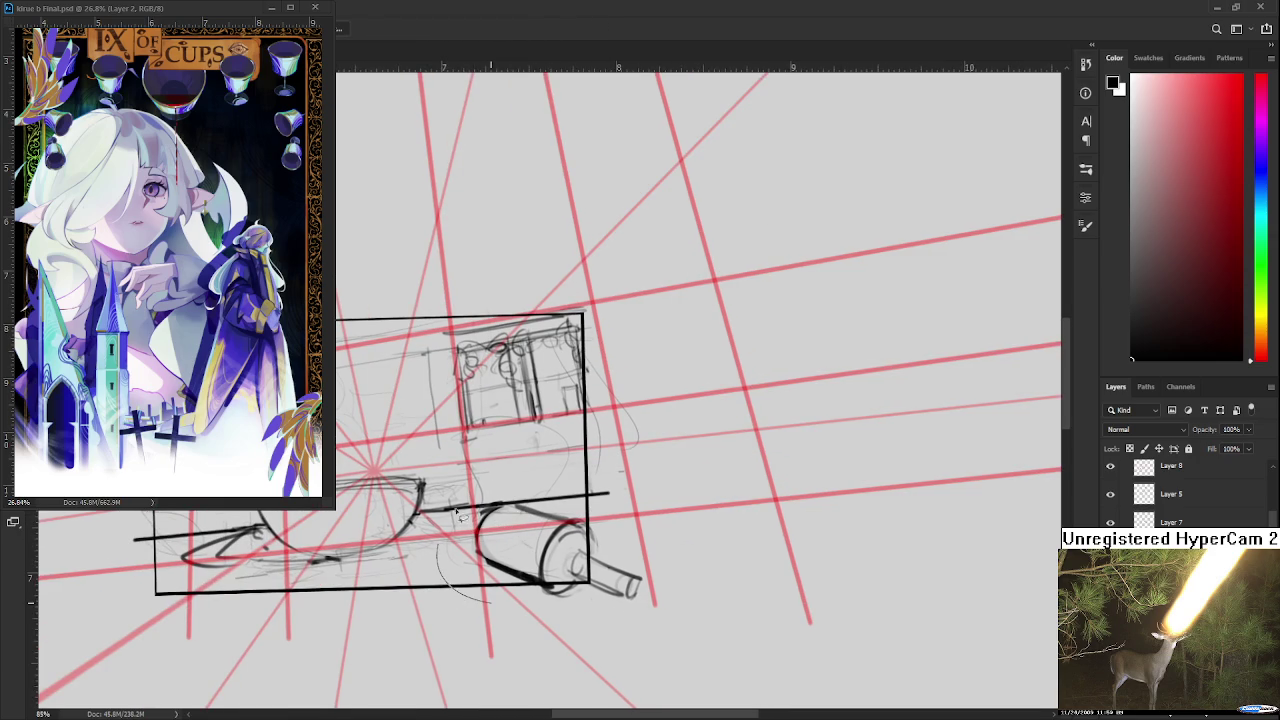
pyautogui.hotkey('ctrl', 't')
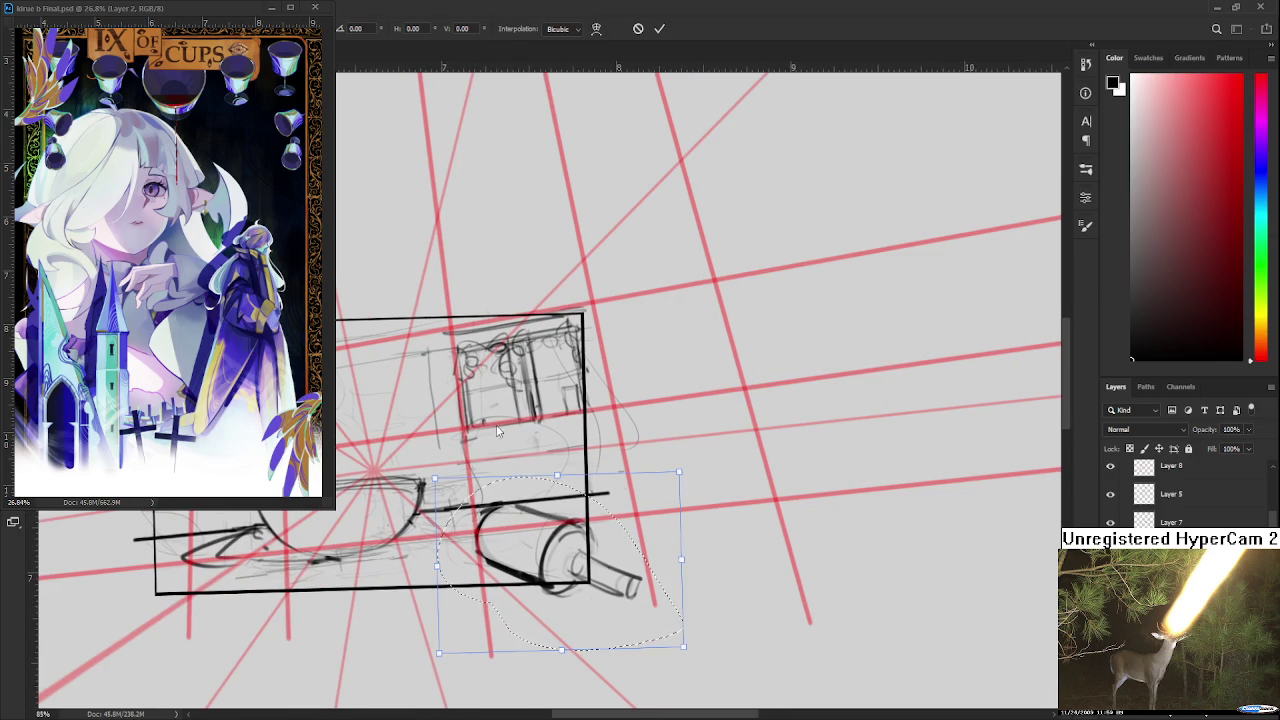
# - Resize the selected cylinder and spout and commit the transform
pyautogui.scroll(-2, 430, 620)
pyautogui.moveTo(438, 555)
pyautogui.mouseDown()
pyautogui.moveTo(440, 594)
pyautogui.moveTo(620, 548)
pyautogui.moveTo(630, 588)
pyautogui.mouseUp()
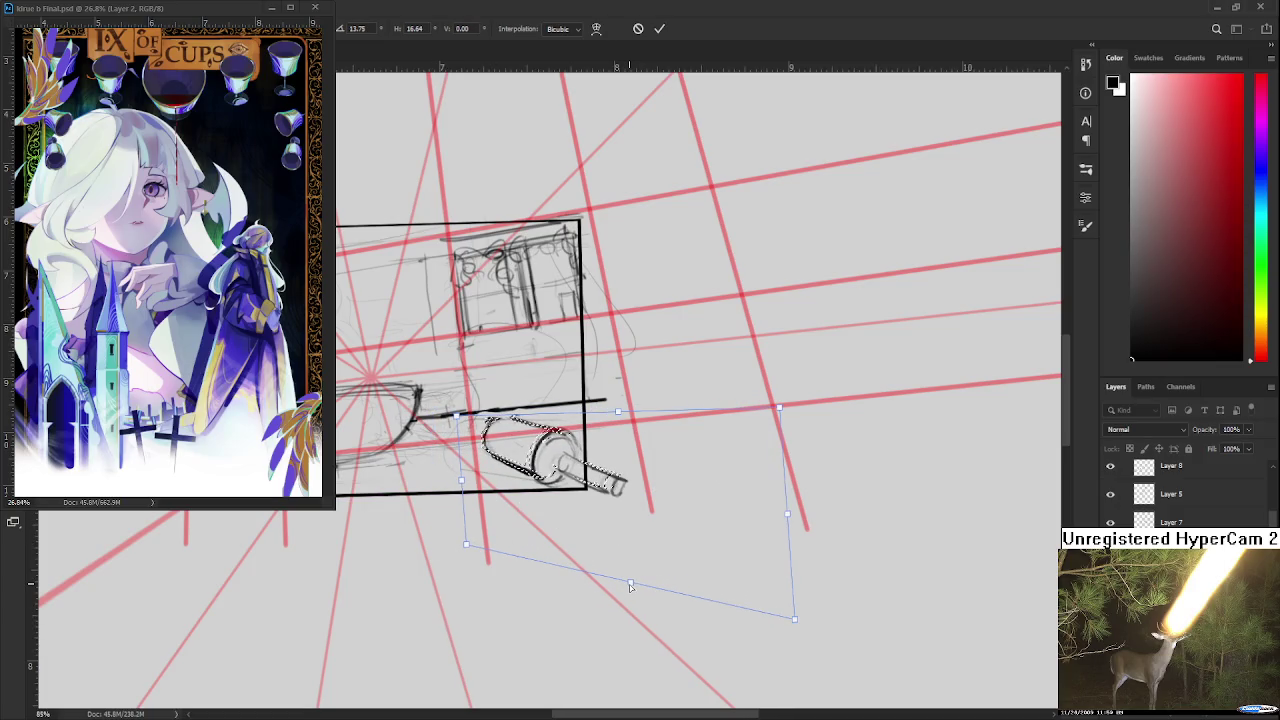
pyautogui.press('Return')
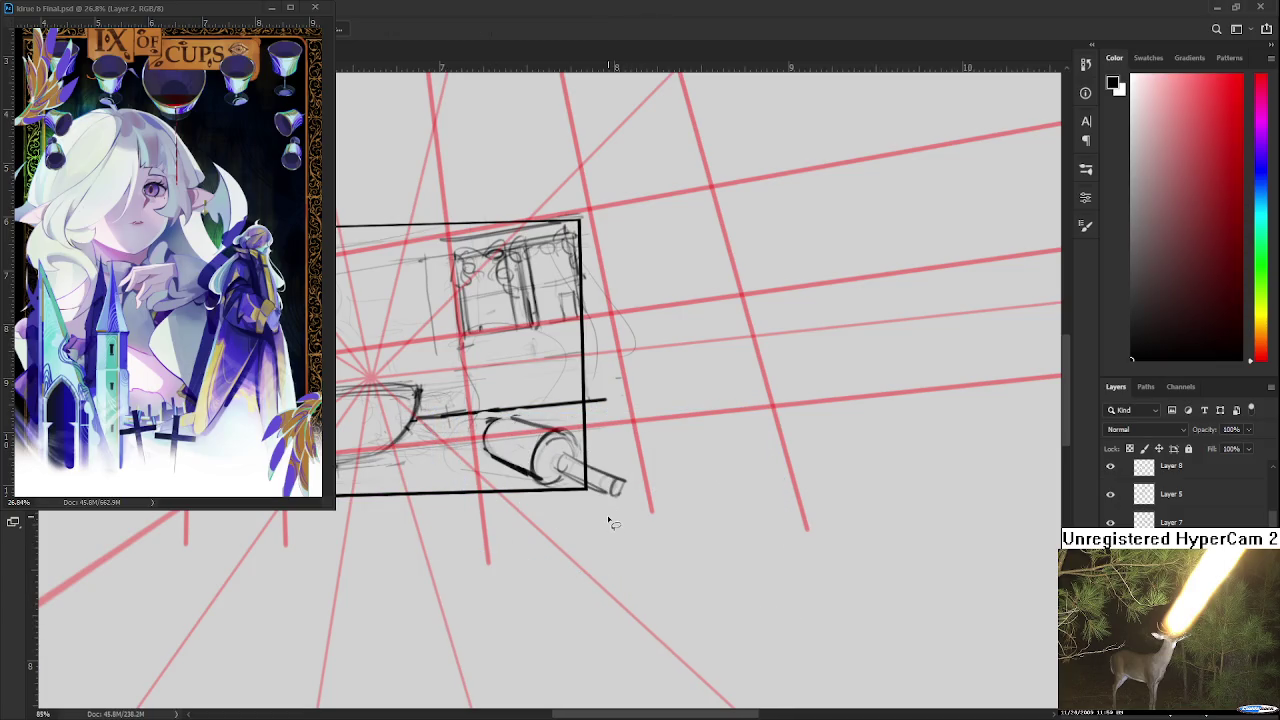
pyautogui.scroll(1, 610, 518)
# - Lasso the spout end and squeeze and skew it with Free Transform
pyautogui.moveTo(530, 434); pyautogui.dragTo(565, 485)
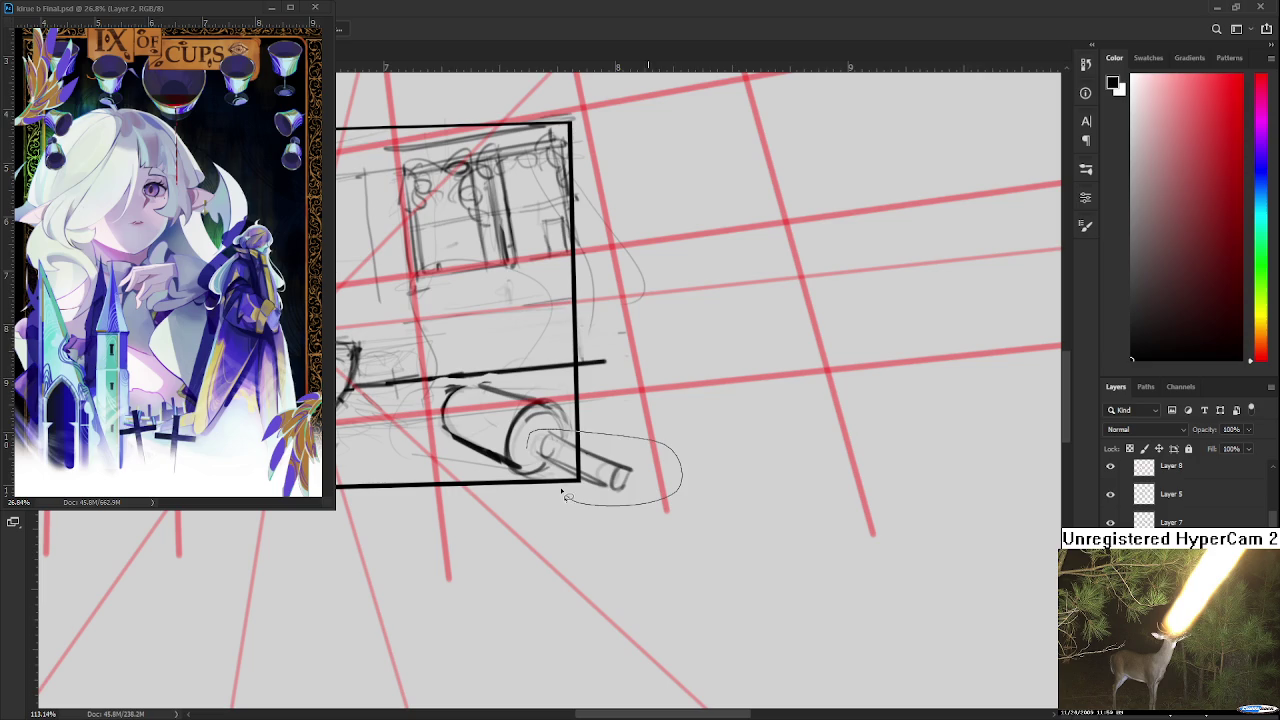
pyautogui.hotkey('ctrl', 't')
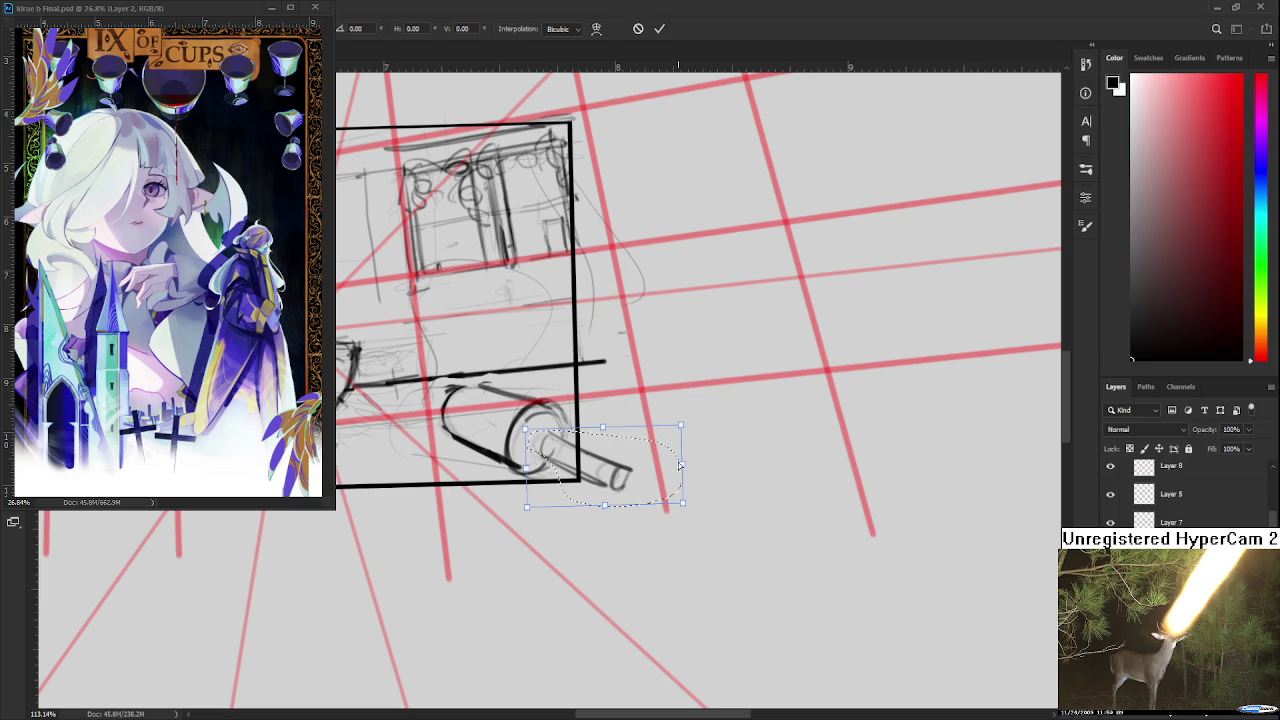
pyautogui.moveTo(681, 466)
pyautogui.mouseDown()
pyautogui.moveTo(599, 425)
pyautogui.moveTo(622, 618)
pyautogui.mouseUp()
pyautogui.press('Return')
pyautogui.scroll(-2, 549, 455)
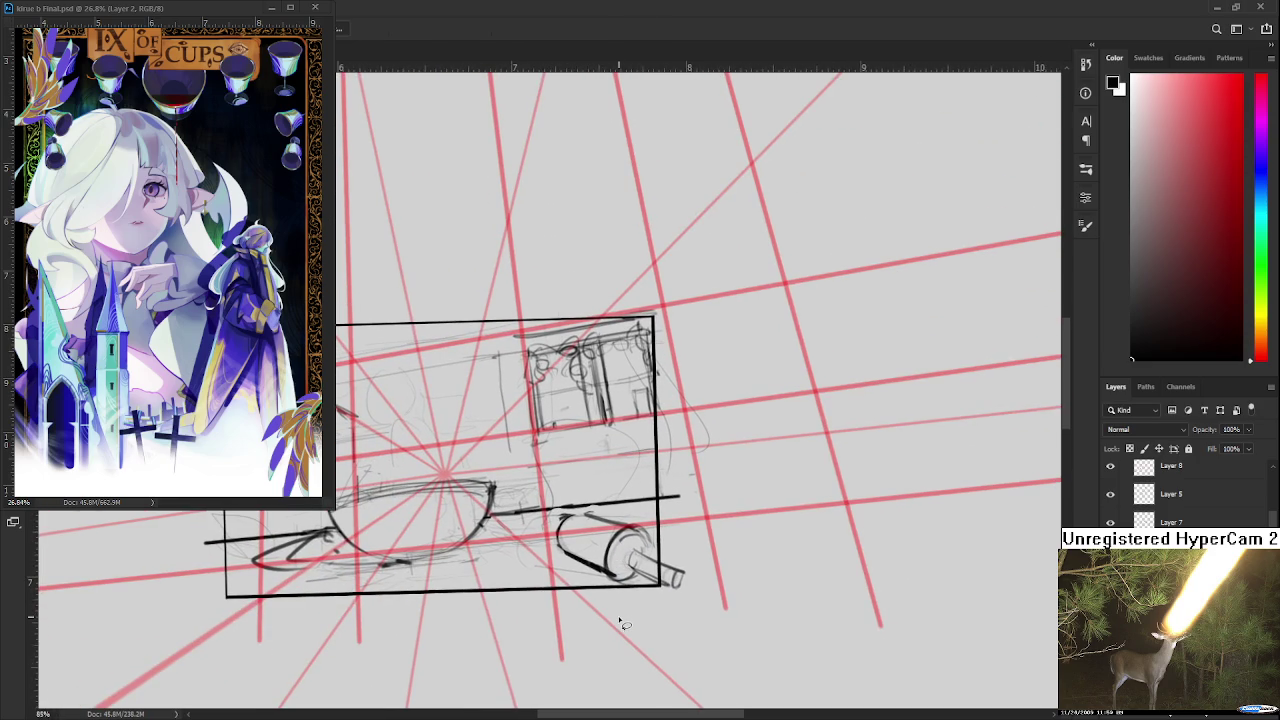
pyautogui.scroll(-1, 608, 636)
pyautogui.scroll(1, 607, 640)
pyautogui.scroll(1, 600, 620)
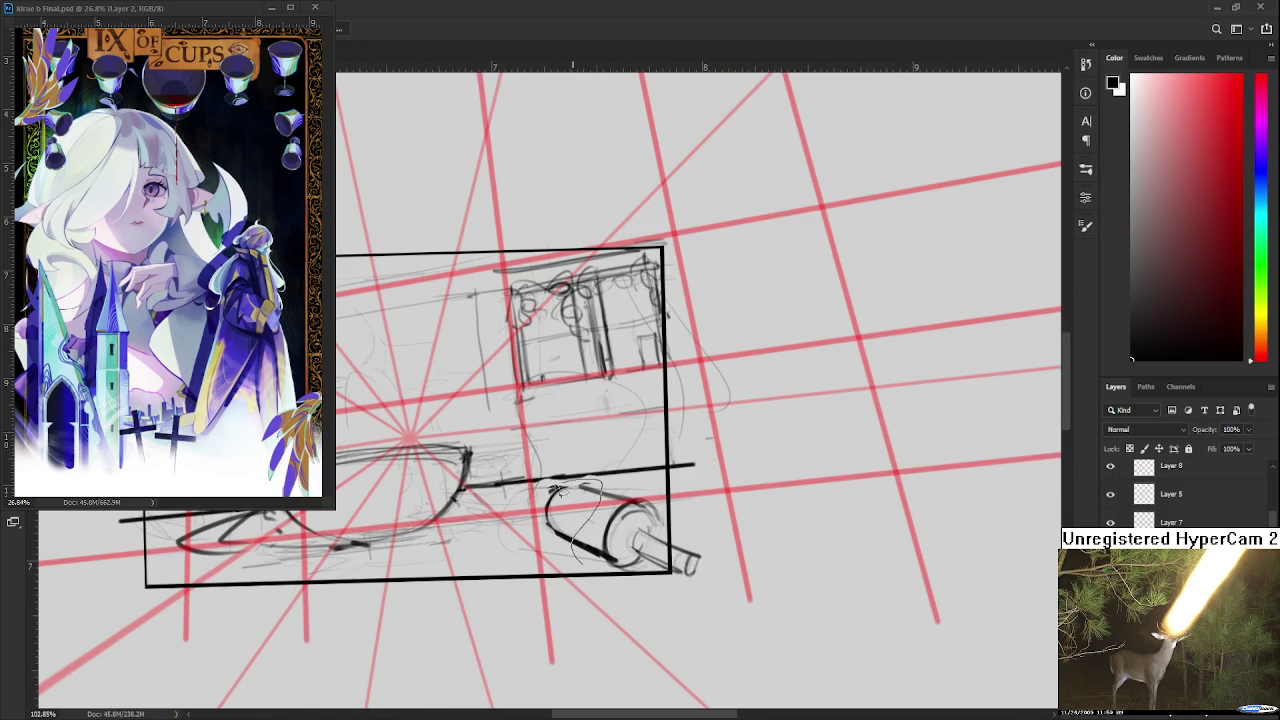
# - Lasso the cylinder body and shift it slightly left and up
pyautogui.moveTo(601, 487); pyautogui.dragTo(594, 561)
pyautogui.hotkey('ctrl', 't')
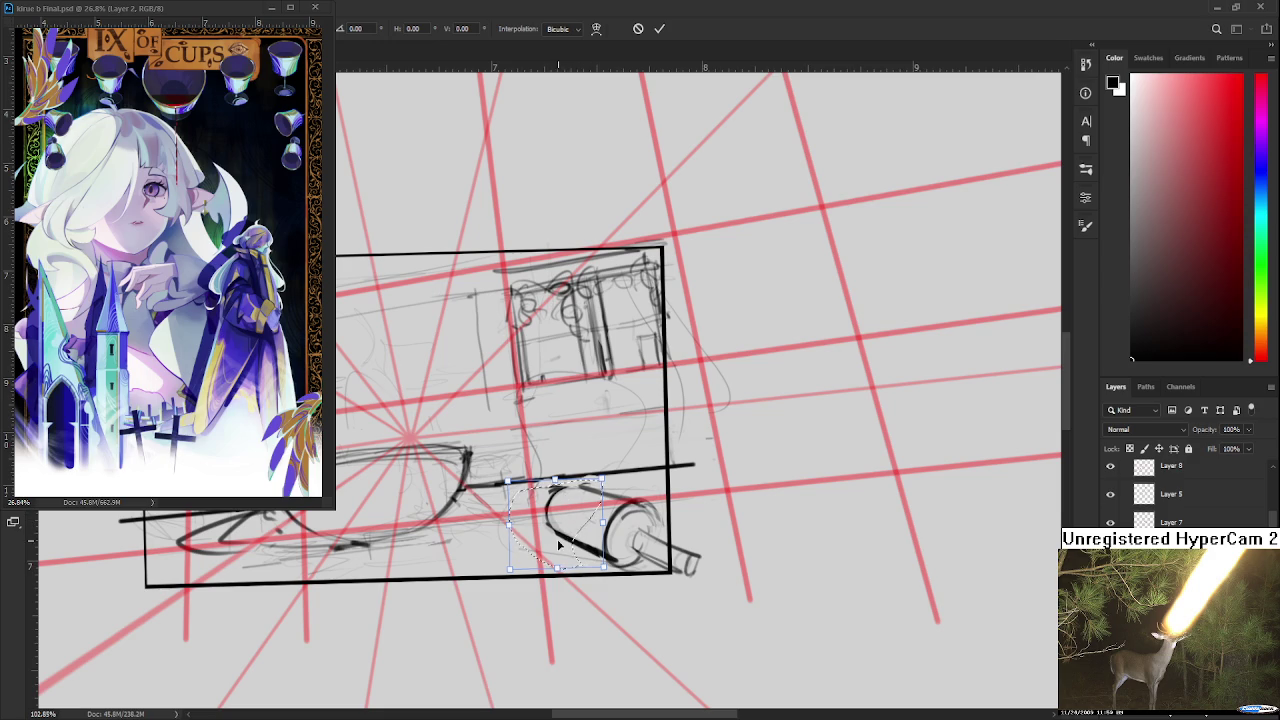
pyautogui.moveTo(574, 529)
pyautogui.mouseDown()
pyautogui.moveTo(555, 523)
pyautogui.moveTo(577, 499)
pyautogui.mouseUp()
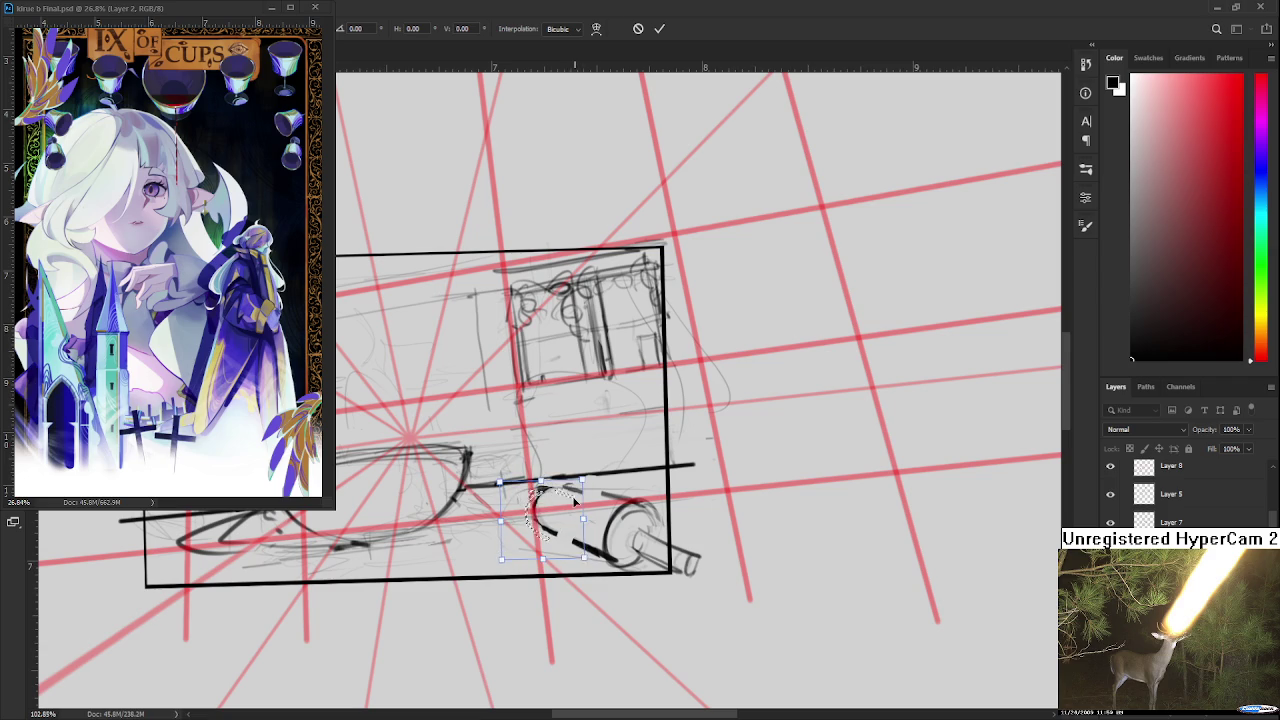
pyautogui.press('Return')
pyautogui.scroll(-3, 580, 502)
pyautogui.scroll(2, 600, 510)
# - Rotate the canvas about 45° clockwise and draw a dark line along the cylinder's side
pyautogui.press('r')
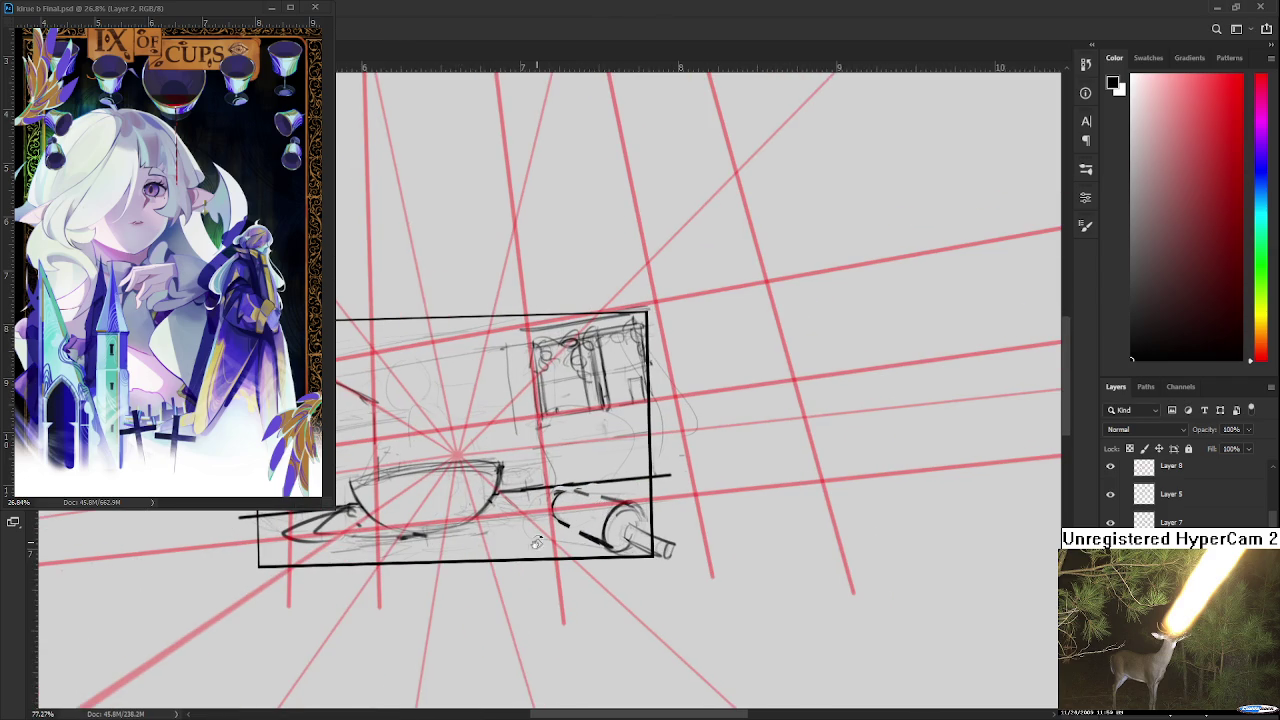
pyautogui.moveTo(604, 513); pyautogui.dragTo(402, 560)
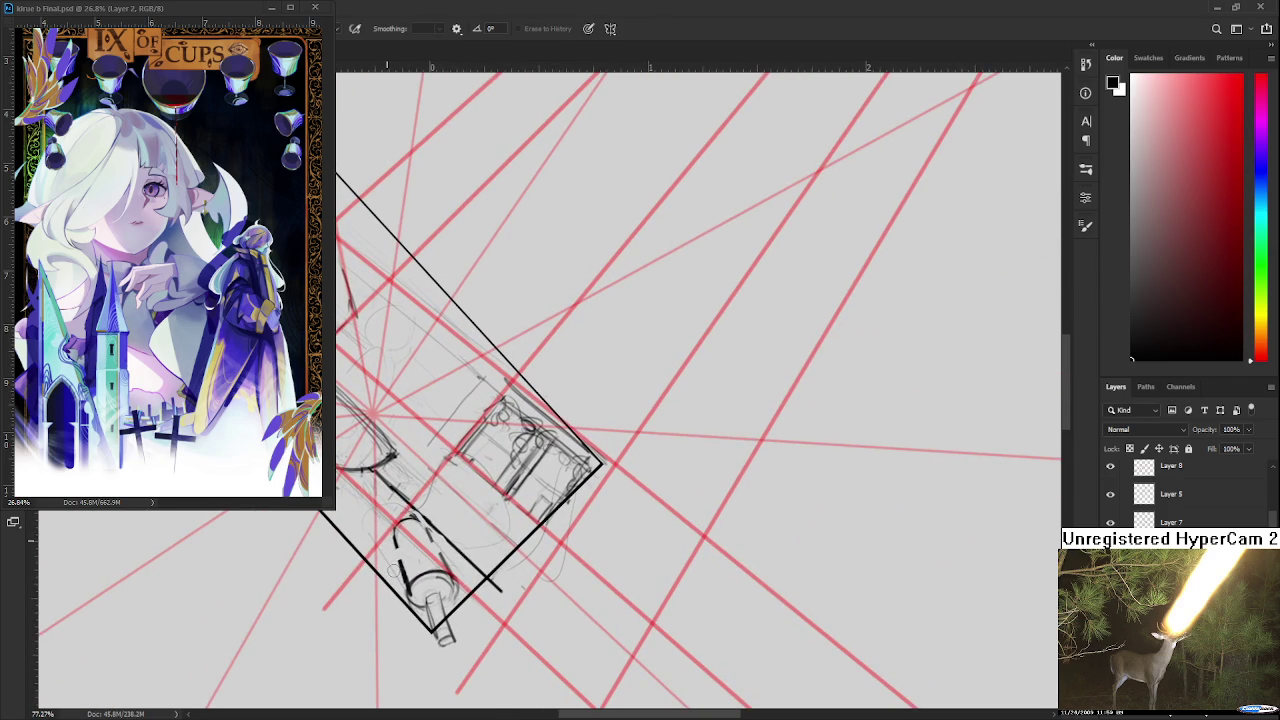
pyautogui.press('b')
pyautogui.moveTo(390, 530)
pyautogui.mouseDown()
pyautogui.moveTo(406, 590)
pyautogui.moveTo(401, 566)
pyautogui.mouseUp()
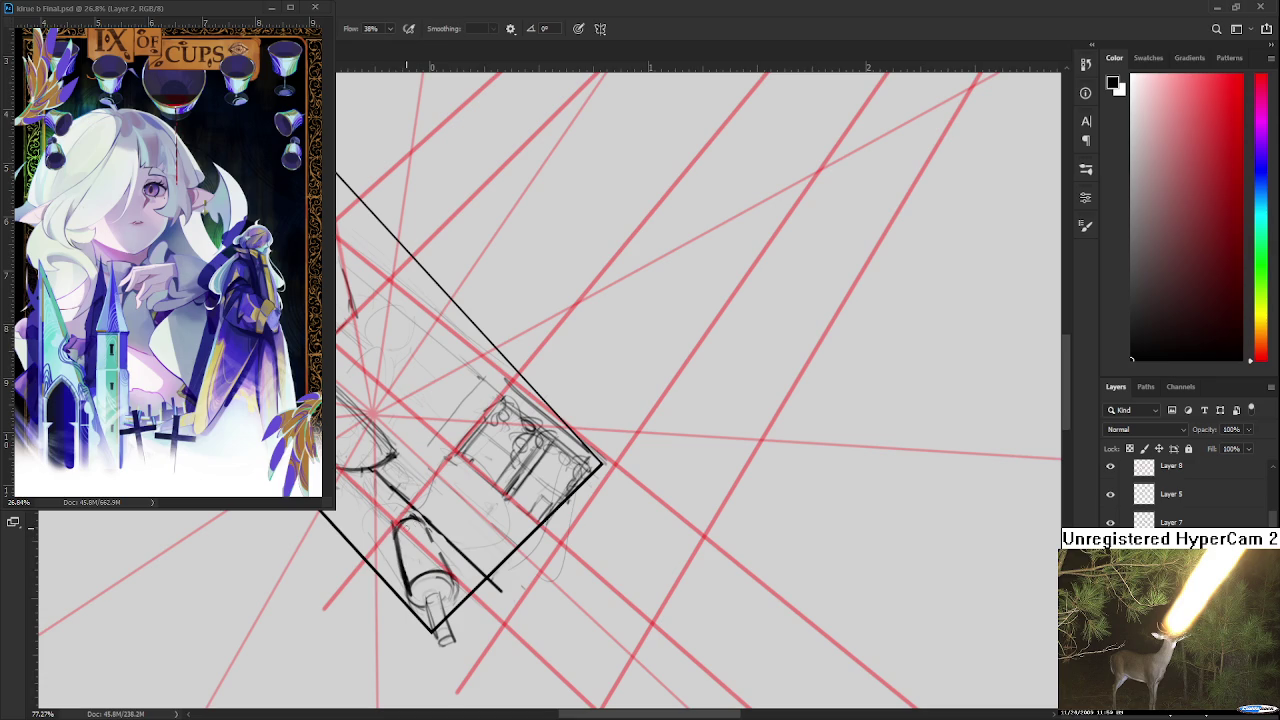
pyautogui.press('e')
pyautogui.press('b')
# - Outline the cylinder's top and opposite edge in dark line, then straighten the canvas view
pyautogui.moveTo(395, 524)
pyautogui.mouseDown()
pyautogui.moveTo(432, 520)
pyautogui.moveTo(442, 566)
pyautogui.mouseUp()
pyautogui.hotkey('ctrl', 'z')
pyautogui.hotkey('ctrl', 'z')
pyautogui.moveTo(426, 520)
pyautogui.mouseDown()
pyautogui.moveTo(444, 565)
pyautogui.moveTo(428, 520)
pyautogui.moveTo(402, 586)
pyautogui.moveTo(404, 556)
pyautogui.moveTo(406, 596)
pyautogui.moveTo(609, 573)
pyautogui.moveTo(555, 540)
pyautogui.moveTo(570, 550)
pyautogui.mouseUp()
pyautogui.press('e')
pyautogui.press('b')
pyautogui.press('e')
pyautogui.press('b')
pyautogui.press('r')
pyautogui.press('b')
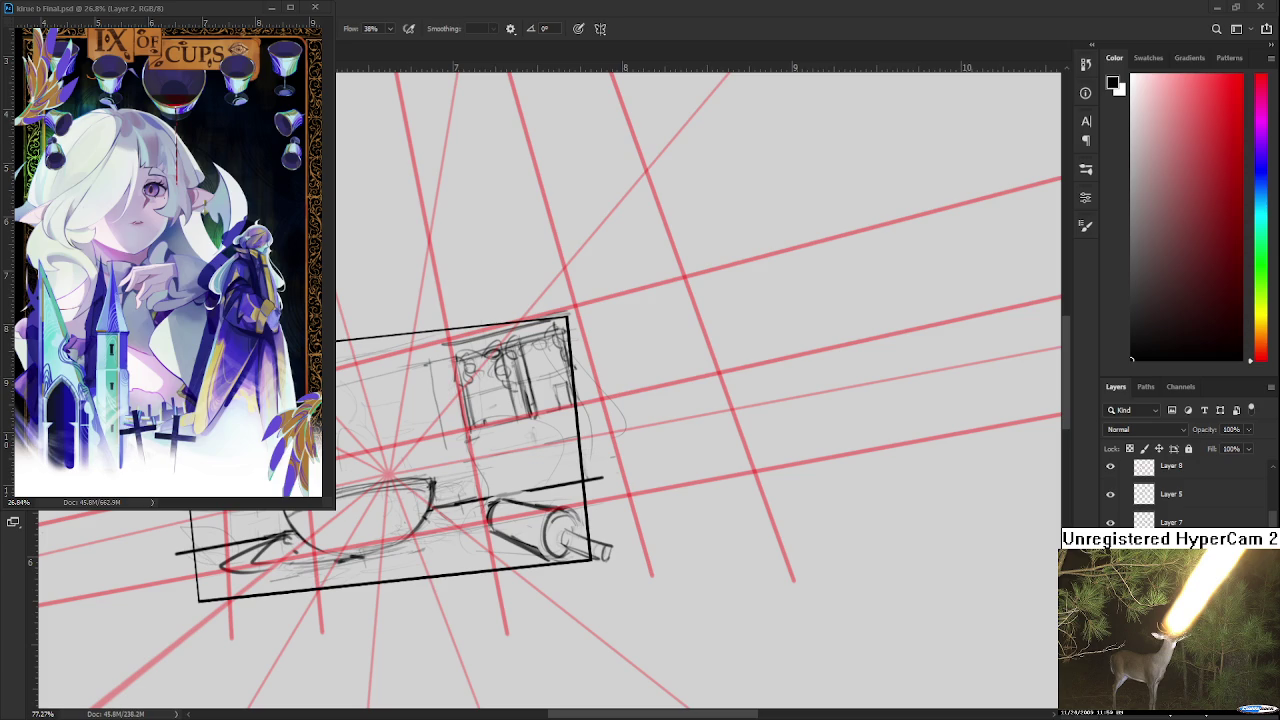
# - Zoom in and rework the cylinder's end, alternating brush and eraser to lighten and redraw strokes
pyautogui.scroll(2, 510, 560)
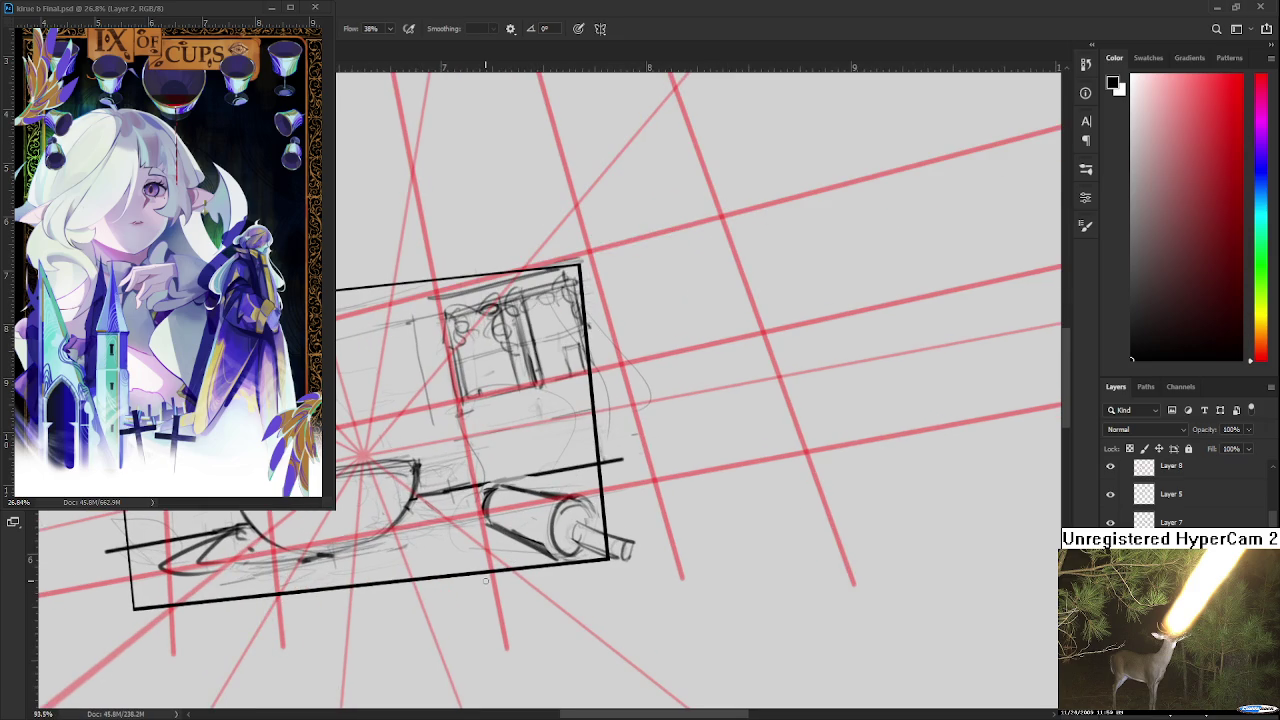
pyautogui.moveTo(486, 580); pyautogui.dragTo(426, 593)
pyautogui.press('e')
pyautogui.moveTo(497, 525)
pyautogui.mouseDown()
pyautogui.moveTo(495, 570)
pyautogui.moveTo(530, 514)
pyautogui.moveTo(486, 552)
pyautogui.moveTo(522, 572)
pyautogui.moveTo(530, 562)
pyautogui.moveTo(500, 562)
pyautogui.mouseUp()
pyautogui.press('b')
pyautogui.press('e')
pyautogui.press('b')
pyautogui.press('e')
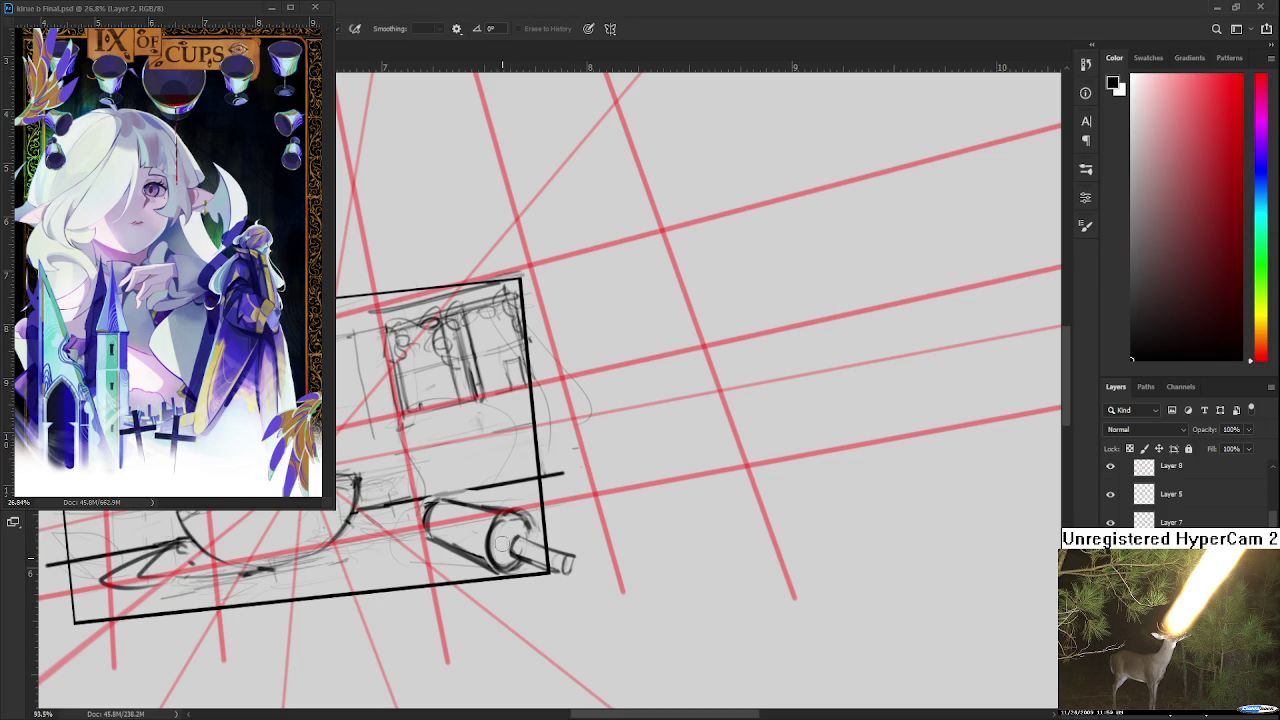
pyautogui.press('b')
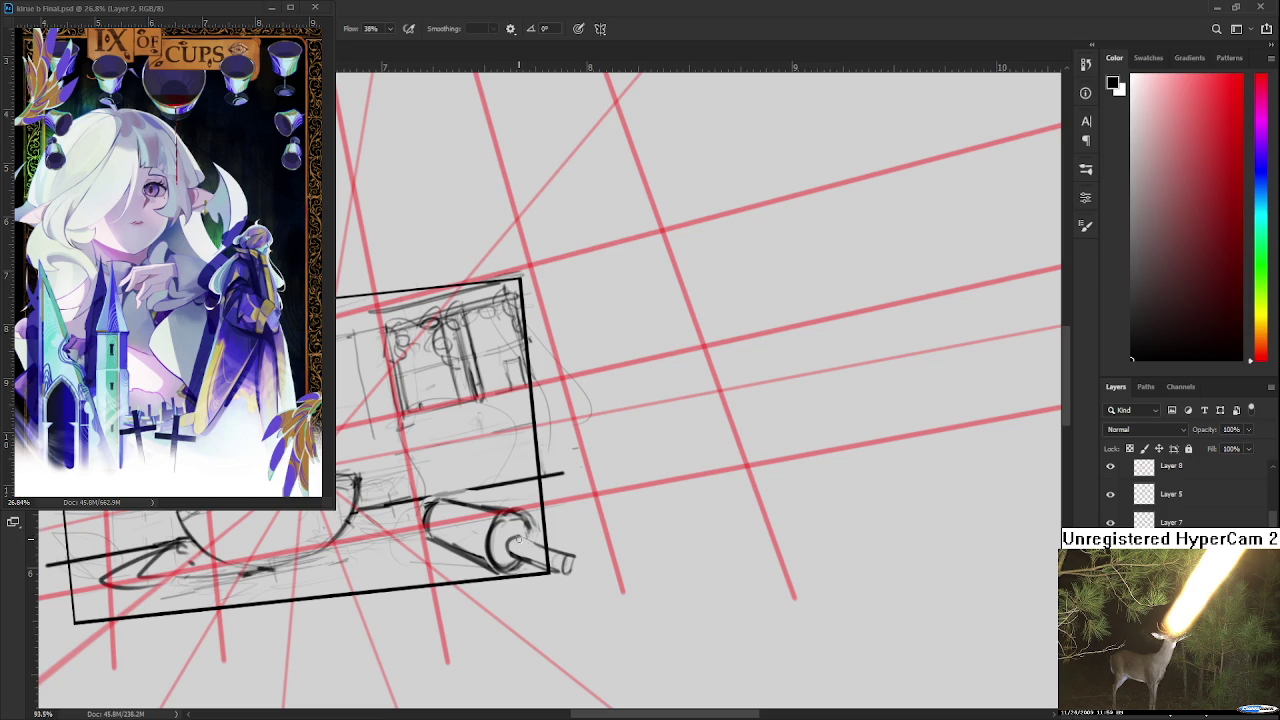
pyautogui.press('e')
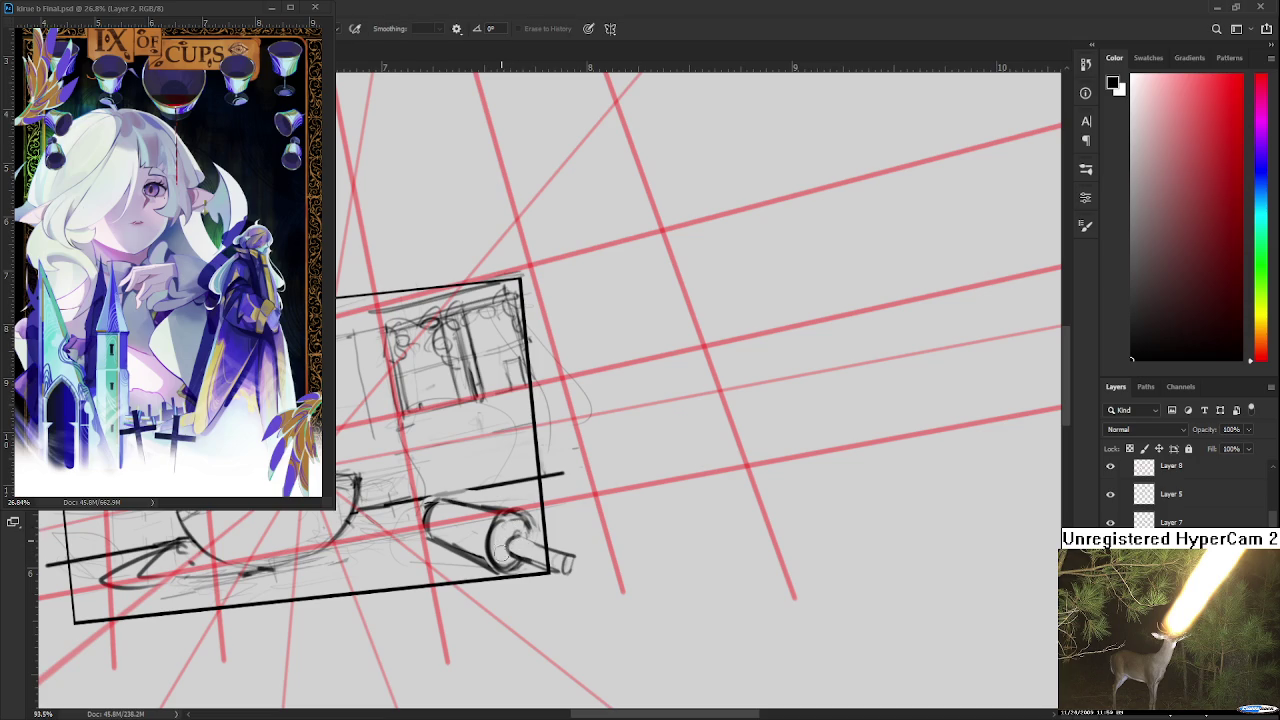
pyautogui.press('b')
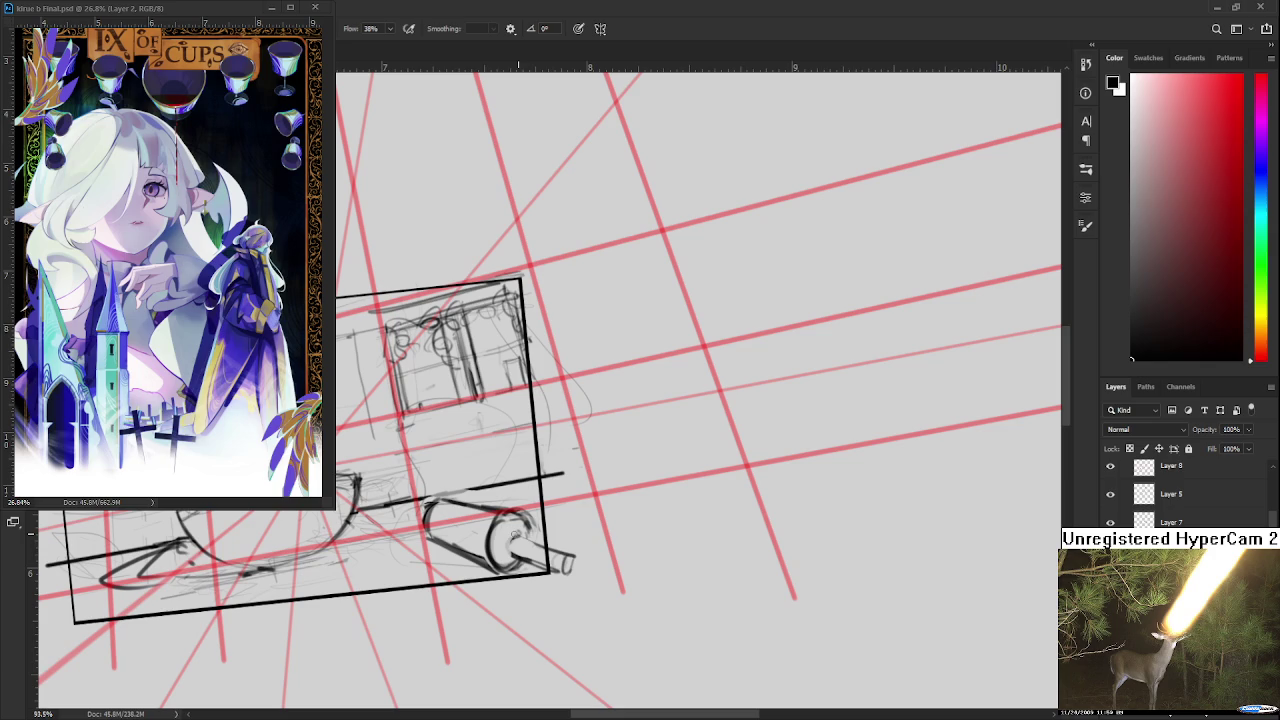
pyautogui.press('e')
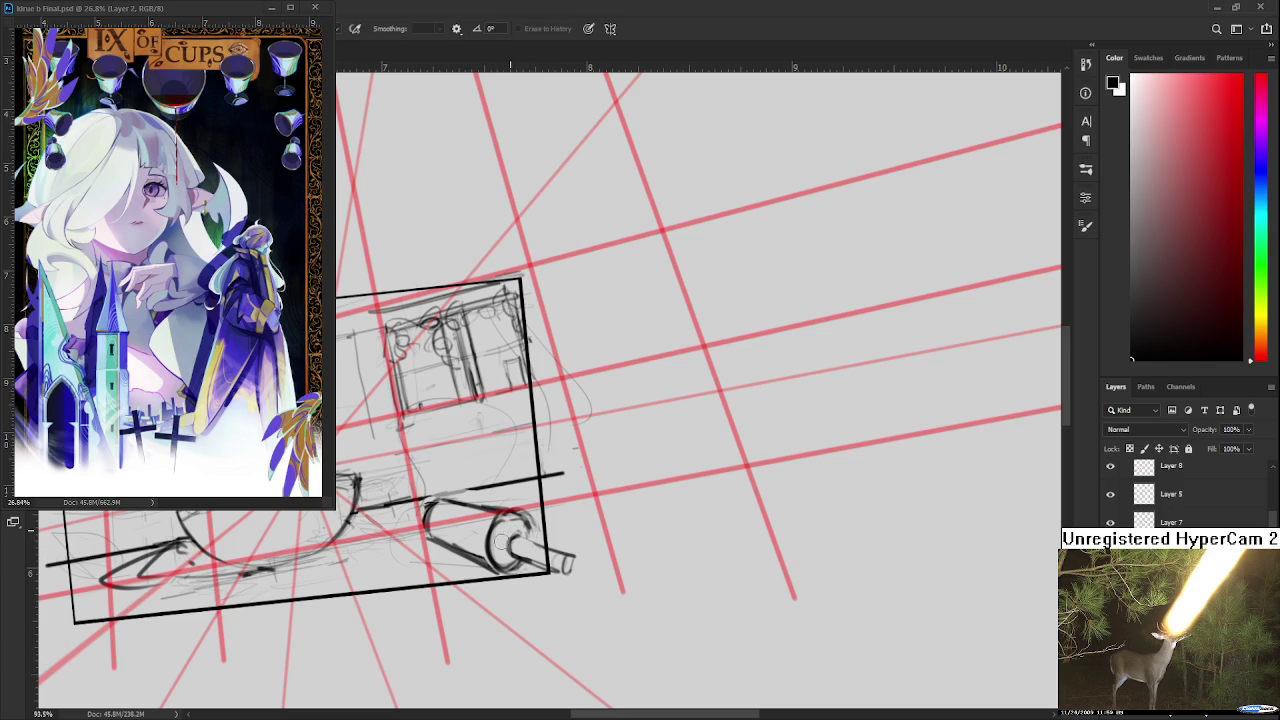
pyautogui.press('b')
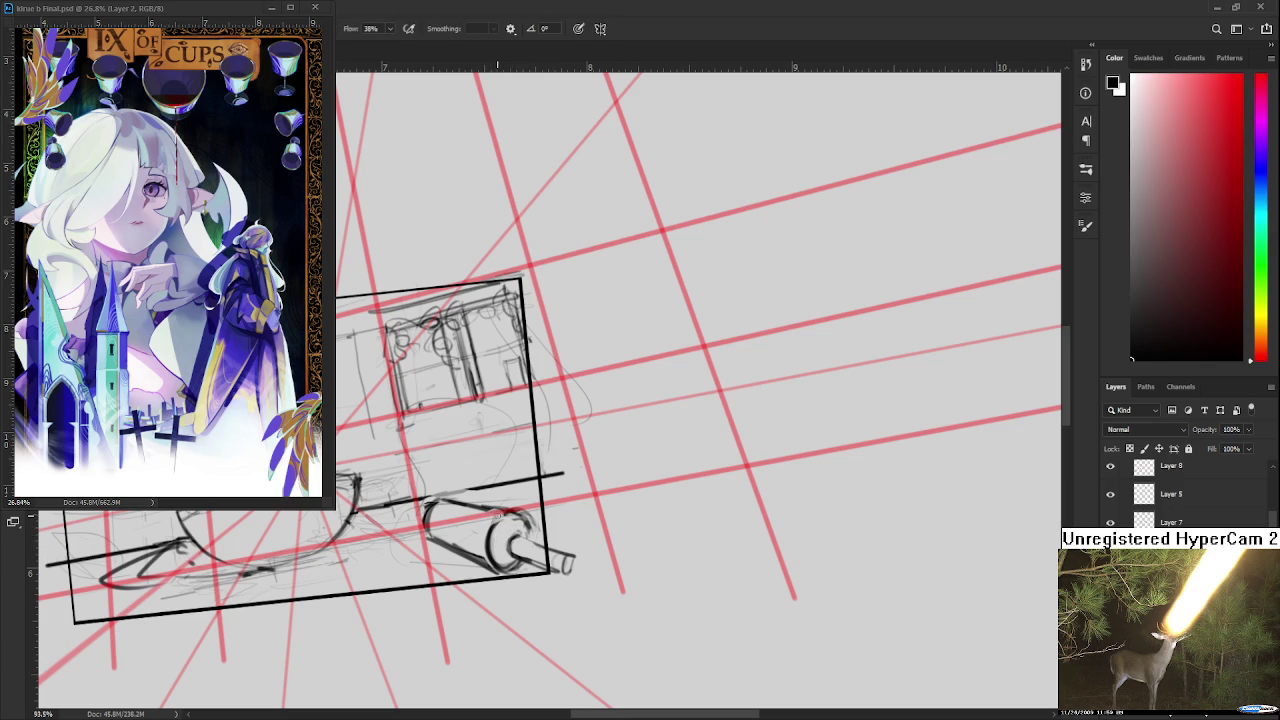
# - Darken the cylinder's top edge and left curve with the brush
pyautogui.moveTo(497, 505); pyautogui.dragTo(510, 507)
pyautogui.moveTo(537, 489); pyautogui.dragTo(550, 489)
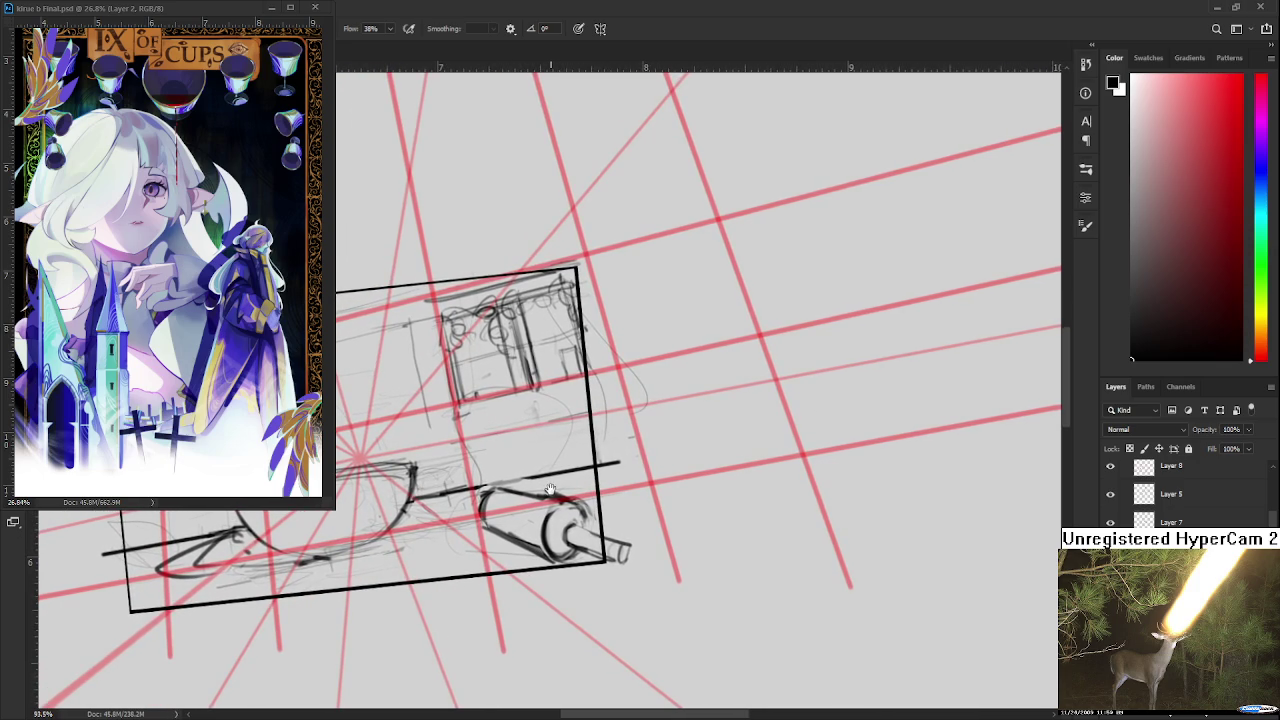
pyautogui.moveTo(480, 522)
pyautogui.mouseDown()
pyautogui.moveTo(486, 494)
pyautogui.moveTo(530, 494)
pyautogui.mouseUp()
pyautogui.scroll(-1, 480, 498)
pyautogui.scroll(-1, 530, 495)
# - Undo the stray short stroke left of the cylinder
pyautogui.scroll(-1, 575, 493)
pyautogui.scroll(1, 587, 492)
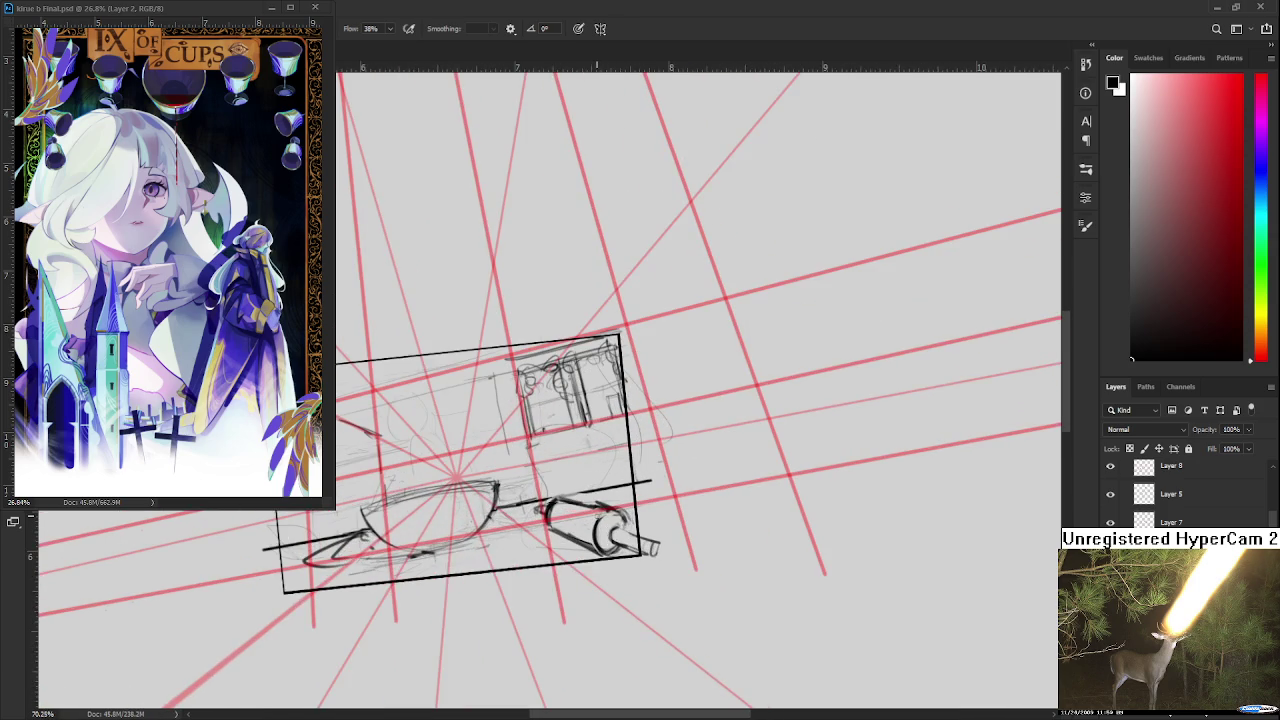
pyautogui.scroll(1, 555, 485)
pyautogui.moveTo(518, 486)
pyautogui.mouseDown()
pyautogui.moveTo(535, 482)
pyautogui.moveTo(536, 458)
pyautogui.mouseUp()
pyautogui.hotkey('ctrl', 'z')
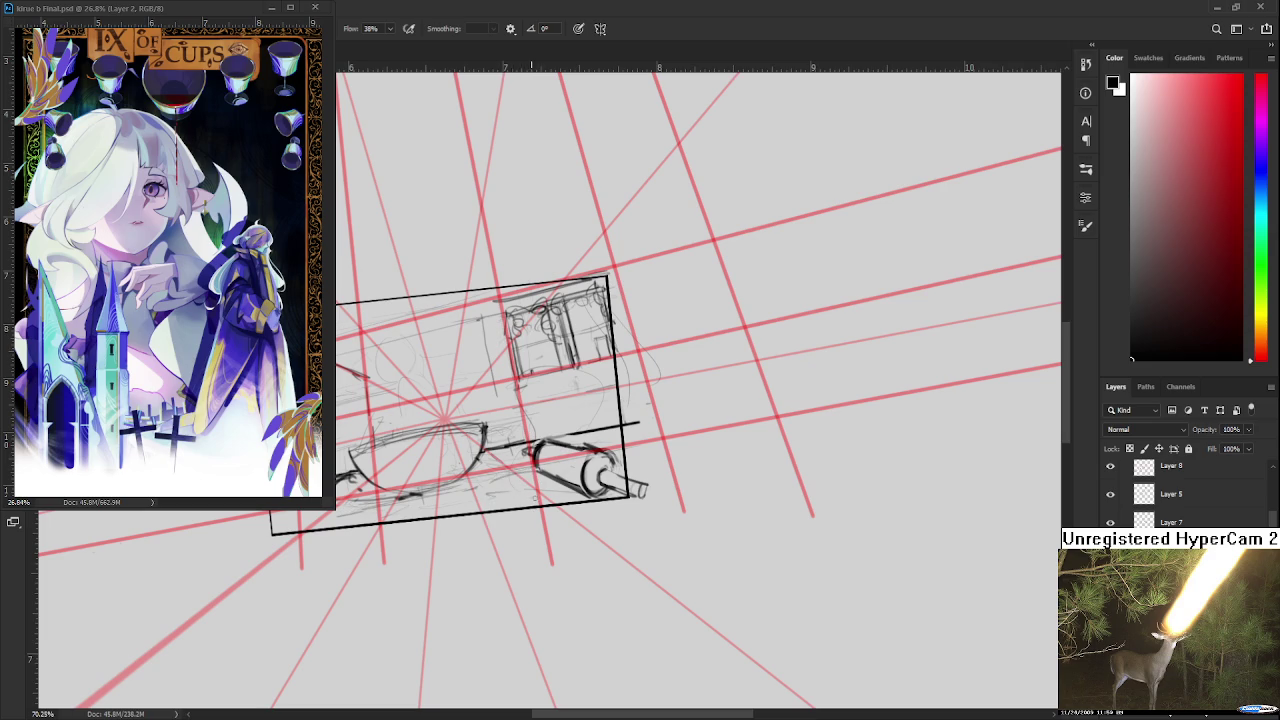
# - Draw dark connecting lines joining the ellipse to the cylinder
pyautogui.press('e')
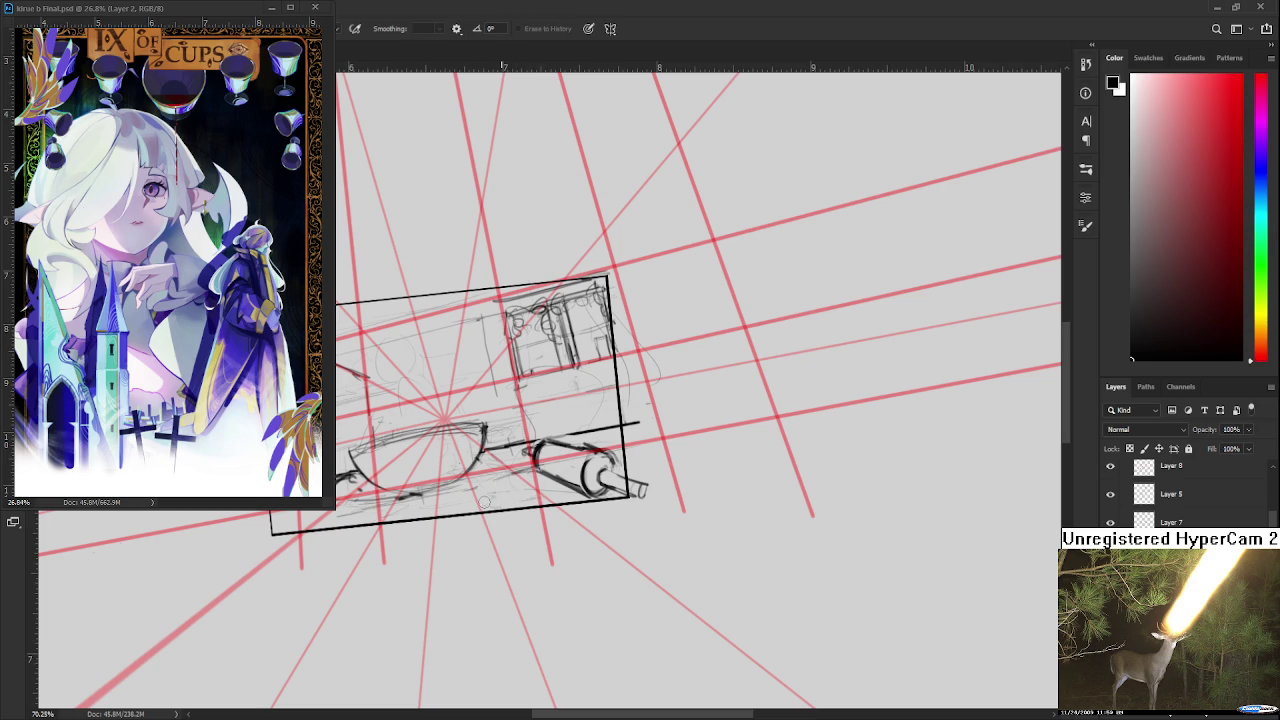
pyautogui.press('b')
pyautogui.moveTo(514, 484)
pyautogui.mouseDown()
pyautogui.moveTo(522, 515)
pyautogui.moveTo(558, 527)
pyautogui.moveTo(499, 532)
pyautogui.mouseUp()
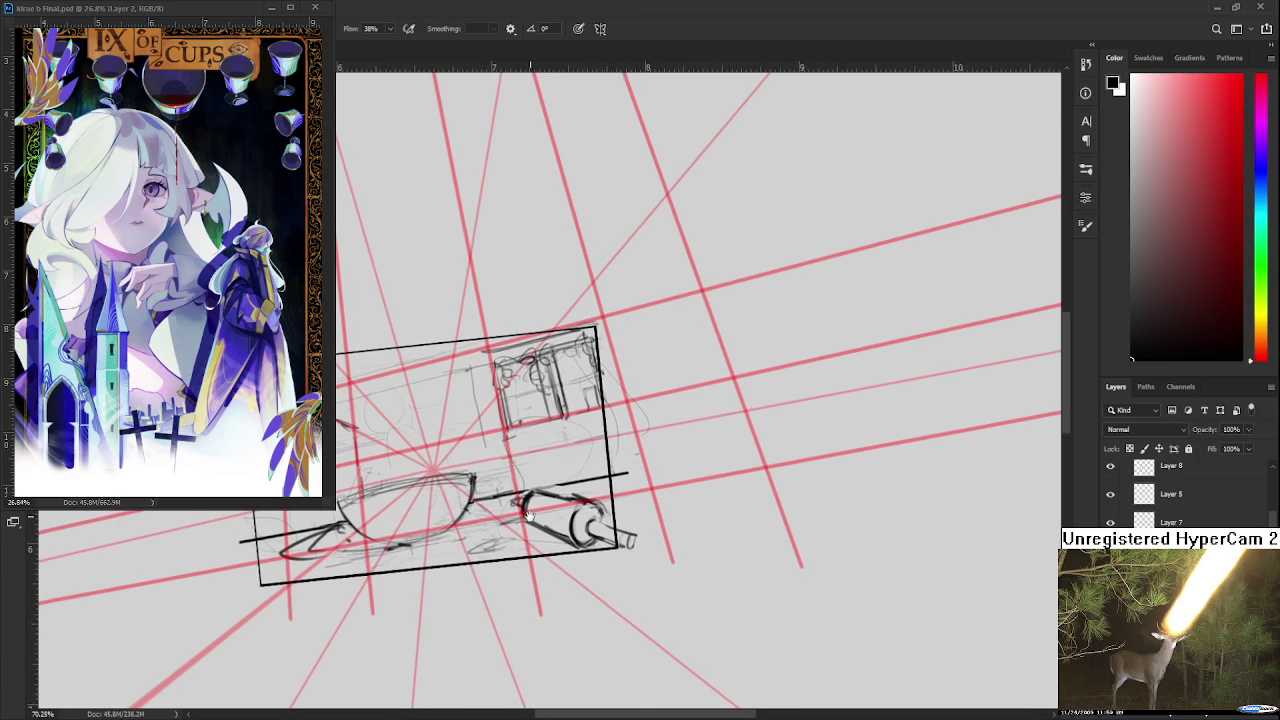
pyautogui.press('e')
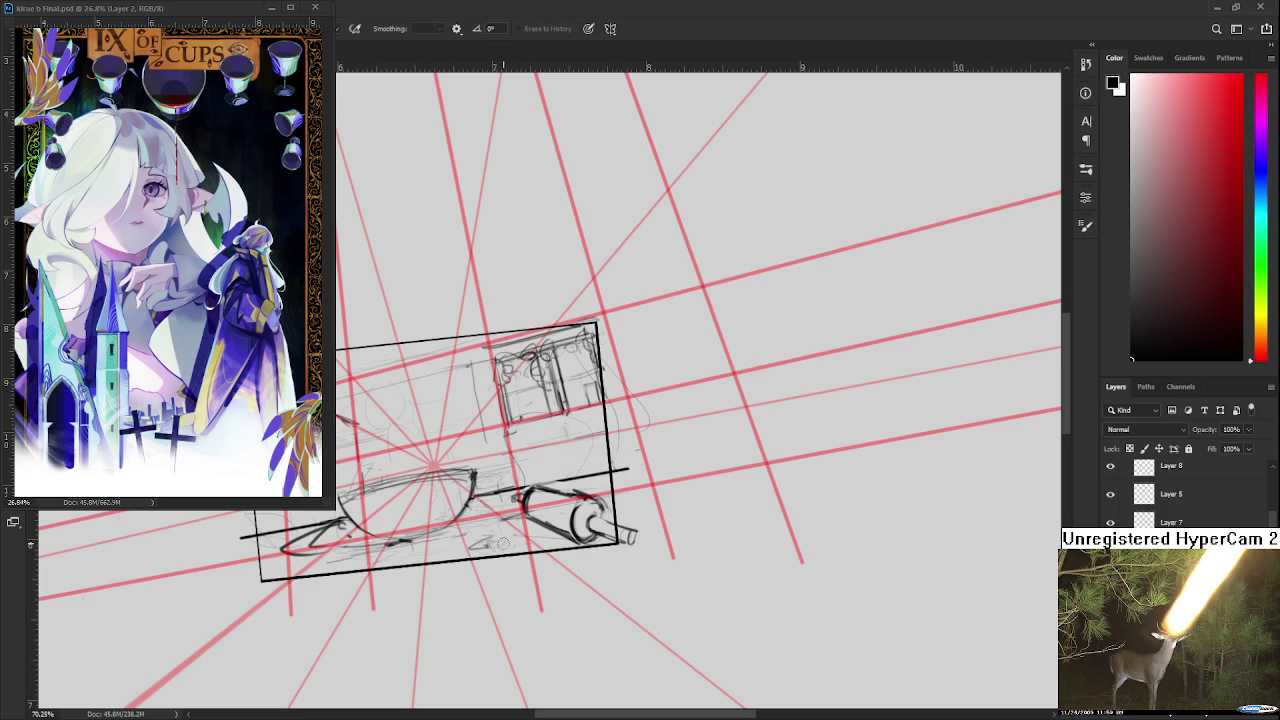
pyautogui.press('b')
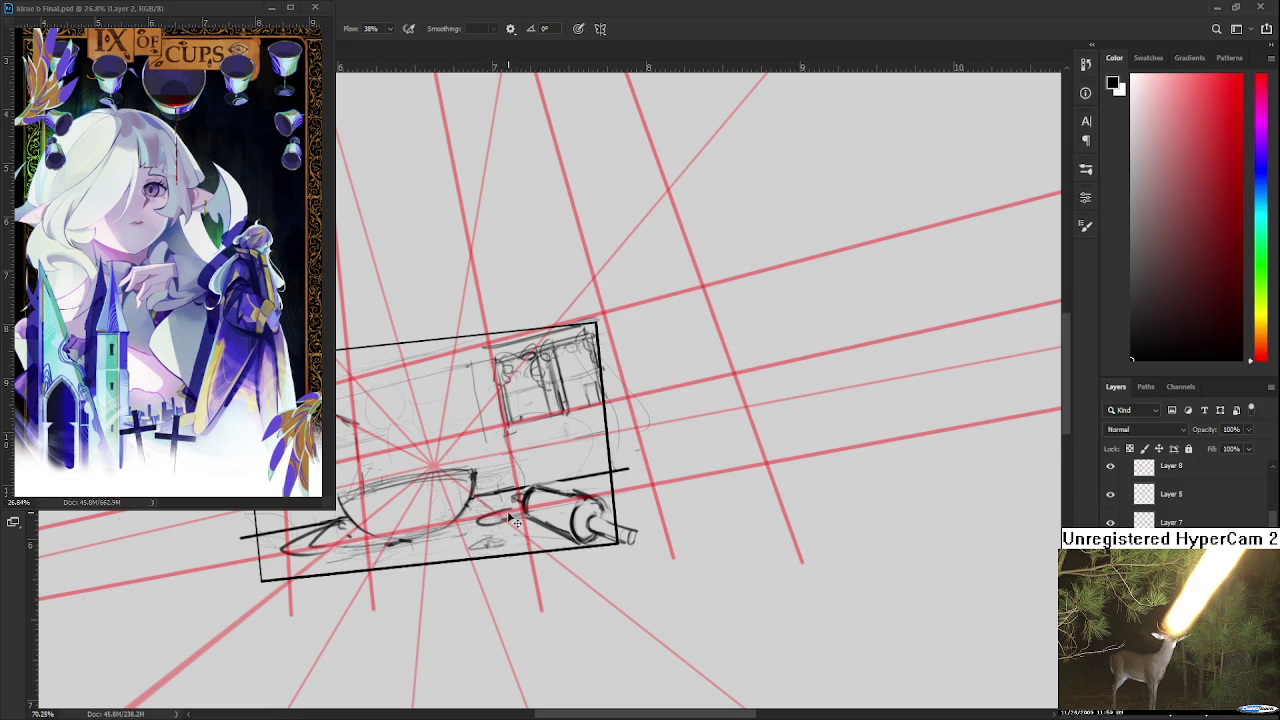
pyautogui.moveTo(476, 522); pyautogui.dragTo(516, 510)
pyautogui.press('e')
pyautogui.press('b')
pyautogui.moveTo(481, 497); pyautogui.dragTo(569, 496)
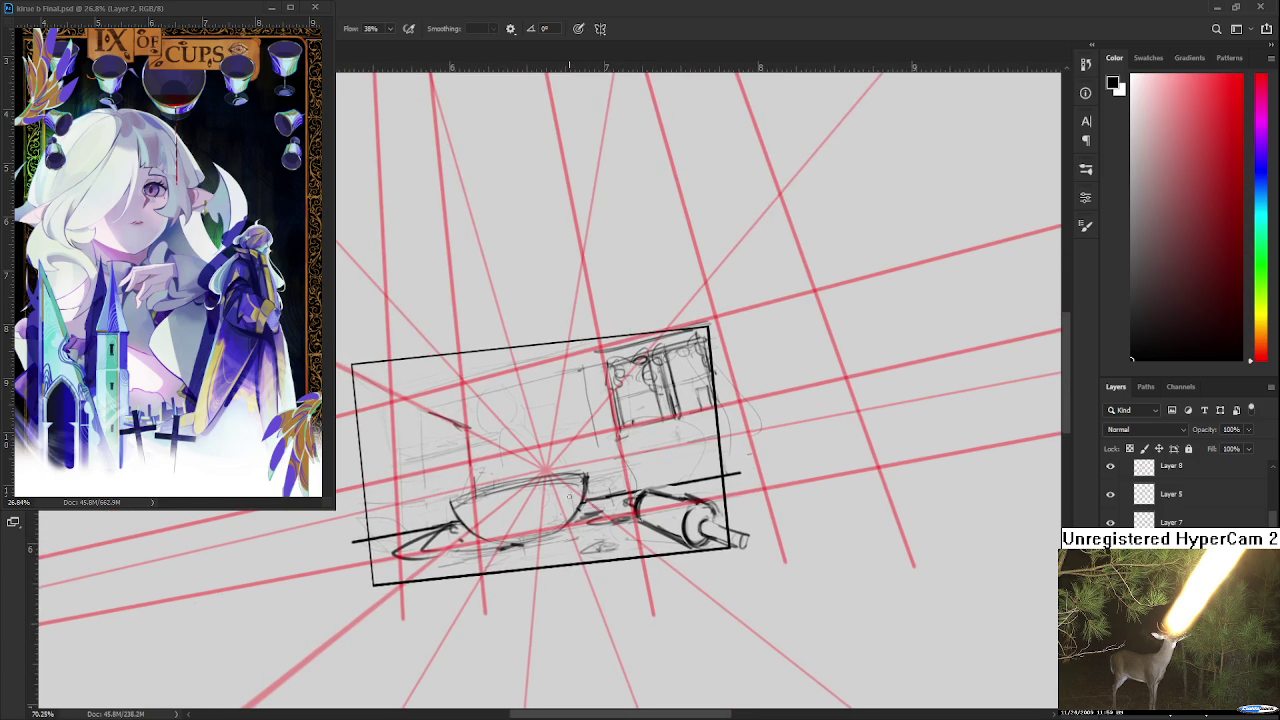
# - Rework the small loop at the cup's left end with brush and eraser
pyautogui.press('e')
pyautogui.moveTo(432, 538)
pyautogui.mouseDown()
pyautogui.moveTo(424, 546)
pyautogui.moveTo(470, 544)
pyautogui.moveTo(442, 530)
pyautogui.moveTo(492, 554)
pyautogui.mouseUp()
pyautogui.press('b')
pyautogui.press('e')
pyautogui.press('b')
pyautogui.press('e')
pyautogui.press('b')
# - Redraw the cup's lower curve as a darker stroke
pyautogui.hotkey('ctrl', 'z')
pyautogui.moveTo(410, 560); pyautogui.dragTo(470, 550)
pyautogui.moveTo(462, 552); pyautogui.dragTo(494, 546)
pyautogui.hotkey('ctrl', 'z')
pyautogui.hotkey('ctrl', 'z')
pyautogui.moveTo(418, 556)
pyautogui.mouseDown()
pyautogui.moveTo(488, 544)
pyautogui.moveTo(496, 568)
pyautogui.mouseUp()
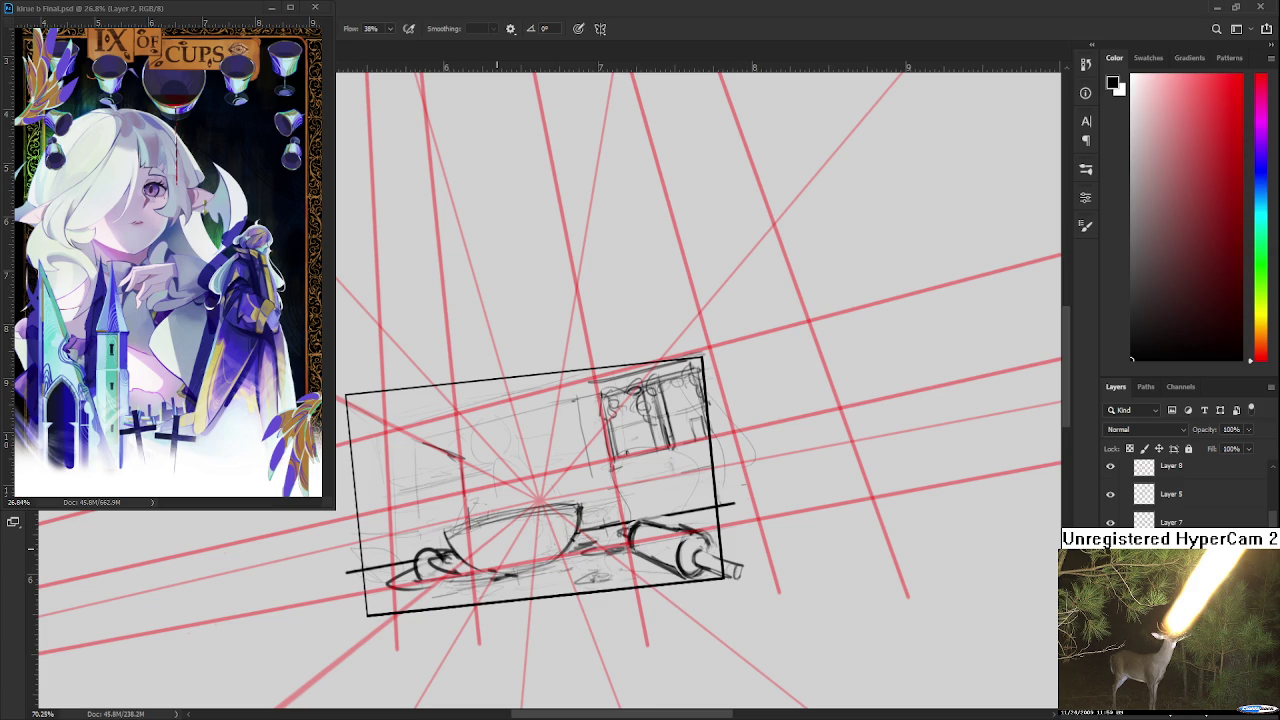
# - Remove the stray red stroke inside the box with an elliptical selection
pyautogui.moveTo(540, 500)
pyautogui.mouseDown()
pyautogui.moveTo(561, 457)
pyautogui.moveTo(581, 461)
pyautogui.mouseUp()
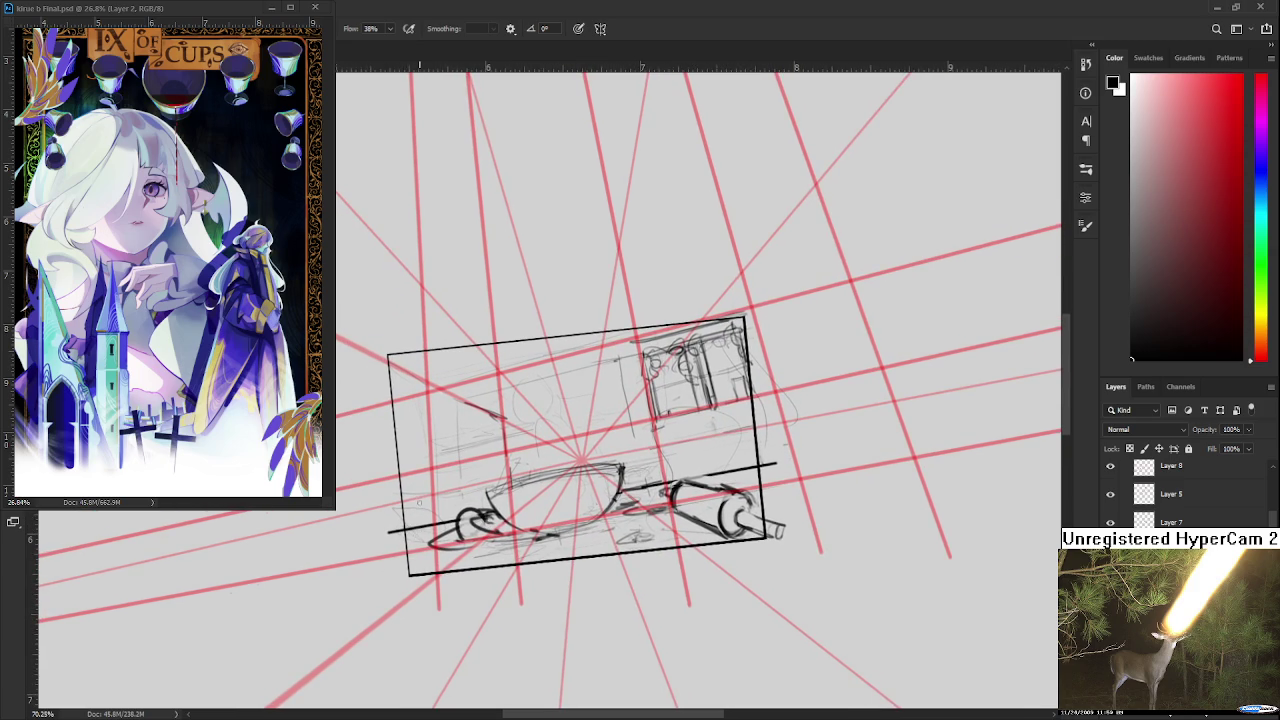
pyautogui.moveTo(441, 493); pyautogui.dragTo(430, 544)
pyautogui.moveTo(430, 413); pyautogui.dragTo(523, 480)
pyautogui.press('Delete')
pyautogui.hotkey('ctrl', 'd')
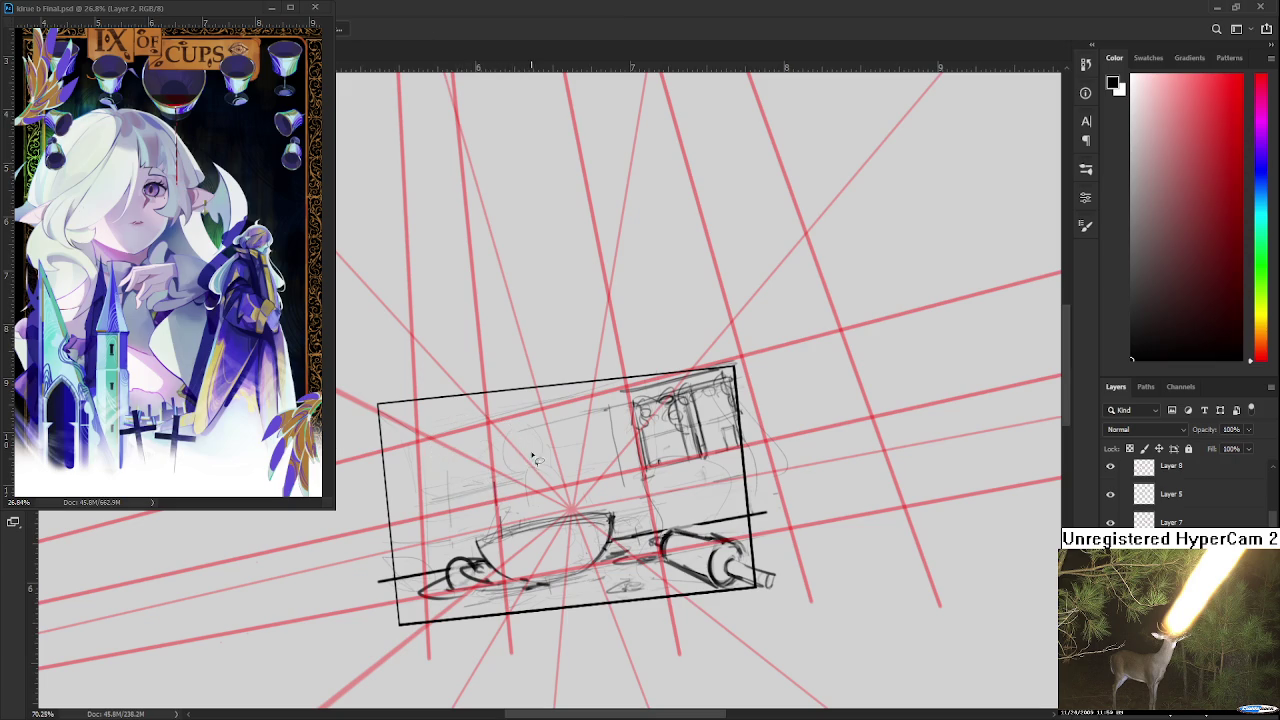
# - Add a short line at the cup's lower-left edge
pyautogui.moveTo(546, 518); pyautogui.dragTo(564, 496)
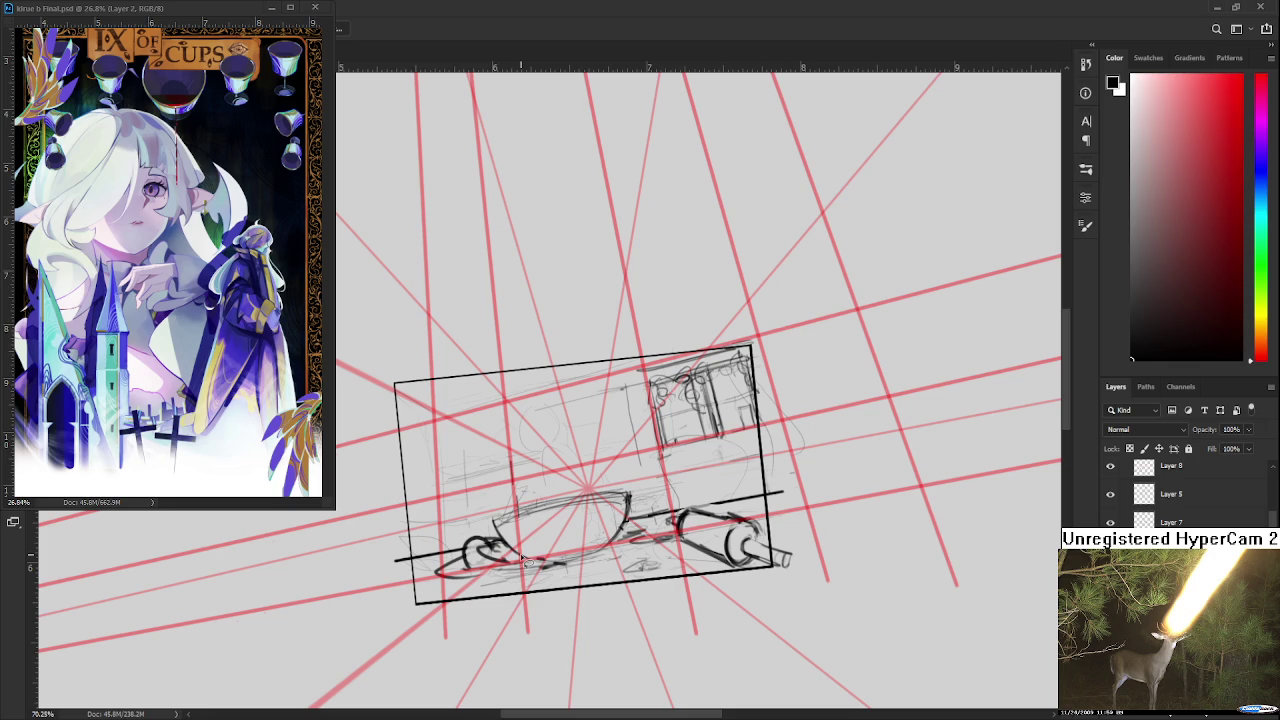
pyautogui.press('b')
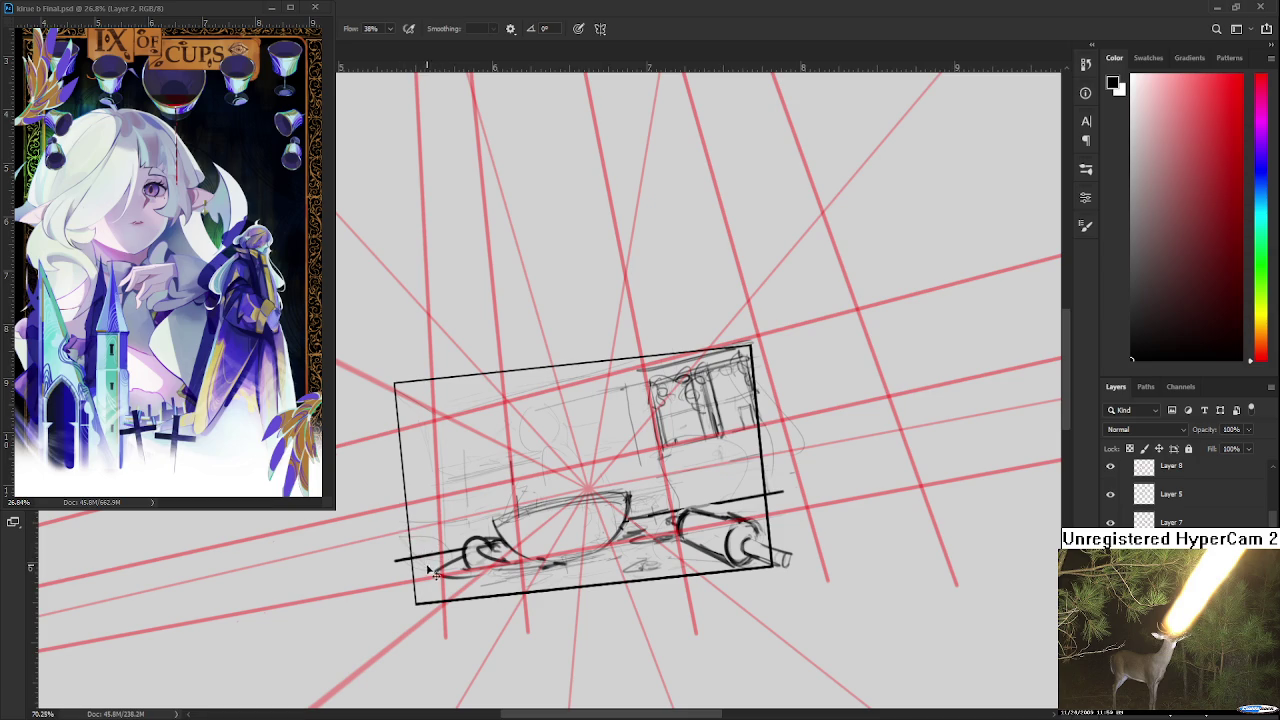
pyautogui.moveTo(401, 530); pyautogui.dragTo(415, 548)
# - Refine the cup's lower-left edge with a short diagonal brush line
pyautogui.moveTo(430, 554); pyautogui.dragTo(451, 542)
pyautogui.press('e')
pyautogui.press('b')
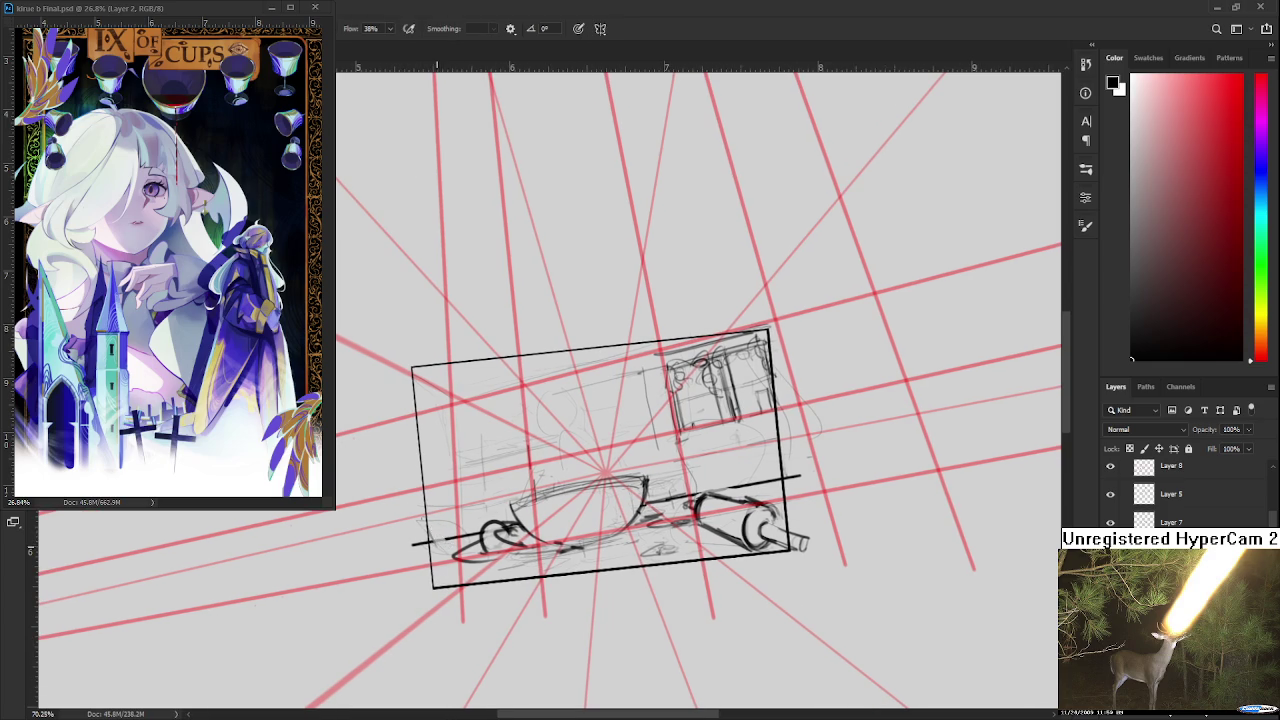
pyautogui.moveTo(416, 514); pyautogui.dragTo(449, 542)
pyautogui.press('e')
pyautogui.press('b')
pyautogui.press('e')
pyautogui.press('b')
# - Draw a small looped mark on the canvas left of the box
pyautogui.moveTo(310, 542)
pyautogui.mouseDown()
pyautogui.moveTo(364, 508)
pyautogui.moveTo(441, 504)
pyautogui.mouseUp()
pyautogui.moveTo(435, 450); pyautogui.dragTo(471, 437)
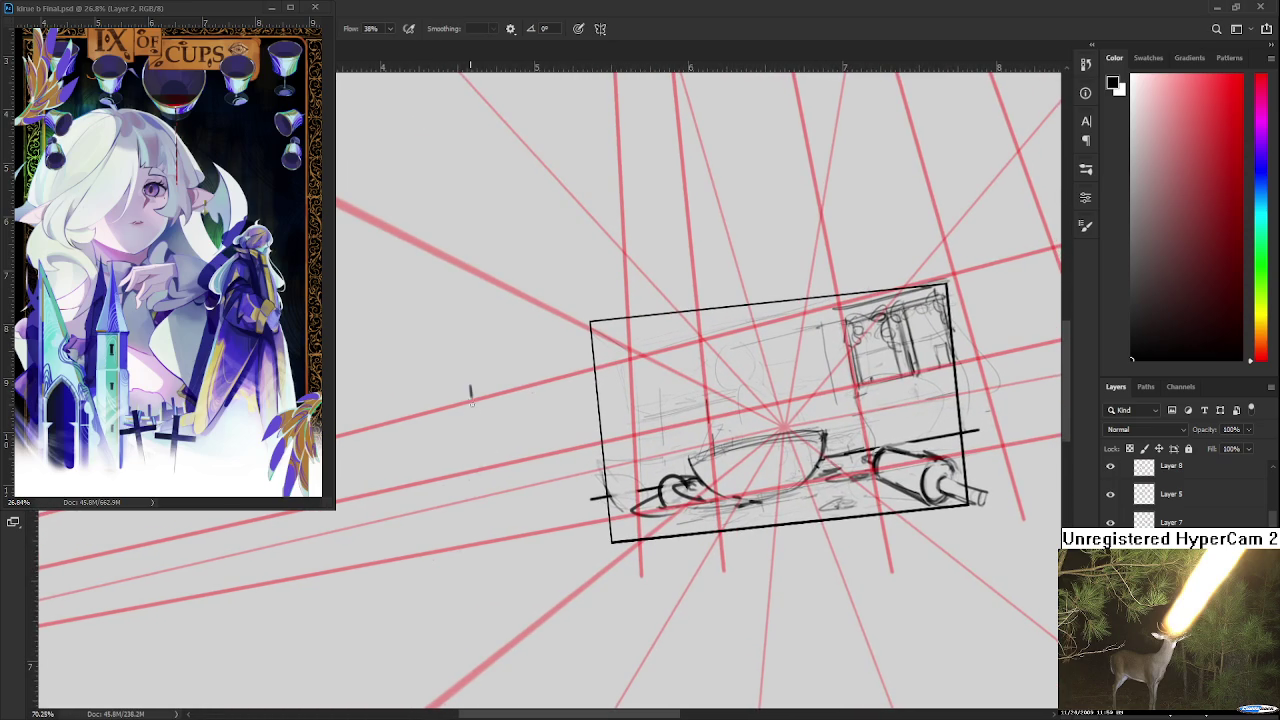
pyautogui.moveTo(467, 401)
pyautogui.mouseDown()
pyautogui.moveTo(473, 388)
pyautogui.moveTo(472, 404)
pyautogui.mouseUp()
pyautogui.moveTo(507, 476); pyautogui.dragTo(490, 502)
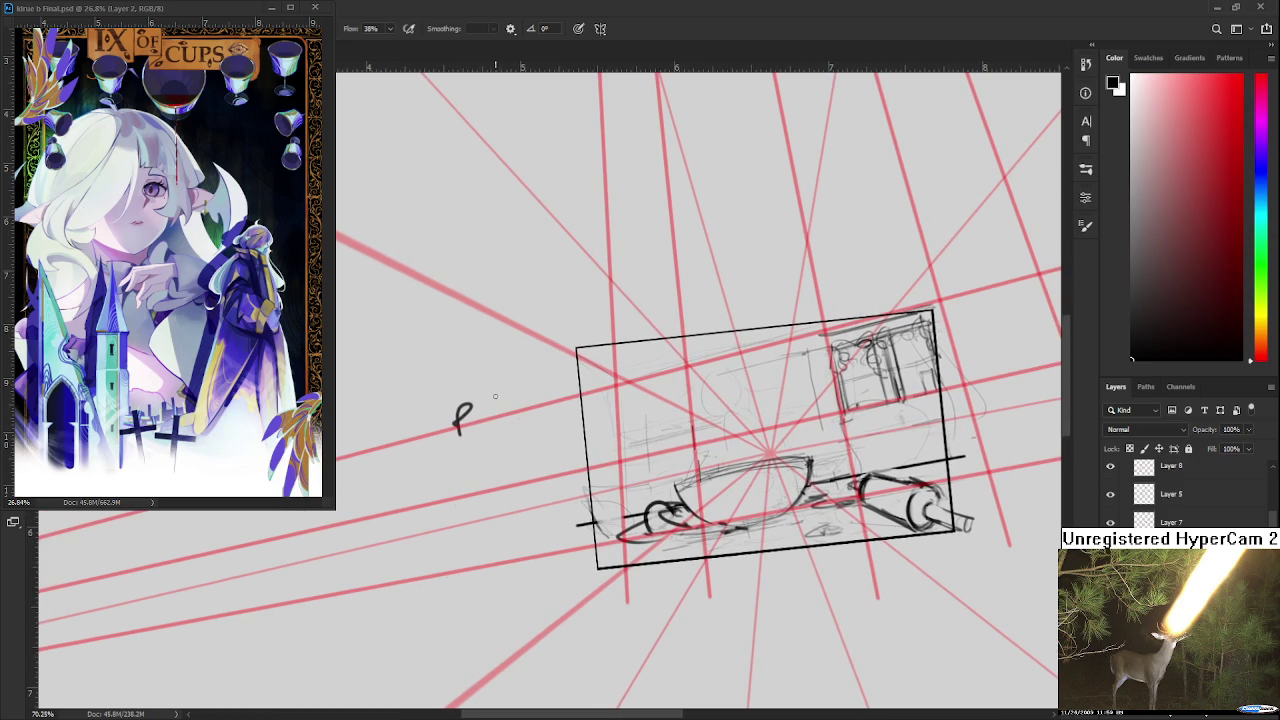
# - Lasso and delete the small loop stroke left of the box
pyautogui.press('l')
pyautogui.moveTo(503, 412); pyautogui.dragTo(505, 436)
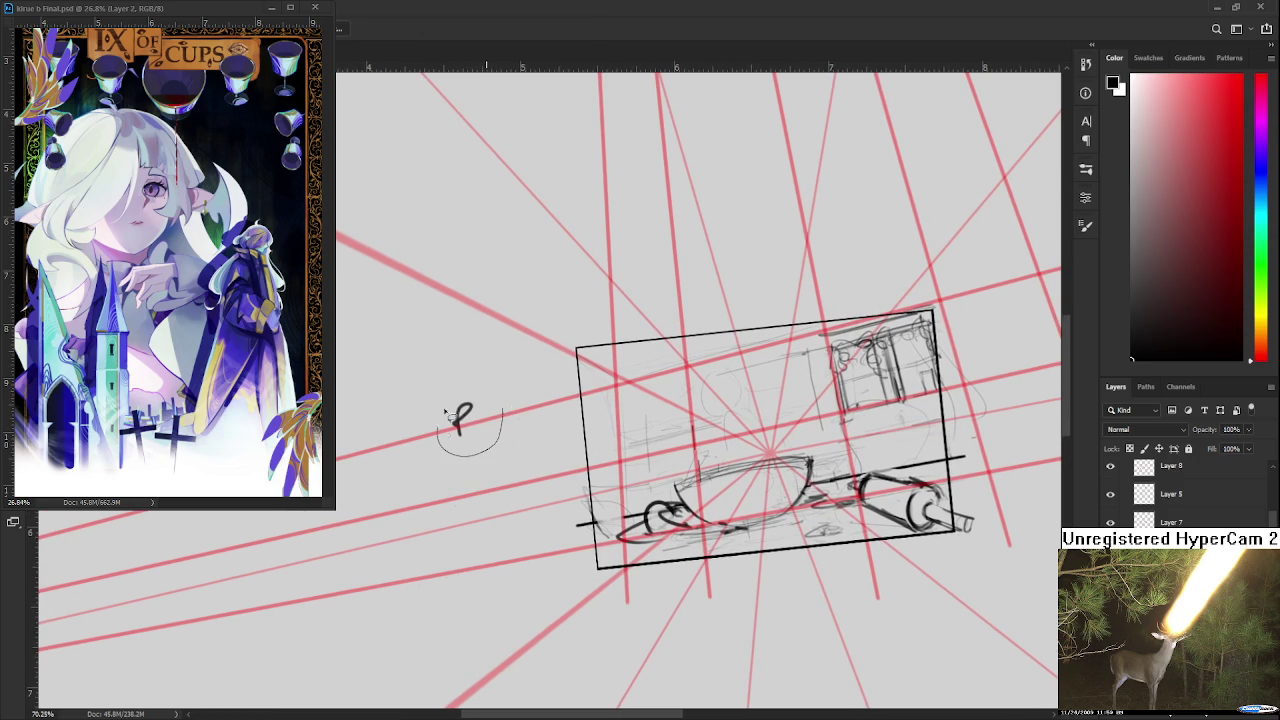
pyautogui.press('Delete')
pyautogui.hotkey('ctrl', 'd')
# - Darken the strokes at the sketch's lower-left, discarding a trial arched line
pyautogui.moveTo(629, 474); pyautogui.dragTo(540, 472)
pyautogui.press('e')
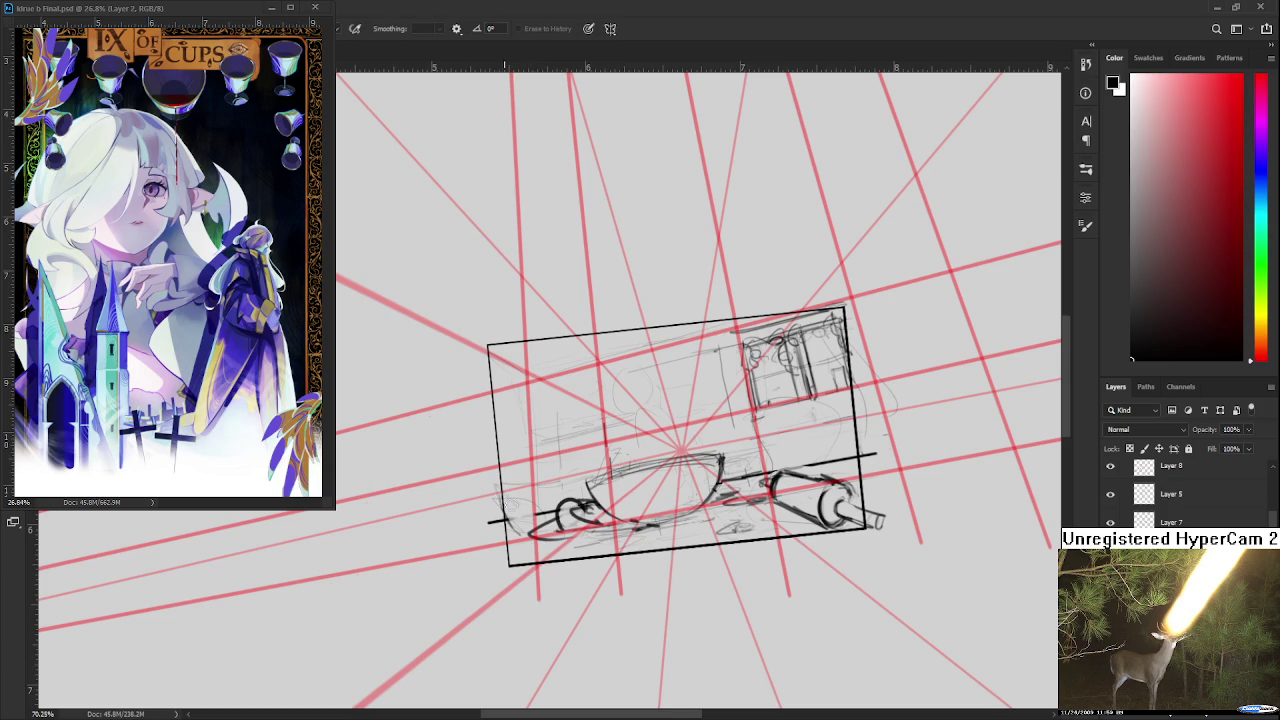
pyautogui.press('b')
pyautogui.moveTo(505, 528); pyautogui.dragTo(538, 510)
pyautogui.hotkey('ctrl', 'z')
pyautogui.hotkey('ctrl', 'z')
pyautogui.hotkey('ctrl', 'z')
pyautogui.hotkey('ctrl', 'z')
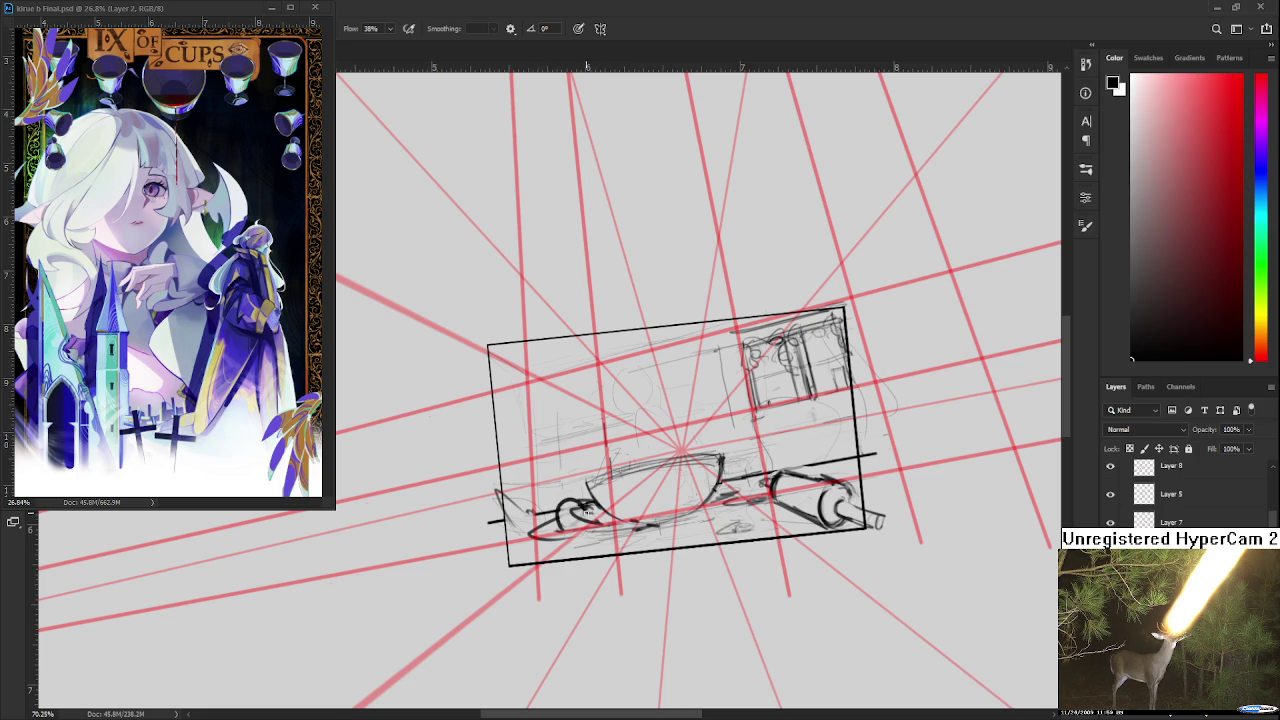
pyautogui.moveTo(568, 509); pyautogui.dragTo(492, 553)
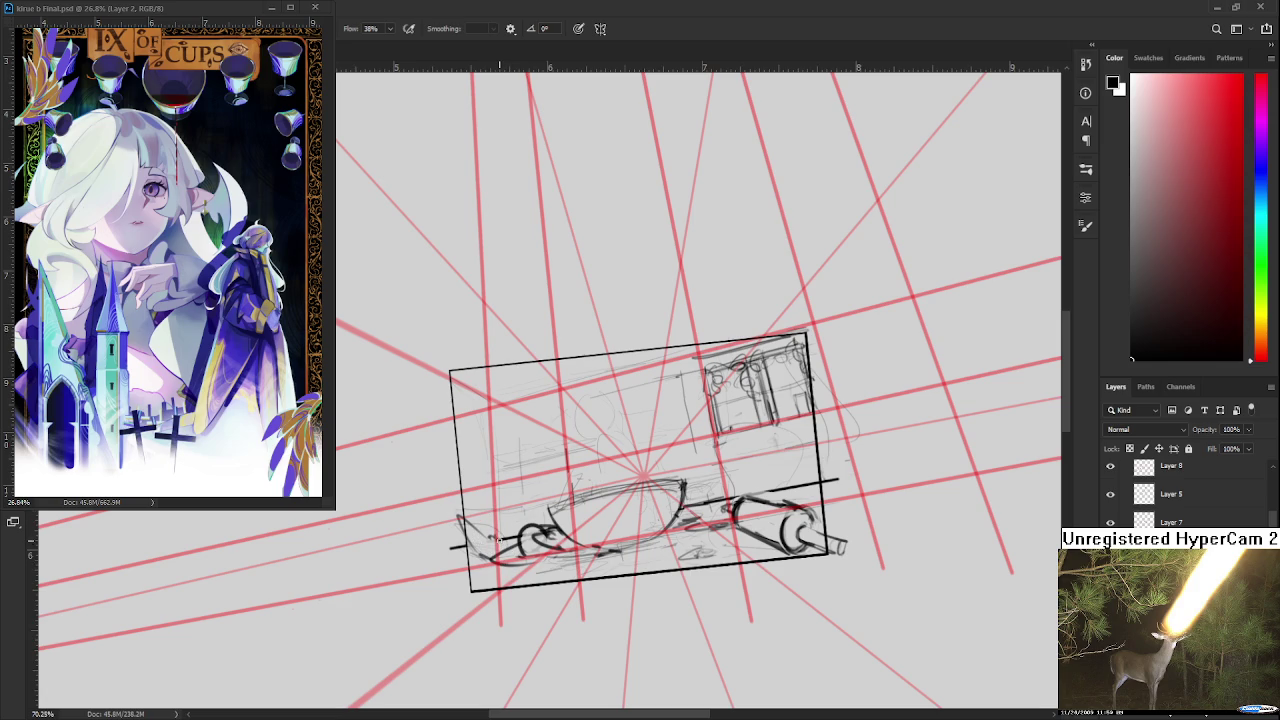
pyautogui.moveTo(478, 528); pyautogui.dragTo(533, 553)
pyautogui.moveTo(679, 516); pyautogui.dragTo(606, 548)
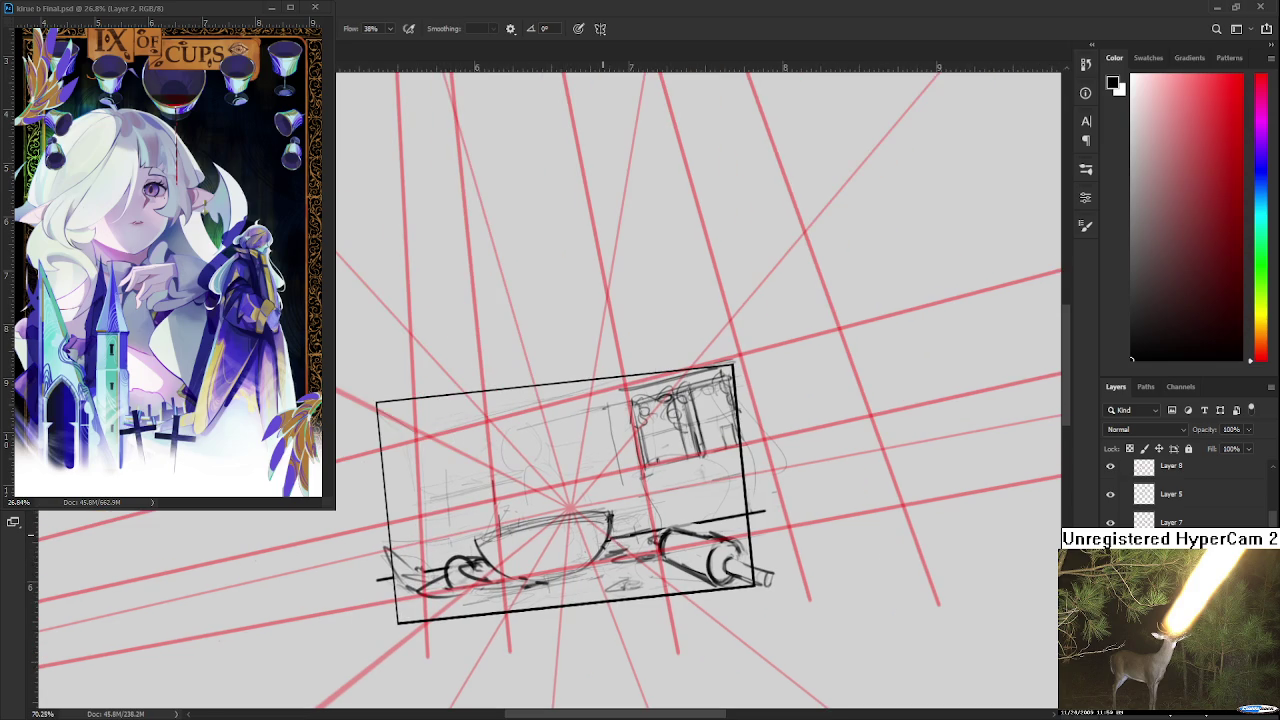
pyautogui.scroll(-2, 602, 543)
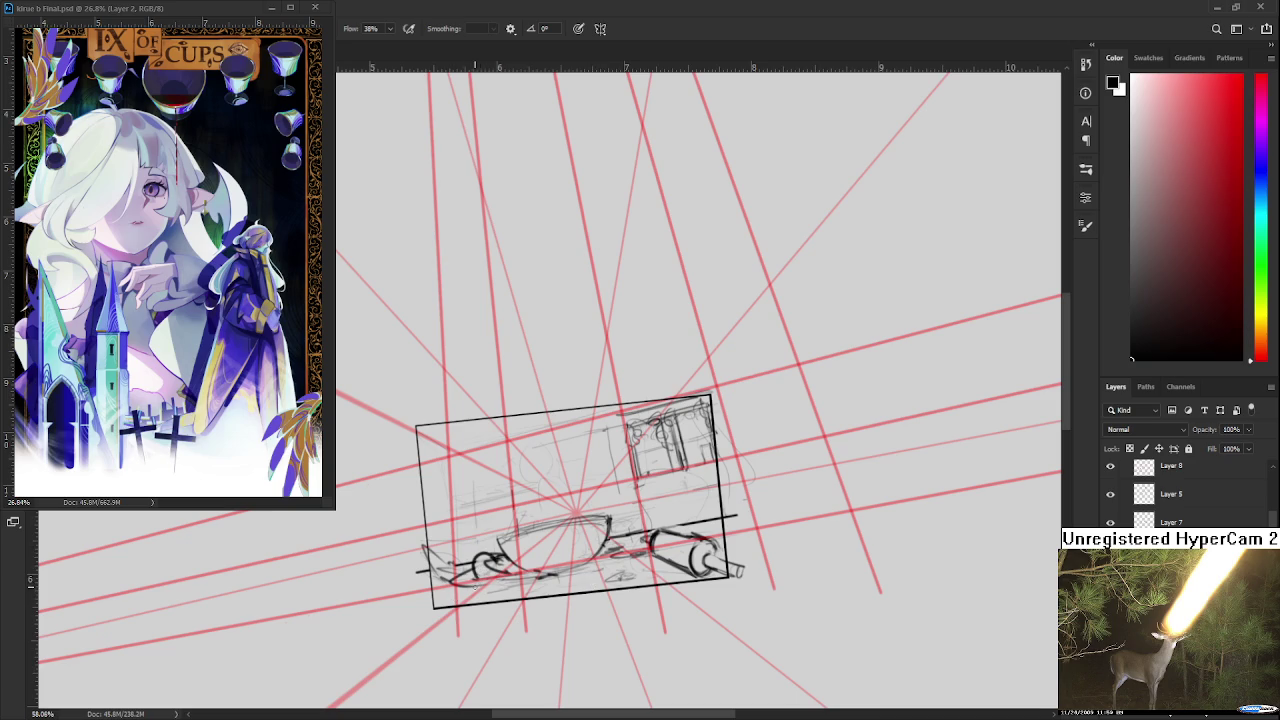
# - Redraw the curve at the sketch's lower-left and add a small curve at the box edge
pyautogui.press('e')
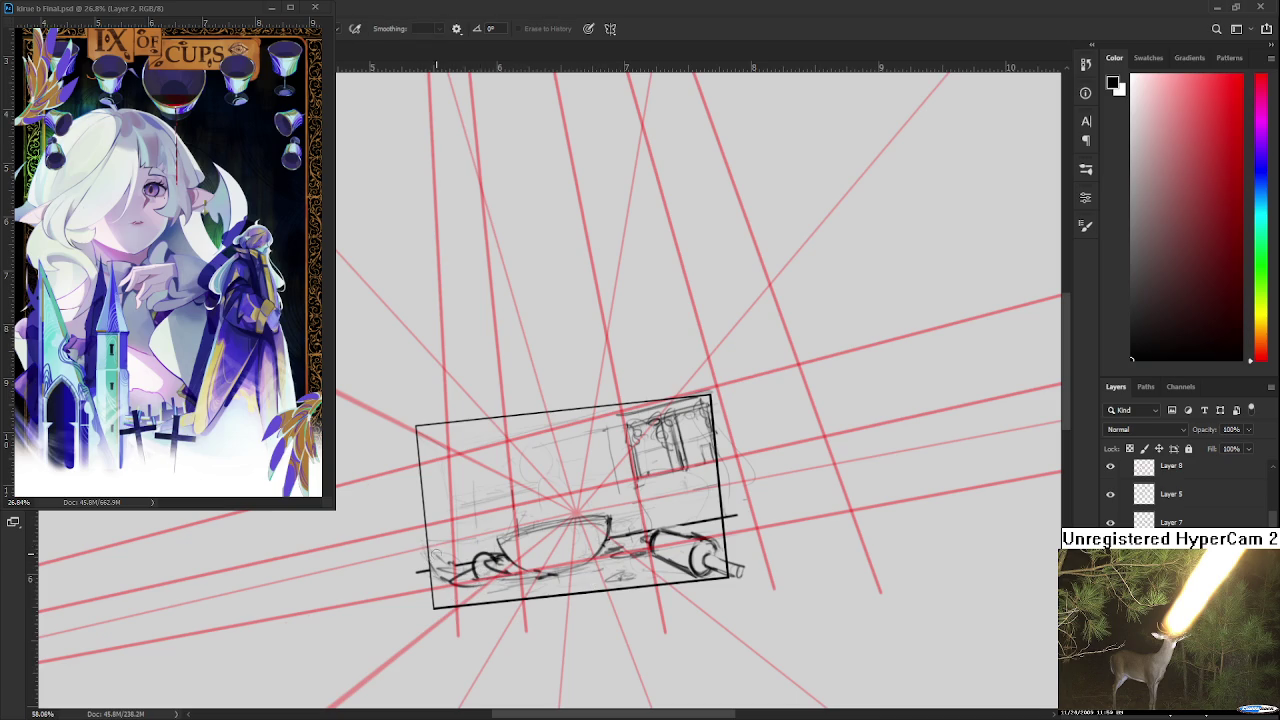
pyautogui.press('b')
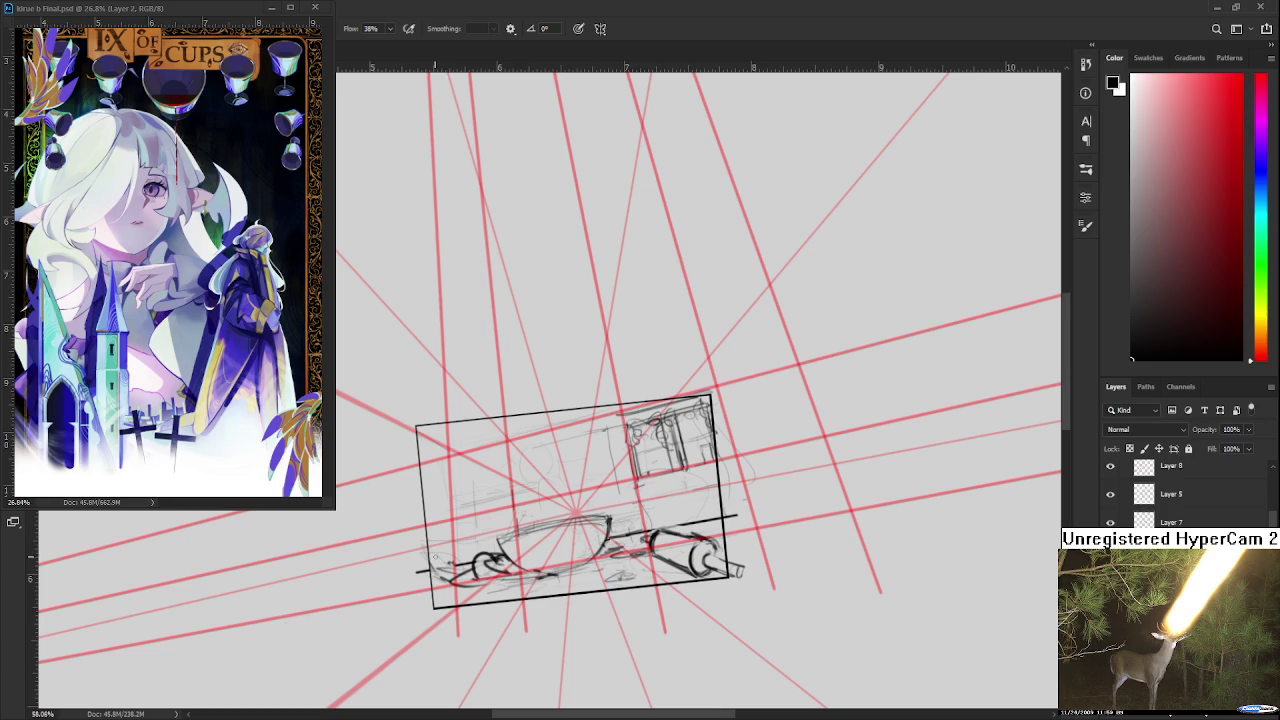
pyautogui.moveTo(421, 530); pyautogui.dragTo(444, 563)
pyautogui.hotkey('ctrl', 'z')
pyautogui.moveTo(428, 553); pyautogui.dragTo(451, 580)
pyautogui.moveTo(422, 524); pyautogui.dragTo(430, 537)
# - Sketch darker curling lines around the left-end hook
pyautogui.press('e')
pyautogui.press('b')
pyautogui.press('e')
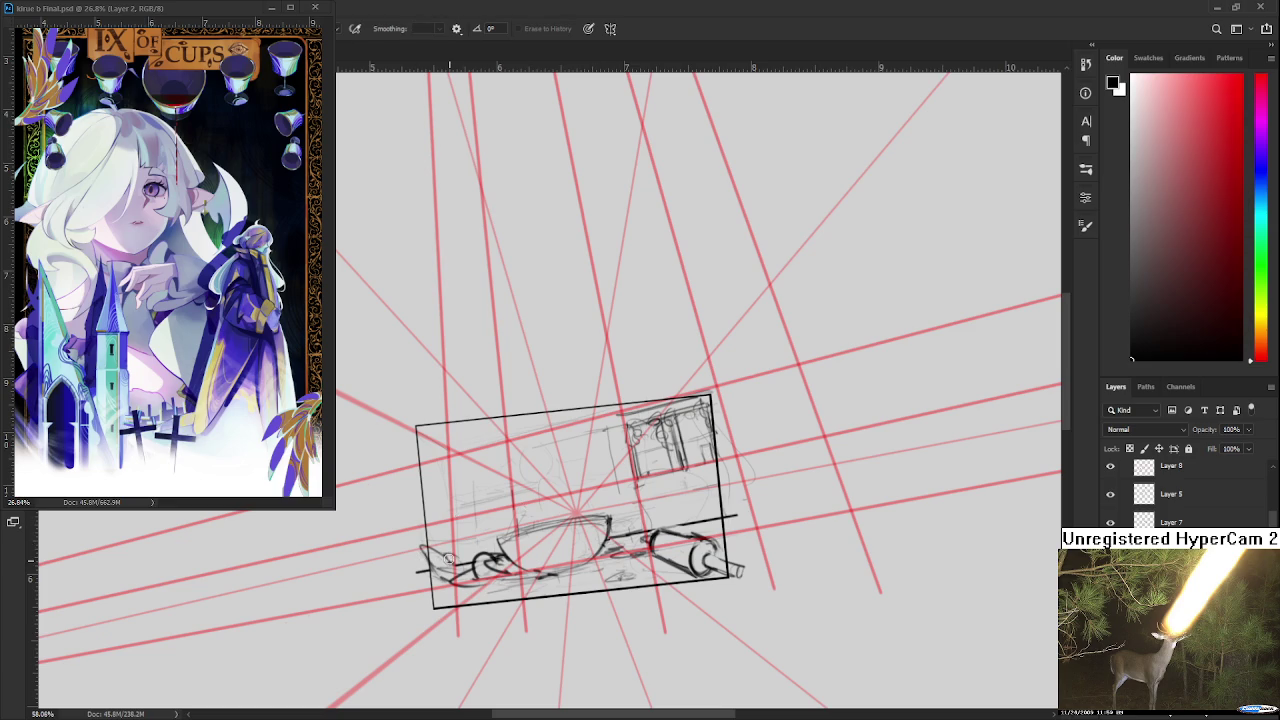
pyautogui.press('b')
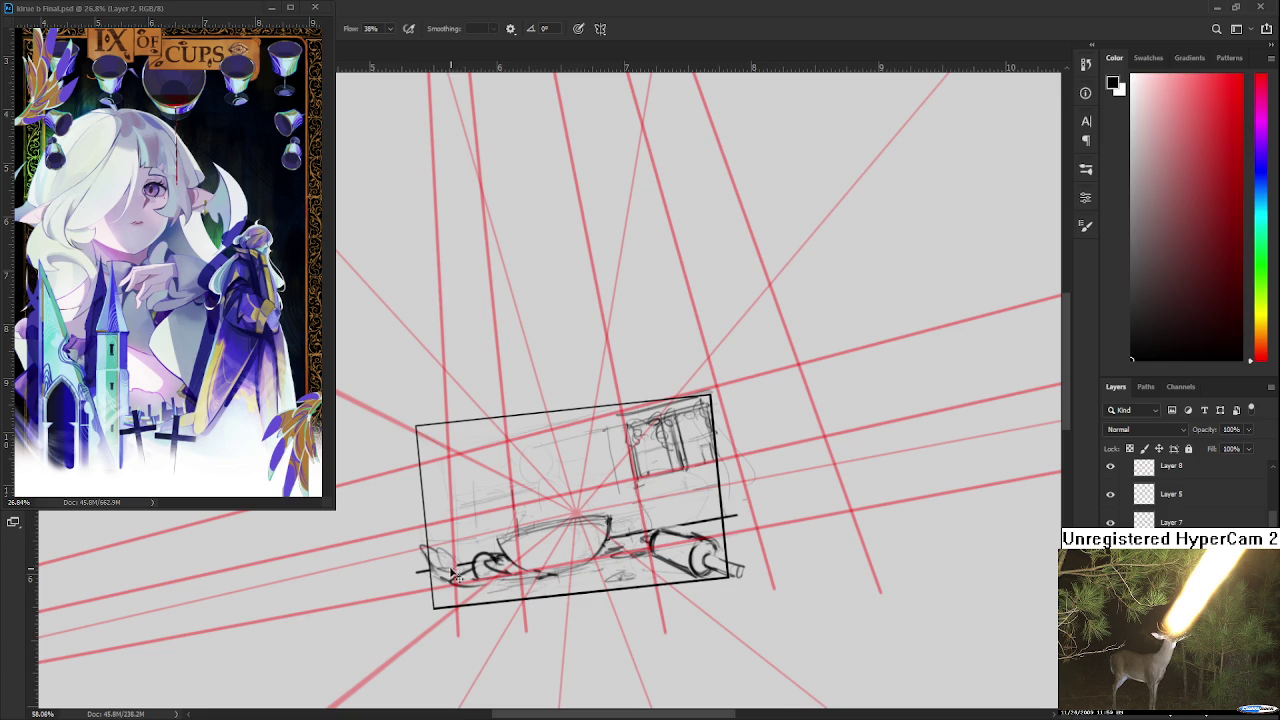
pyautogui.moveTo(440, 556); pyautogui.dragTo(466, 582)
pyautogui.press('e')
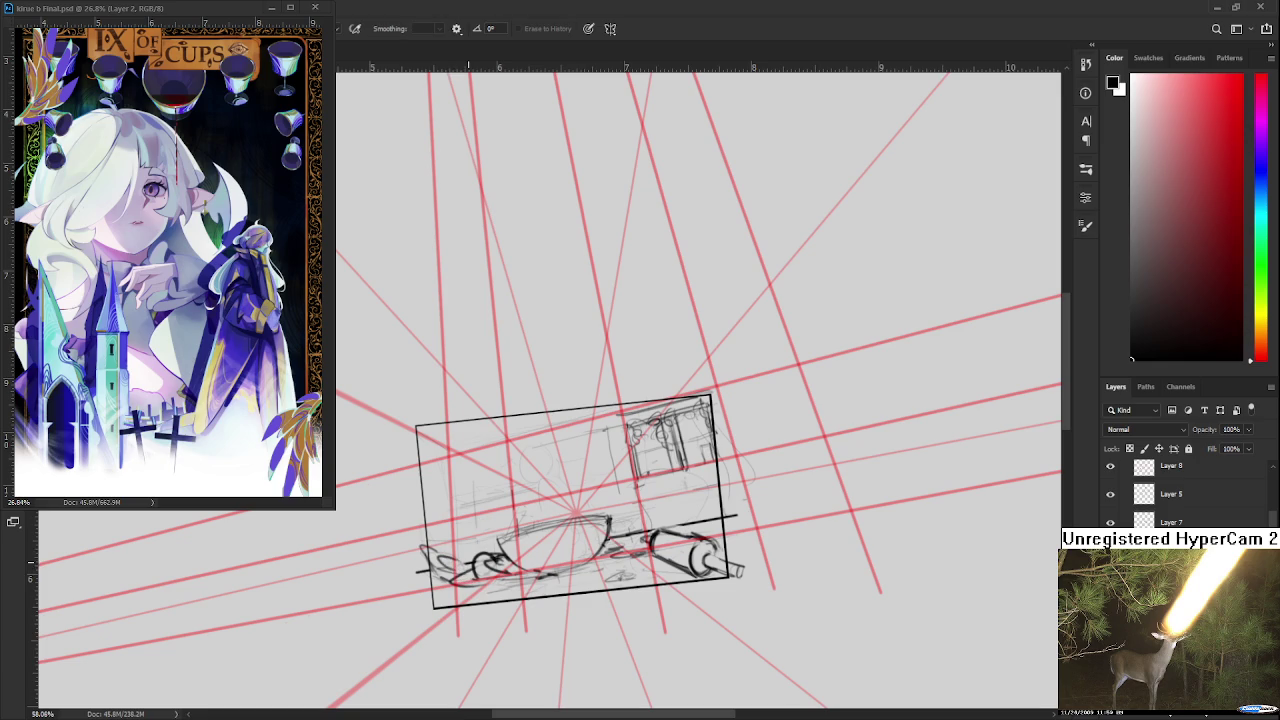
pyautogui.scroll(-2, 487, 548)
# - Erase strokes on the left hook and redraw it with small dark strokes
pyautogui.scroll(3, 487, 548)
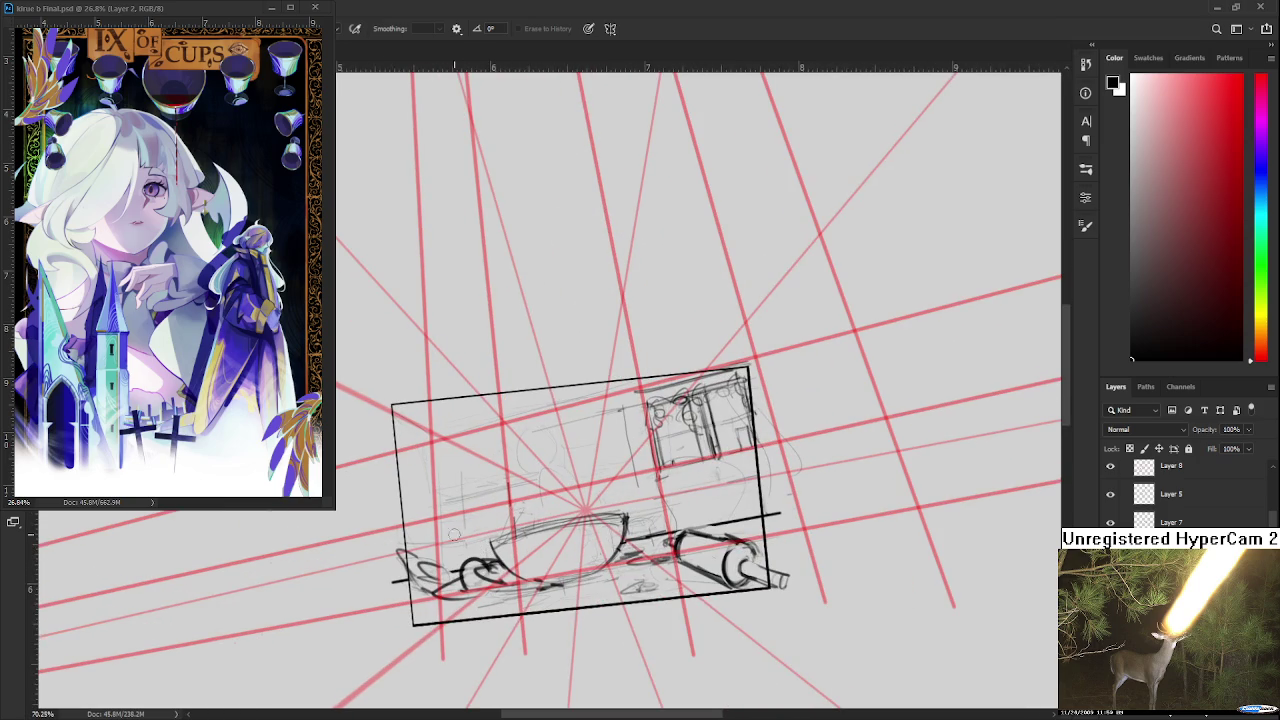
pyautogui.moveTo(389, 545)
pyautogui.mouseDown()
pyautogui.moveTo(405, 566)
pyautogui.moveTo(462, 569)
pyautogui.mouseUp()
pyautogui.press('b')
pyautogui.press('e')
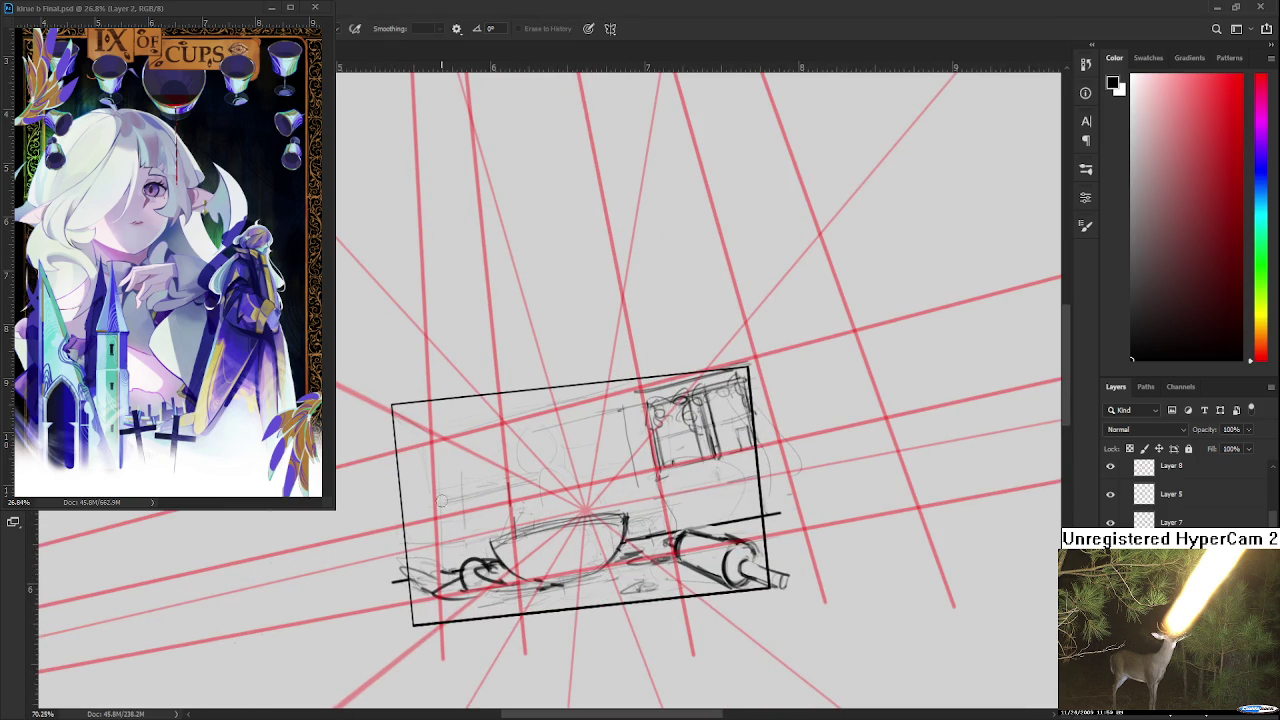
pyautogui.press('b')
pyautogui.moveTo(416, 582); pyautogui.dragTo(446, 572)
# - Pan across the sketch and rotate the view so the box sits level
pyautogui.moveTo(620, 570); pyautogui.dragTo(548, 584)
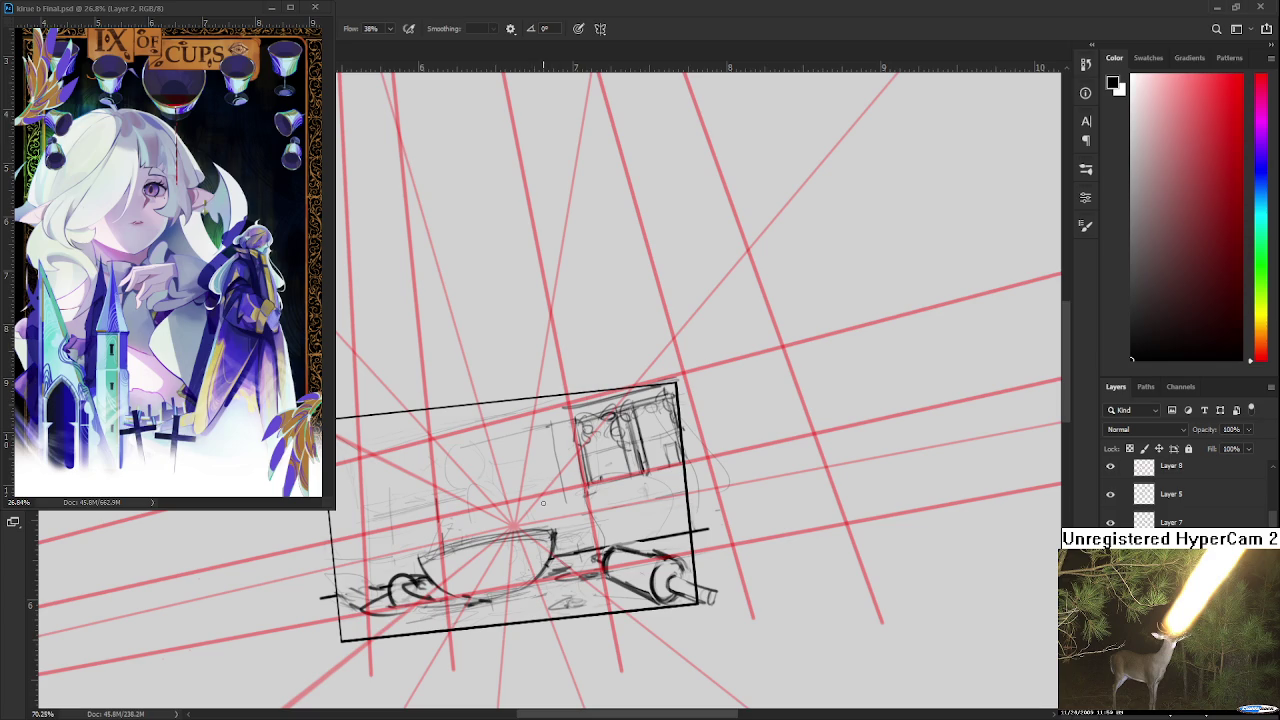
pyautogui.press('e')
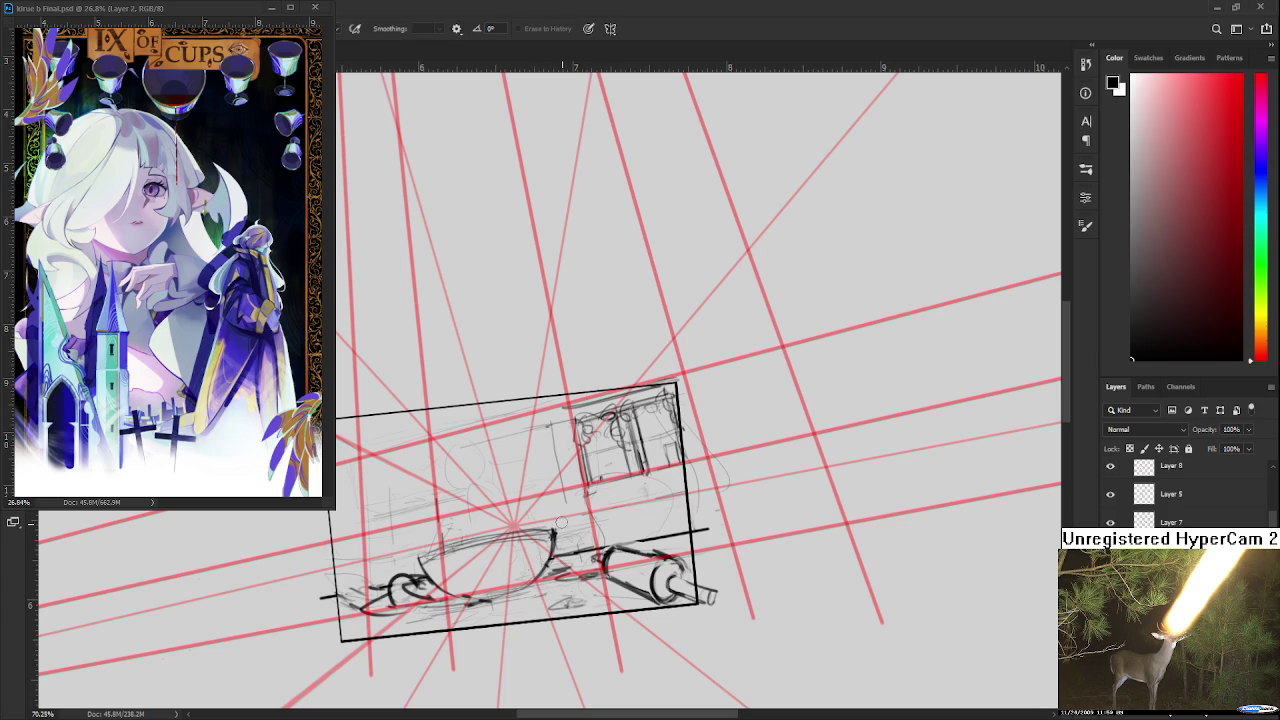
pyautogui.press('b')
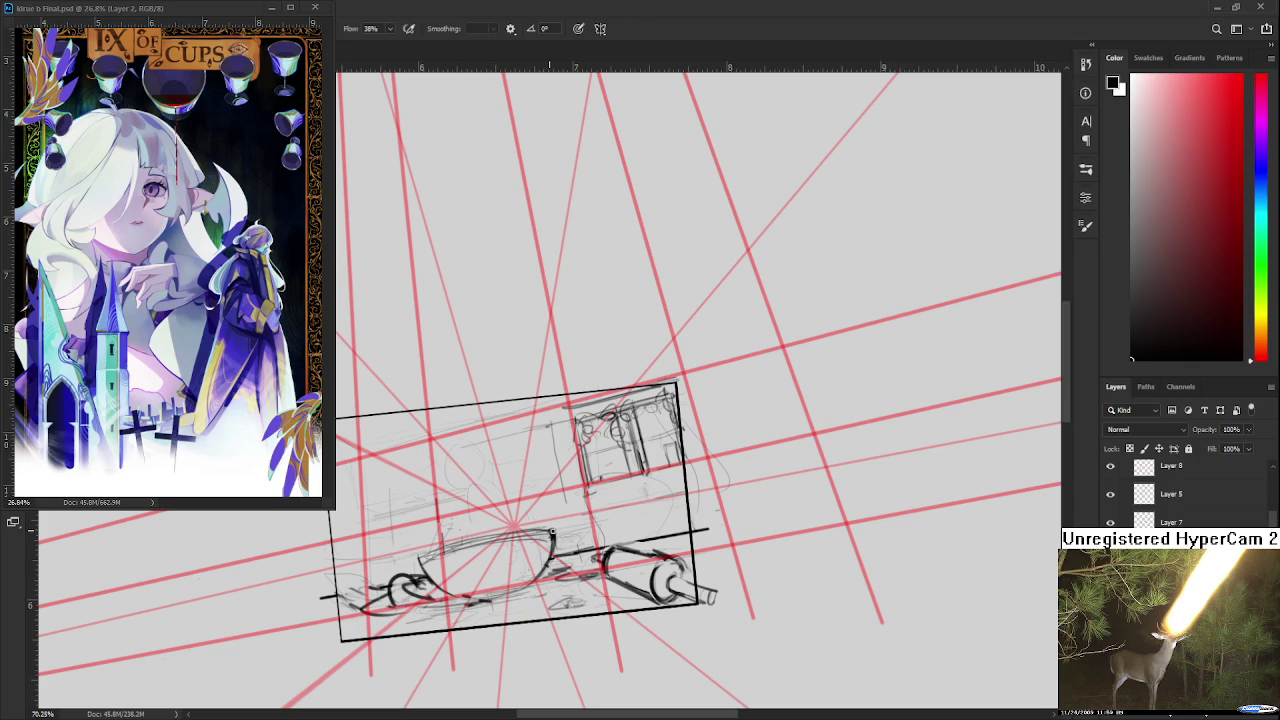
pyautogui.moveTo(548, 536)
pyautogui.mouseDown()
pyautogui.moveTo(455, 517)
pyautogui.moveTo(614, 591)
pyautogui.moveTo(480, 463)
pyautogui.moveTo(604, 621)
pyautogui.moveTo(555, 654)
pyautogui.mouseUp()
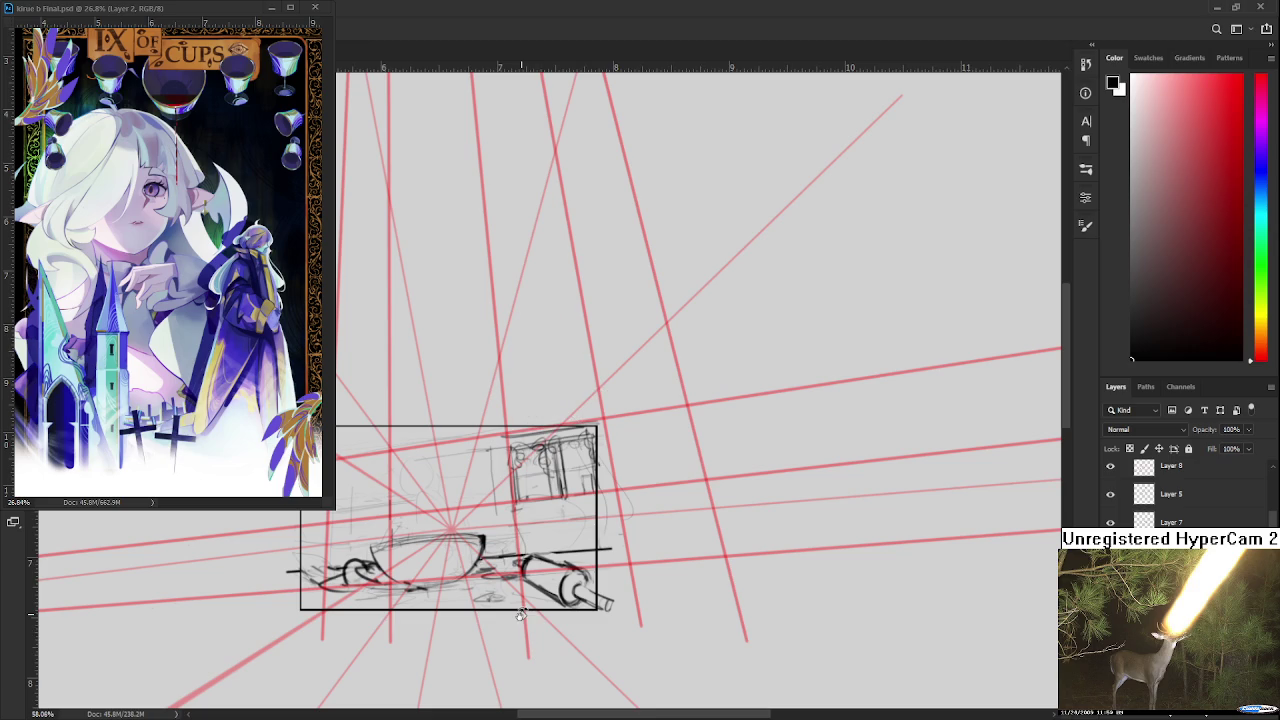
pyautogui.scroll(1, 611, 558)
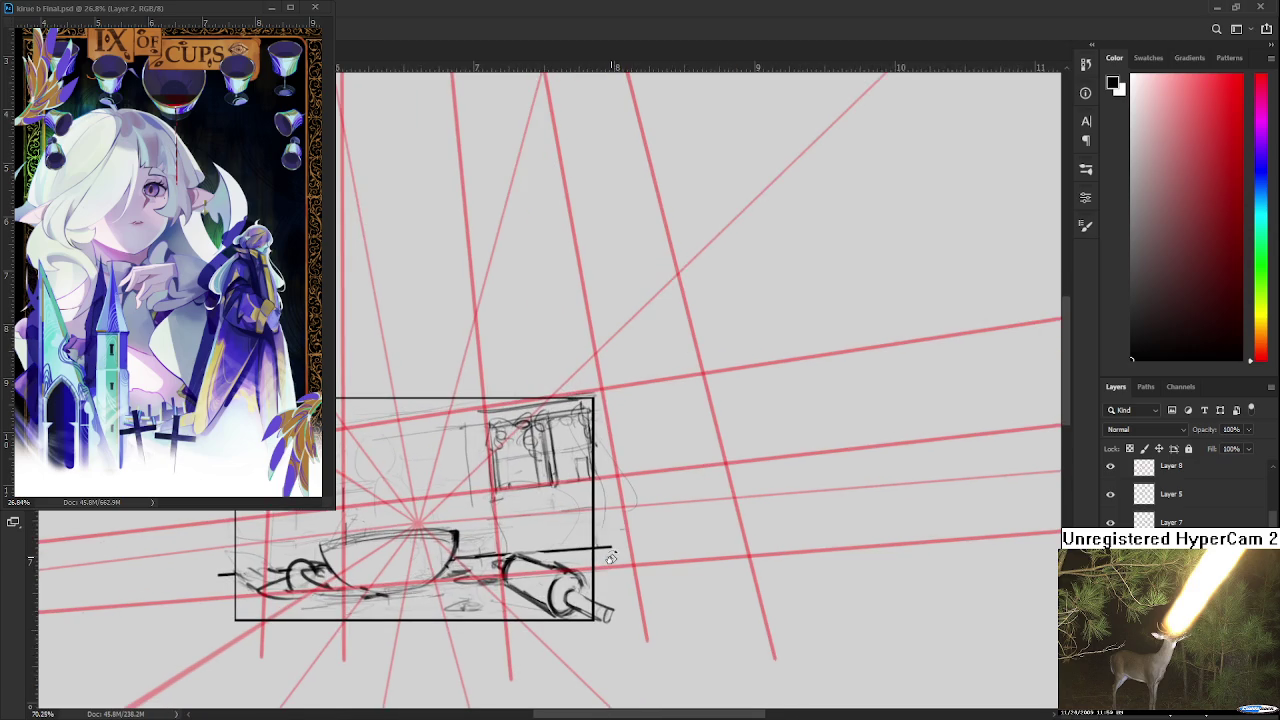
pyautogui.scroll(-1, 611, 558)
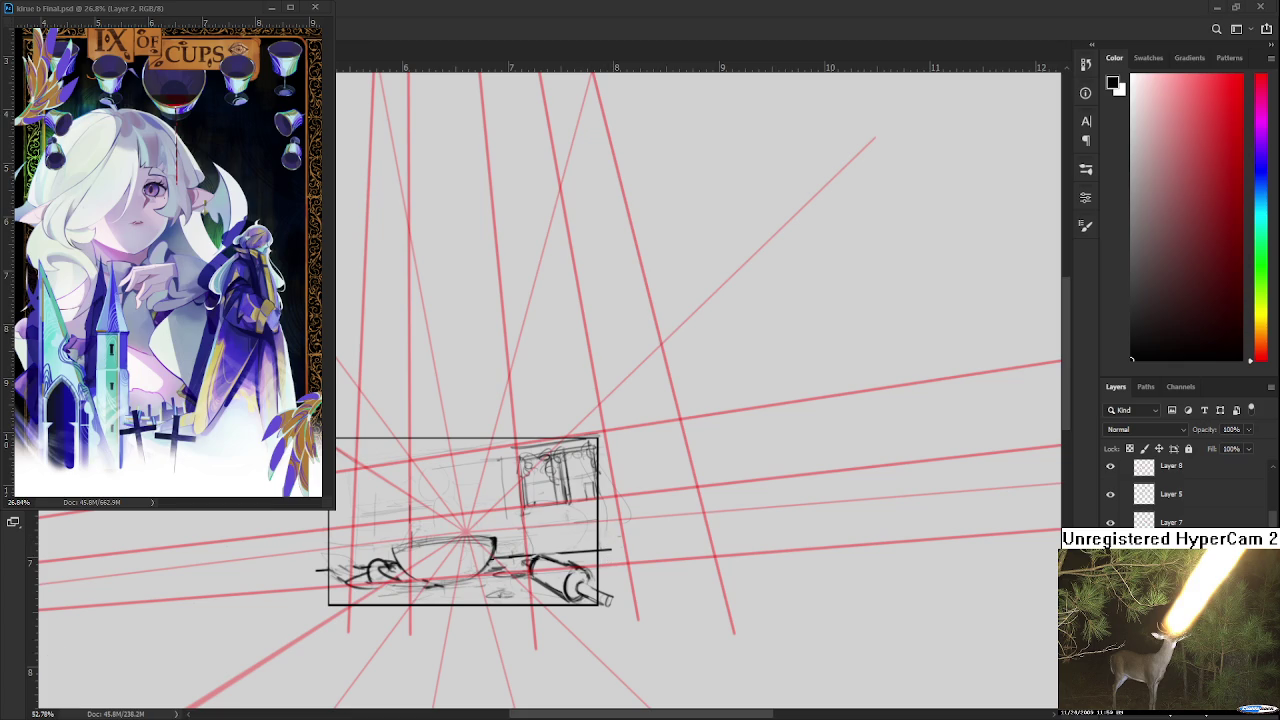
pyautogui.scroll(-1, 640, 540)
pyautogui.scroll(2, 640, 540)
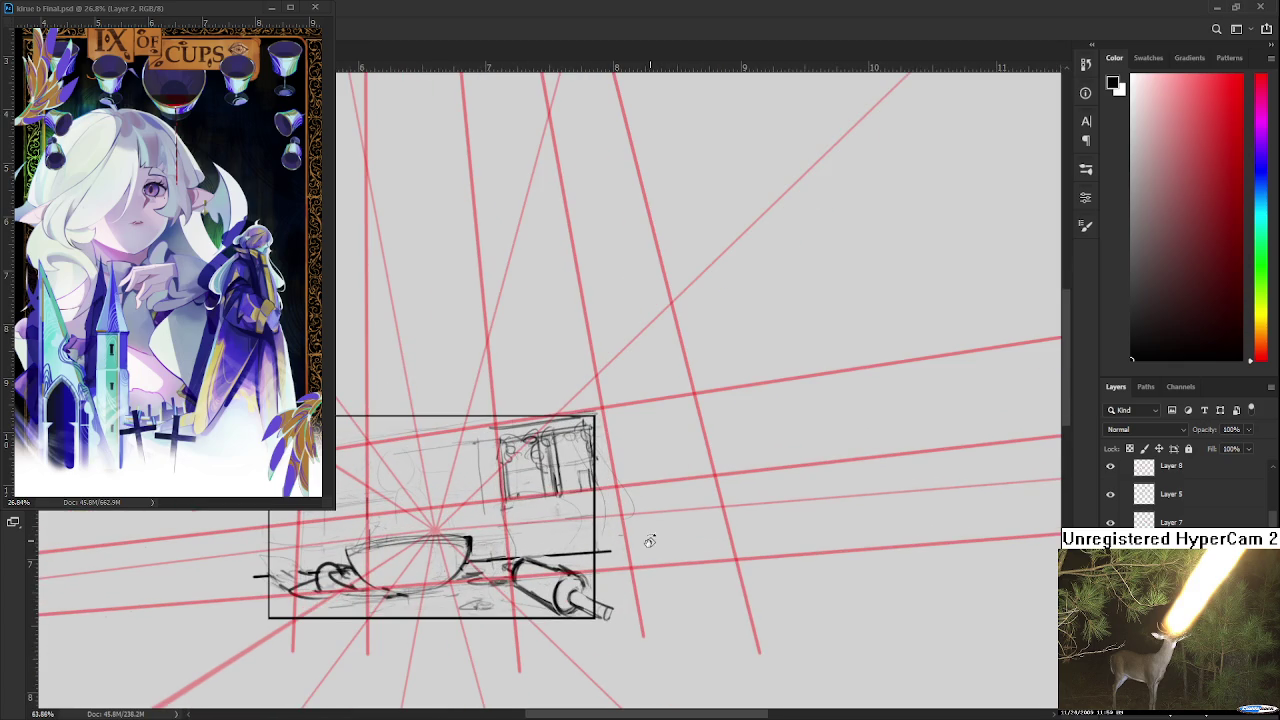
pyautogui.scroll(1, 724, 569)
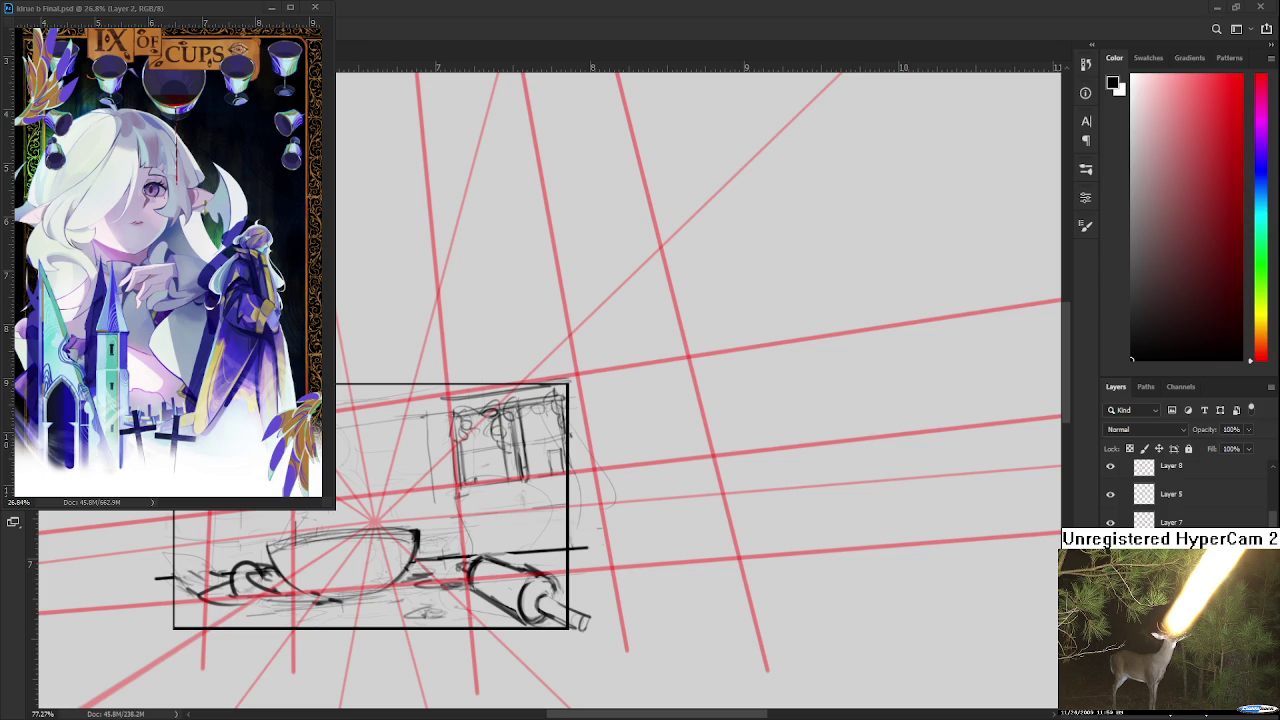
# - Minimize the floating IX of Cups reference window and return to the Home screen
pyautogui.scroll(-3, 585, 507)
pyautogui.moveTo(585, 507); pyautogui.dragTo(645, 512)
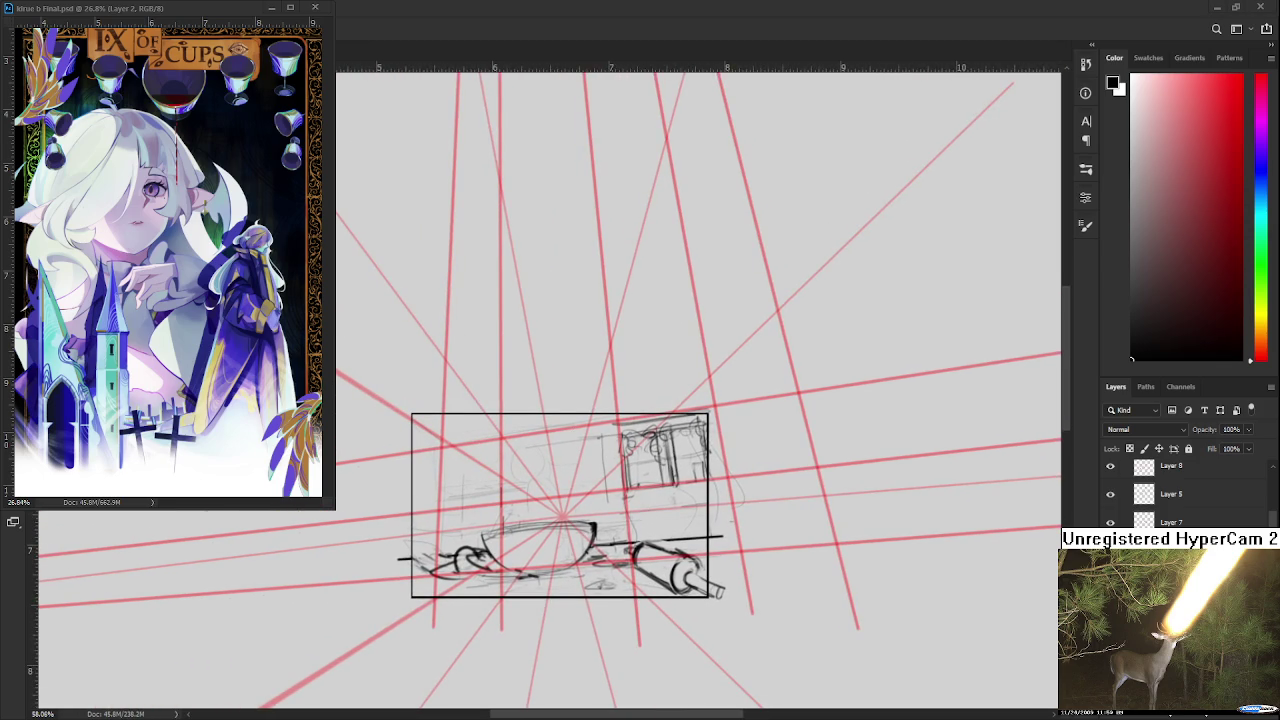
pyautogui.click(176, 14)
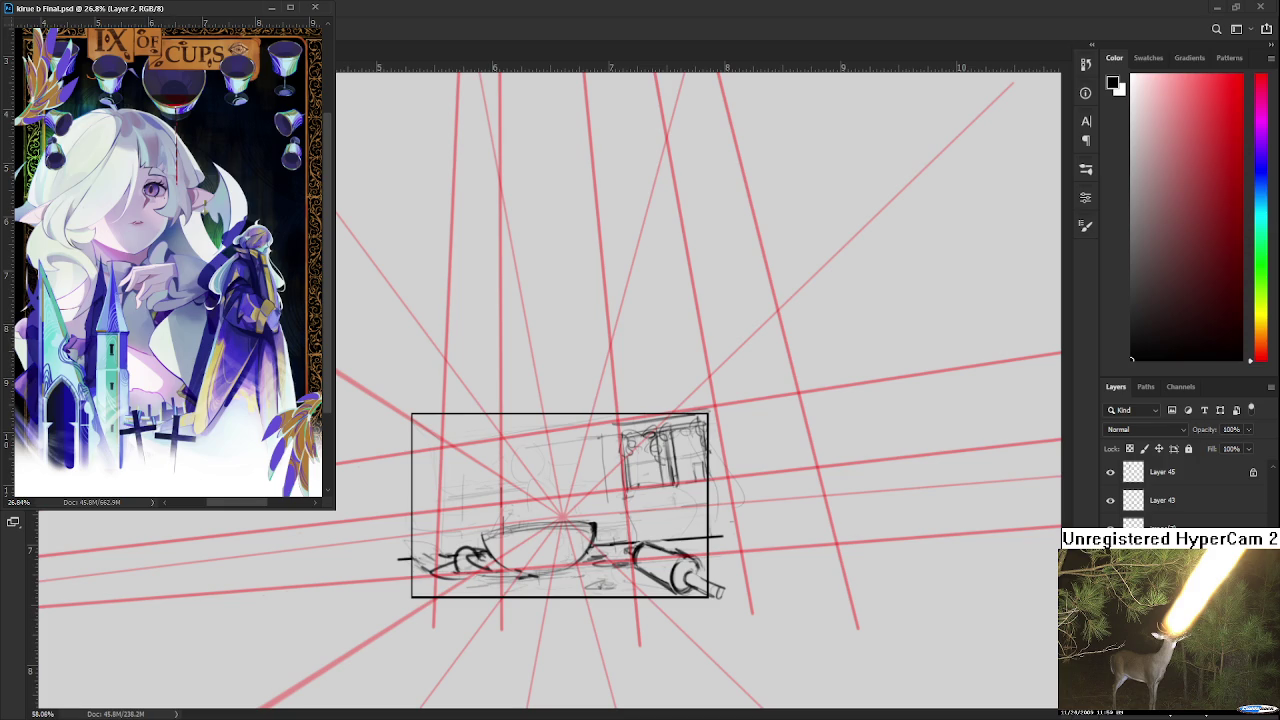
pyautogui.click(271, 7)
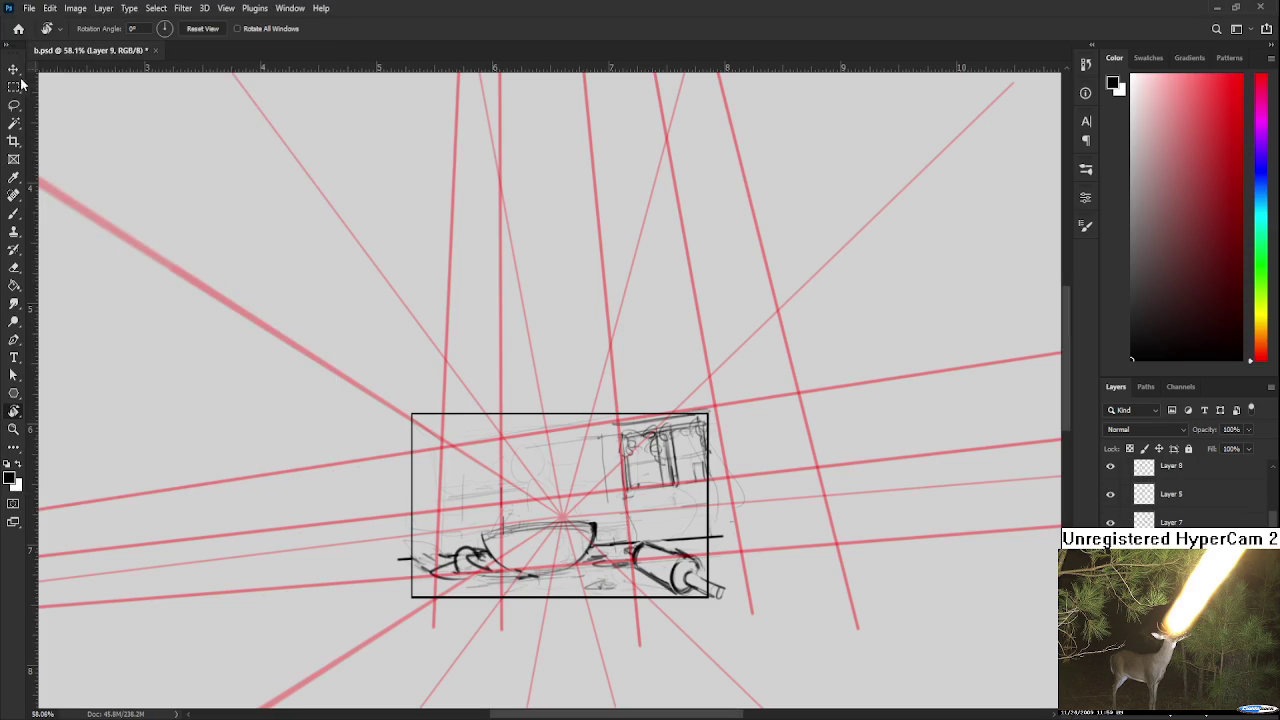
pyautogui.click(20, 29)
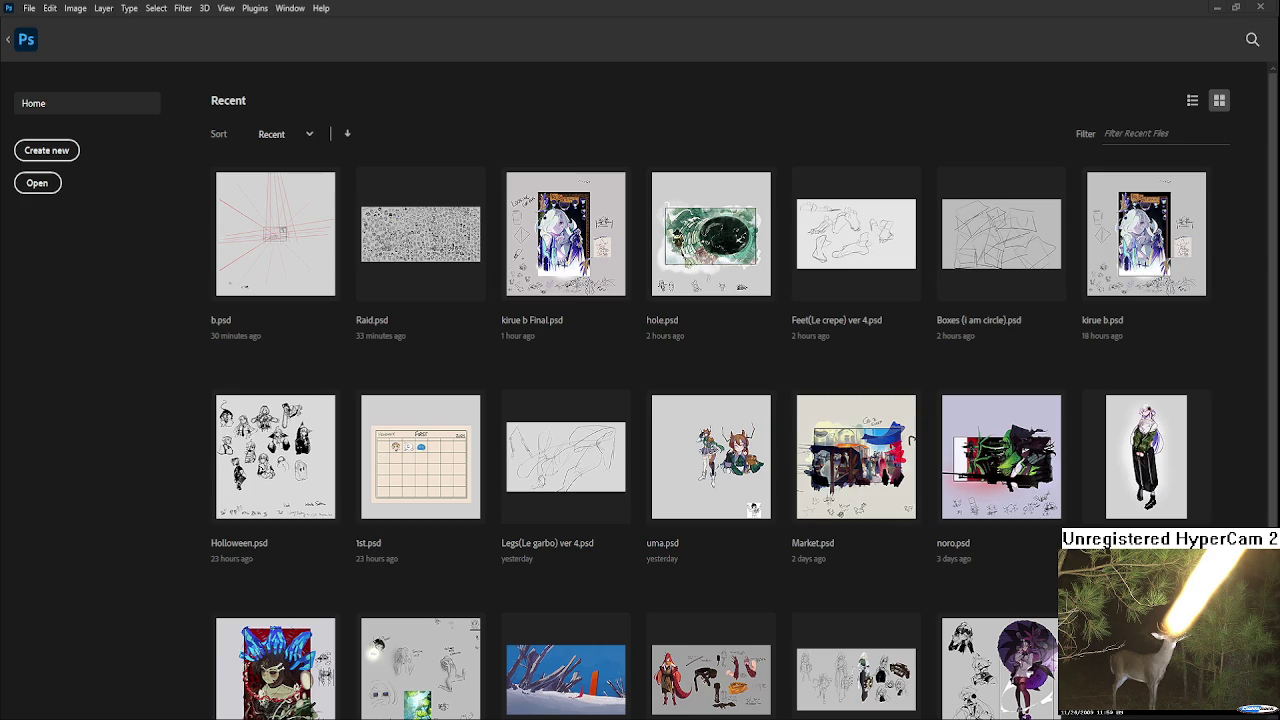
# - Open Raid.psd from Recent files and pan to the left edge of its head sheet
pyautogui.click(426, 241)
pyautogui.scroll(3, 597, 413)
pyautogui.scroll(2, 597, 413)
pyautogui.scroll(-2, 597, 413)
pyautogui.scroll(5, 352, 333)
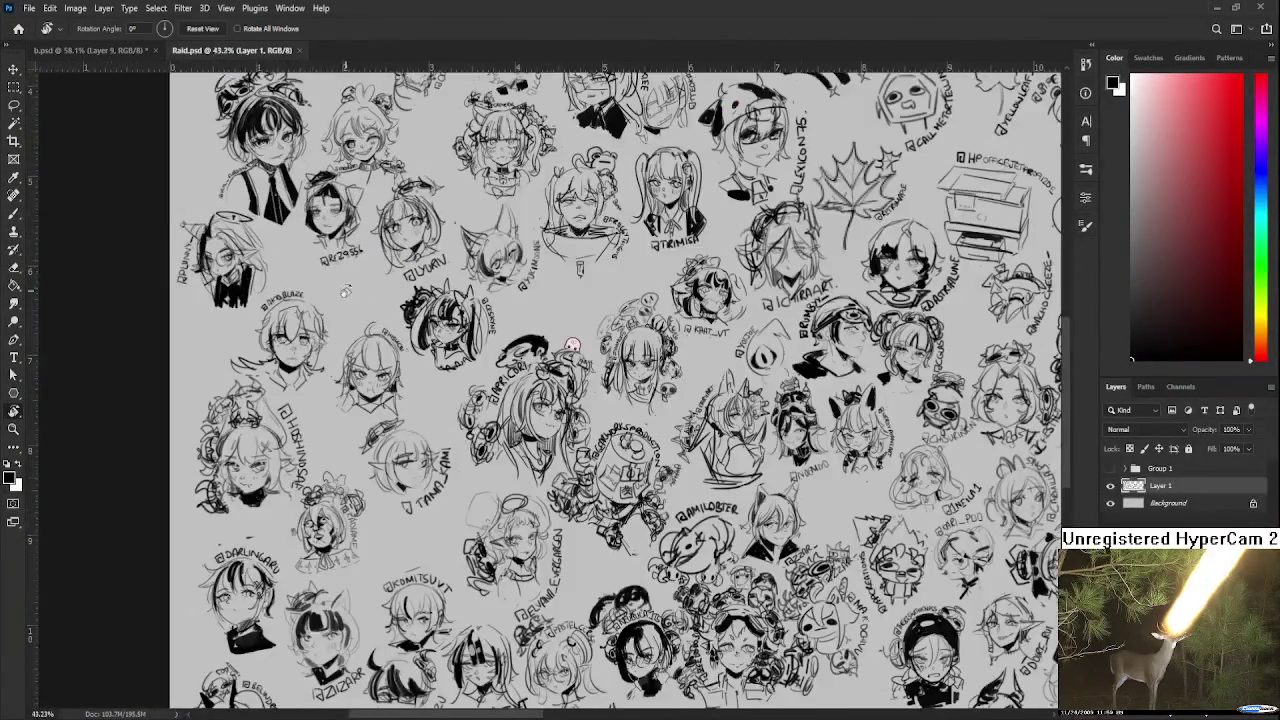
pyautogui.moveTo(352, 333); pyautogui.dragTo(474, 270)
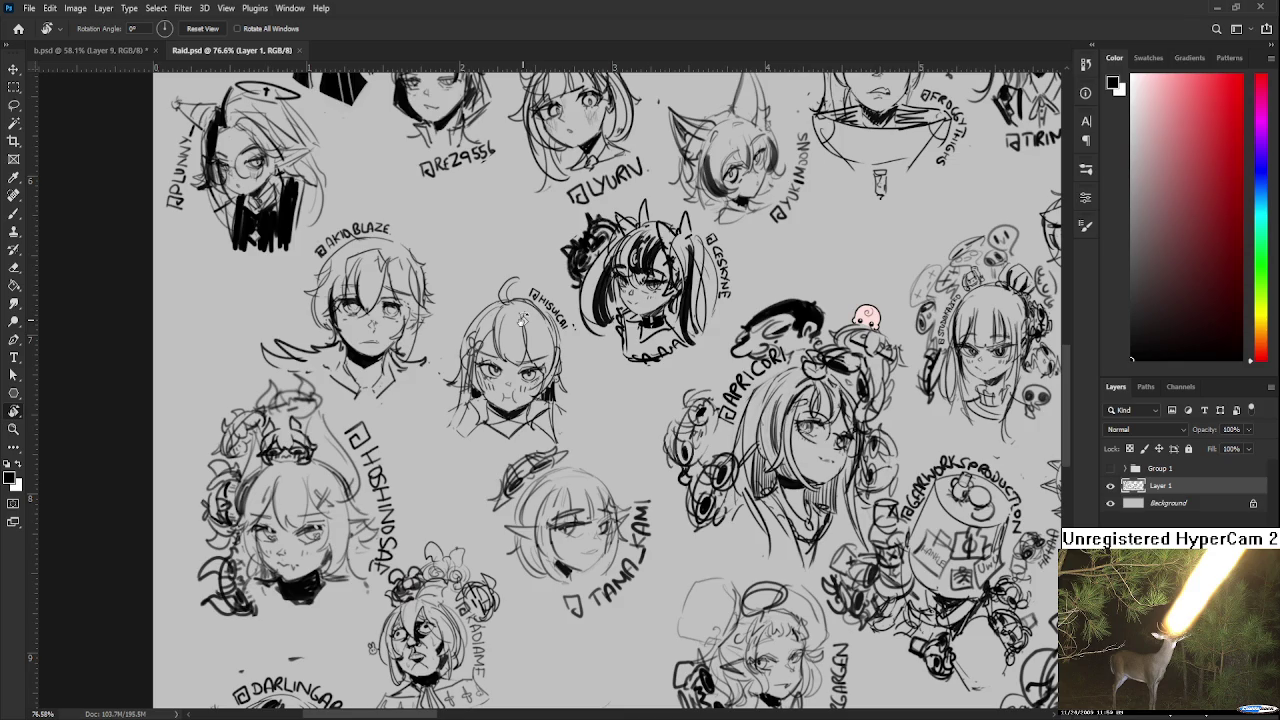
pyautogui.press('l')
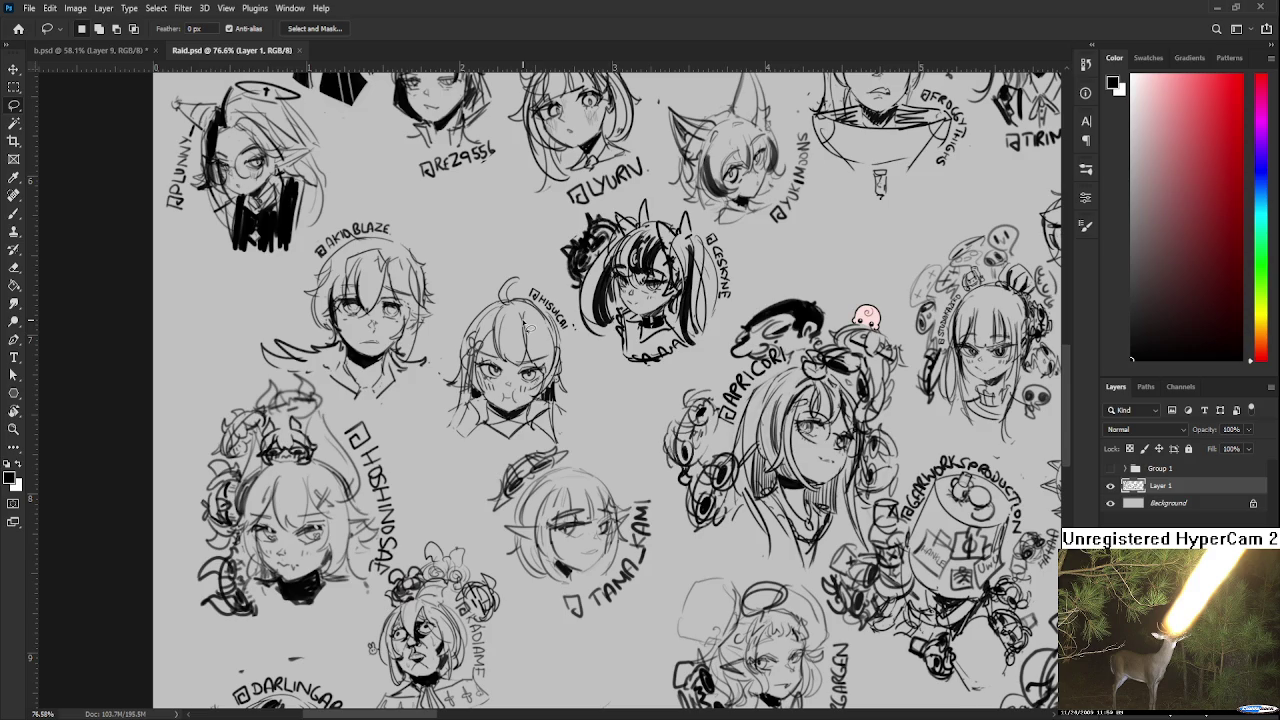
# - Lasso the small face sketch beside the HOSHINOSAI head and scale it to 90.9%
pyautogui.moveTo(458, 292)
pyautogui.mouseDown()
pyautogui.moveTo(541, 266)
pyautogui.moveTo(576, 330)
pyautogui.moveTo(594, 432)
pyautogui.moveTo(562, 454)
pyautogui.moveTo(472, 456)
pyautogui.moveTo(440, 432)
pyautogui.moveTo(458, 292)
pyautogui.mouseUp()
pyautogui.hotkey('ctrl', 't')
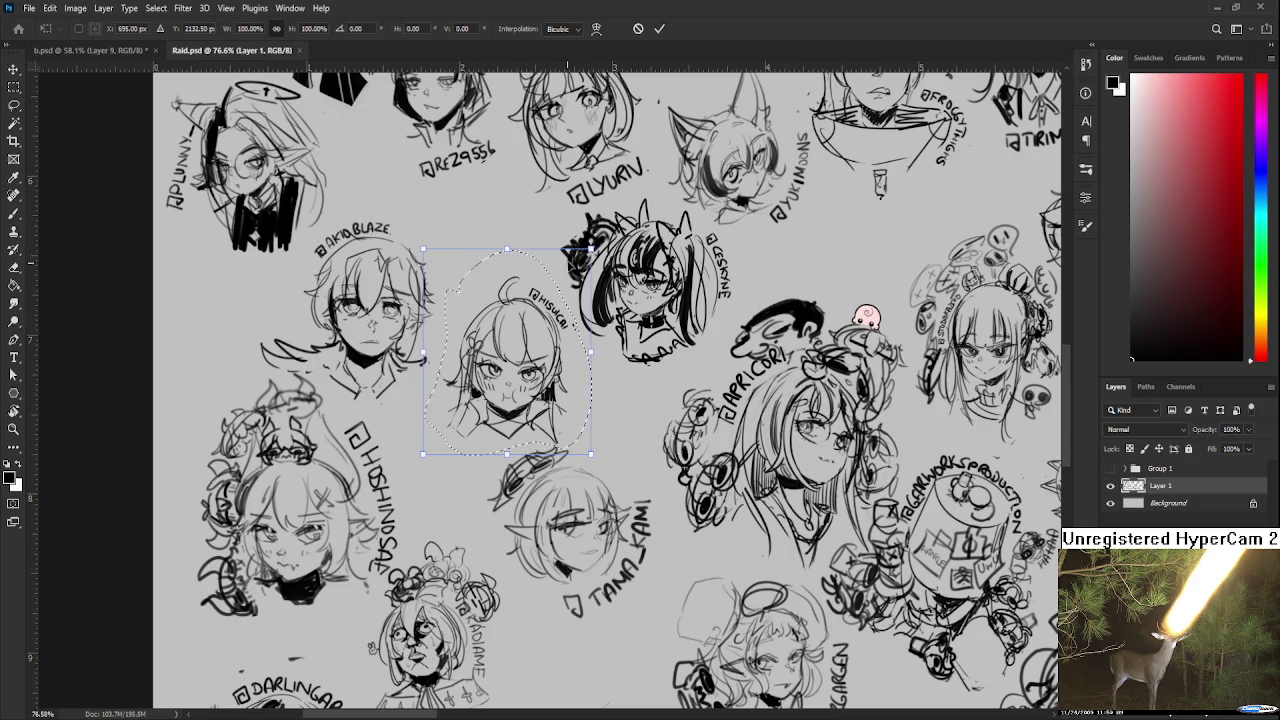
pyautogui.moveTo(590, 249); pyautogui.dragTo(566, 278)
pyautogui.moveTo(494, 367); pyautogui.dragTo(438, 434)
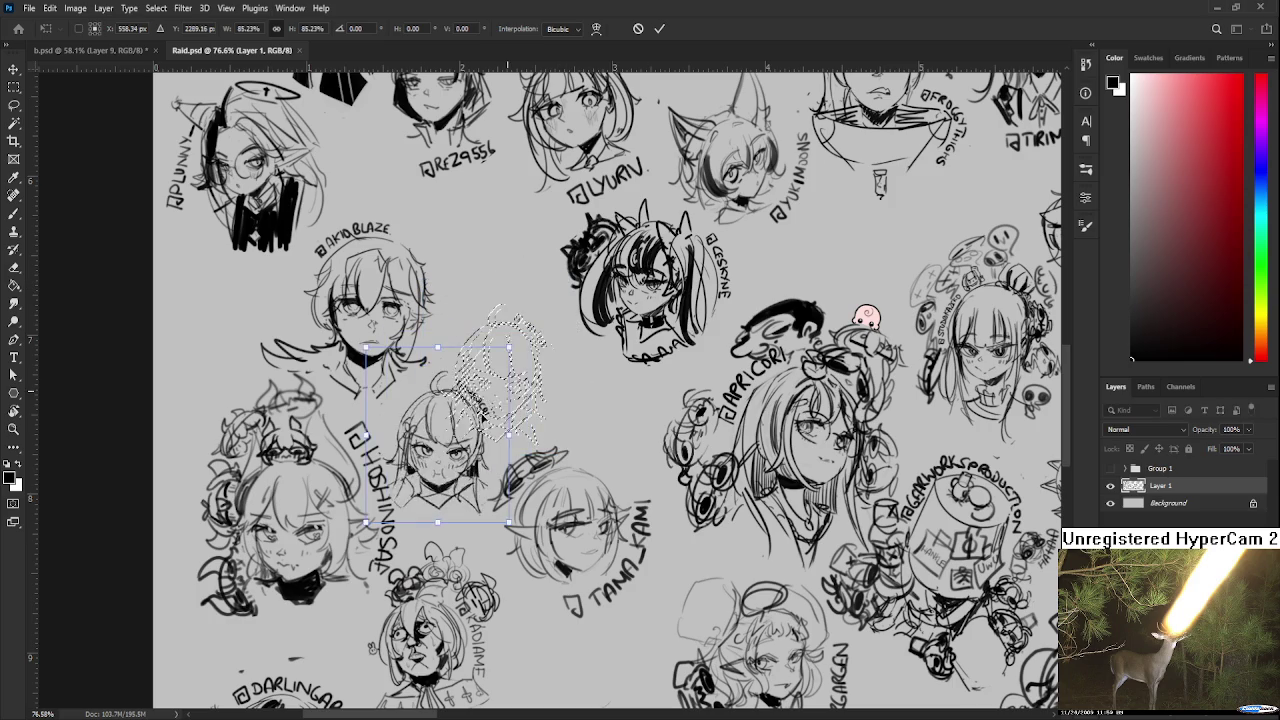
pyautogui.moveTo(510, 347); pyautogui.dragTo(518, 335)
pyautogui.moveTo(497, 388); pyautogui.dragTo(497, 377)
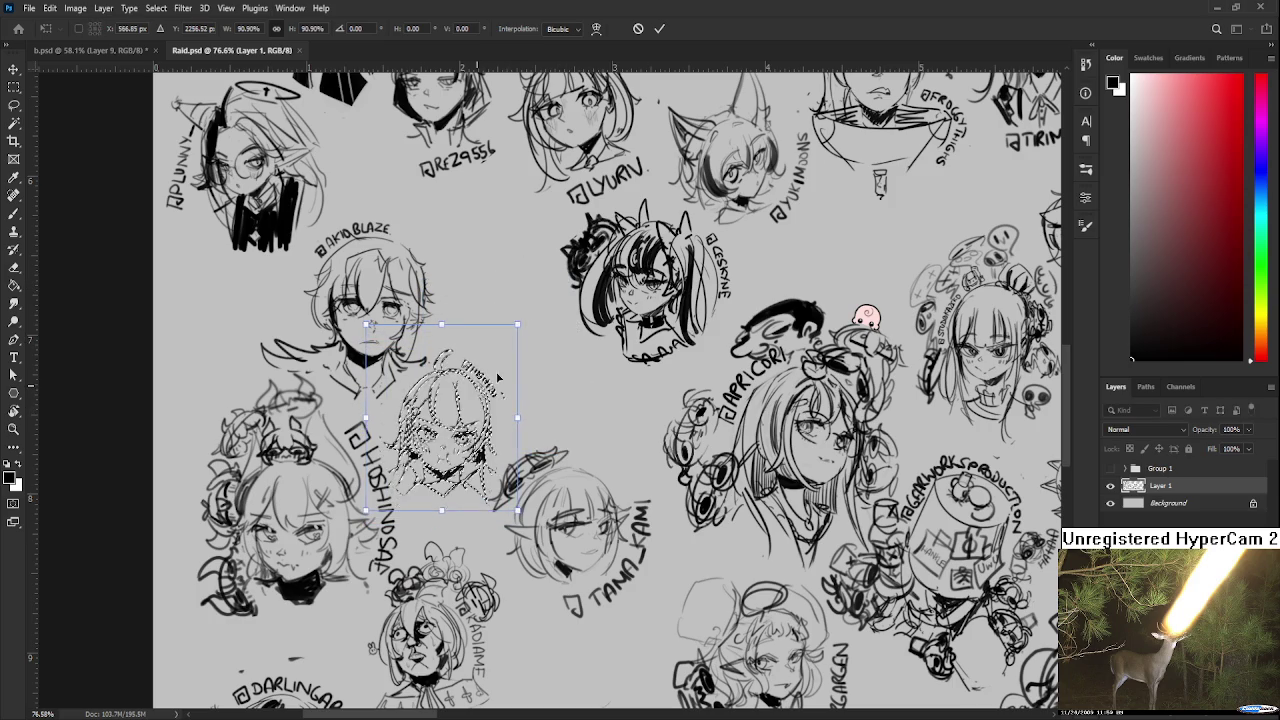
pyautogui.press('Return')
pyautogui.hotkey('ctrl', 'd')
pyautogui.scroll(-2, 554, 389)
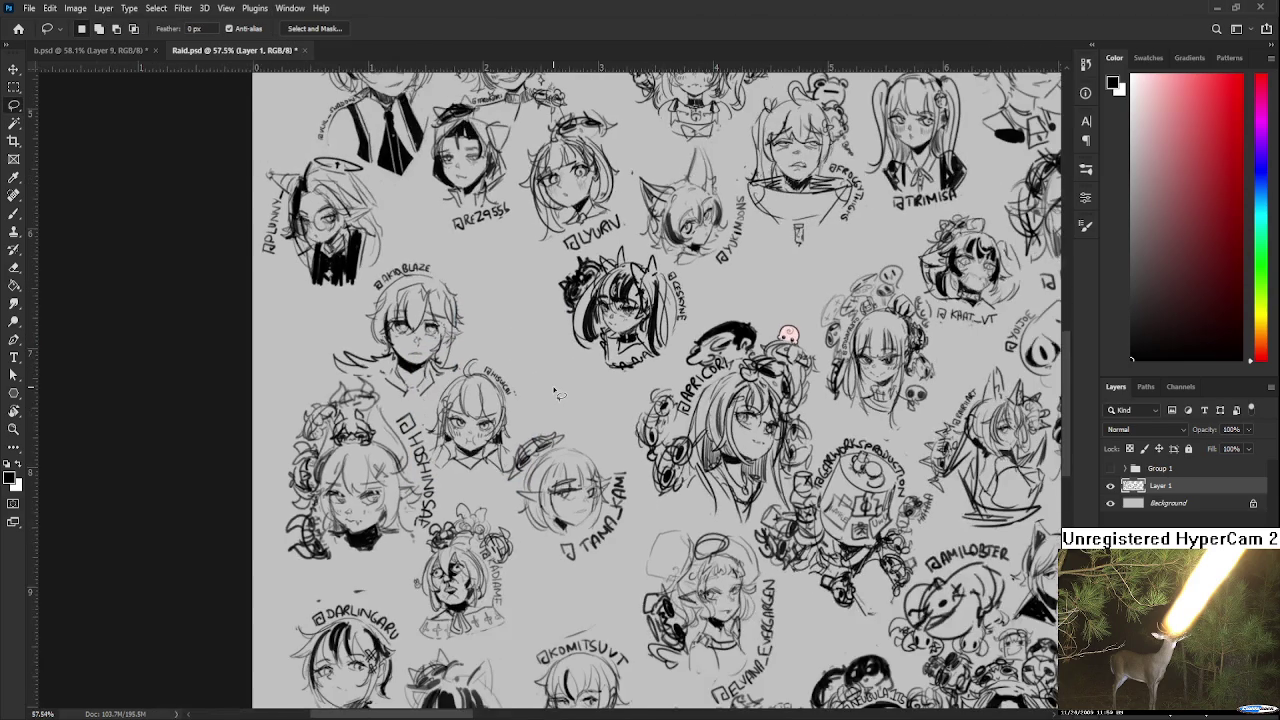
pyautogui.moveTo(554, 389)
pyautogui.mouseDown()
pyautogui.moveTo(457, 374)
pyautogui.moveTo(485, 401)
pyautogui.mouseUp()
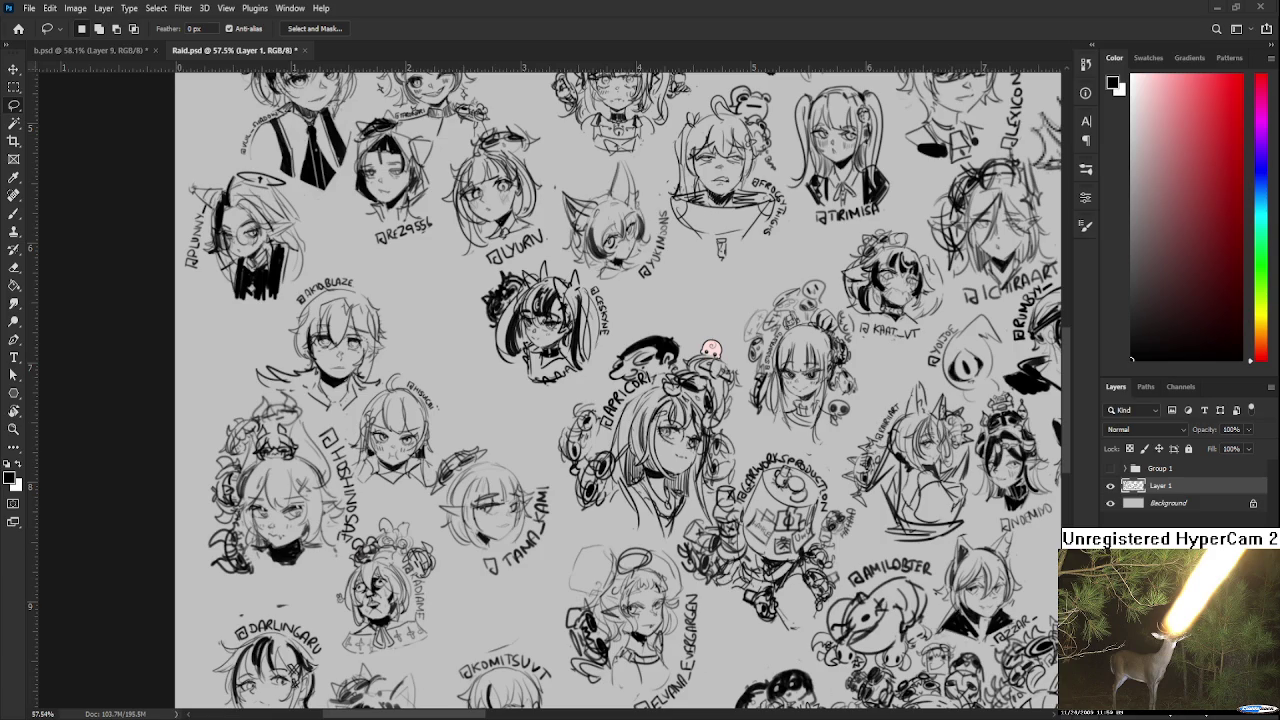
# - Drag the pasted collage to the centre of the sheet and apply the placement
pyautogui.hotkey('ctrl', 't')
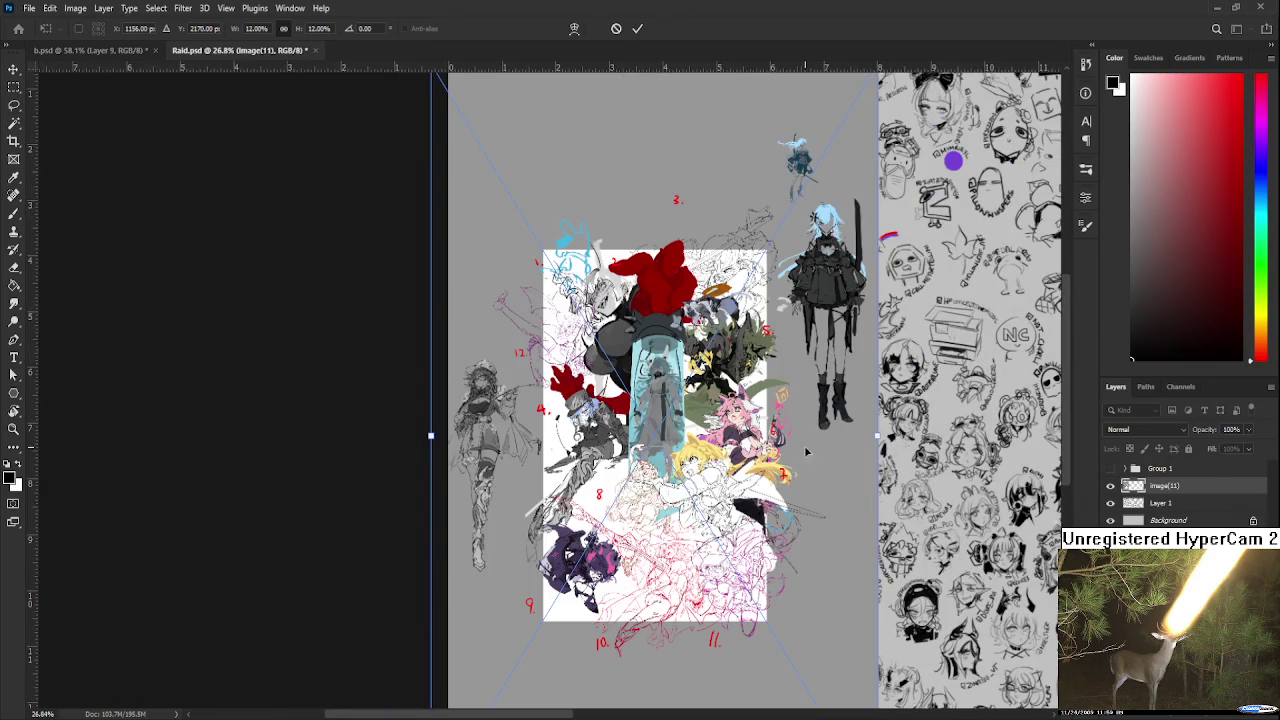
pyautogui.moveTo(773, 442); pyautogui.dragTo(892, 432)
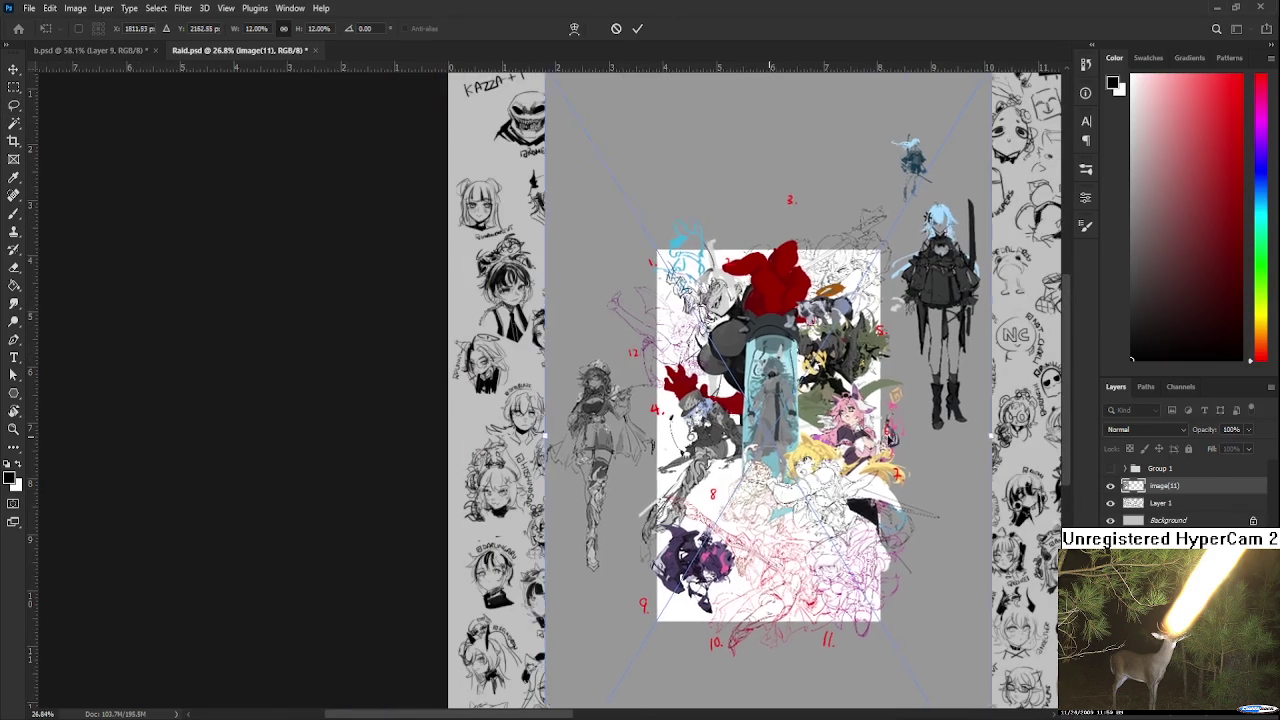
pyautogui.press('Return')
# - Zoom and pan over the collage's upper part to inspect its details
pyautogui.scroll(3, 752, 329)
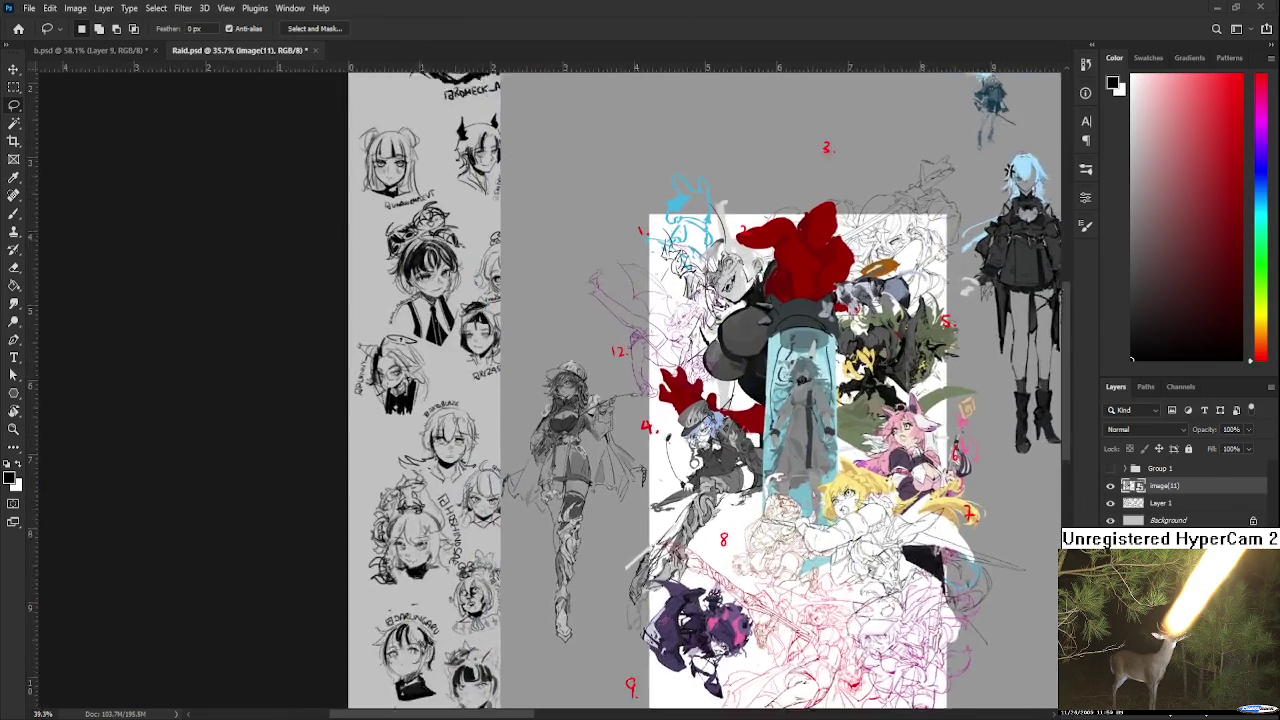
pyautogui.moveTo(770, 432); pyautogui.dragTo(733, 395)
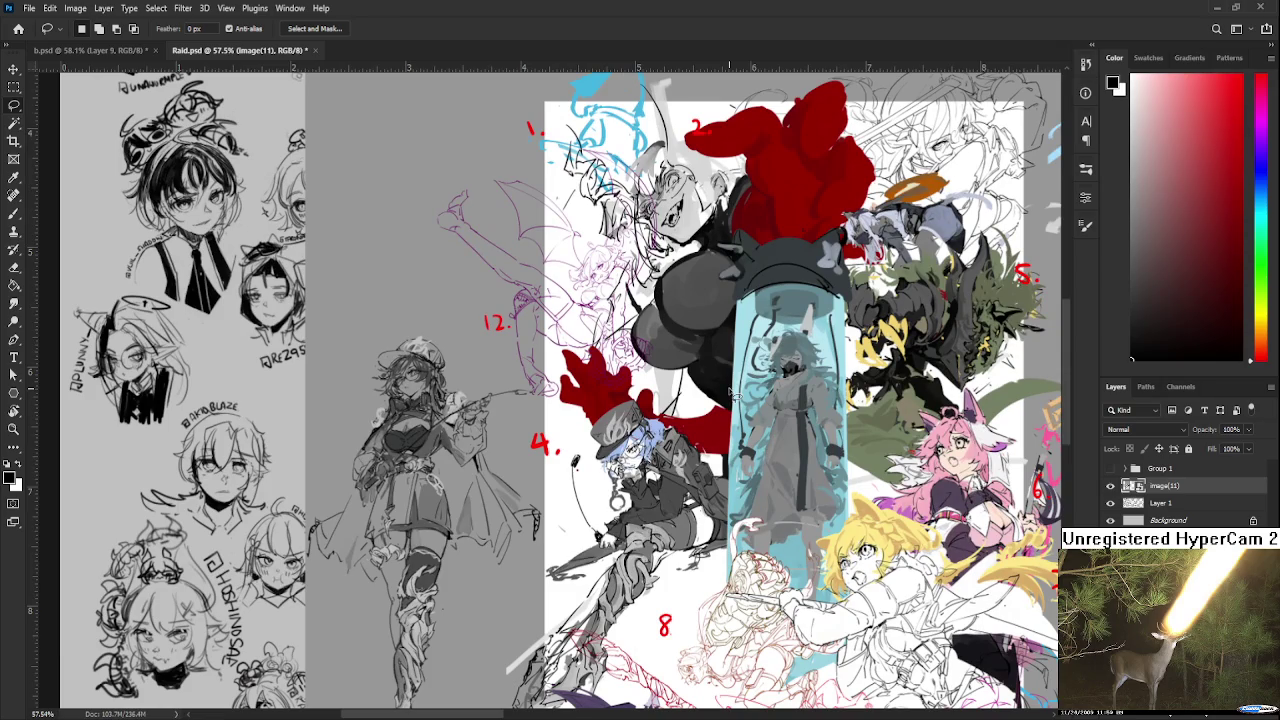
pyautogui.scroll(-2, 733, 395)
pyautogui.scroll(-2, 680, 360)
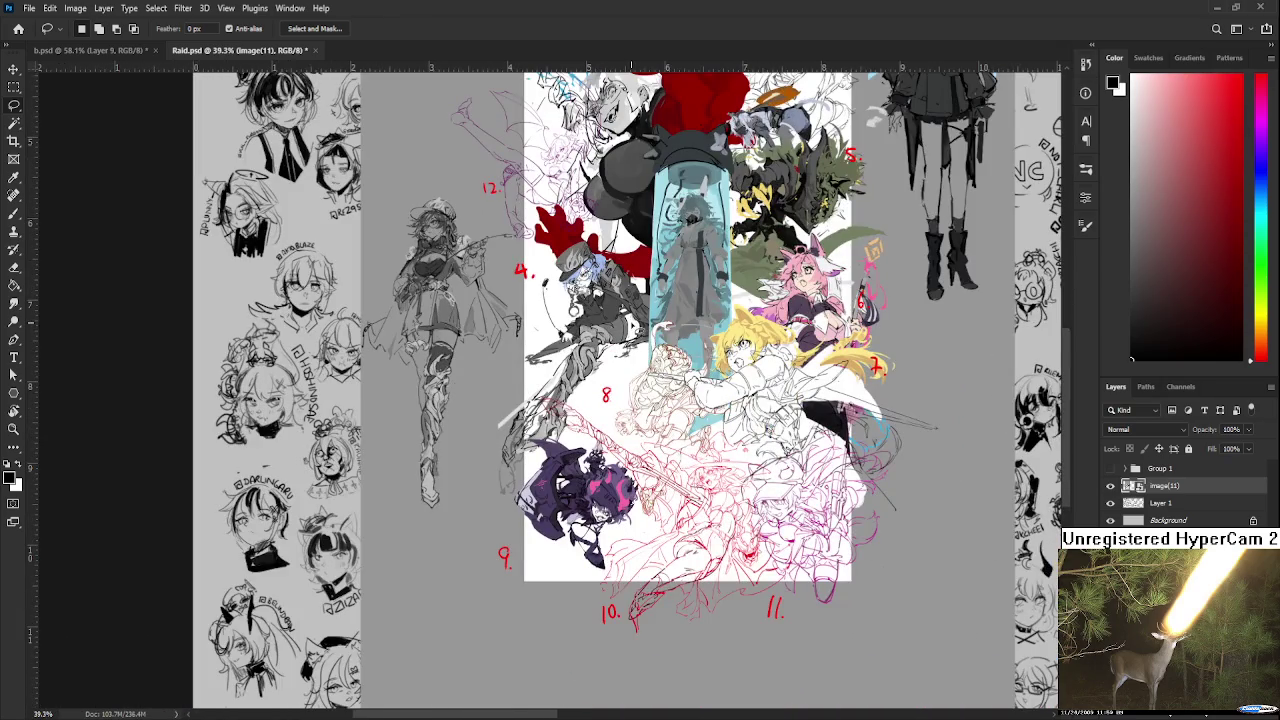
pyautogui.scroll(2, 643, 332)
pyautogui.scroll(2, 650, 334)
pyautogui.moveTo(695, 524)
pyautogui.mouseDown()
pyautogui.moveTo(695, 375)
pyautogui.moveTo(674, 575)
pyautogui.moveTo(702, 422)
pyautogui.mouseUp()
pyautogui.moveTo(713, 94); pyautogui.dragTo(722, 407)
pyautogui.scroll(2, 718, 435)
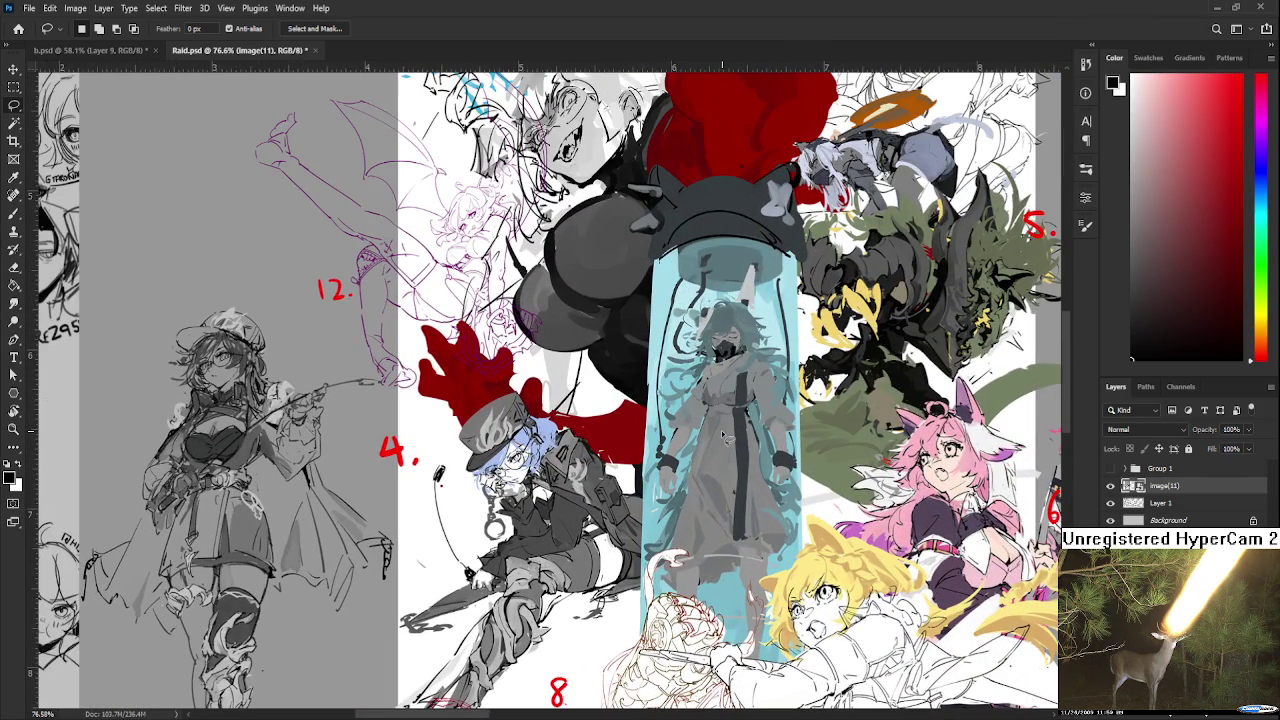
pyautogui.scroll(-2, 727, 437)
pyautogui.scroll(-3, 727, 437)
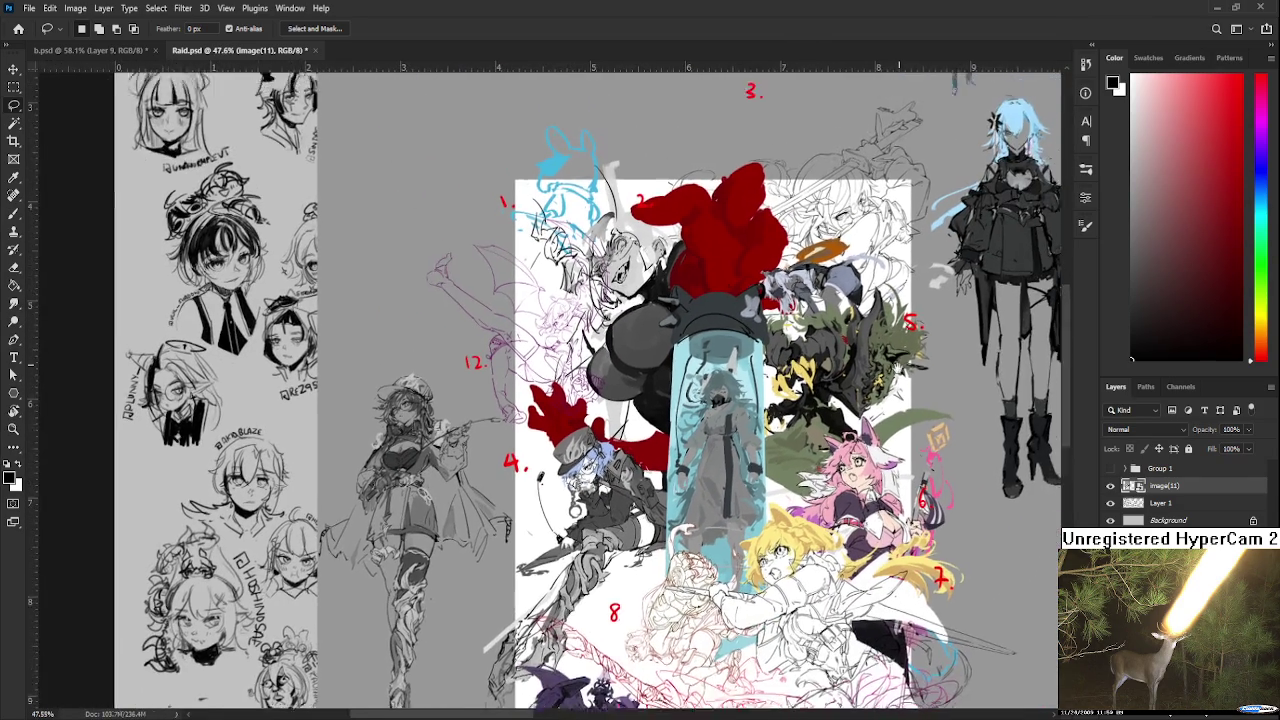
pyautogui.scroll(-4, 840, 300)
pyautogui.scroll(3, 788, 298)
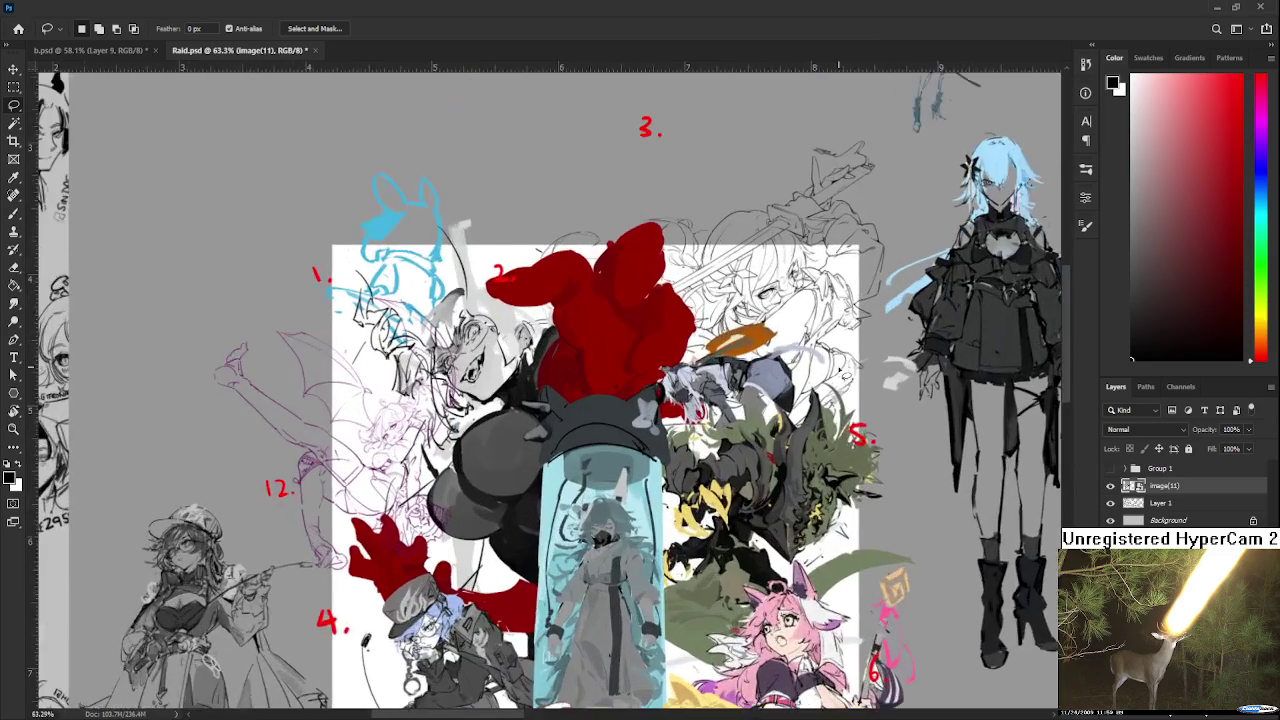
pyautogui.scroll(3, 788, 298)
pyautogui.scroll(3, 788, 298)
pyautogui.scroll(3, 788, 298)
pyautogui.scroll(2, 776, 470)
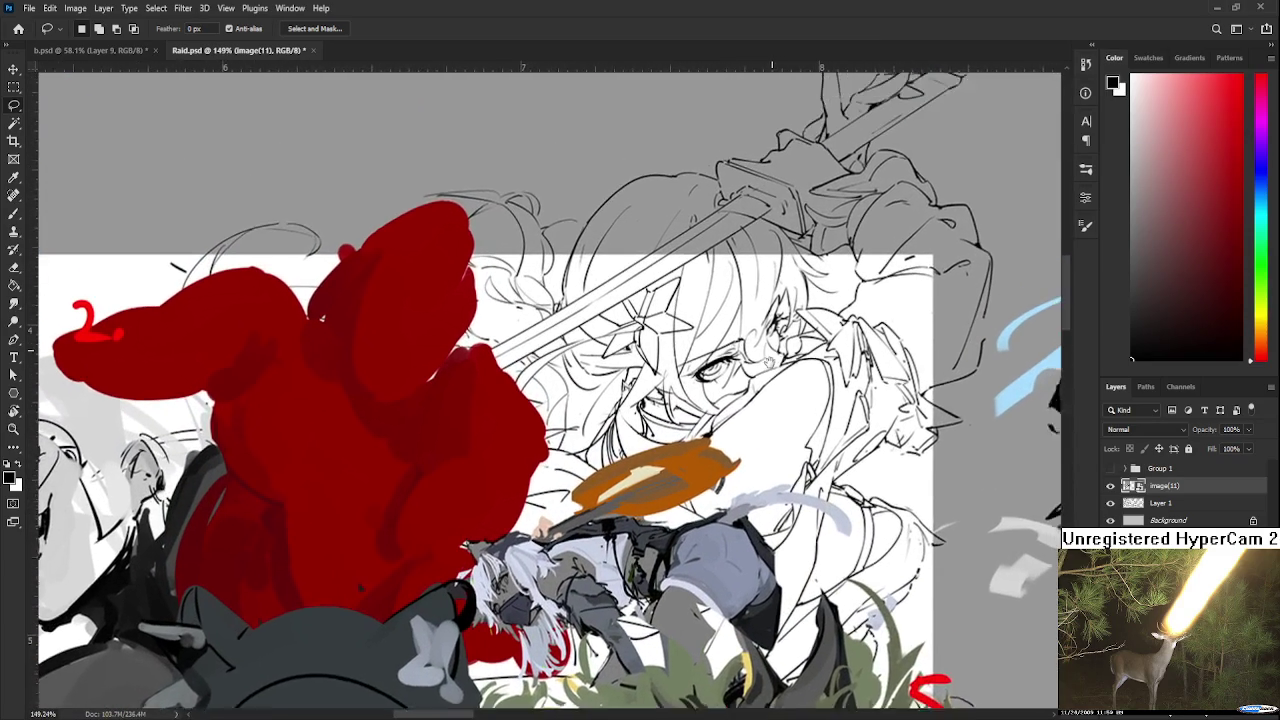
pyautogui.scroll(-2, 777, 470)
pyautogui.scroll(-3, 777, 470)
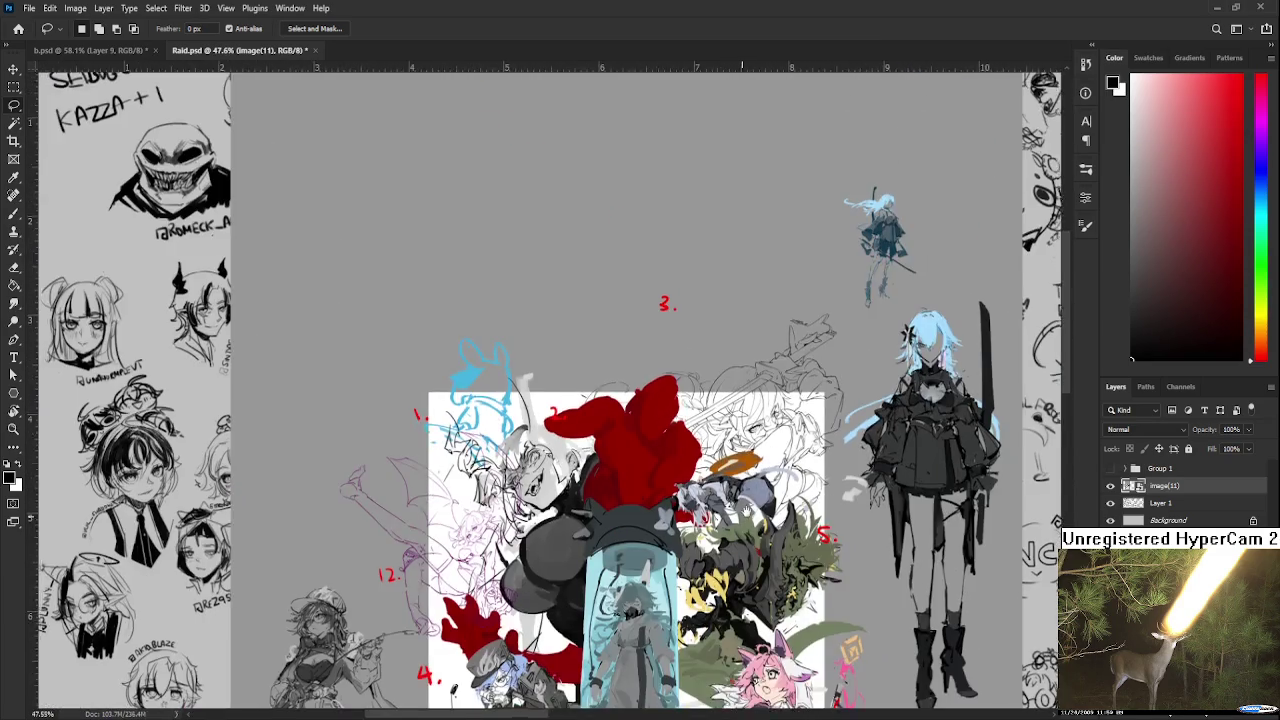
pyautogui.scroll(1, 783, 320)
pyautogui.hscroll(3, 700, 320)
pyautogui.scroll(1, 616, 300)
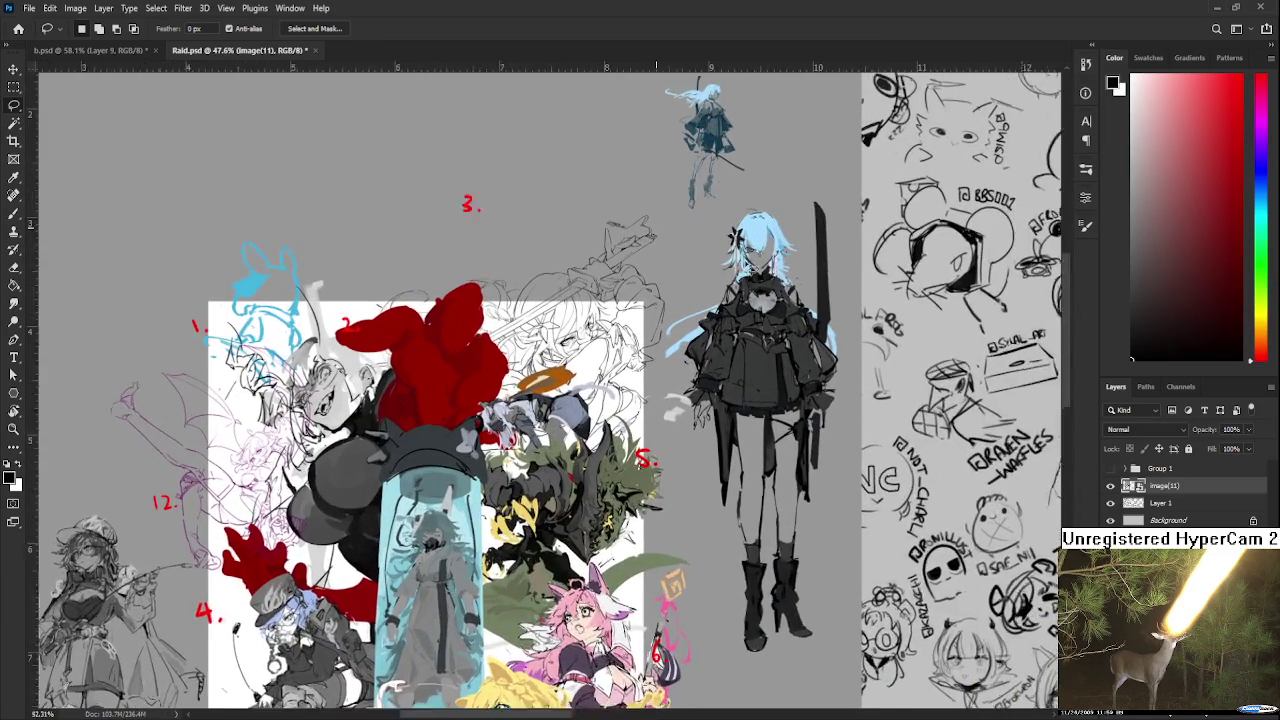
pyautogui.scroll(1, 616, 300)
pyautogui.scroll(-2, 727, 372)
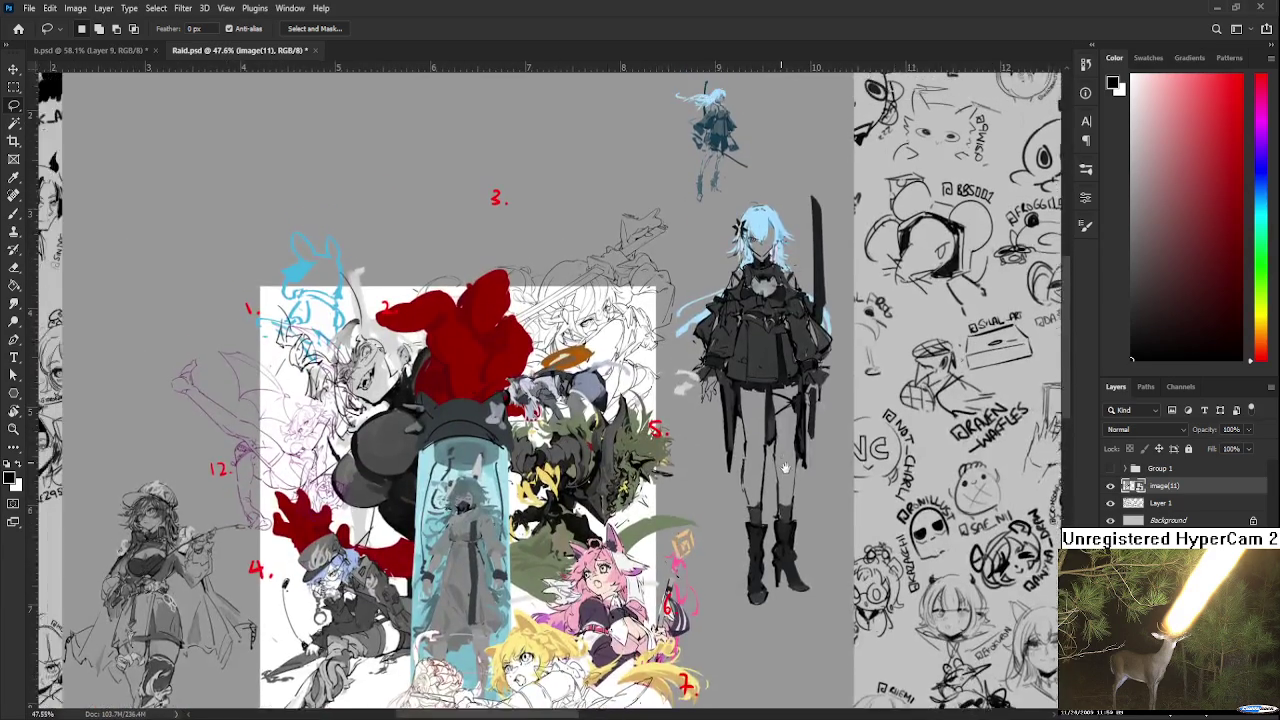
# - Pan to the collage's lower part and standing figure, then view the whole collage
pyautogui.moveTo(785, 468)
pyautogui.mouseDown()
pyautogui.moveTo(843, 336)
pyautogui.moveTo(925, 266)
pyautogui.mouseUp()
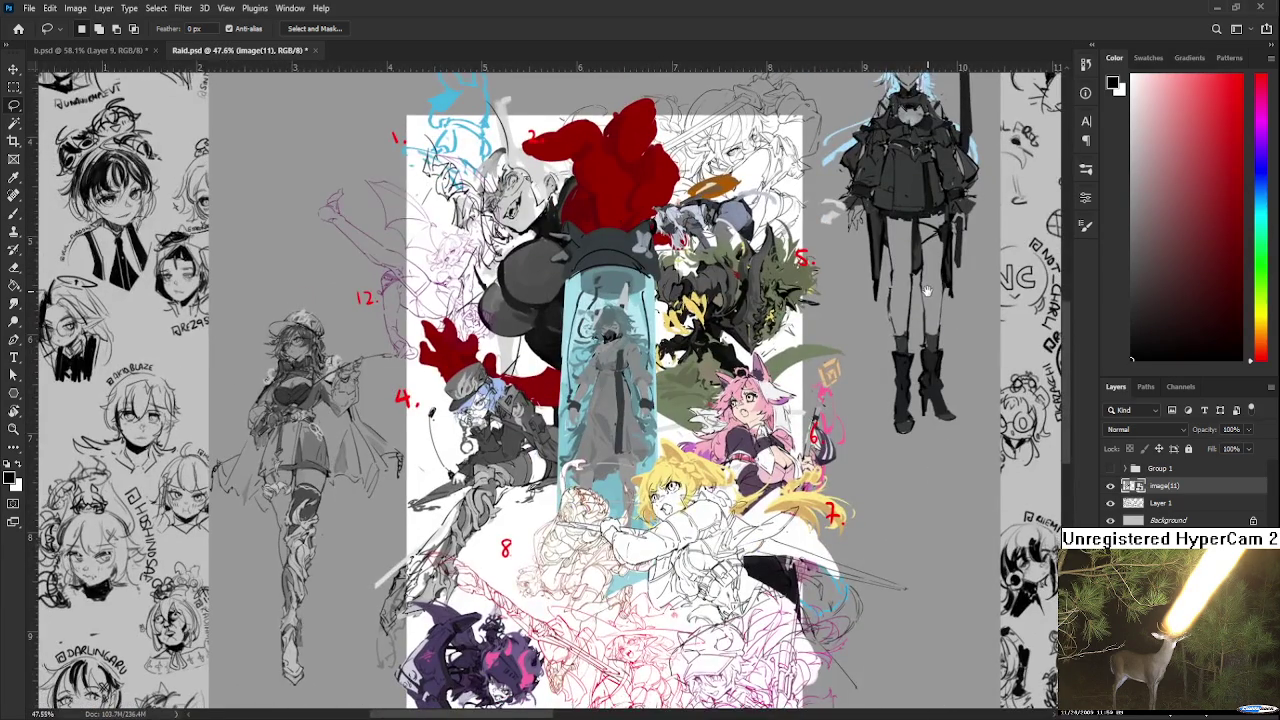
pyautogui.scroll(-2, 878, 443)
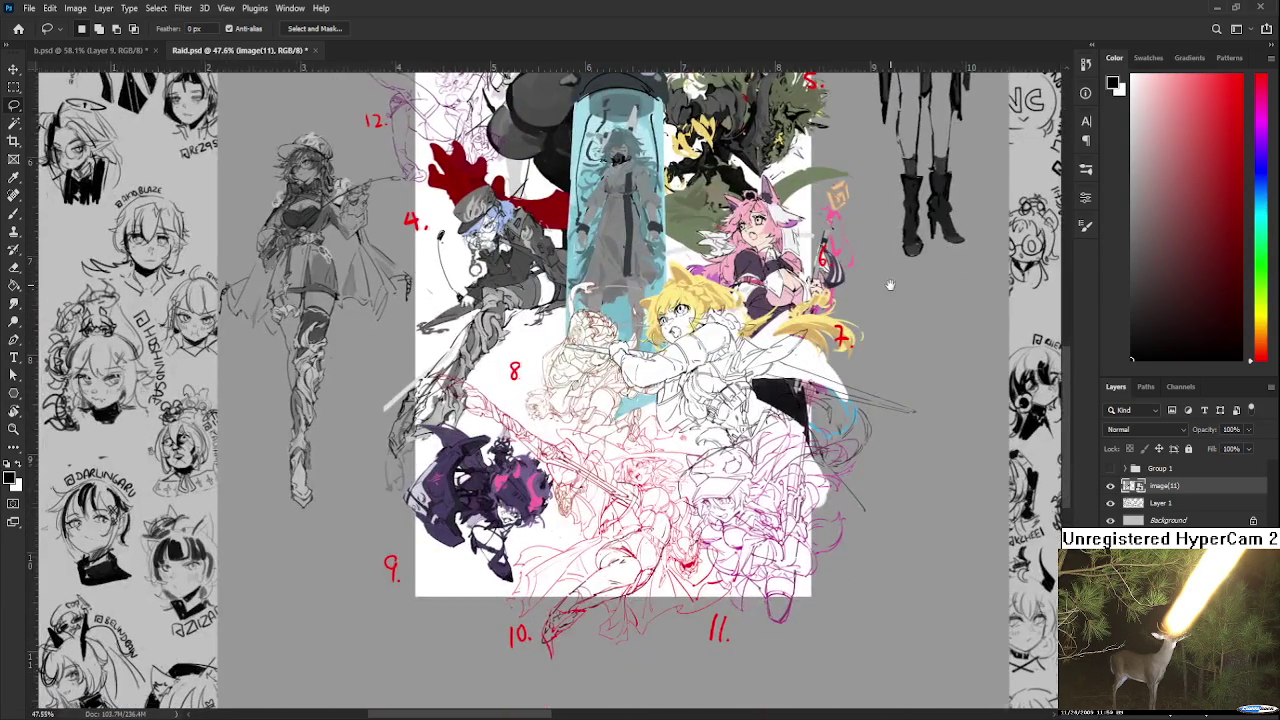
pyautogui.scroll(5, 850, 410)
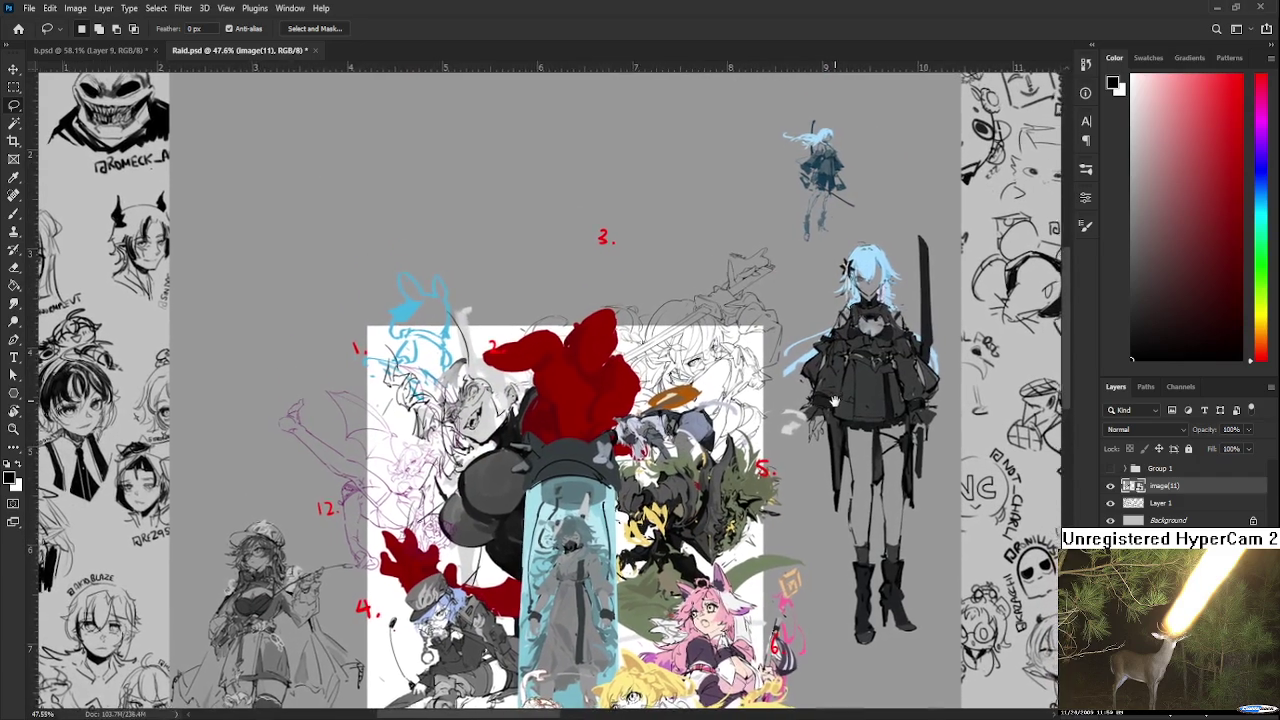
pyautogui.moveTo(841, 398); pyautogui.dragTo(772, 428)
pyautogui.scroll(2, 783, 428)
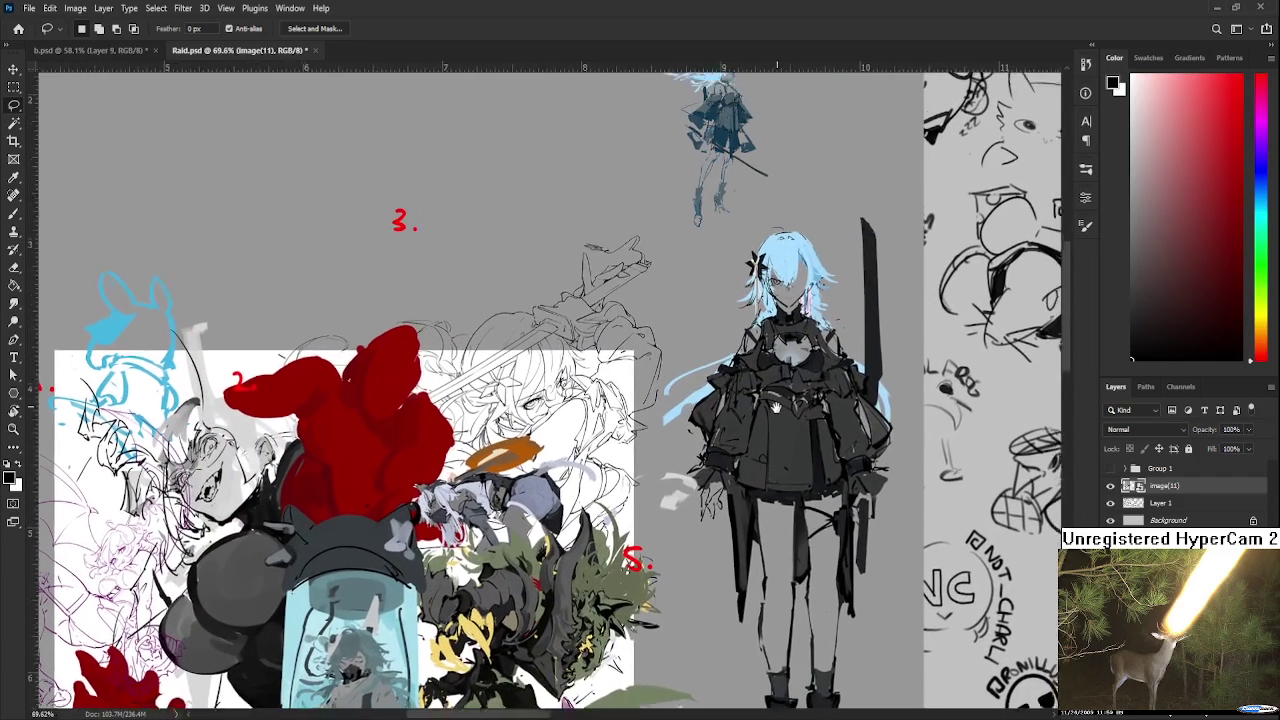
pyautogui.moveTo(785, 430); pyautogui.dragTo(685, 487)
pyautogui.scroll(2, 685, 487)
pyautogui.moveTo(630, 440)
pyautogui.mouseDown()
pyautogui.moveTo(733, 385)
pyautogui.moveTo(743, 400)
pyautogui.moveTo(818, 352)
pyautogui.mouseUp()
pyautogui.scroll(-5, 733, 385)
pyautogui.scroll(-3, 733, 385)
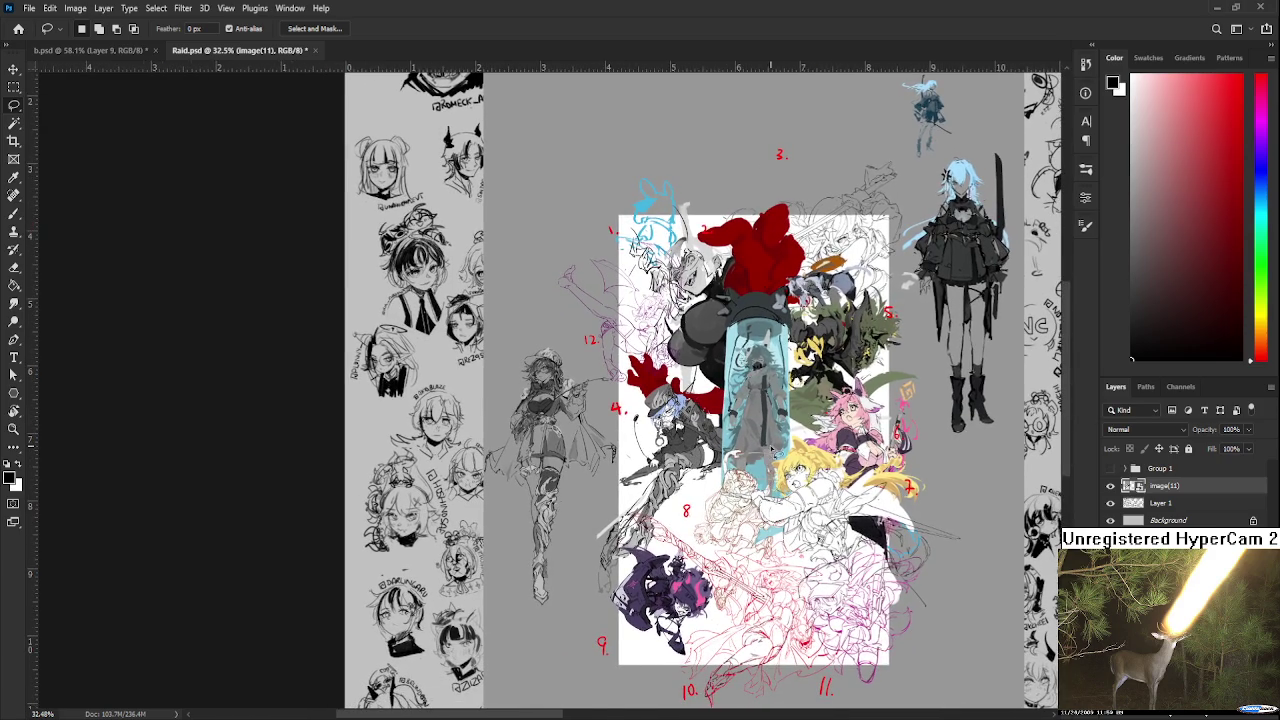
pyautogui.scroll(2, 585, 366)
pyautogui.scroll(2, 585, 366)
pyautogui.scroll(2, 585, 366)
pyautogui.scroll(2, 585, 366)
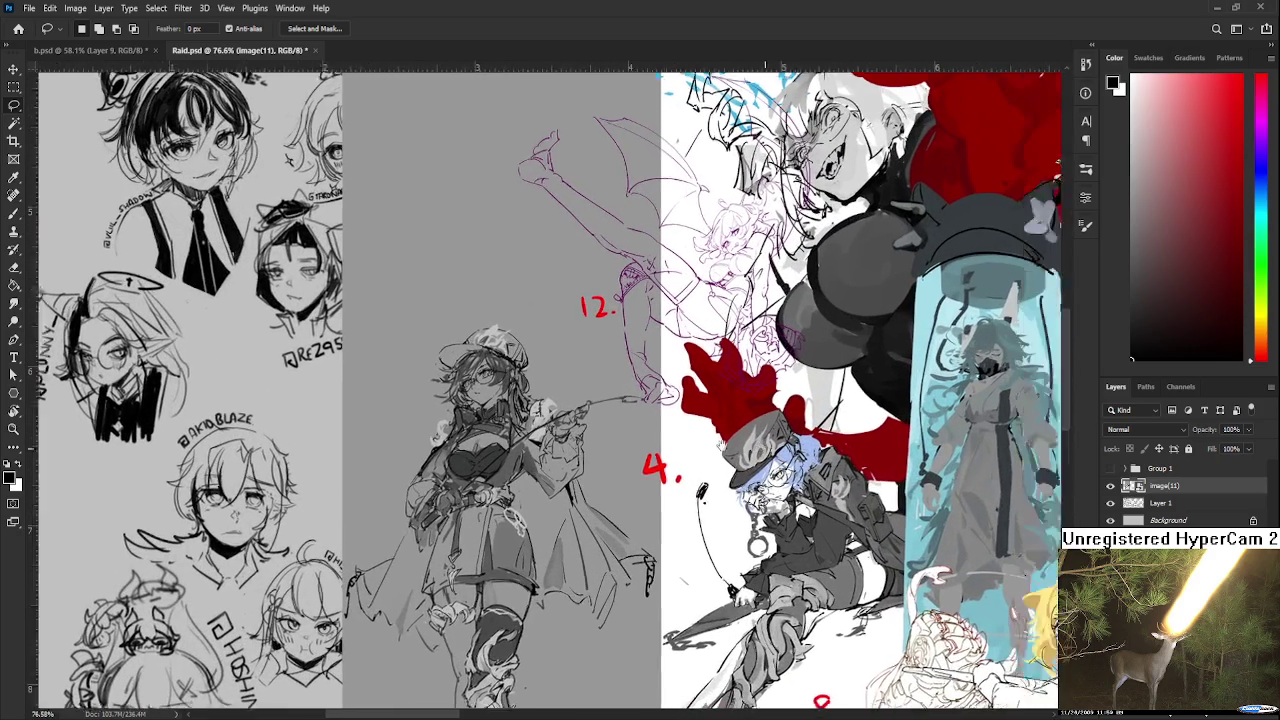
pyautogui.moveTo(850, 400); pyautogui.dragTo(573, 378)
pyautogui.moveTo(832, 453)
pyautogui.mouseDown()
pyautogui.moveTo(706, 370)
pyautogui.moveTo(753, 199)
pyautogui.moveTo(728, 366)
pyautogui.moveTo(920, 278)
pyautogui.moveTo(760, 146)
pyautogui.moveTo(722, 344)
pyautogui.moveTo(804, 417)
pyautogui.mouseUp()
pyautogui.scroll(-4, 706, 370)
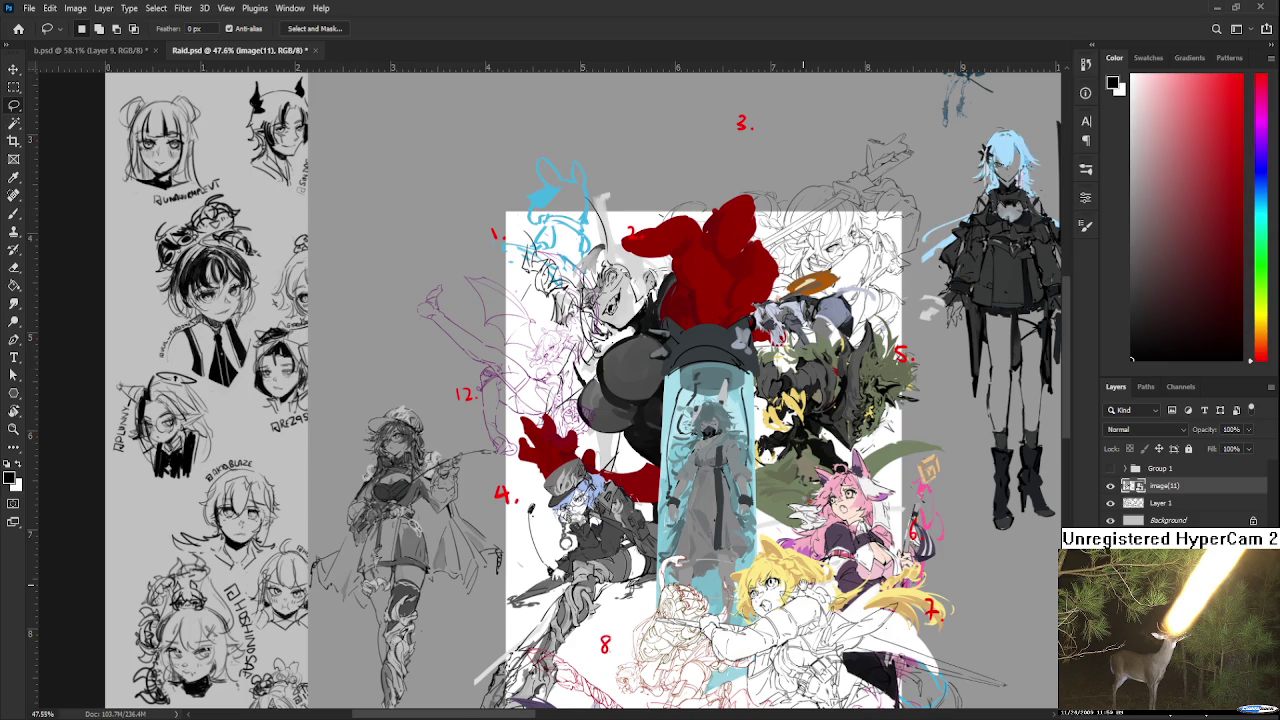
pyautogui.moveTo(905, 470)
pyautogui.mouseDown()
pyautogui.moveTo(862, 428)
pyautogui.moveTo(835, 364)
pyautogui.mouseUp()
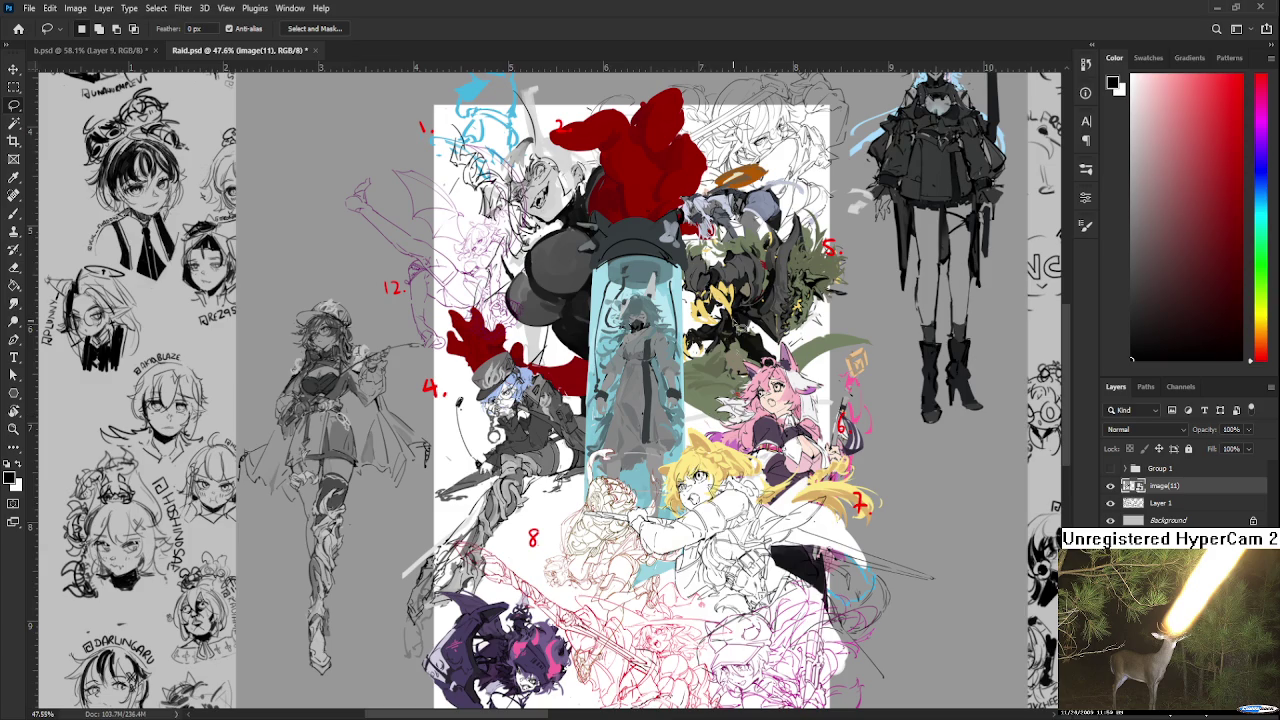
pyautogui.scroll(2, 748, 264)
pyautogui.scroll(-2, 762, 266)
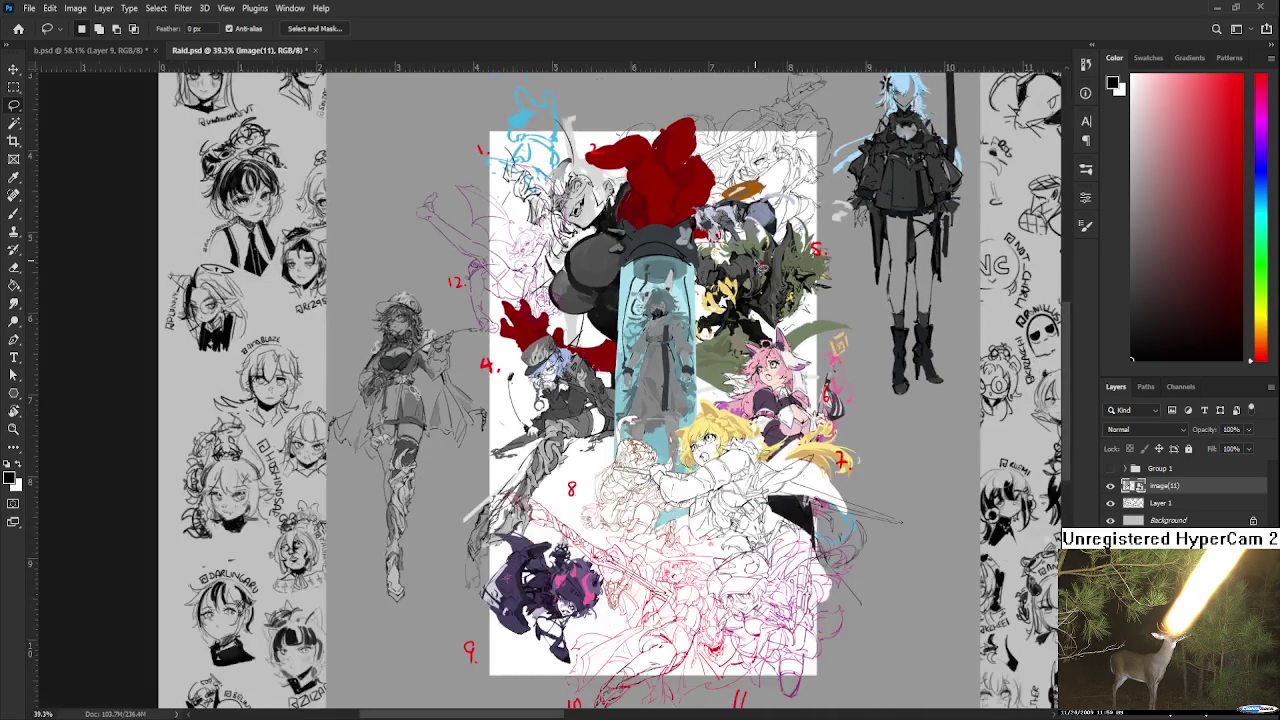
pyautogui.scroll(1, 776, 516)
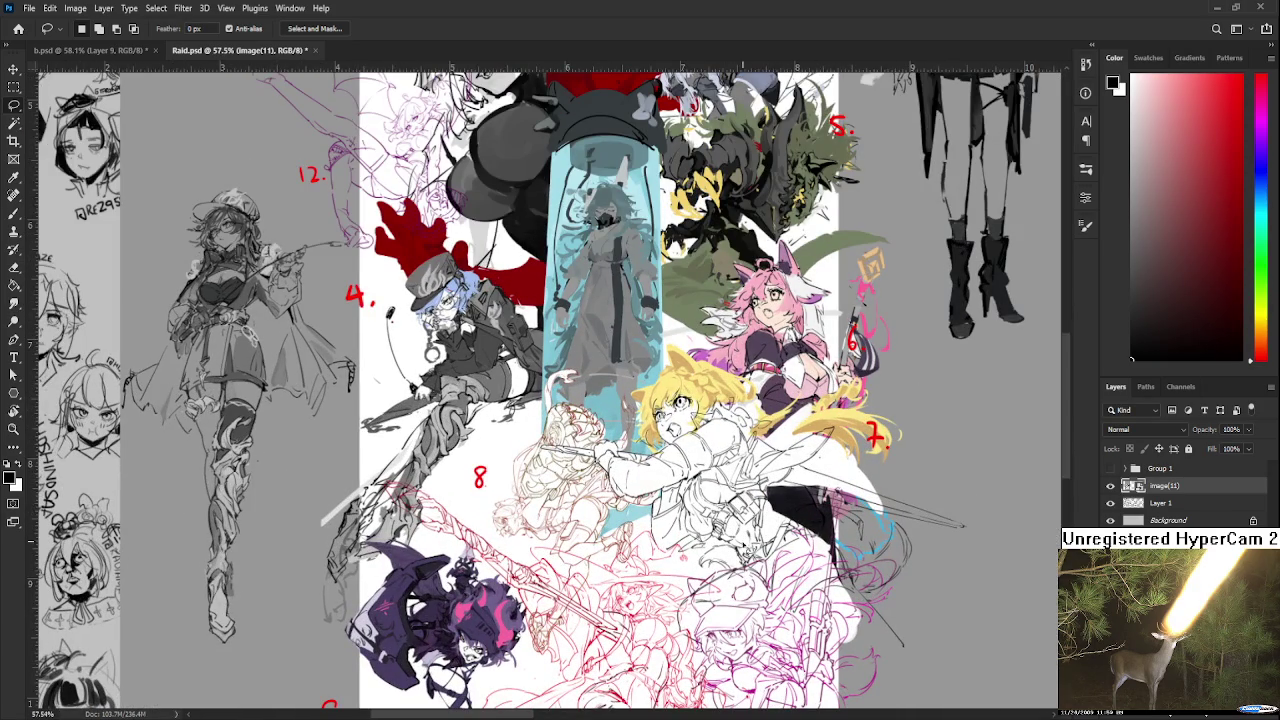
pyautogui.scroll(1, 694, 576)
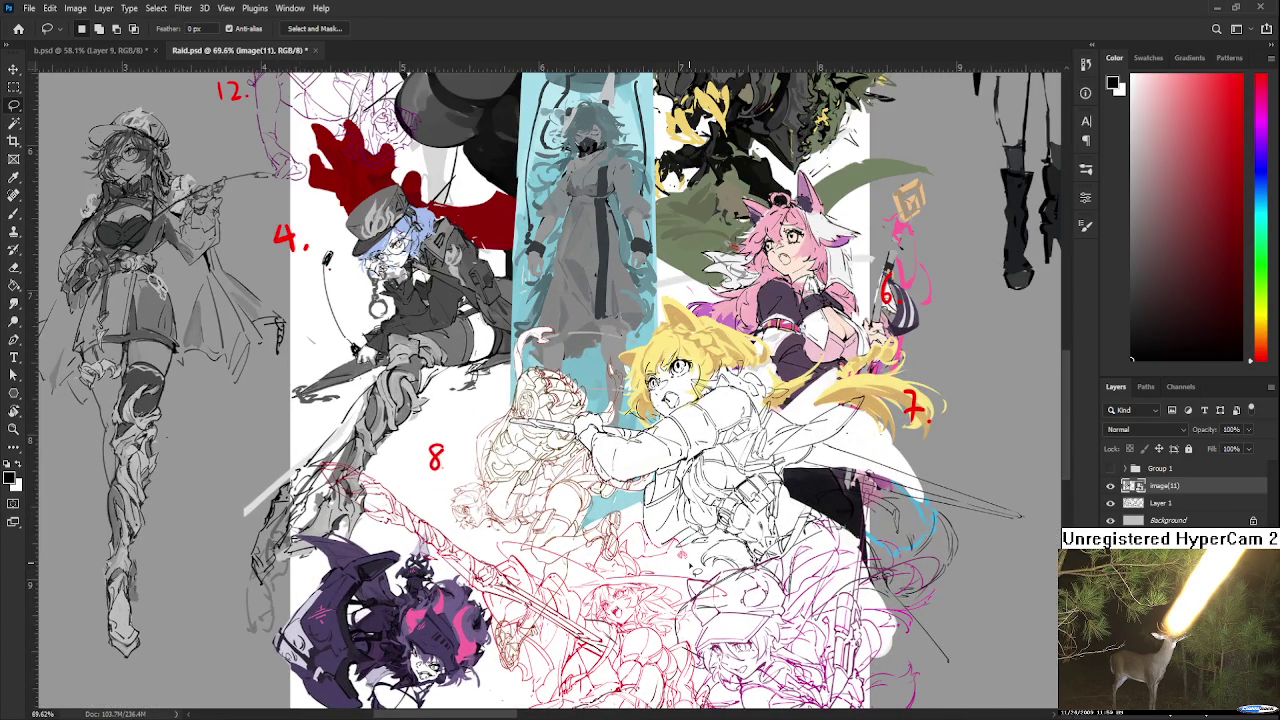
pyautogui.scroll(-1, 694, 570)
pyautogui.scroll(1, 696, 515)
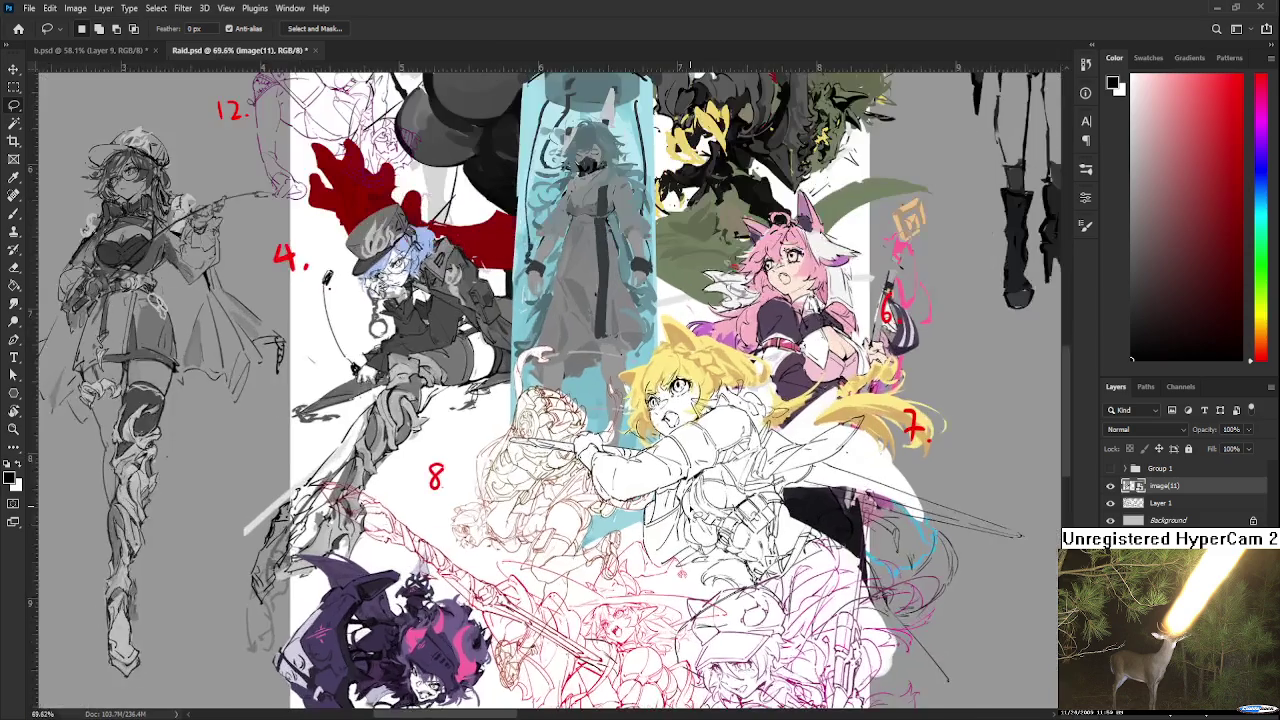
pyautogui.scroll(2, 692, 466)
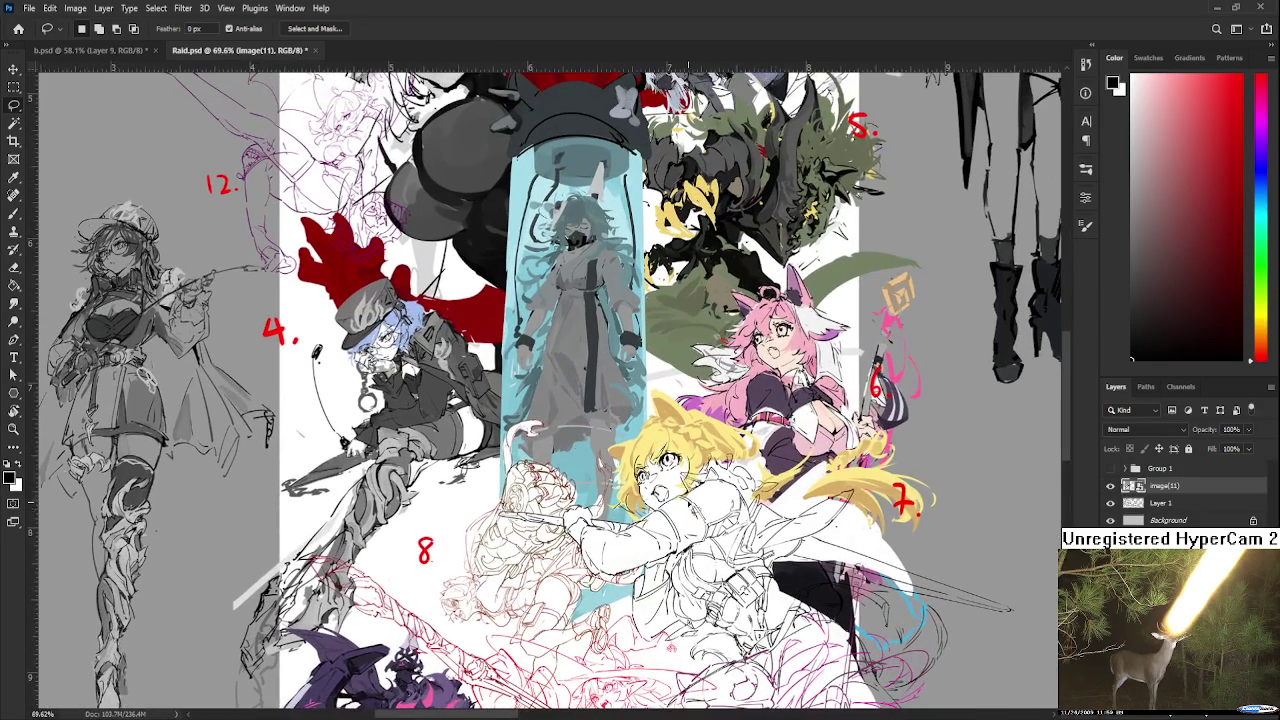
pyautogui.moveTo(667, 435); pyautogui.dragTo(618, 662)
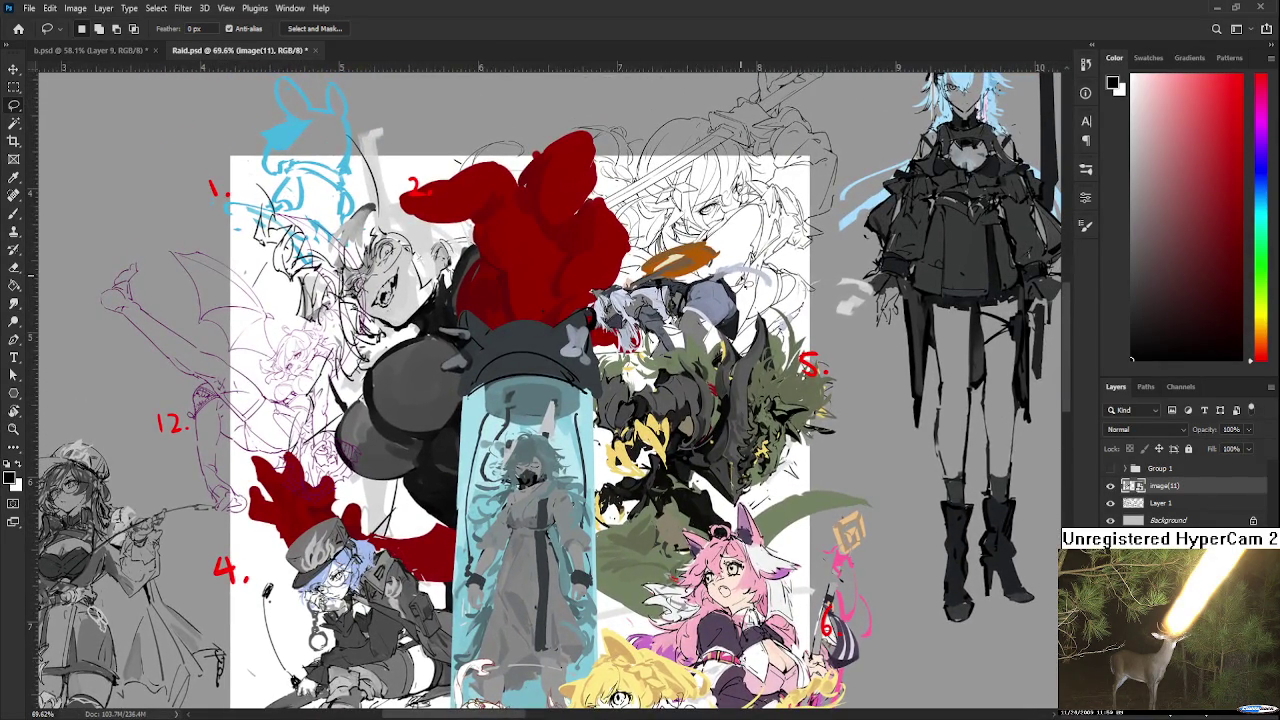
pyautogui.moveTo(745, 280); pyautogui.dragTo(745, 312)
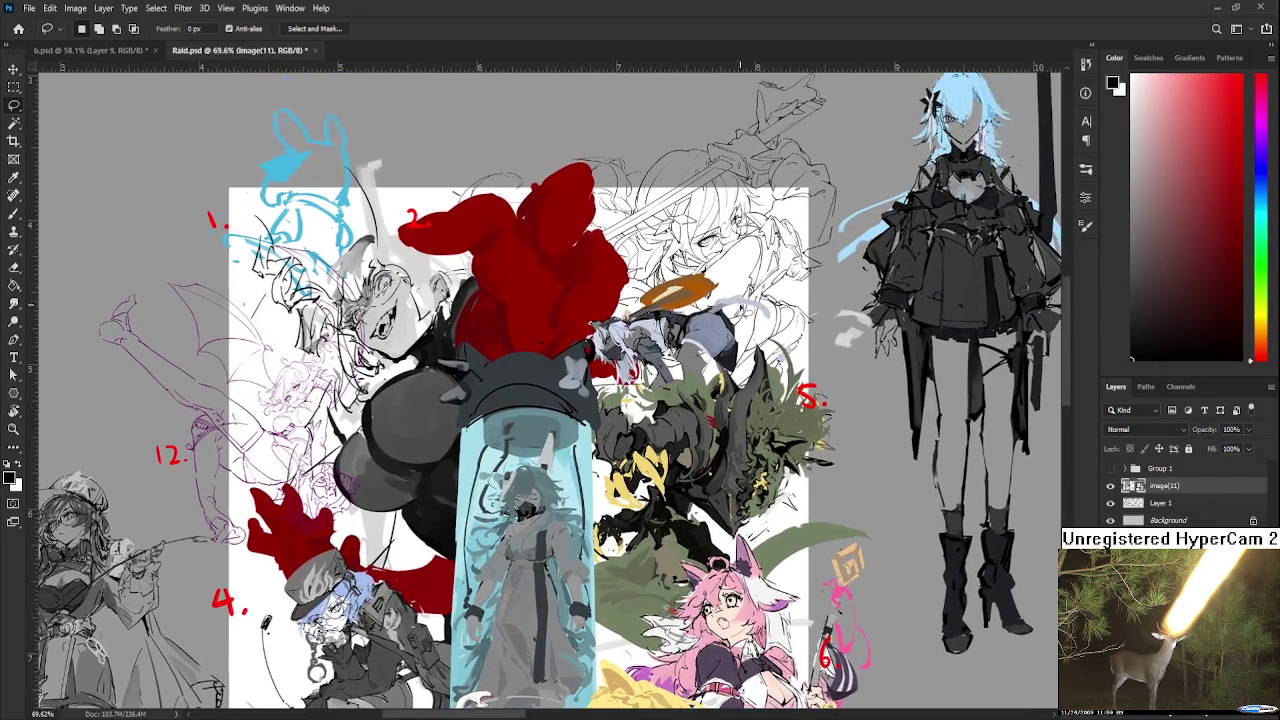
pyautogui.moveTo(568, 653)
pyautogui.mouseDown()
pyautogui.moveTo(783, 628)
pyautogui.moveTo(823, 522)
pyautogui.moveTo(836, 384)
pyautogui.moveTo(790, 142)
pyautogui.moveTo(738, 154)
pyautogui.moveTo(673, 222)
pyautogui.moveTo(654, 154)
pyautogui.moveTo(620, 302)
pyautogui.moveTo(614, 431)
pyautogui.mouseUp()
pyautogui.moveTo(614, 372)
pyautogui.mouseDown()
pyautogui.moveTo(596, 563)
pyautogui.moveTo(626, 453)
pyautogui.mouseUp()
pyautogui.scroll(-2, 628, 451)
pyautogui.scroll(1, 672, 445)
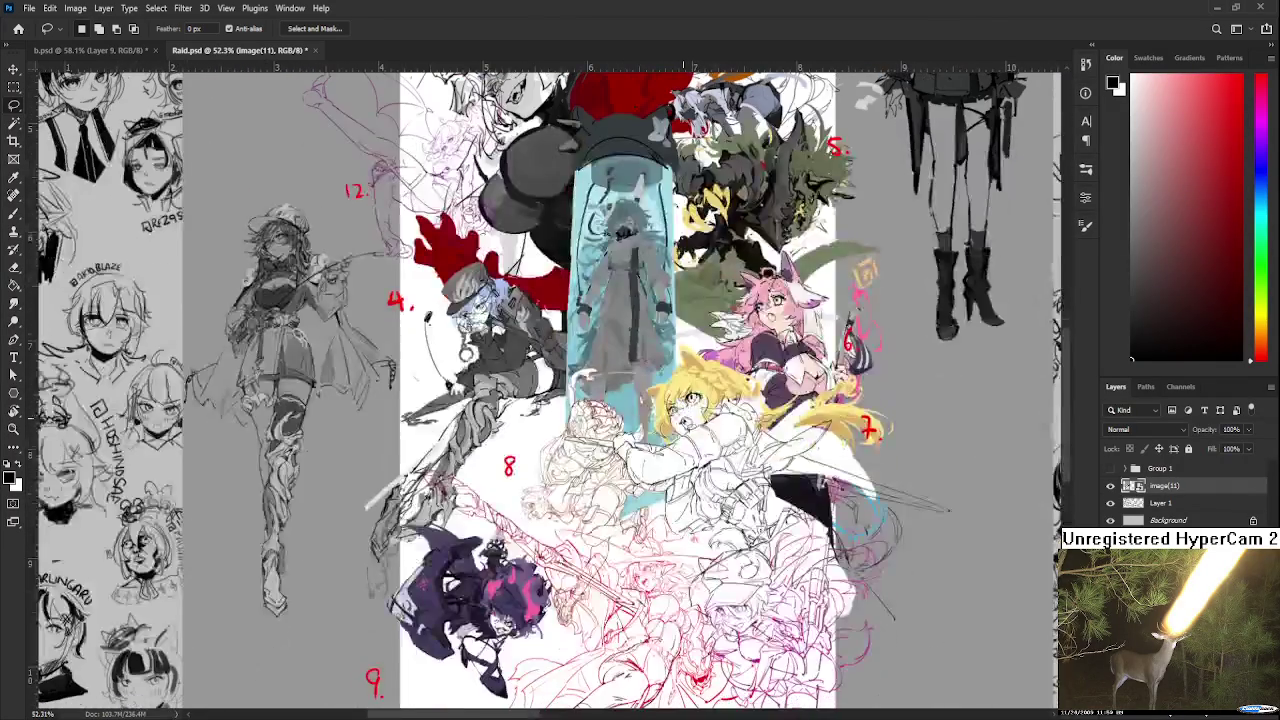
pyautogui.scroll(1, 690, 432)
pyautogui.scroll(1, 683, 445)
pyautogui.scroll(-2, 680, 451)
pyautogui.scroll(-1, 680, 451)
pyautogui.scroll(1, 680, 451)
pyautogui.scroll(1, 680, 451)
pyautogui.scroll(1, 680, 445)
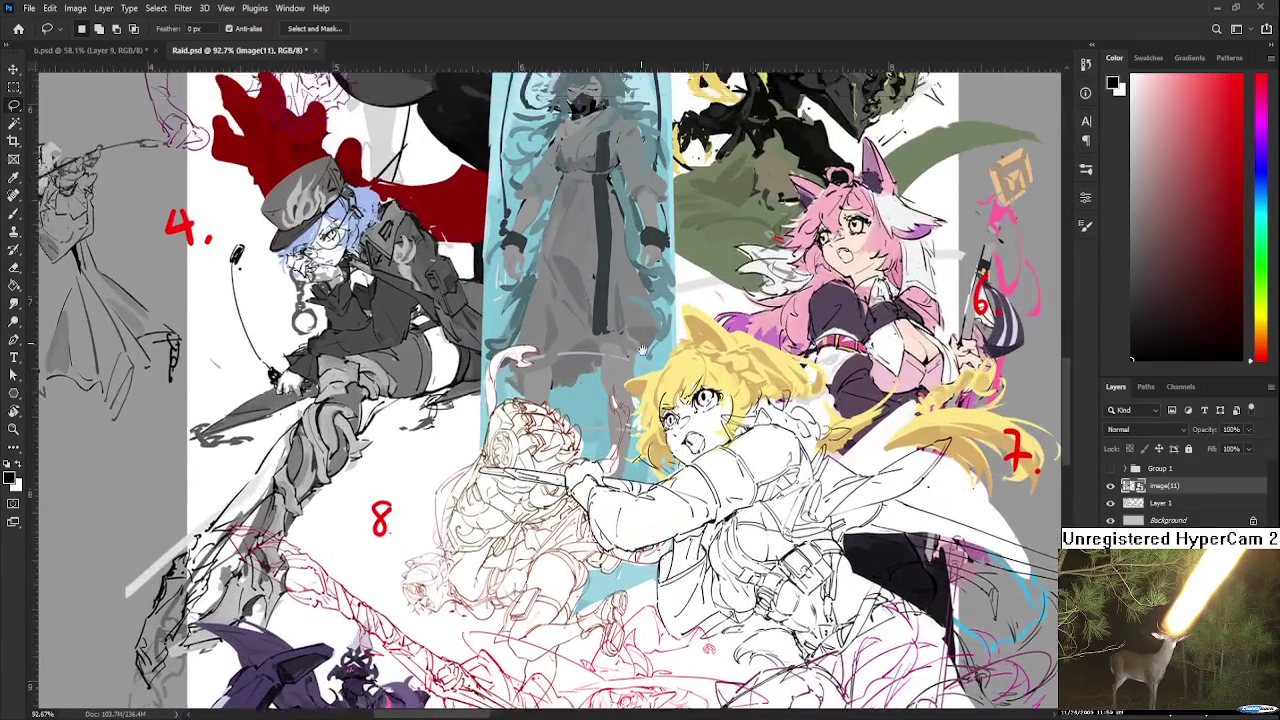
pyautogui.scroll(2, 680, 445)
pyautogui.scroll(-1, 682, 480)
pyautogui.scroll(-1, 683, 522)
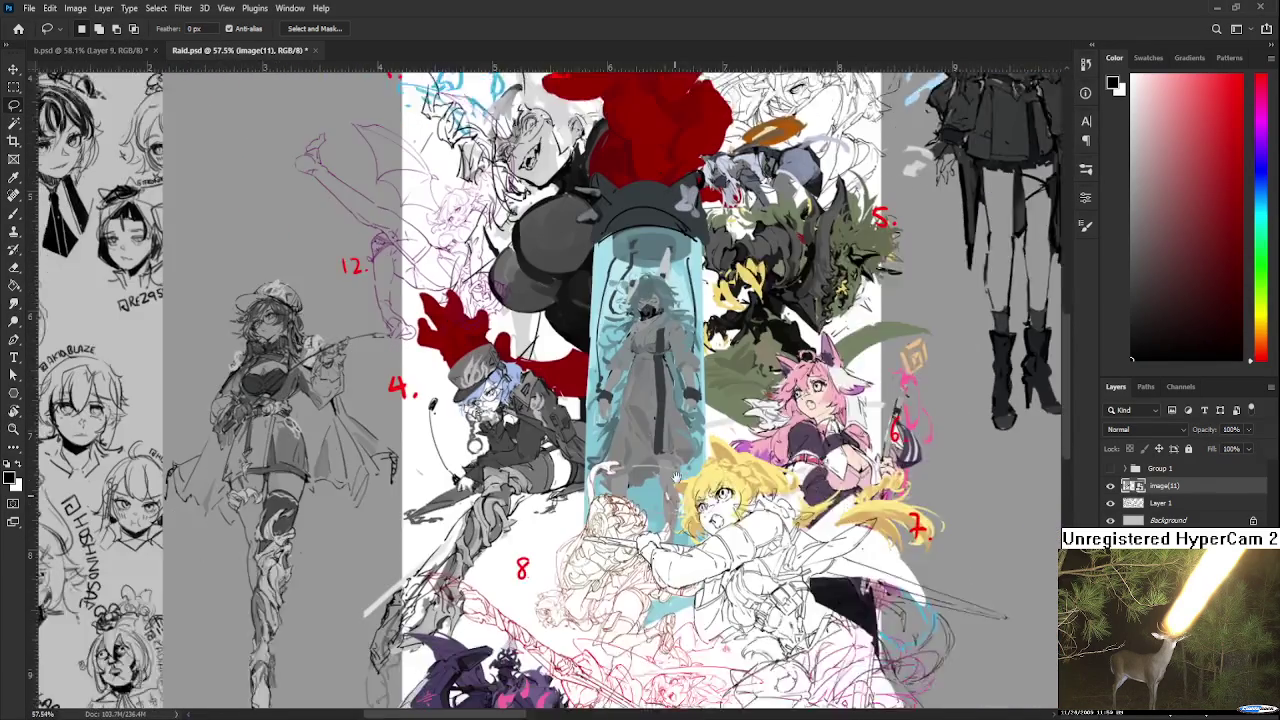
pyautogui.scroll(-1, 686, 500)
pyautogui.scroll(-1, 688, 470)
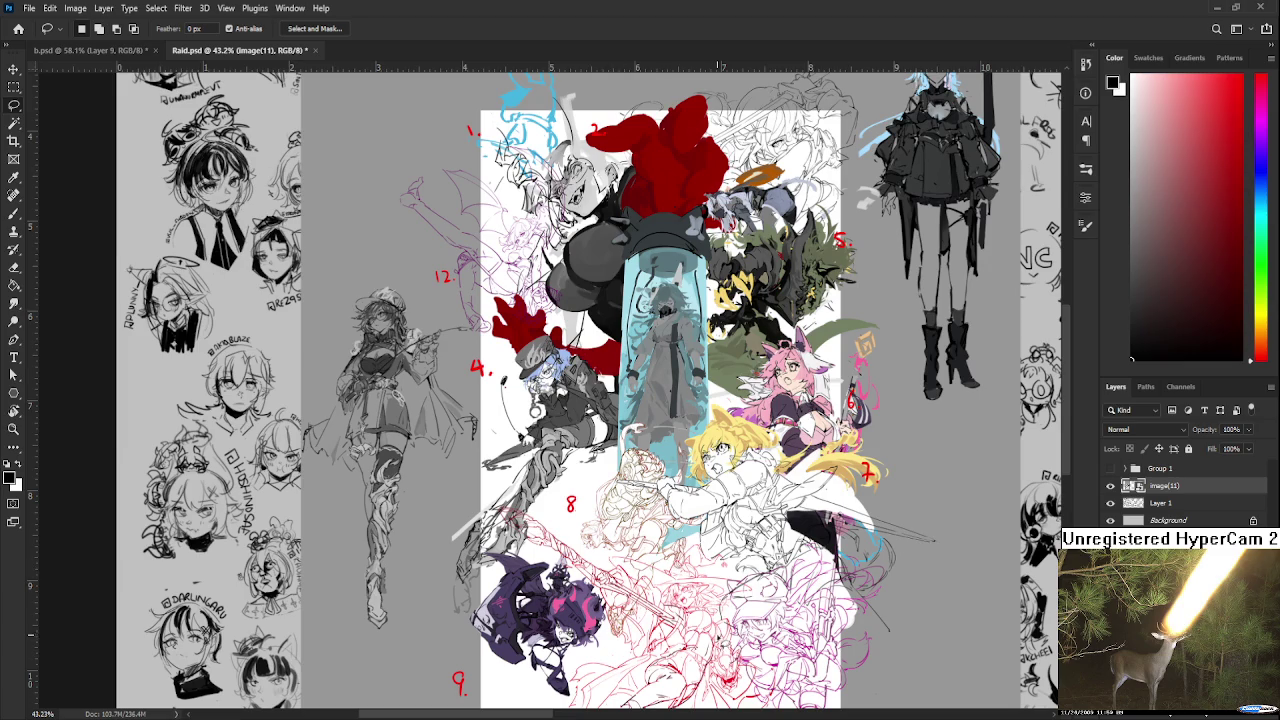
pyautogui.scroll(1, 722, 640)
pyautogui.scroll(-1, 695, 497)
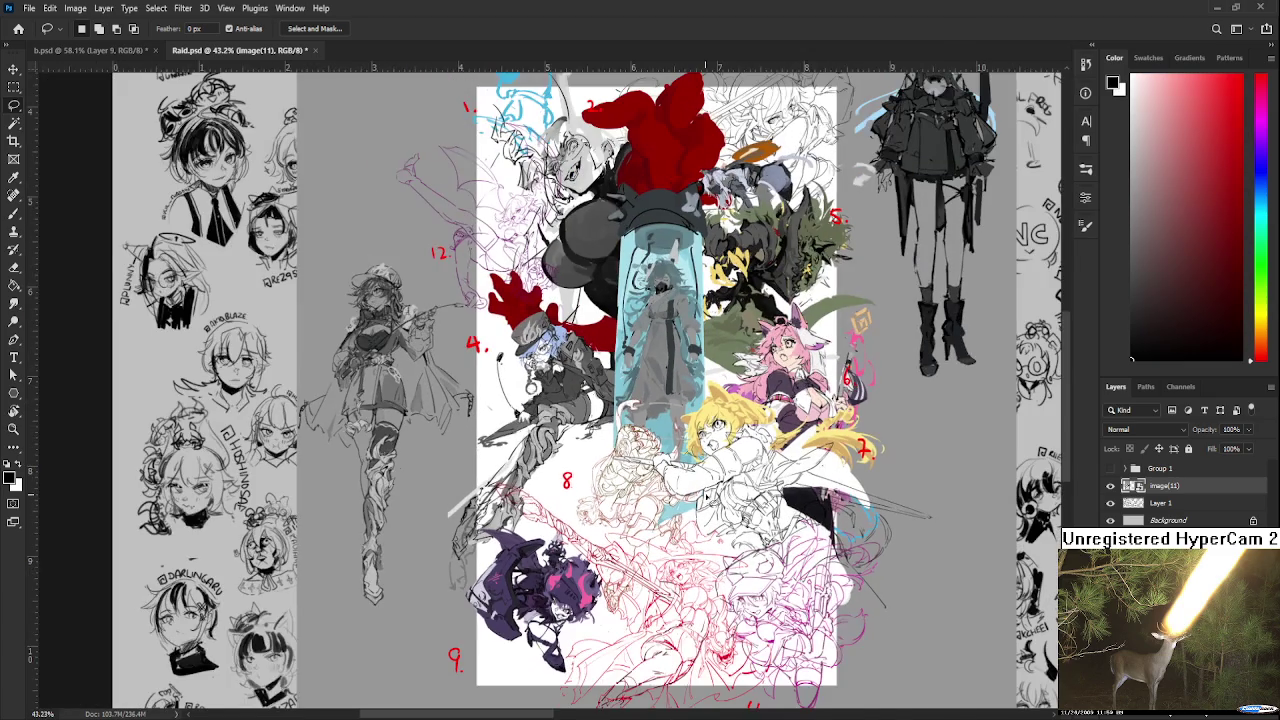
pyautogui.scroll(-1, 718, 500)
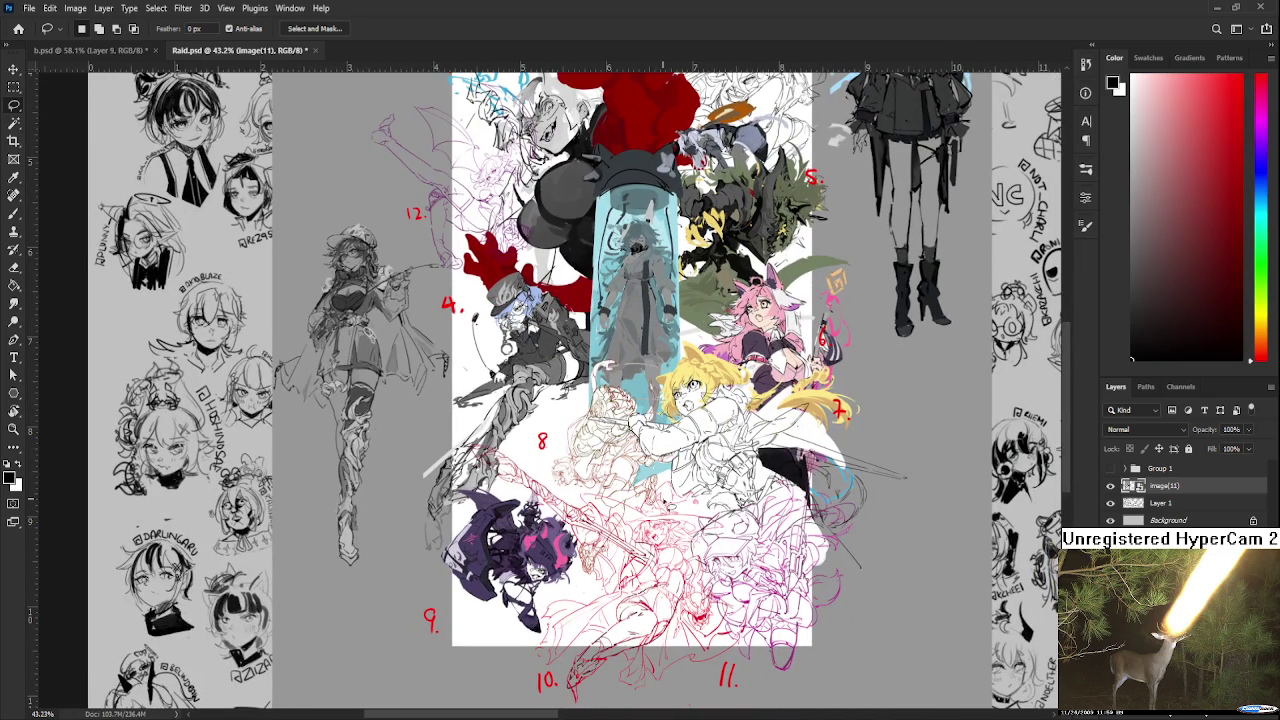
pyautogui.moveTo(740, 367); pyautogui.dragTo(708, 504)
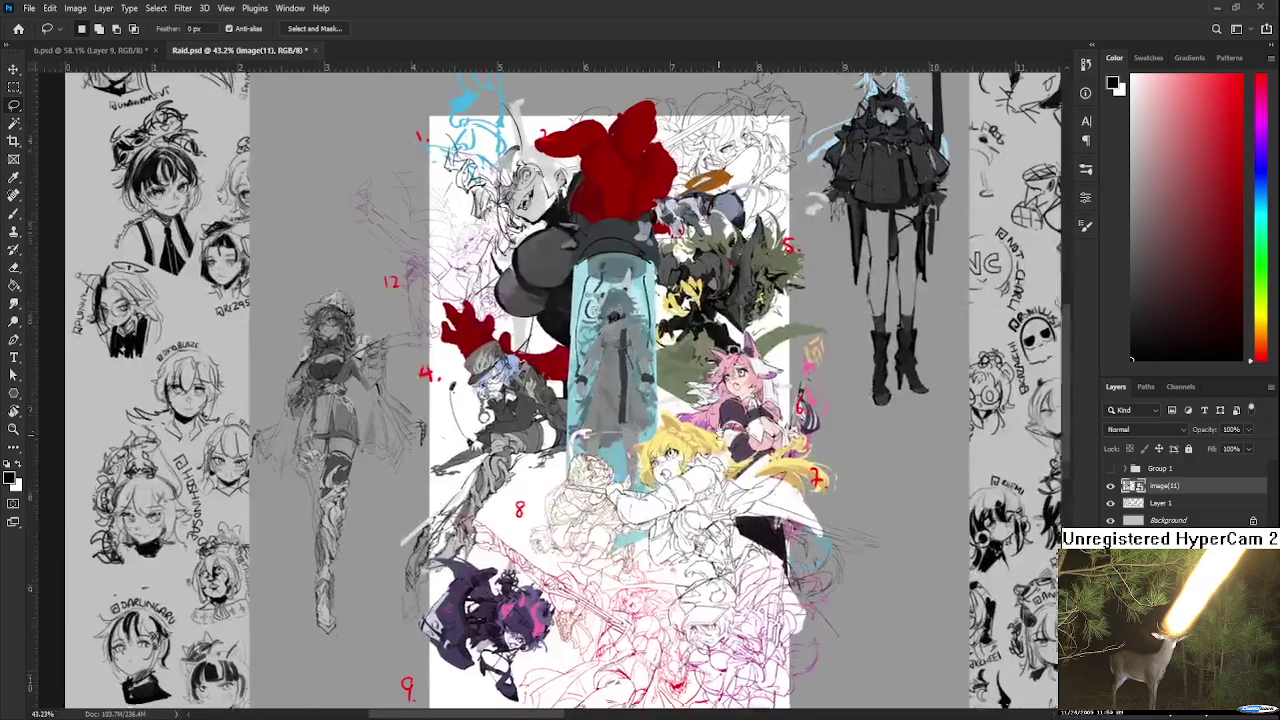
pyautogui.scroll(1, 675, 436)
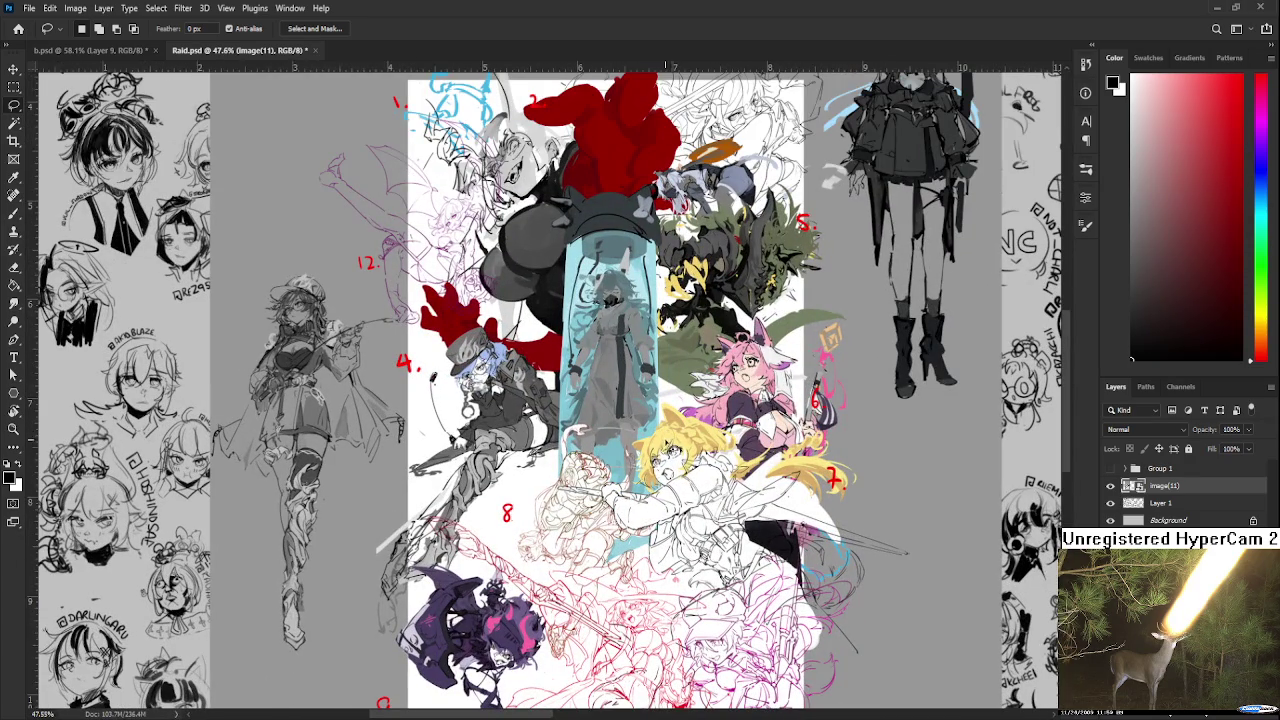
pyautogui.scroll(1, 647, 472)
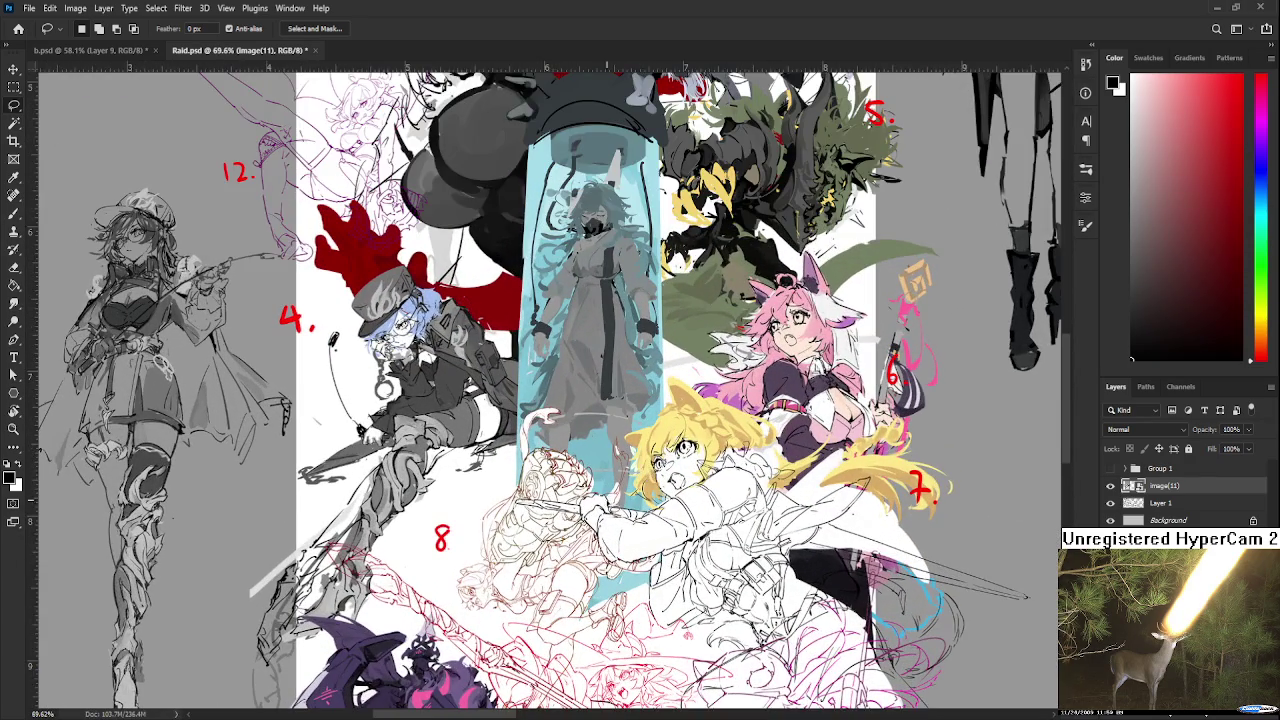
pyautogui.scroll(1, 600, 506)
pyautogui.scroll(1, 596, 506)
pyautogui.scroll(-1, 694, 300)
pyautogui.scroll(-1, 694, 298)
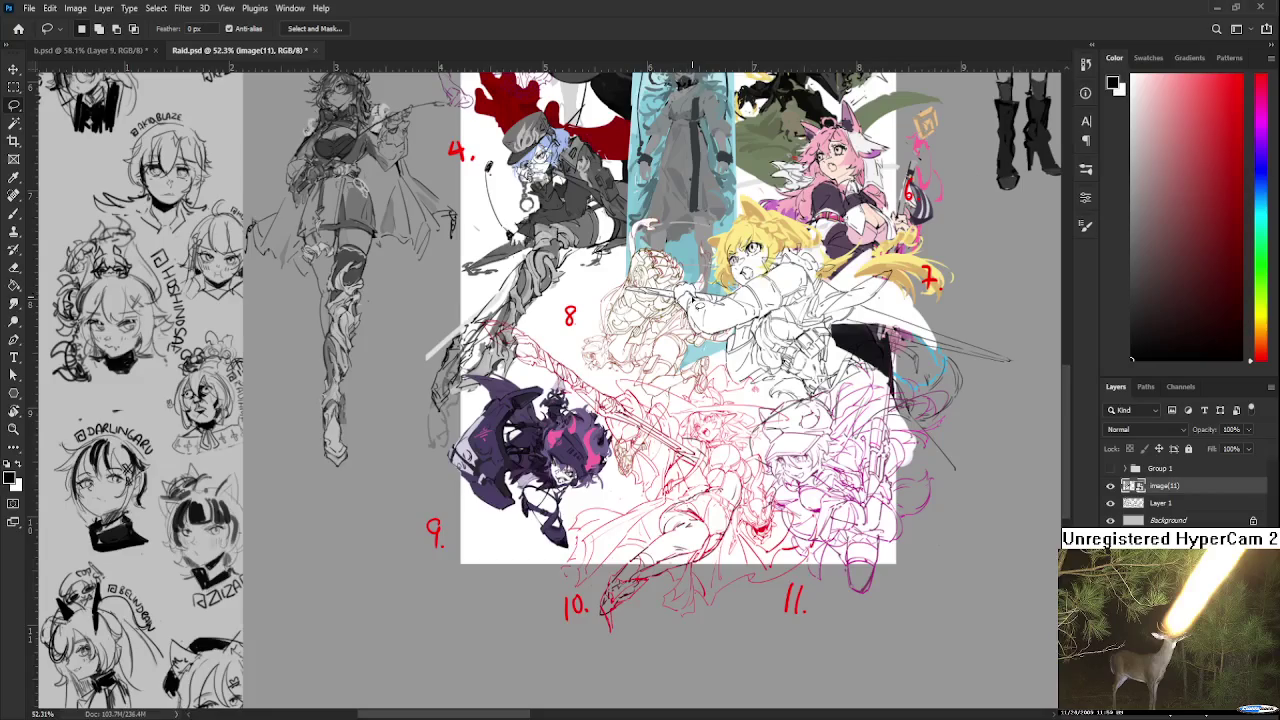
pyautogui.scroll(-1, 696, 270)
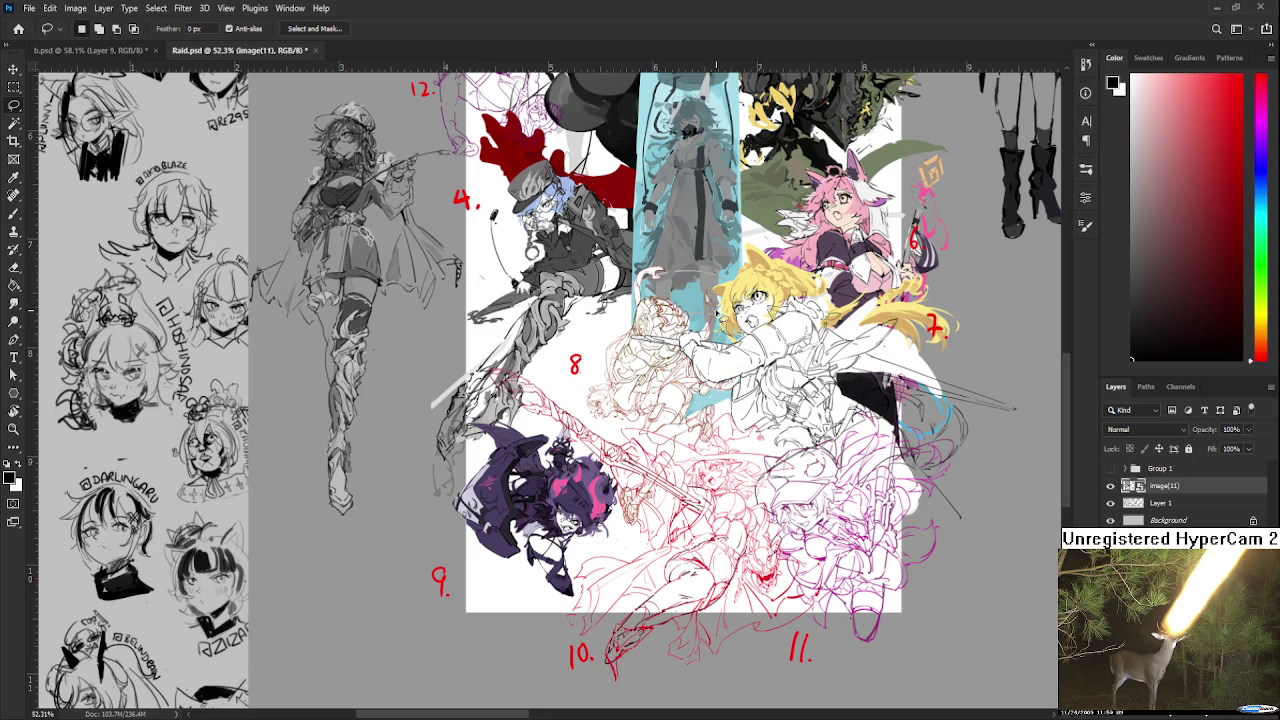
pyautogui.moveTo(718, 320)
pyautogui.mouseDown()
pyautogui.moveTo(706, 478)
pyautogui.moveTo(667, 373)
pyautogui.moveTo(651, 483)
pyautogui.moveTo(696, 297)
pyautogui.moveTo(670, 500)
pyautogui.mouseUp()
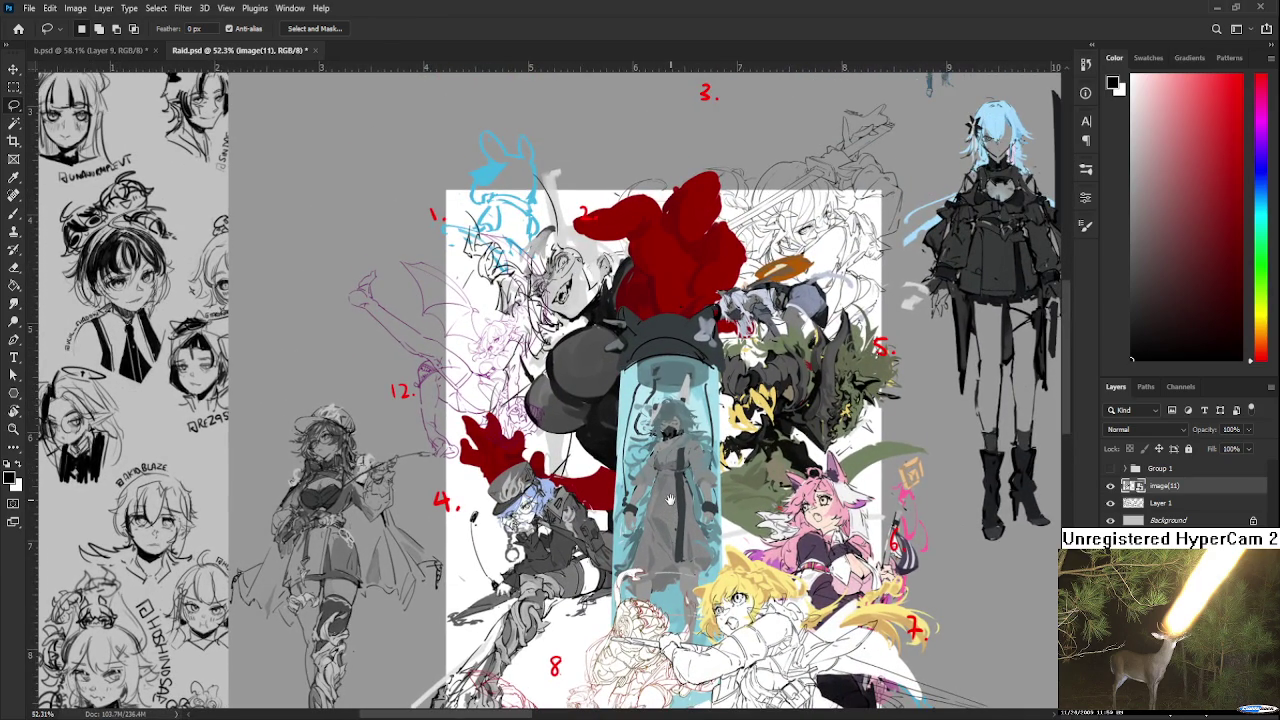
pyautogui.scroll(2, 800, 408)
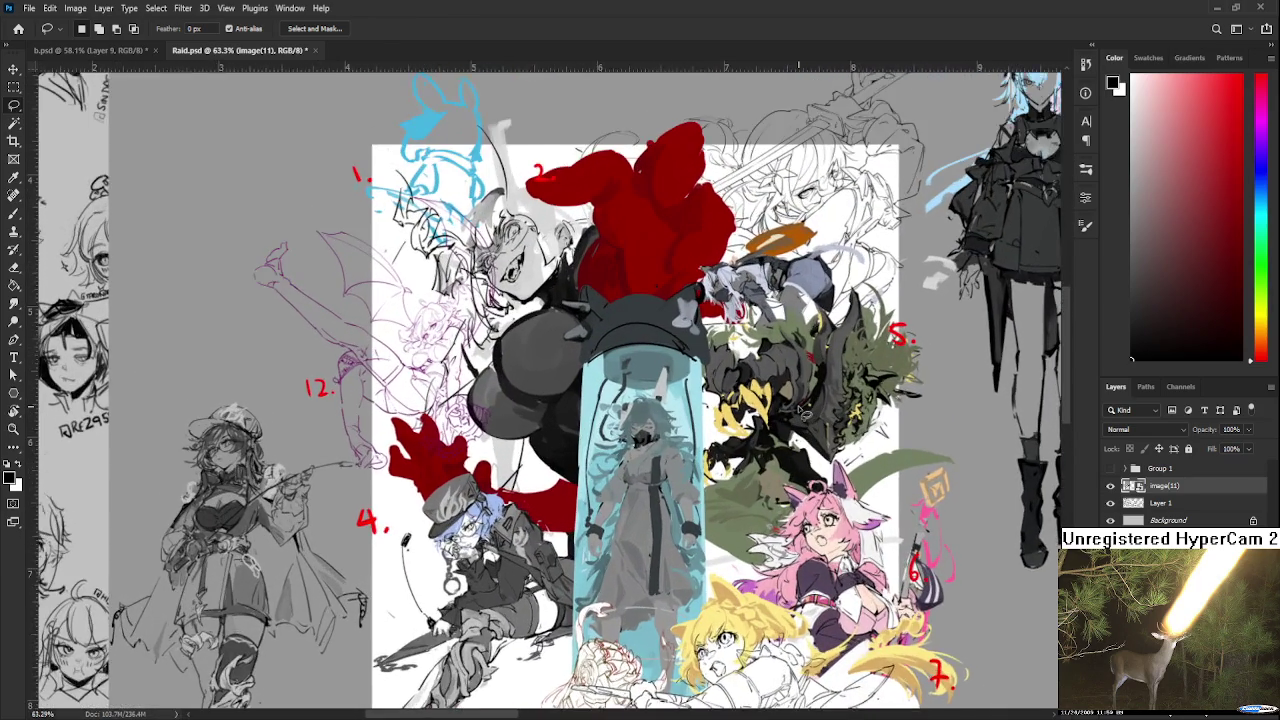
pyautogui.scroll(2, 800, 408)
pyautogui.scroll(2, 800, 408)
pyautogui.scroll(-2, 810, 412)
pyautogui.scroll(-5, 810, 412)
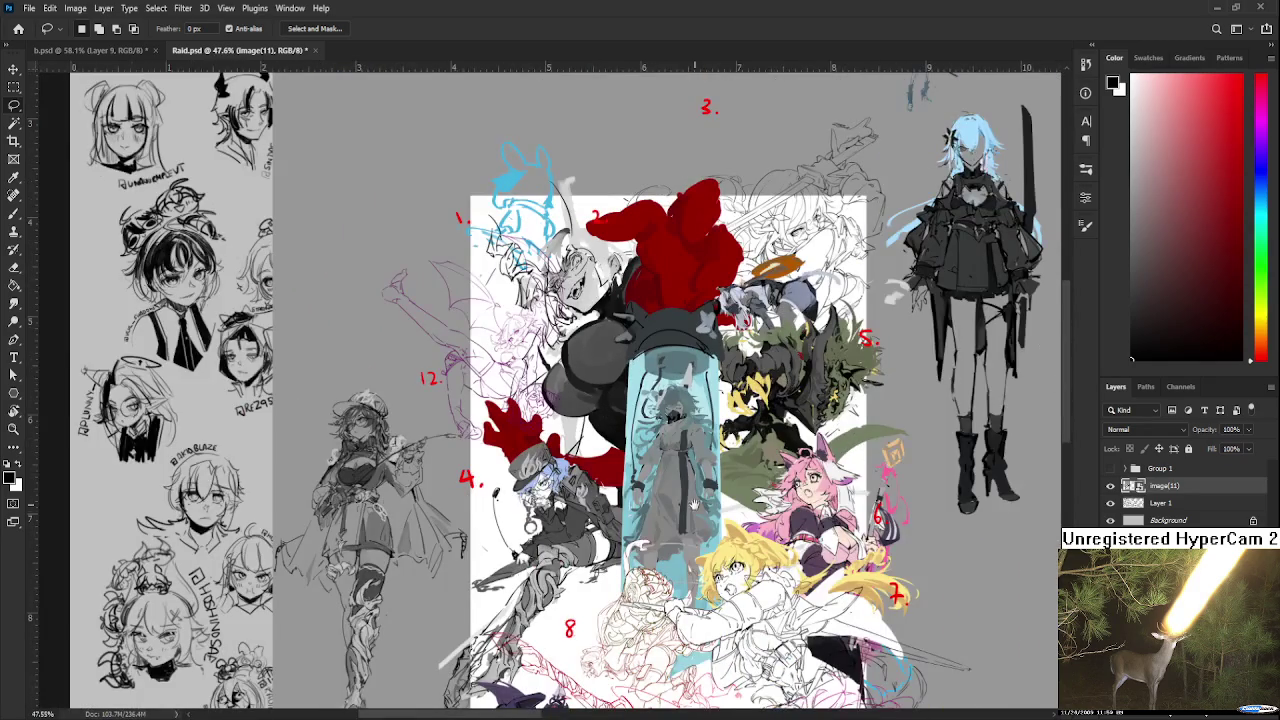
pyautogui.moveTo(693, 436); pyautogui.dragTo(705, 398)
pyautogui.scroll(-1, 706, 395)
pyautogui.scroll(-2, 708, 388)
pyautogui.scroll(2, 712, 376)
pyautogui.scroll(1, 712, 376)
pyautogui.scroll(-2, 712, 374)
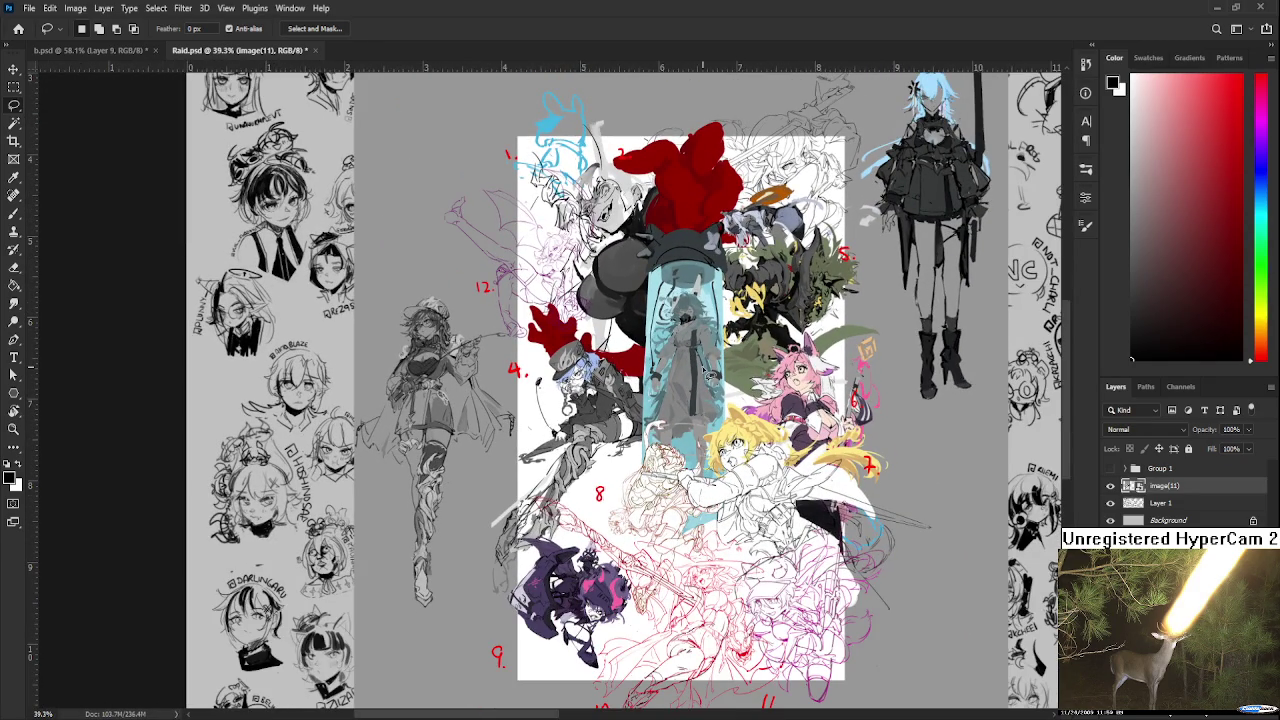
pyautogui.scroll(1, 708, 375)
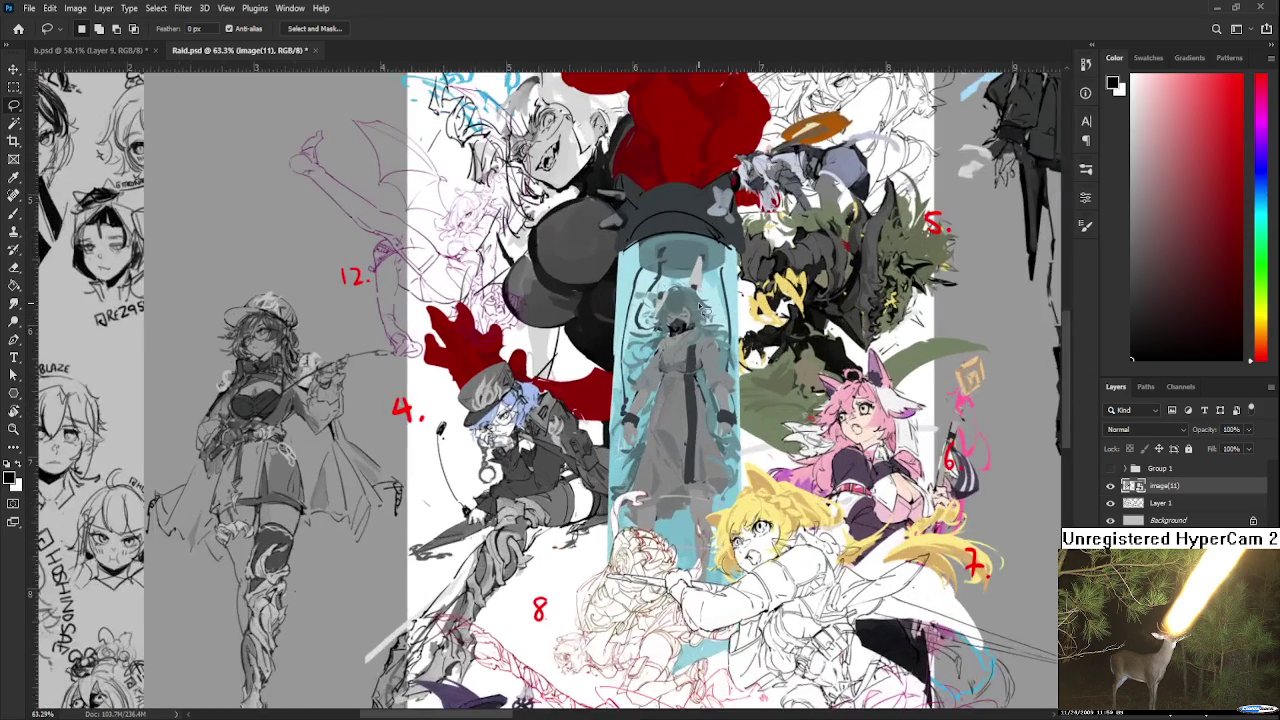
pyautogui.scroll(1, 708, 400)
pyautogui.scroll(1, 708, 430)
pyautogui.scroll(1, 709, 460)
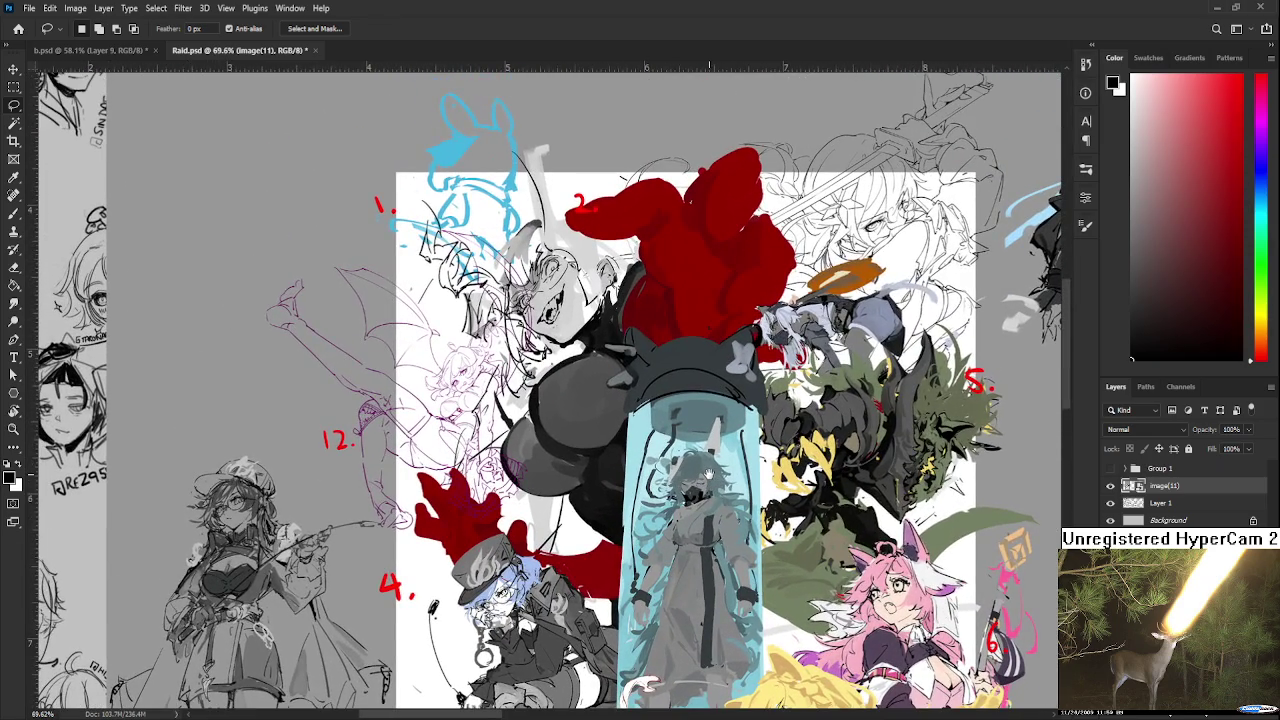
pyautogui.moveTo(709, 475); pyautogui.dragTo(757, 310)
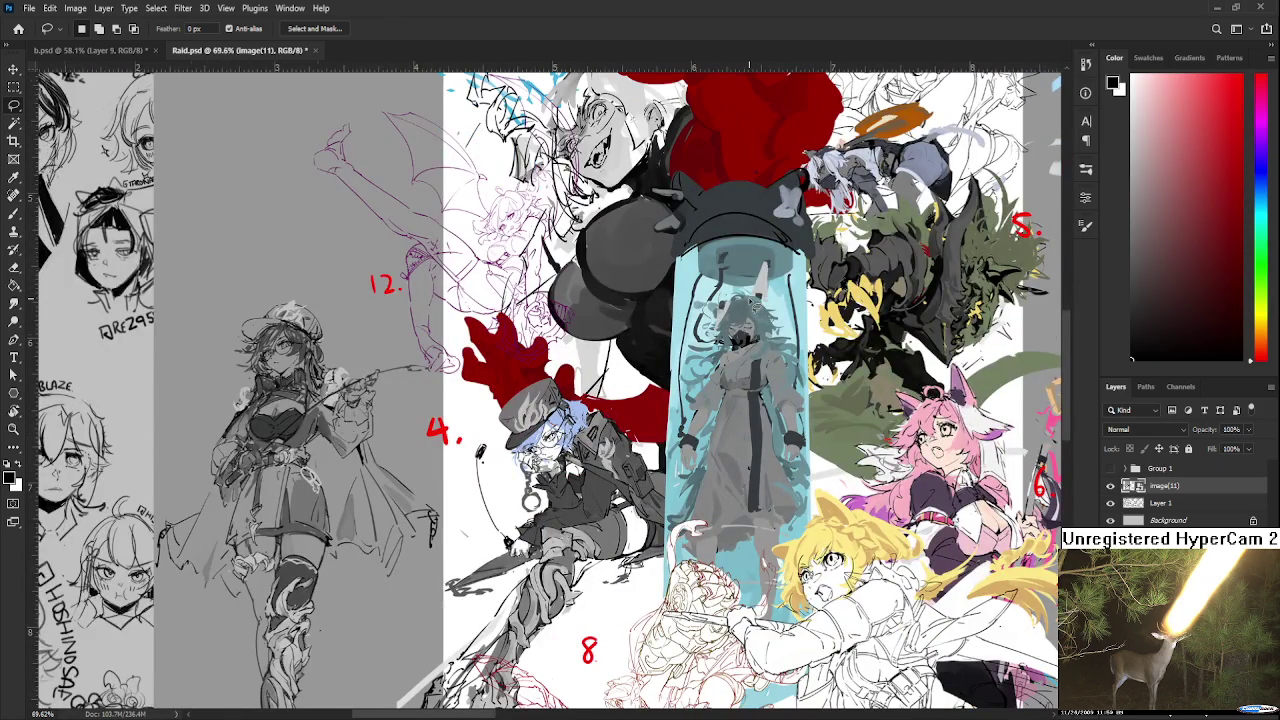
pyautogui.scroll(-1, 752, 305)
pyautogui.scroll(-1, 752, 305)
pyautogui.scroll(-1, 710, 470)
pyautogui.scroll(-1, 710, 470)
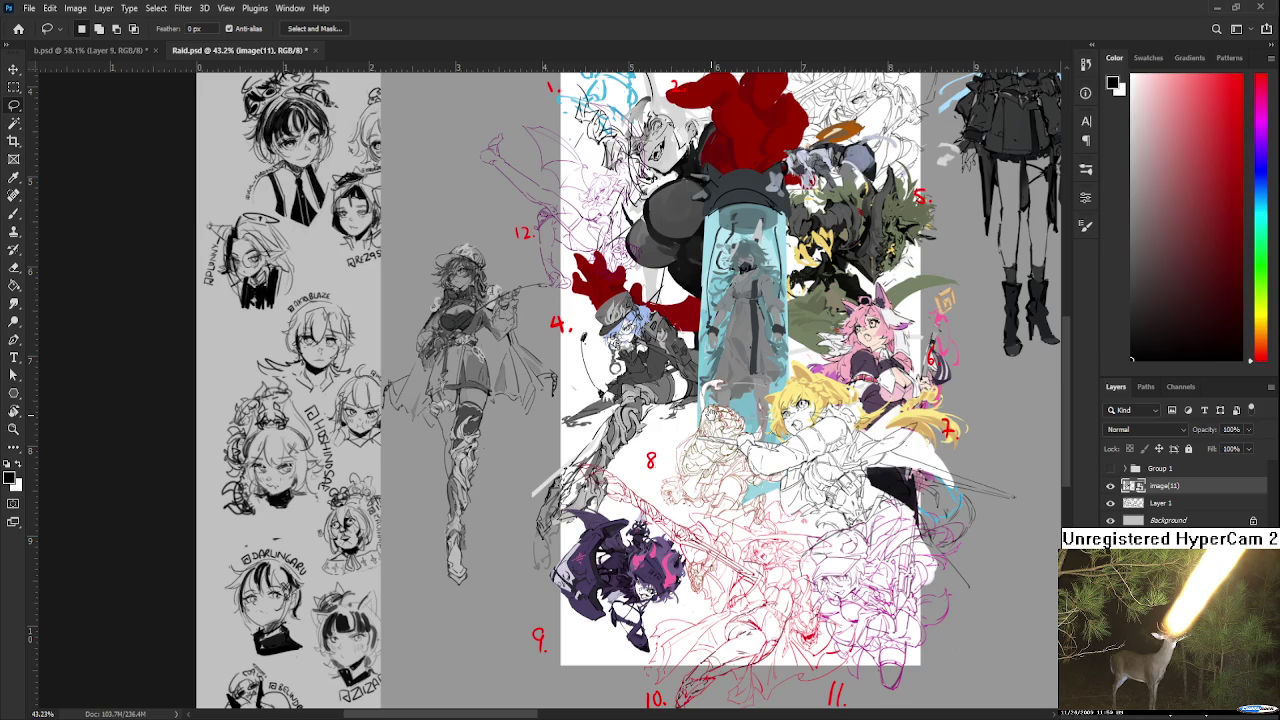
pyautogui.scroll(1, 710, 470)
pyautogui.scroll(1, 710, 470)
pyautogui.scroll(2, 712, 520)
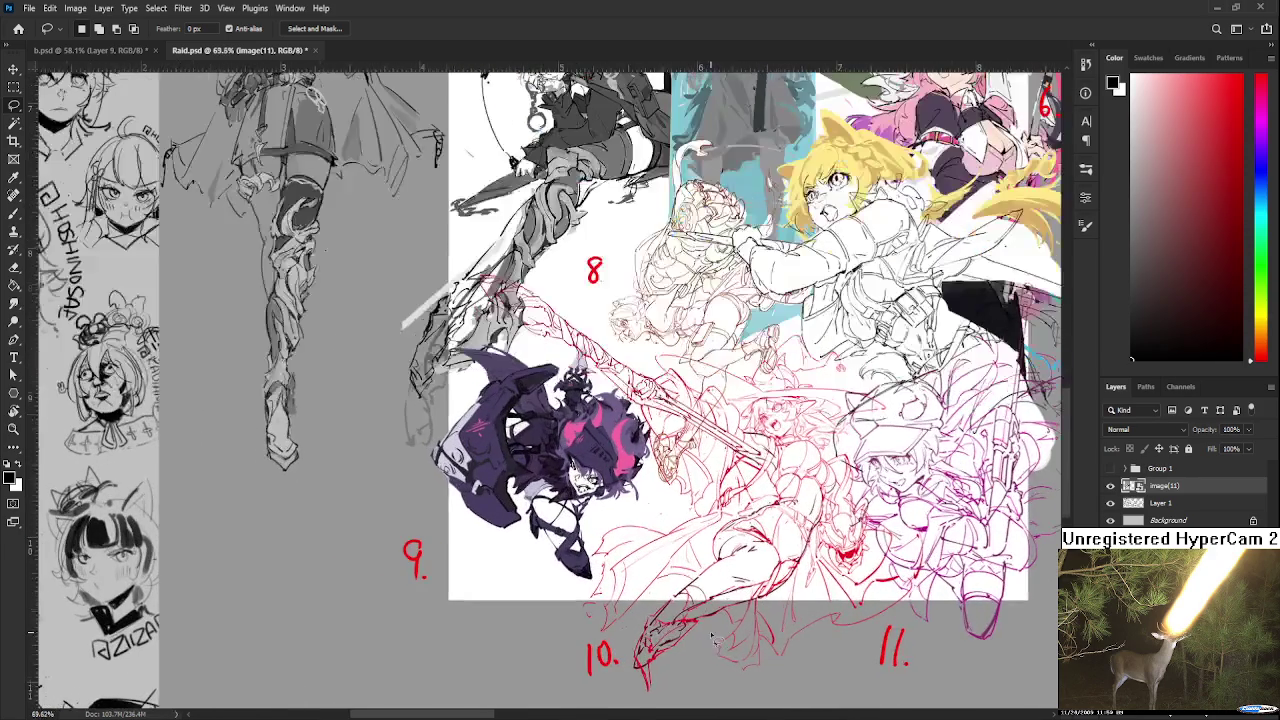
pyautogui.scroll(-2, 713, 565)
pyautogui.scroll(-1, 735, 365)
pyautogui.scroll(-1, 735, 365)
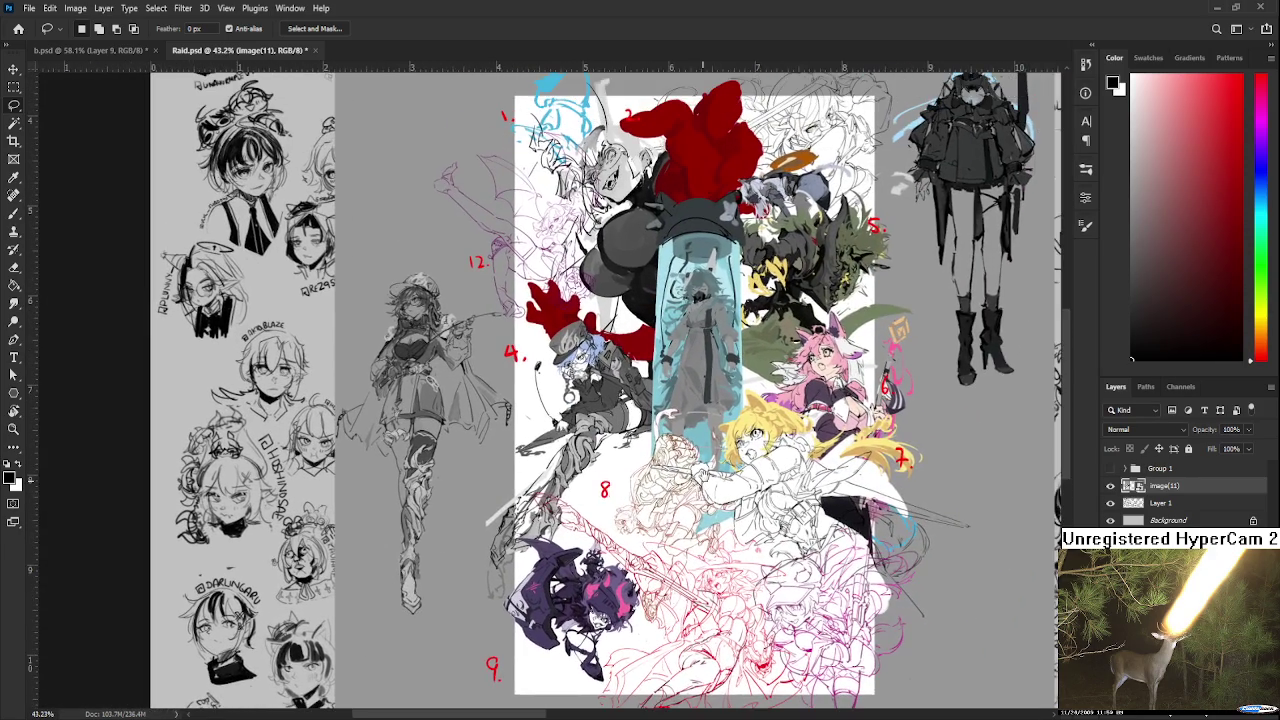
pyautogui.scroll(-1, 590, 486)
pyautogui.scroll(-1, 597, 485)
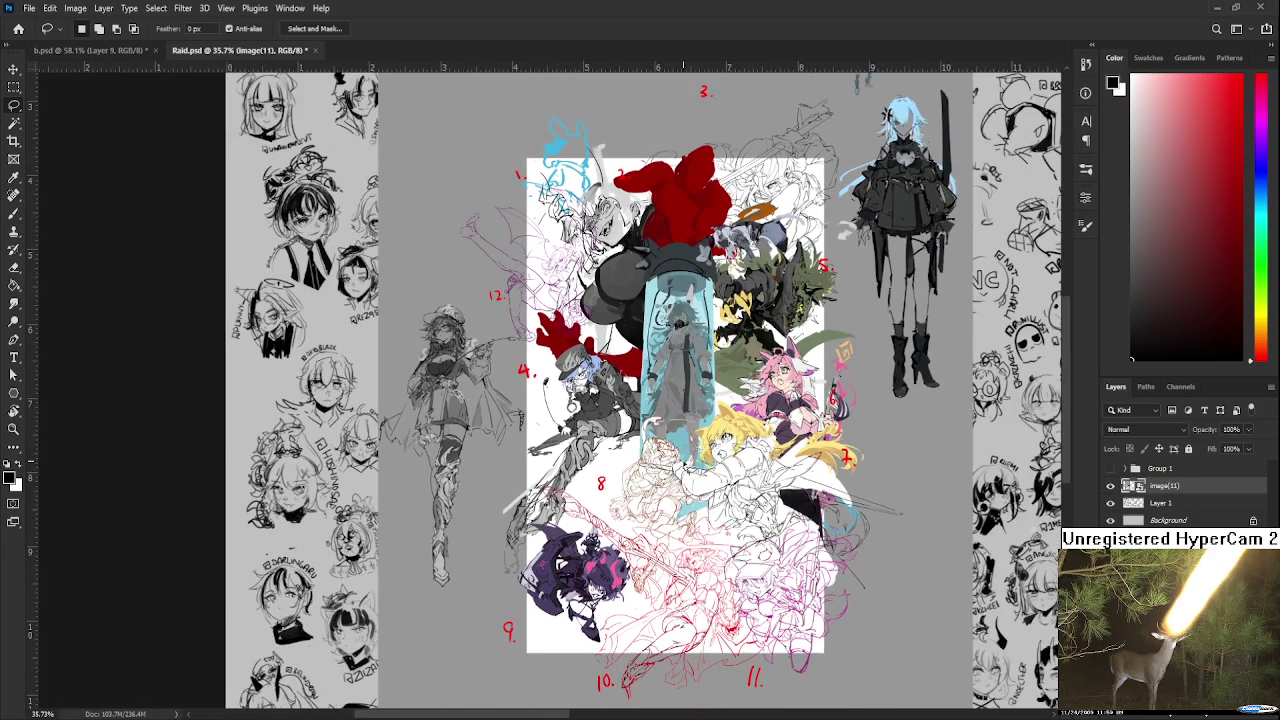
pyautogui.scroll(1, 690, 520)
pyautogui.scroll(1, 690, 520)
pyautogui.scroll(-1, 700, 490)
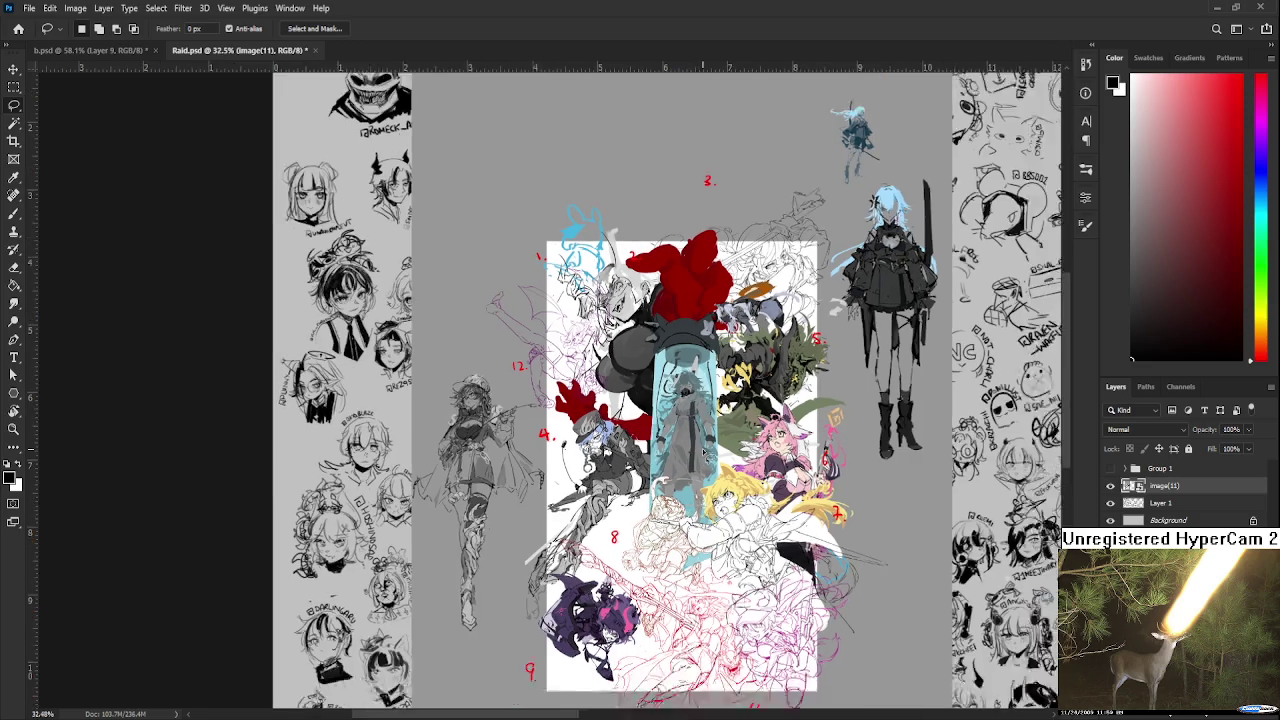
pyautogui.scroll(-1, 712, 450)
pyautogui.scroll(3, 810, 360)
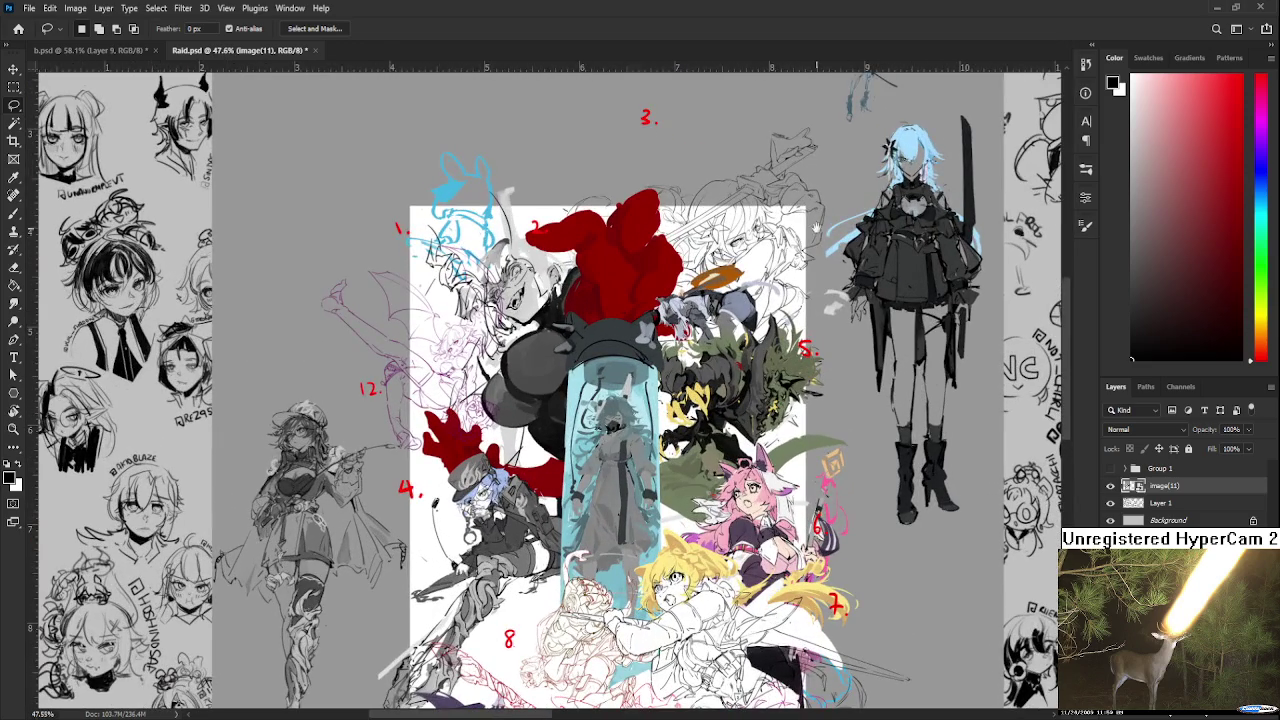
pyautogui.scroll(2, 752, 492)
pyautogui.scroll(1, 752, 493)
pyautogui.scroll(-1, 720, 460)
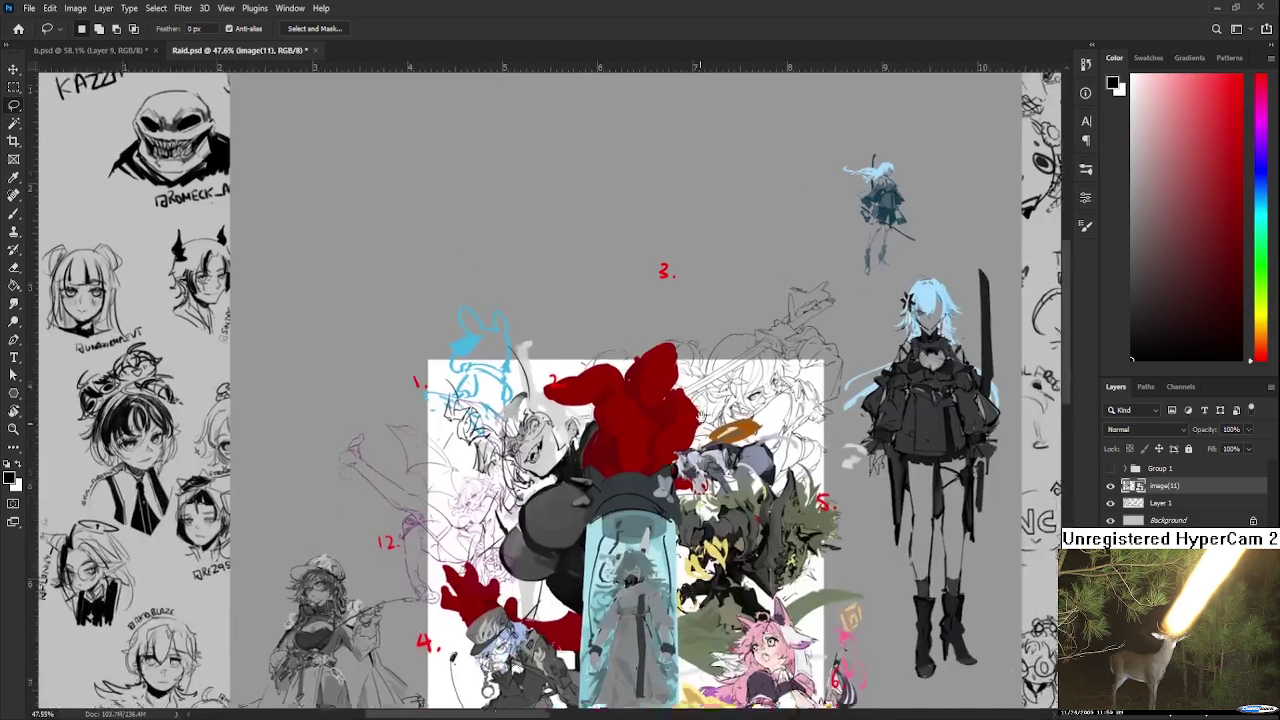
pyautogui.scroll(-2, 705, 400)
pyautogui.scroll(-2, 705, 400)
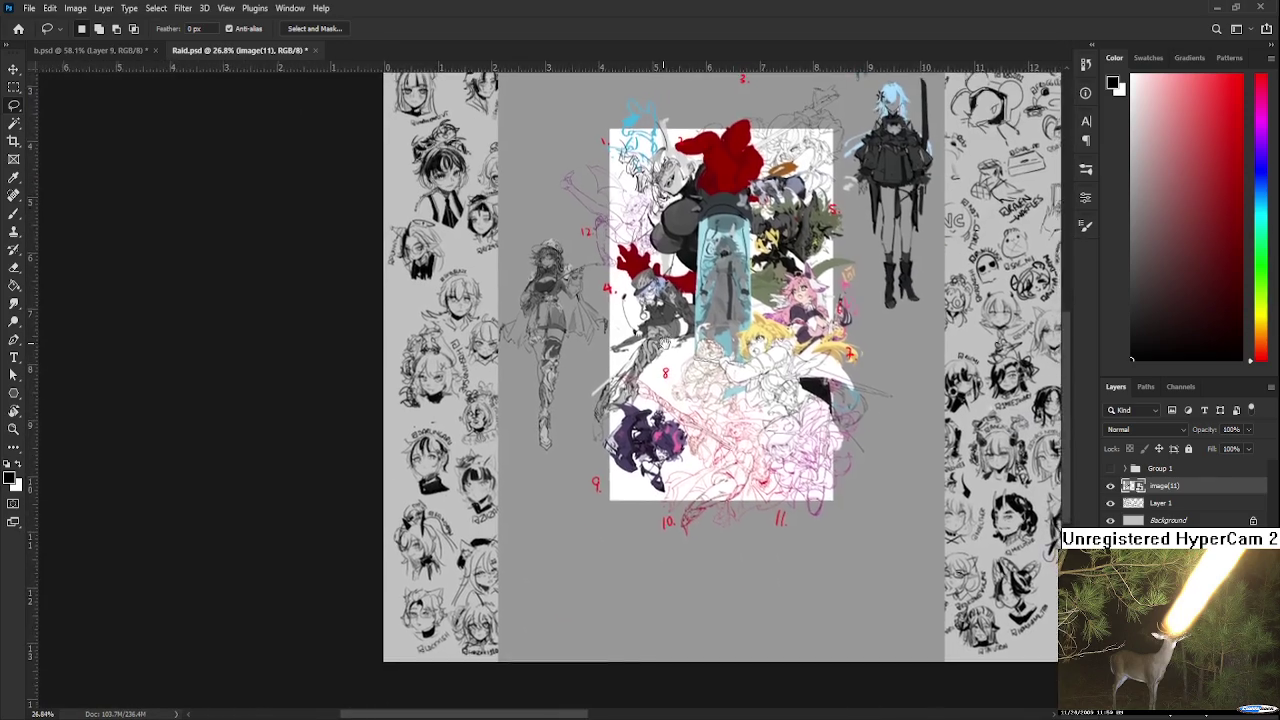
pyautogui.scroll(1, 632, 400)
pyautogui.scroll(1, 734, 358)
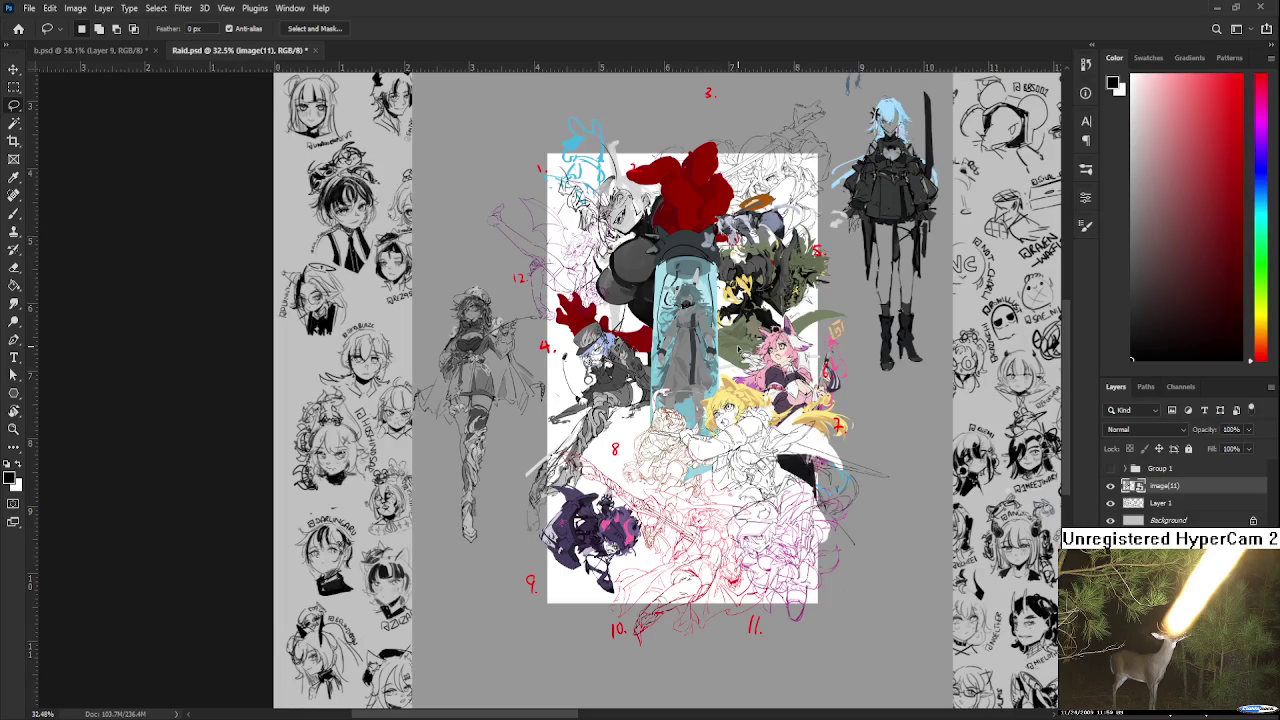
pyautogui.scroll(1, 742, 350)
pyautogui.scroll(1, 742, 350)
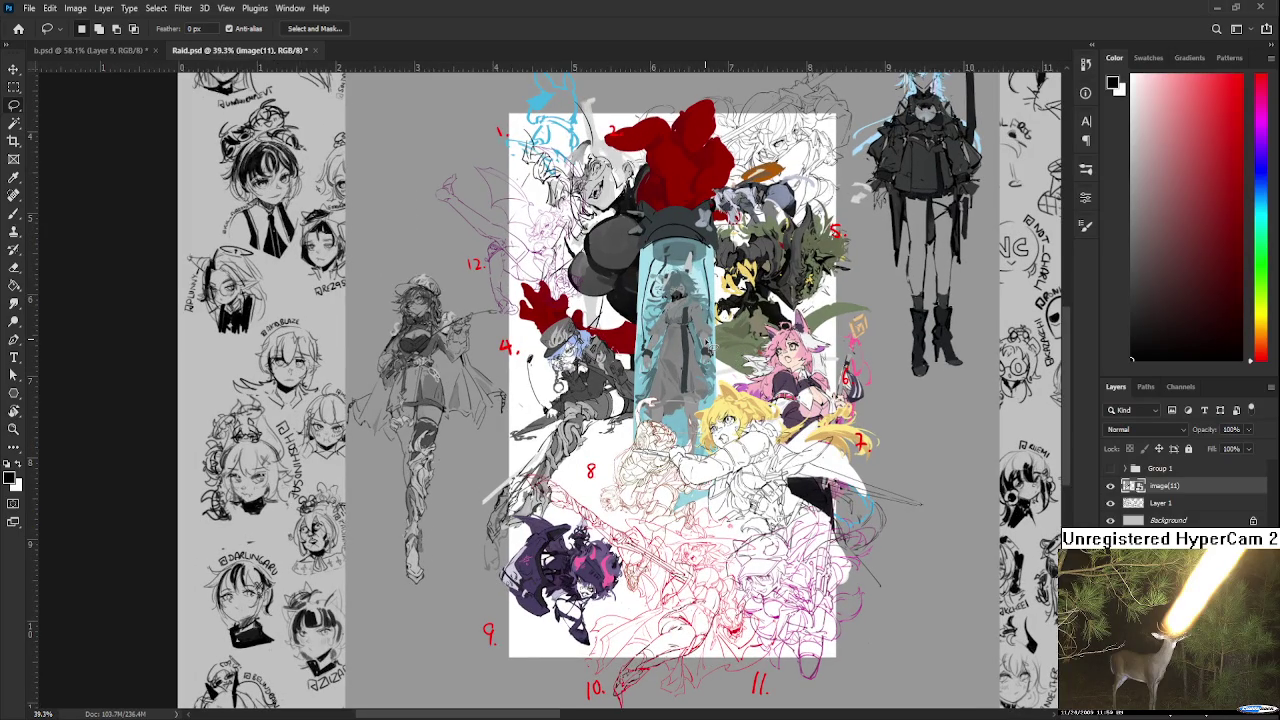
pyautogui.scroll(-2, 708, 342)
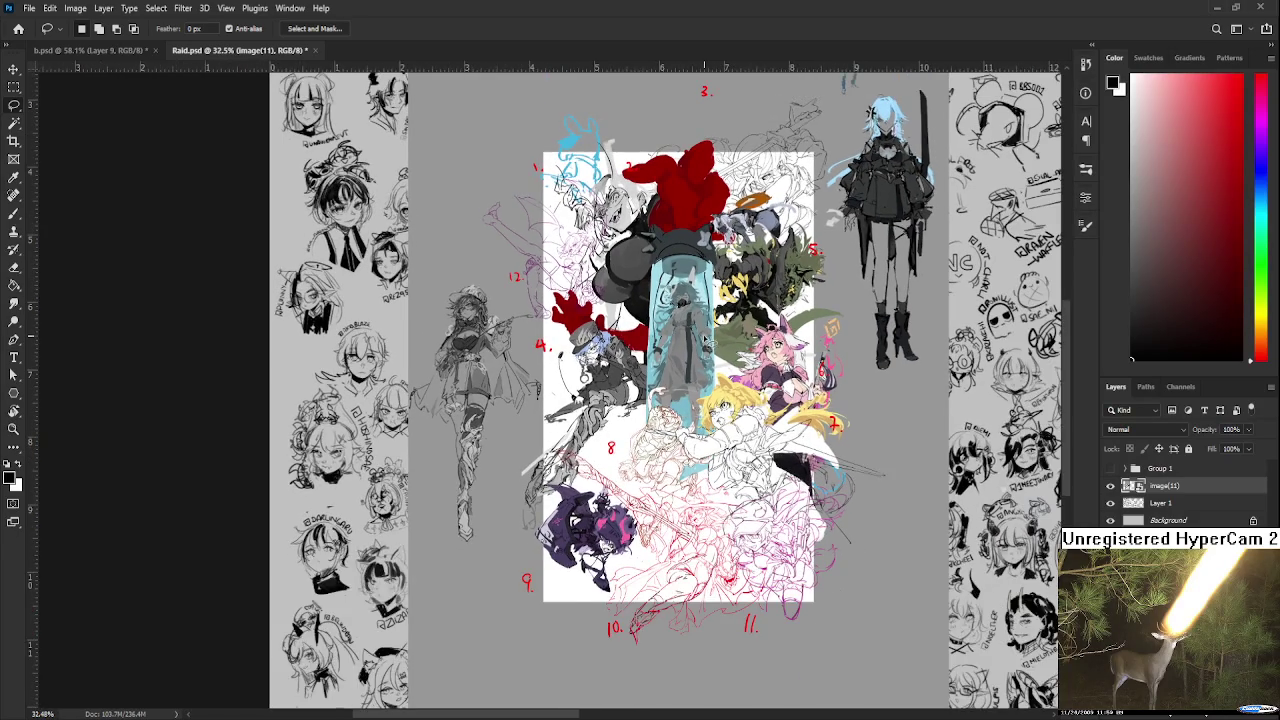
pyautogui.scroll(-2, 710, 344)
pyautogui.scroll(-1, 700, 366)
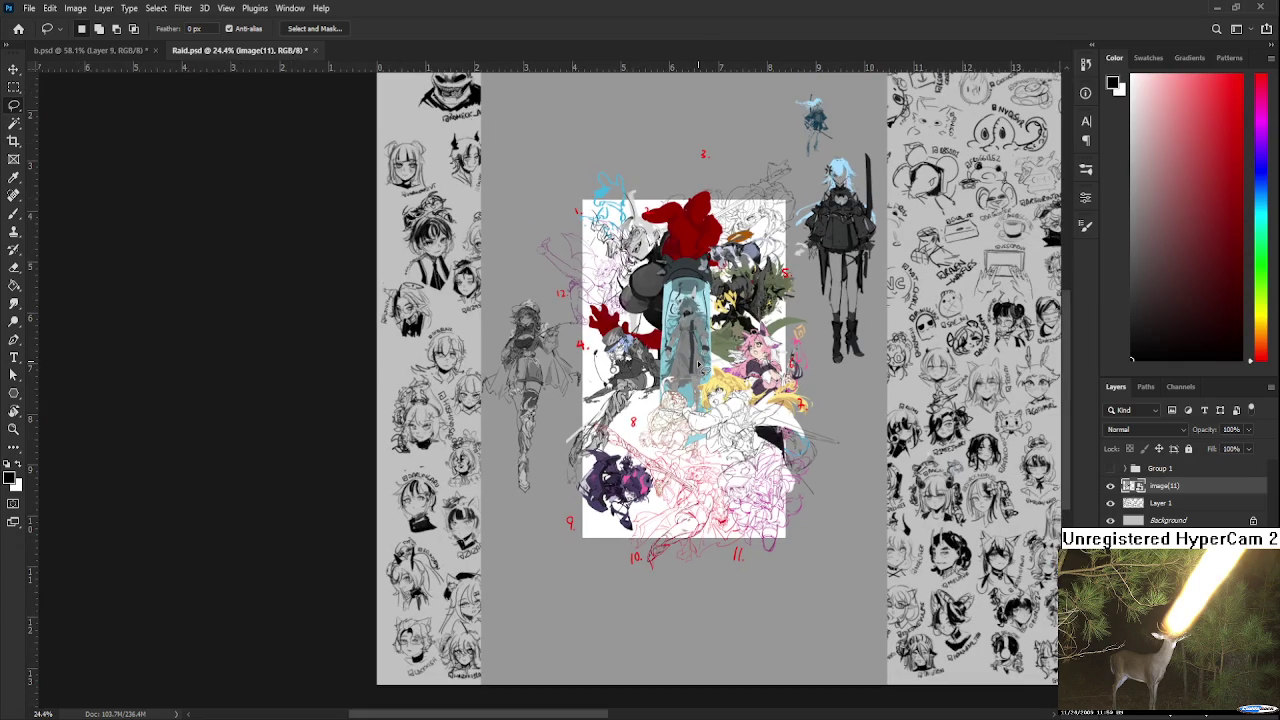
pyautogui.scroll(3, 698, 365)
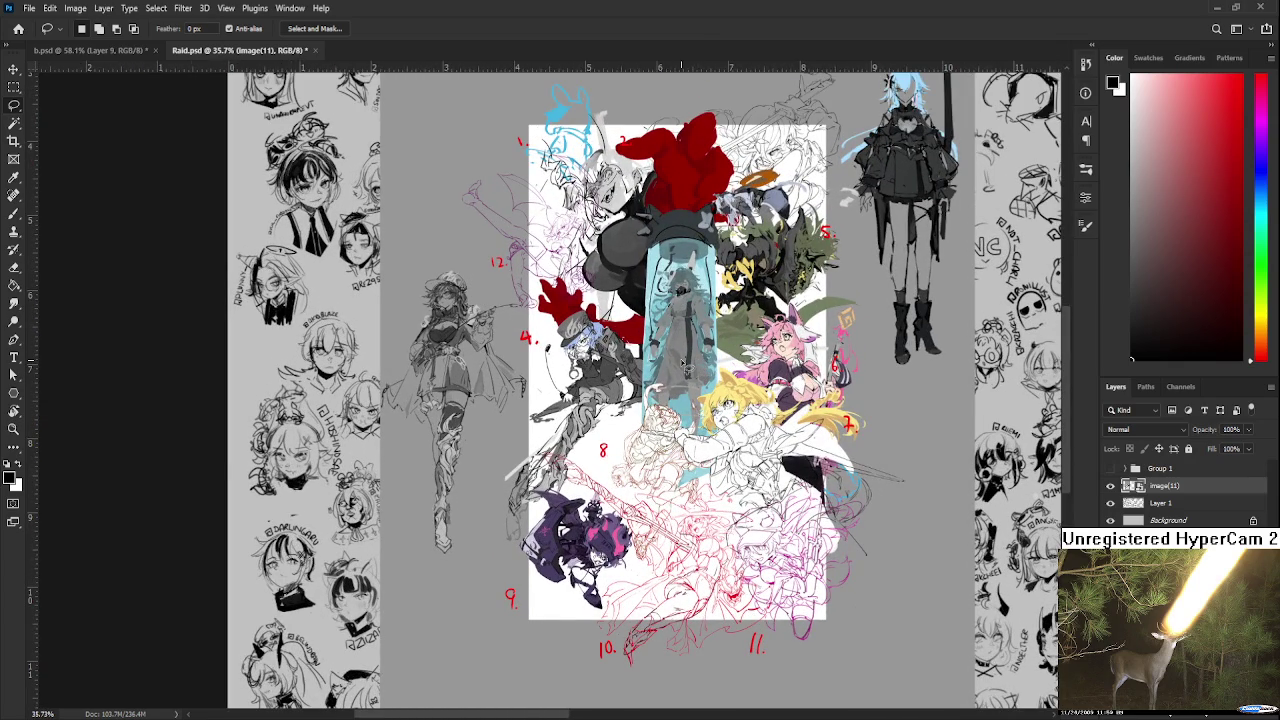
pyautogui.scroll(1, 684, 365)
pyautogui.moveTo(684, 365); pyautogui.dragTo(800, 362)
pyautogui.scroll(-3, 690, 365)
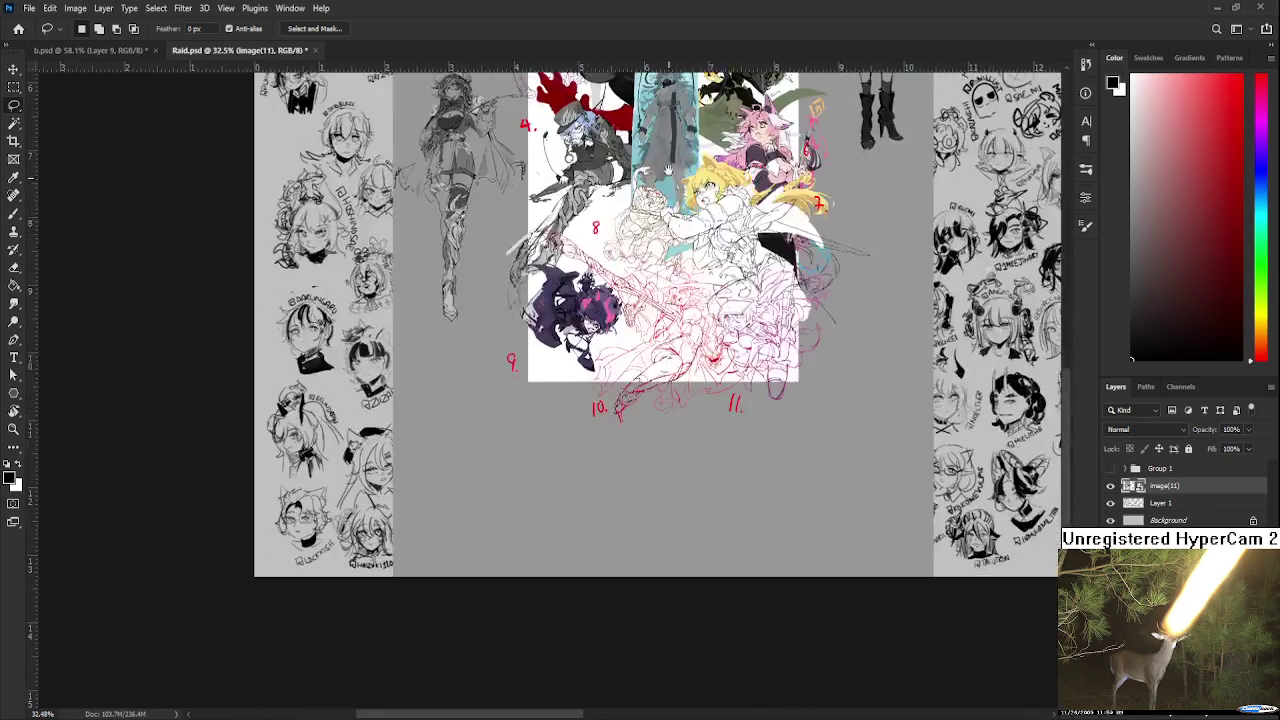
pyautogui.moveTo(648, 370); pyautogui.dragTo(682, 444)
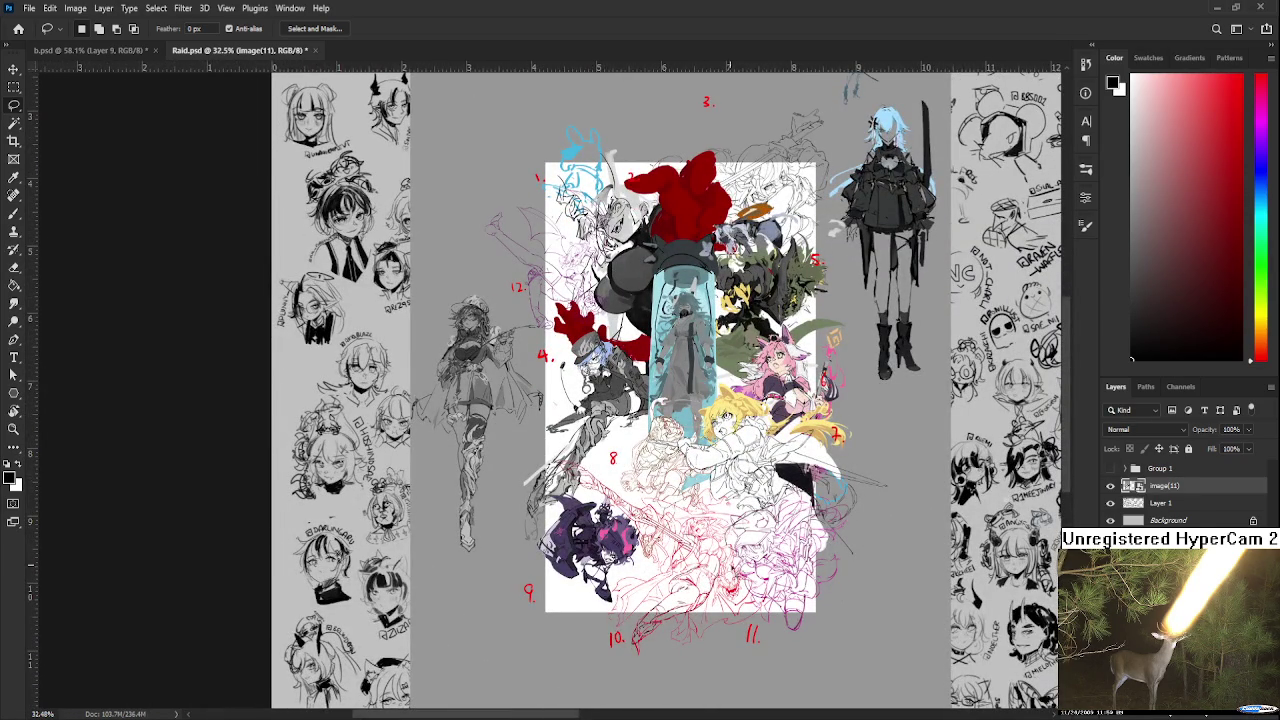
# - Scale the image(11) collage down to about 5% and nudge it slightly right
pyautogui.hotkey('ctrl', 't')
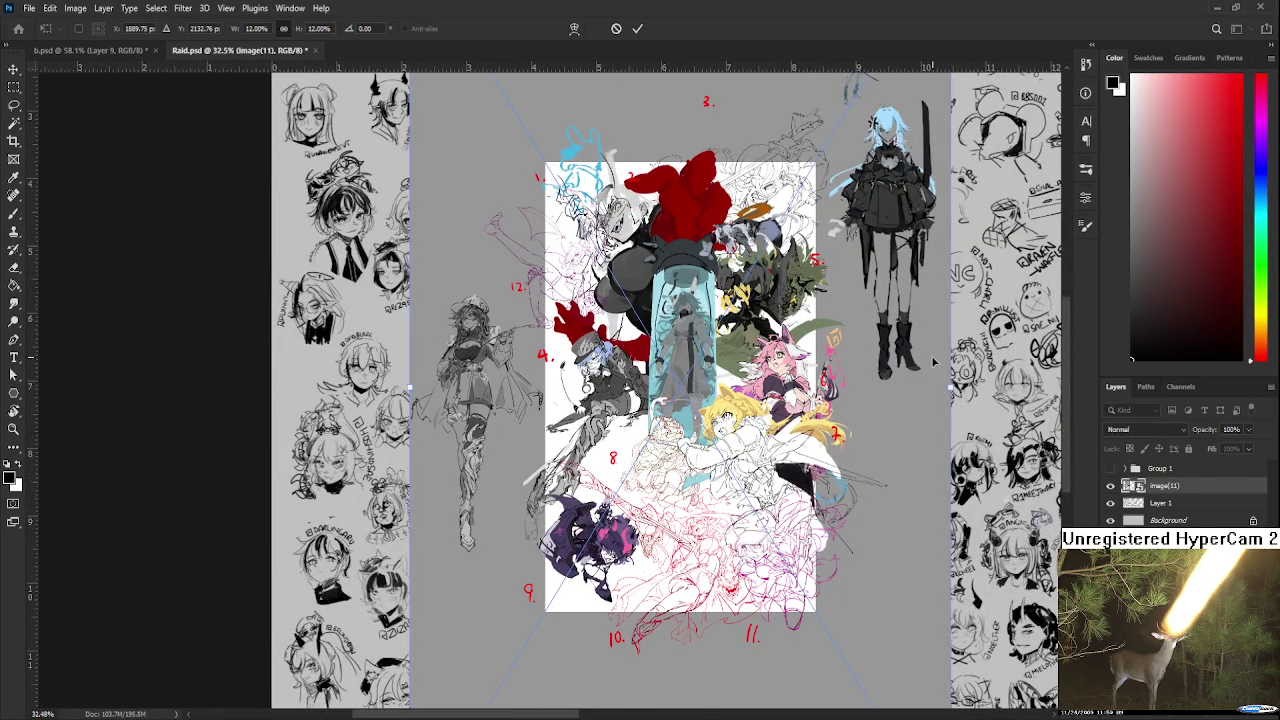
pyautogui.moveTo(950, 386); pyautogui.dragTo(641, 422)
pyautogui.moveTo(518, 437); pyautogui.dragTo(694, 437)
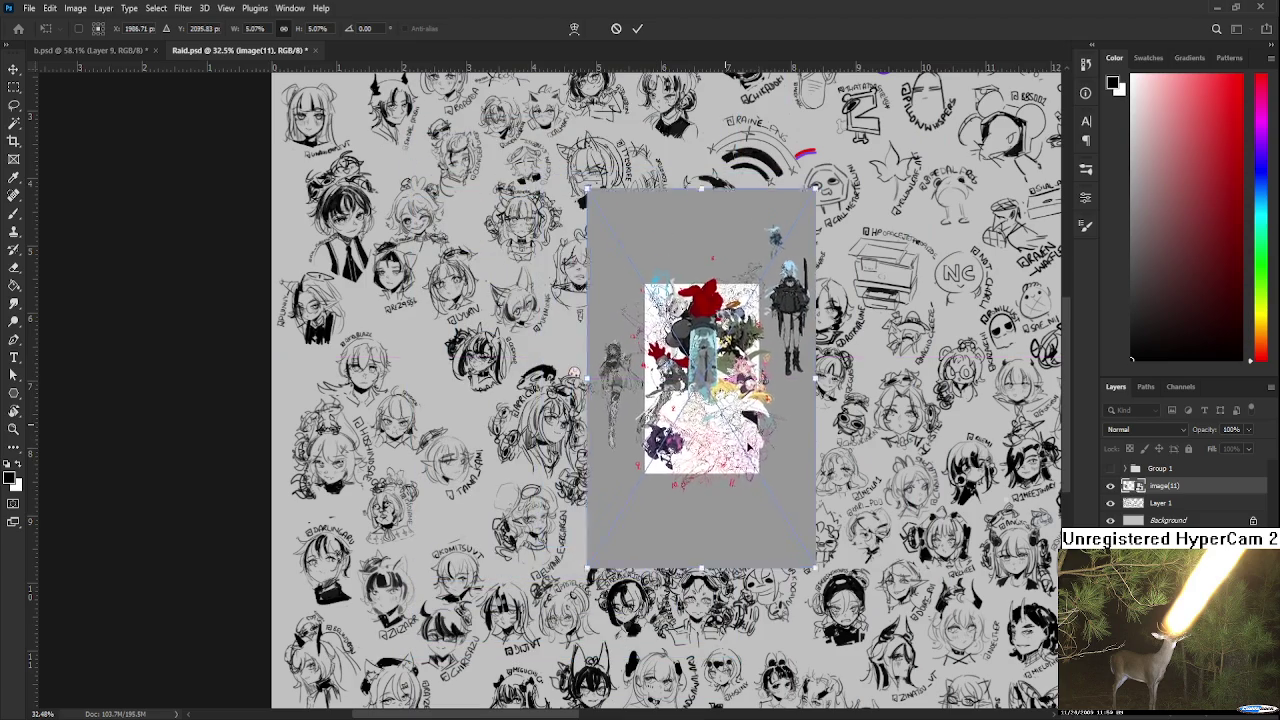
pyautogui.scroll(3, 694, 437)
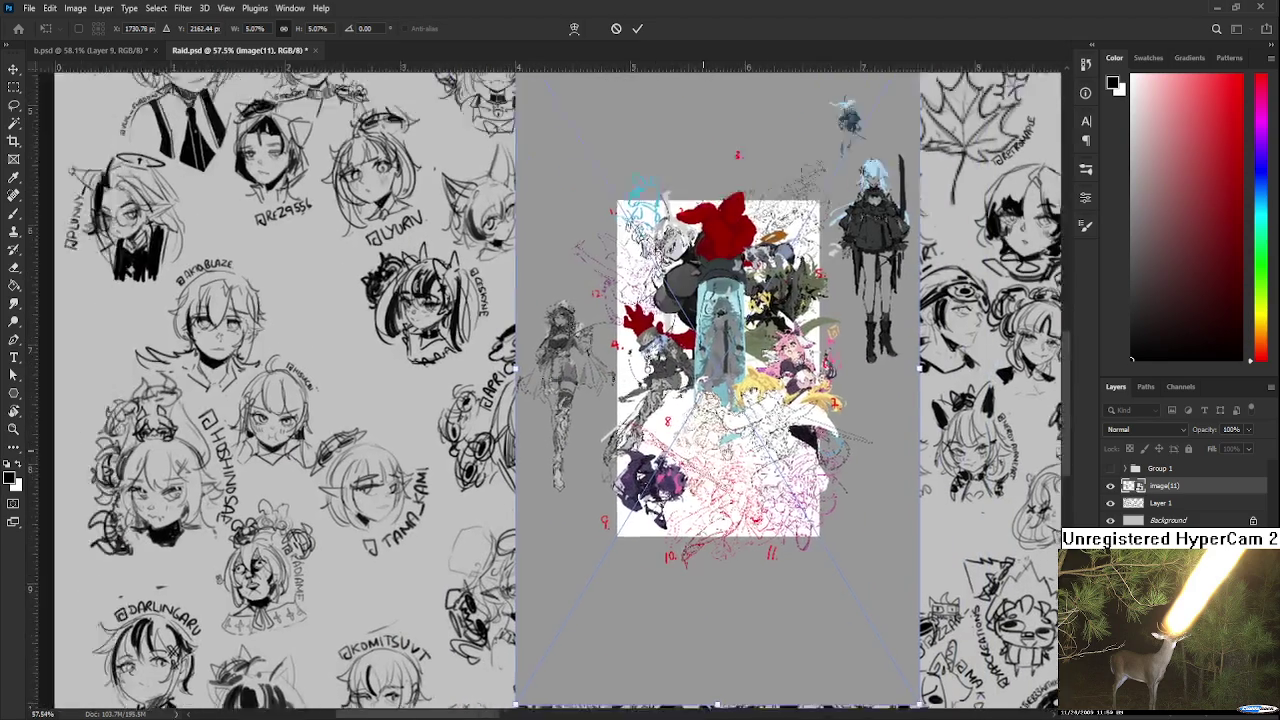
pyautogui.hscroll(-5, 328, 571)
pyautogui.press('Return')
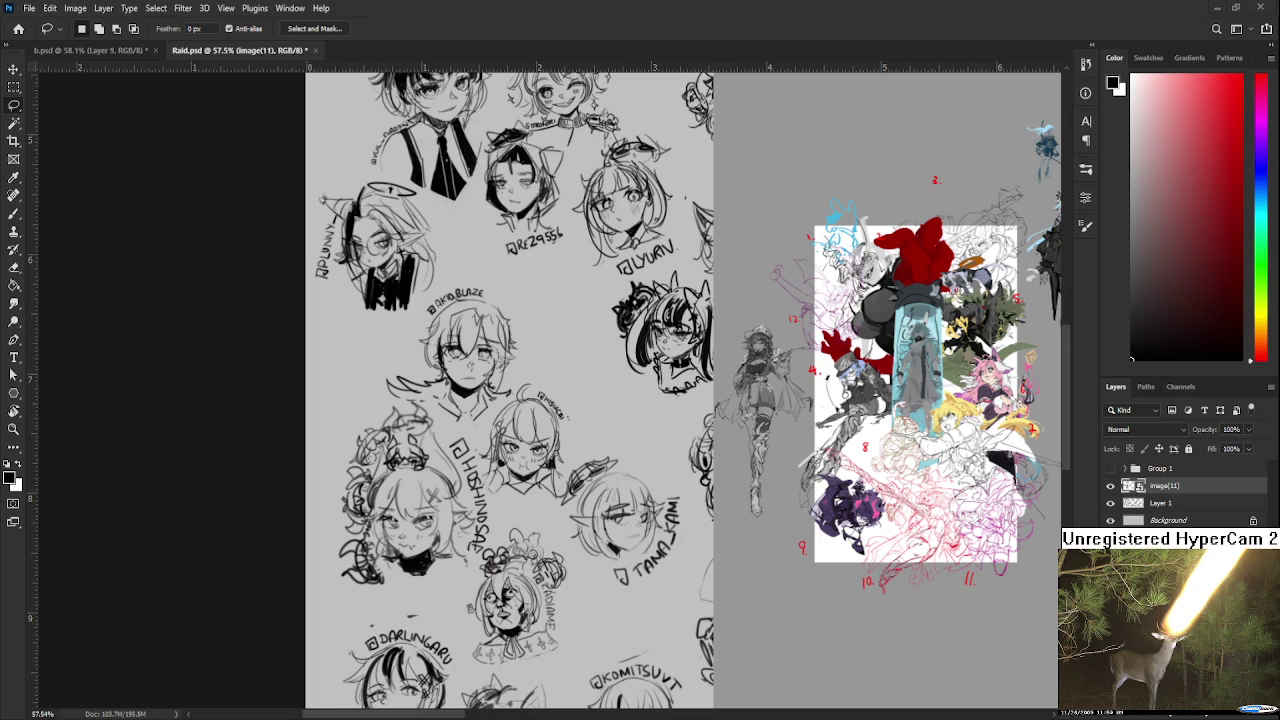
pyautogui.scroll(2, 526, 343)
pyautogui.scroll(2, 526, 343)
pyautogui.scroll(1, 526, 343)
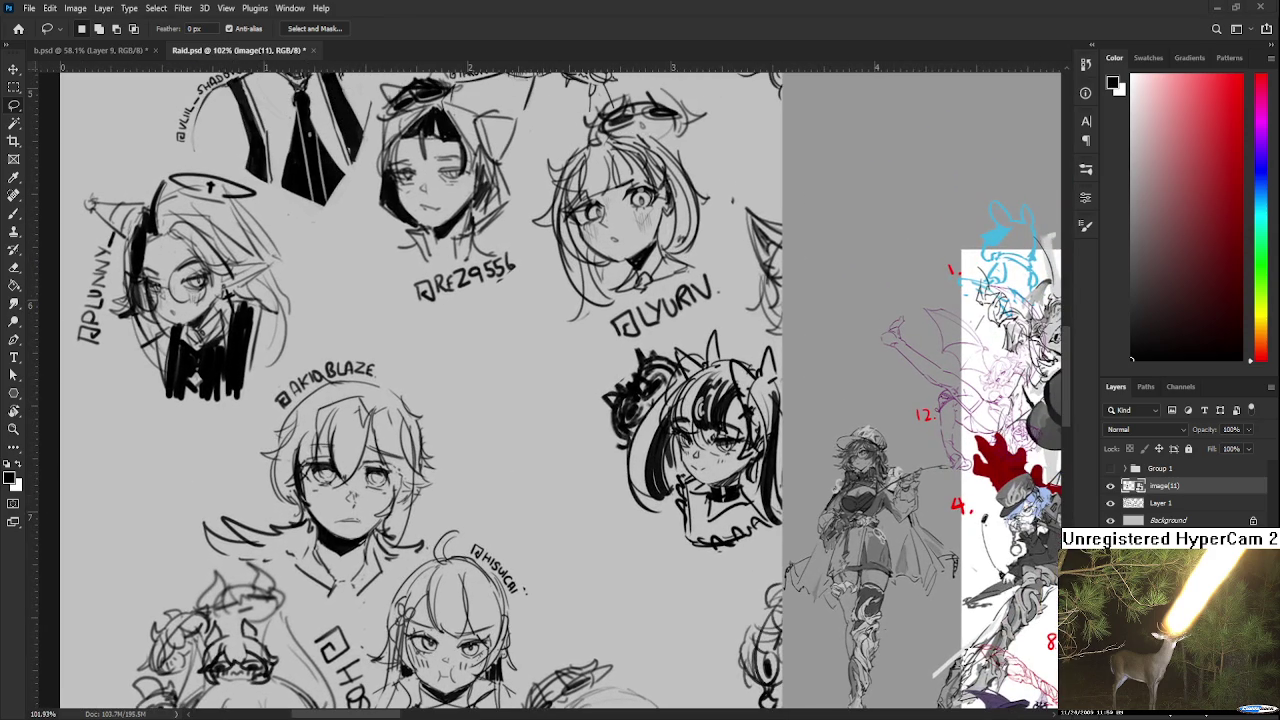
# - With the Brush on Layer 1, try a first stroke right of the AKIDBLAZE face and undo it
pyautogui.press('b')
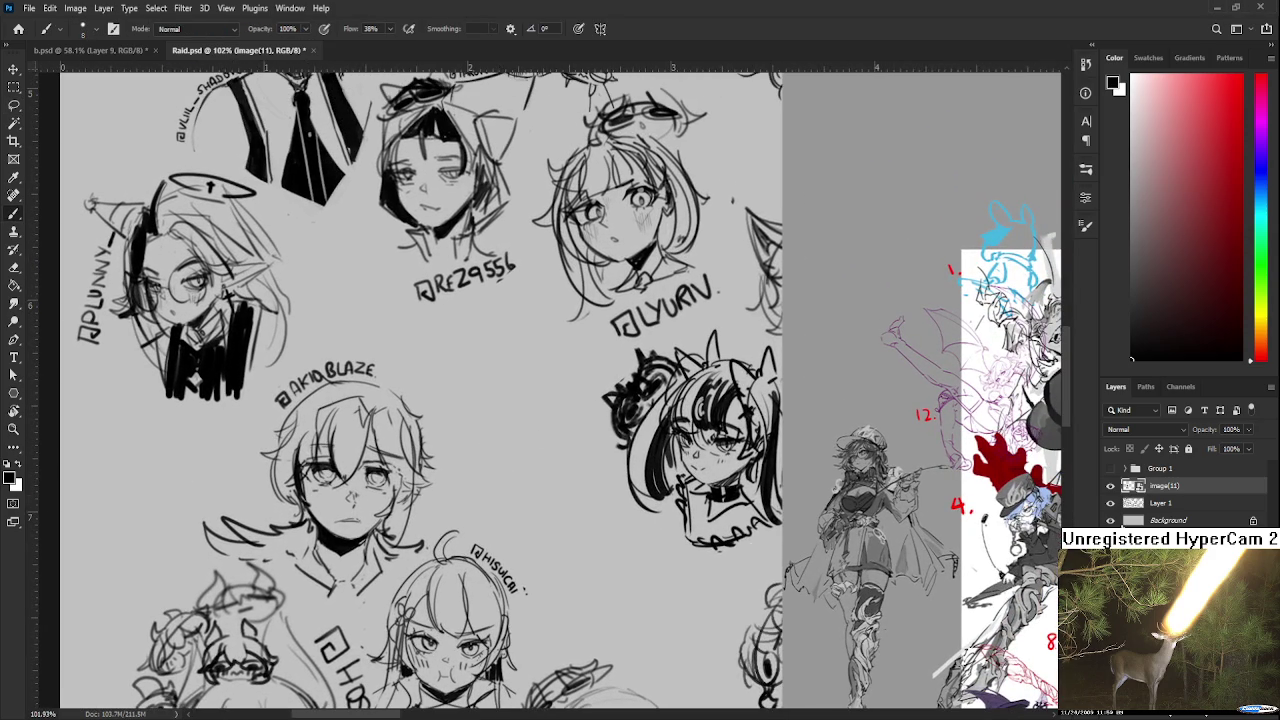
pyautogui.click(1150, 505)
pyautogui.scroll(-2, 484, 477)
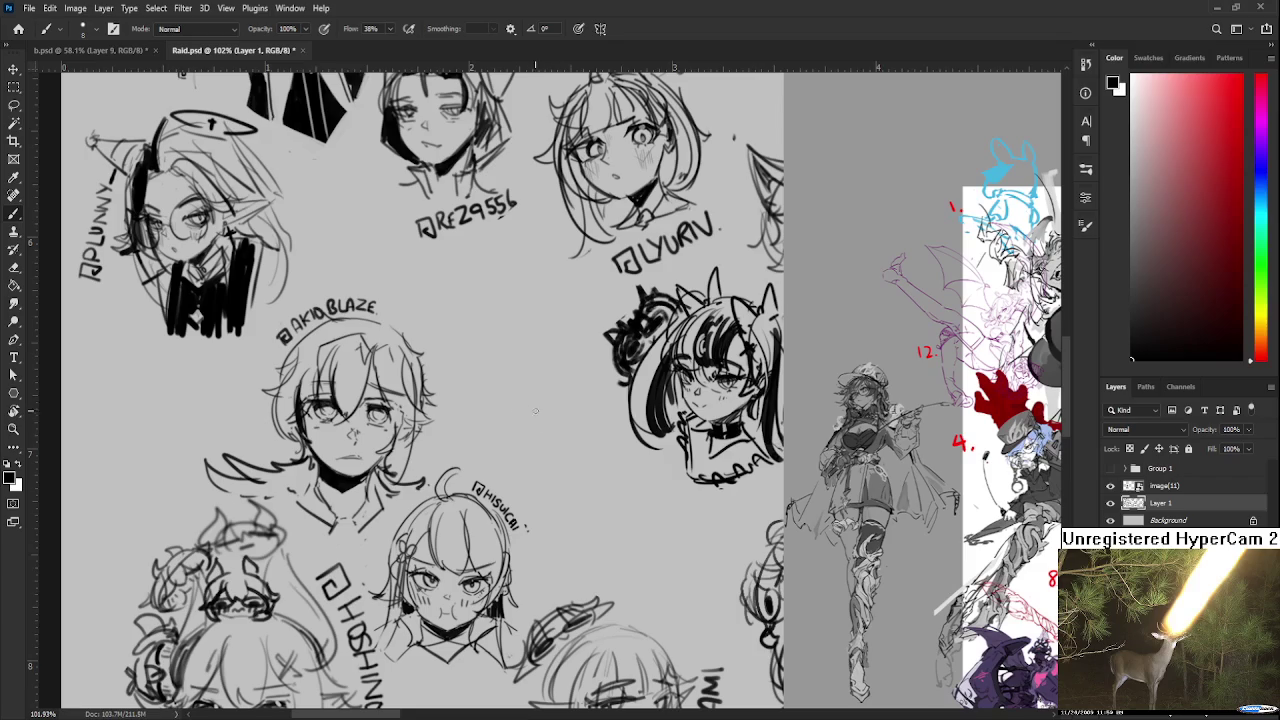
pyautogui.moveTo(471, 411)
pyautogui.mouseDown()
pyautogui.moveTo(506, 400)
pyautogui.moveTo(510, 412)
pyautogui.mouseUp()
pyautogui.hotkey('ctrl', 'z')
pyautogui.moveTo(561, 451); pyautogui.dragTo(553, 473)
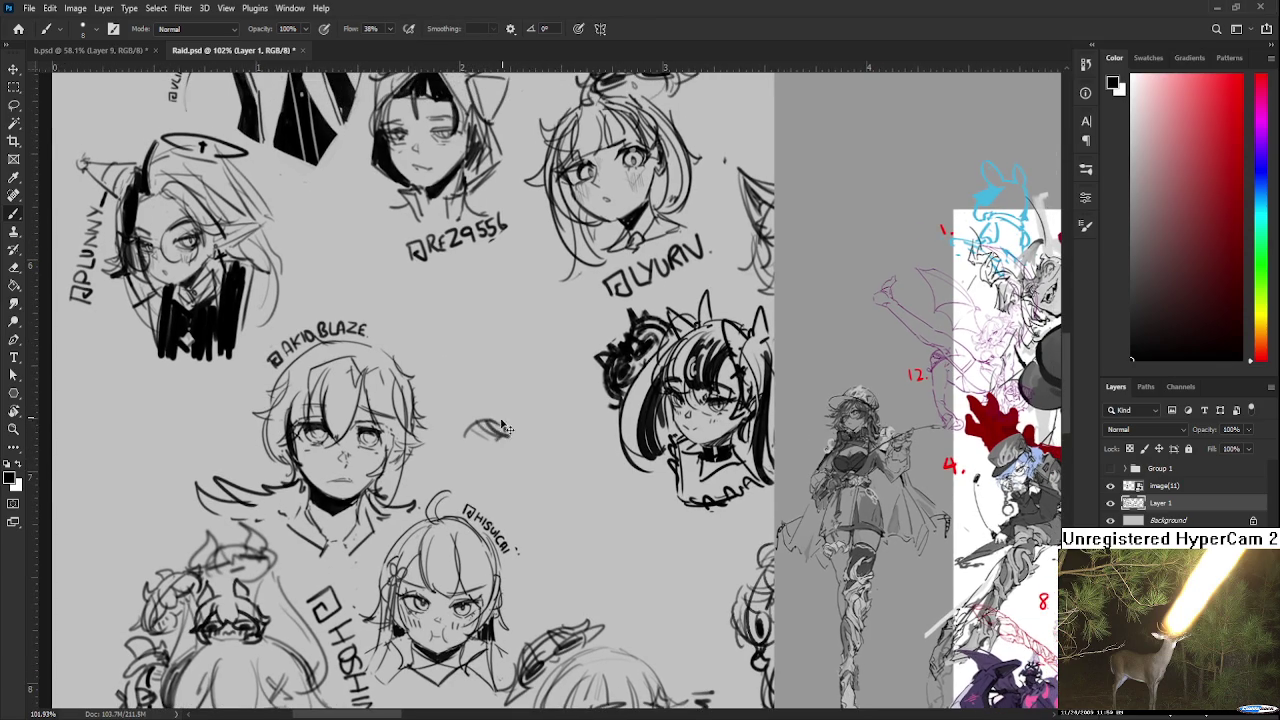
# - Sketch the first eye lines beside the AKIDBLAZE face, undoing one stray stroke
pyautogui.moveTo(494, 430)
pyautogui.mouseDown()
pyautogui.moveTo(508, 434)
pyautogui.moveTo(477, 424)
pyautogui.moveTo(497, 432)
pyautogui.mouseUp()
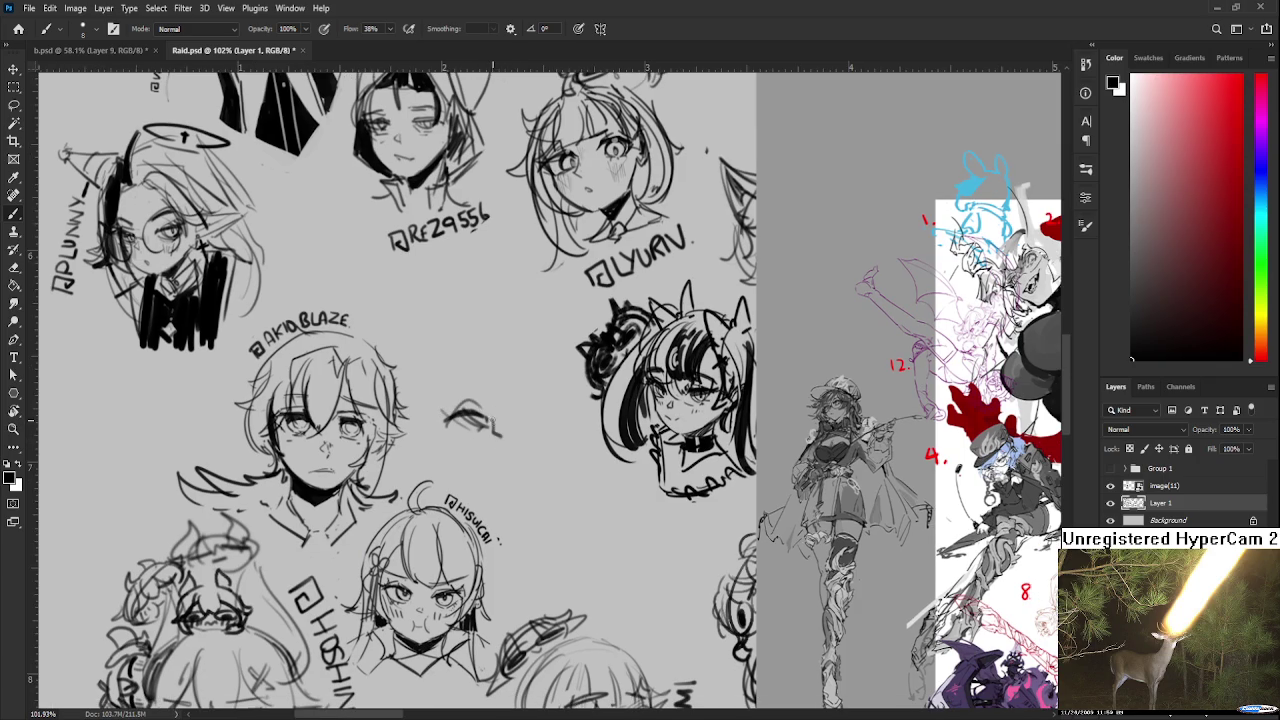
pyautogui.moveTo(498, 422); pyautogui.dragTo(517, 404)
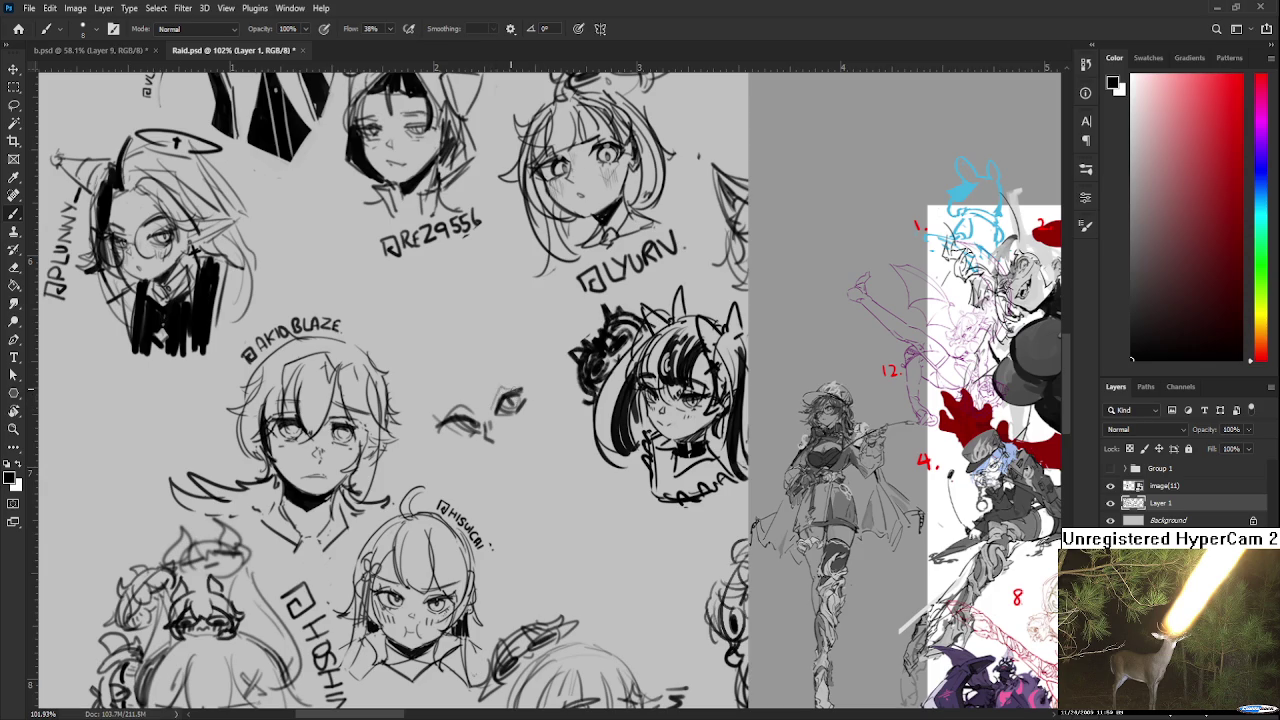
pyautogui.moveTo(442, 382); pyautogui.dragTo(500, 428)
pyautogui.moveTo(474, 374); pyautogui.dragTo(497, 422)
pyautogui.hotkey('ctrl', 'z')
pyautogui.moveTo(484, 372); pyautogui.dragTo(498, 414)
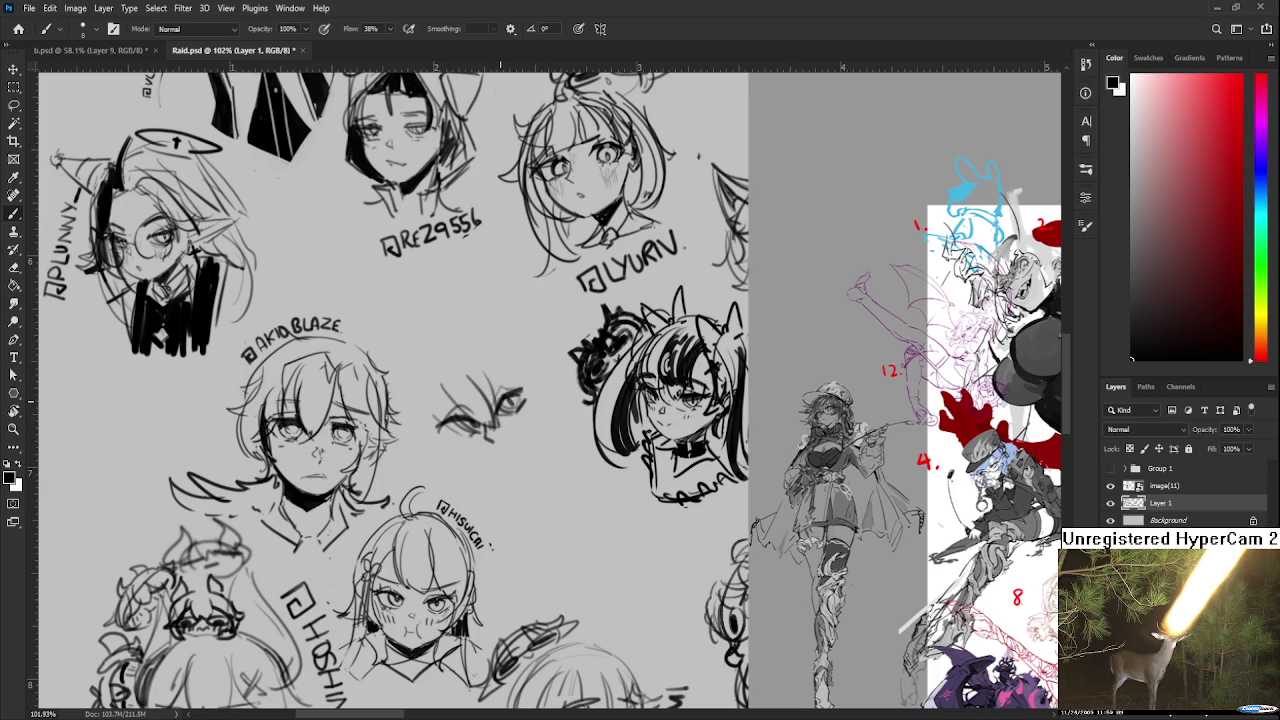
# - Add a stroke on the left eye's side and an upper eyelid over the right eye
pyautogui.press('h')
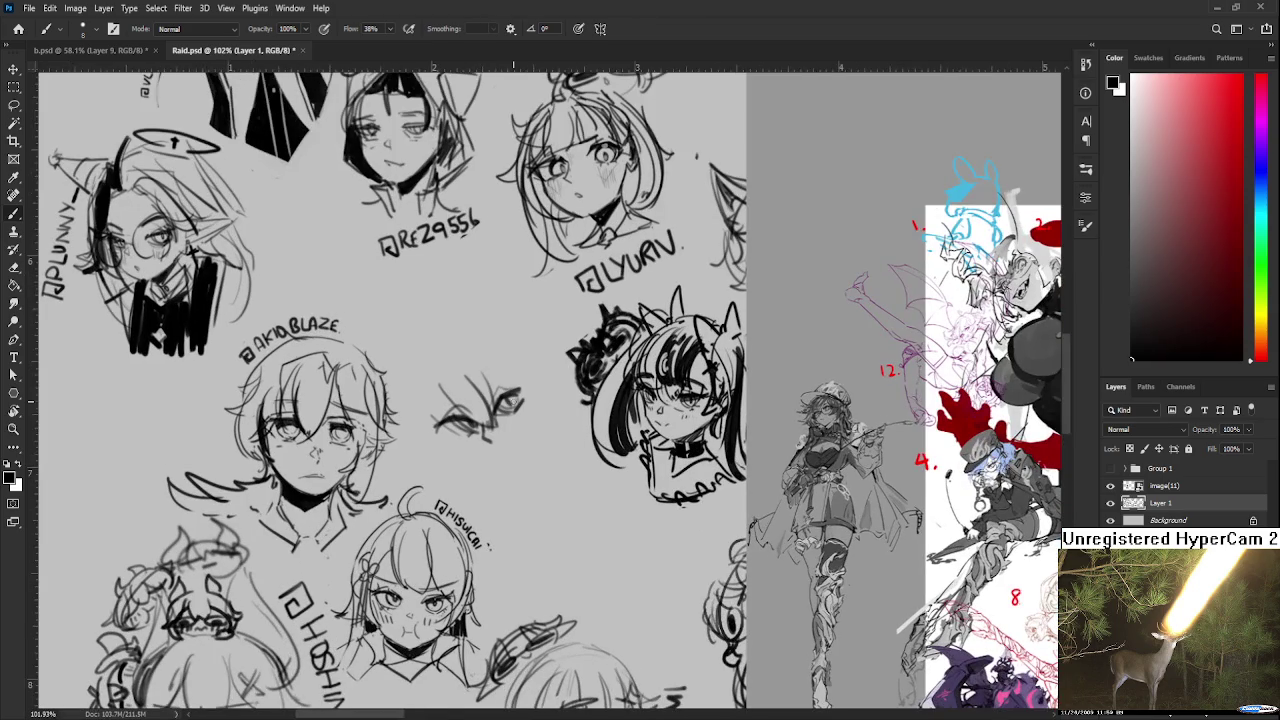
pyautogui.moveTo(497, 413); pyautogui.dragTo(495, 445)
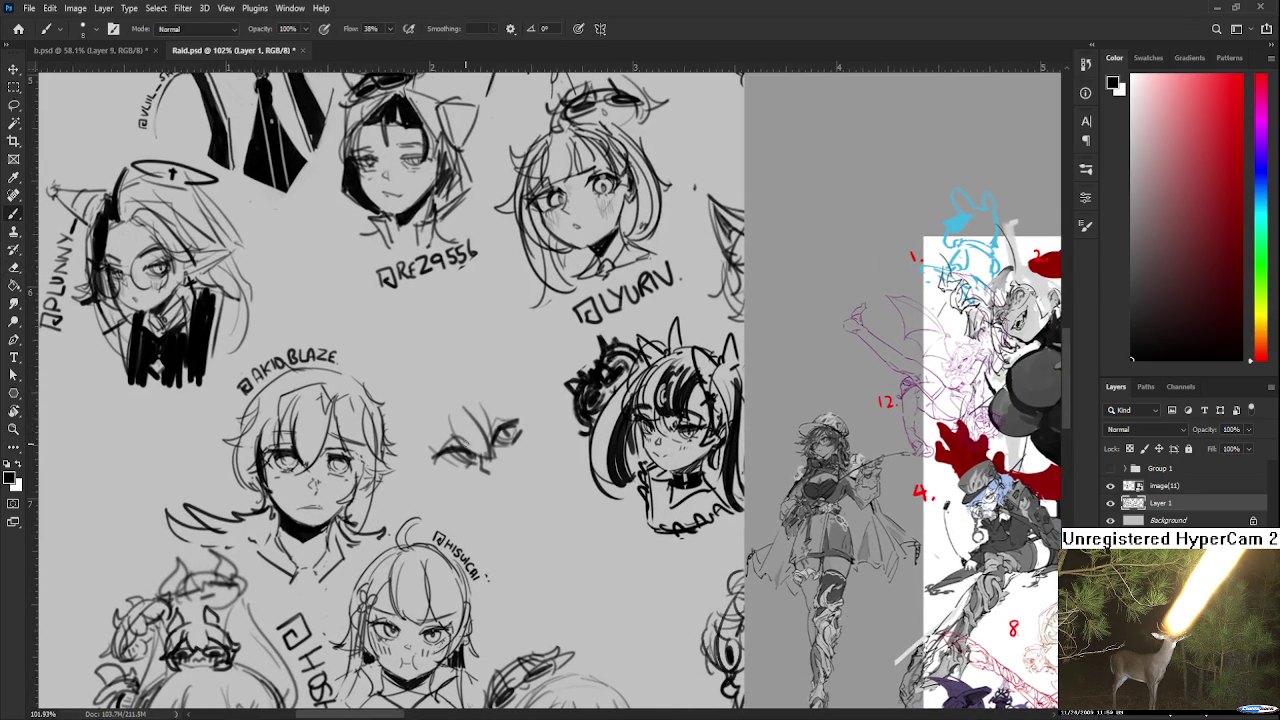
pyautogui.moveTo(442, 430); pyautogui.dragTo(458, 478)
pyautogui.moveTo(526, 432); pyautogui.dragTo(494, 466)
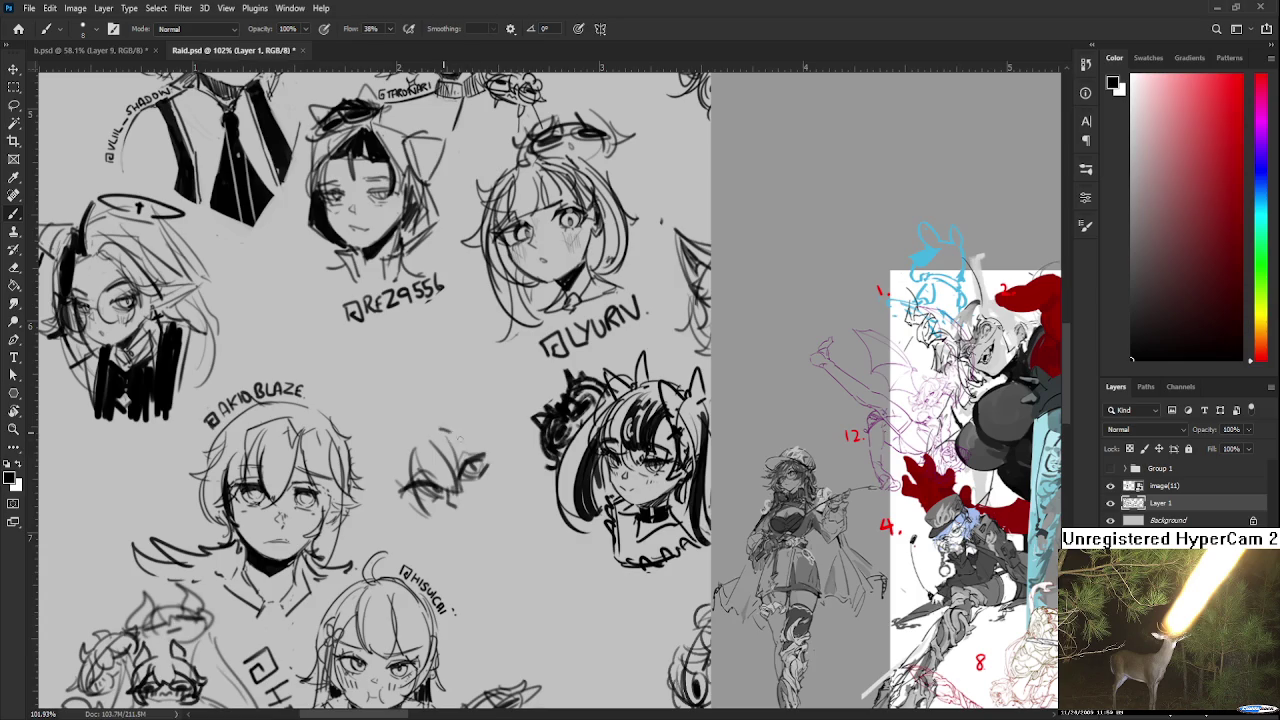
pyautogui.moveTo(442, 432); pyautogui.dragTo(496, 470)
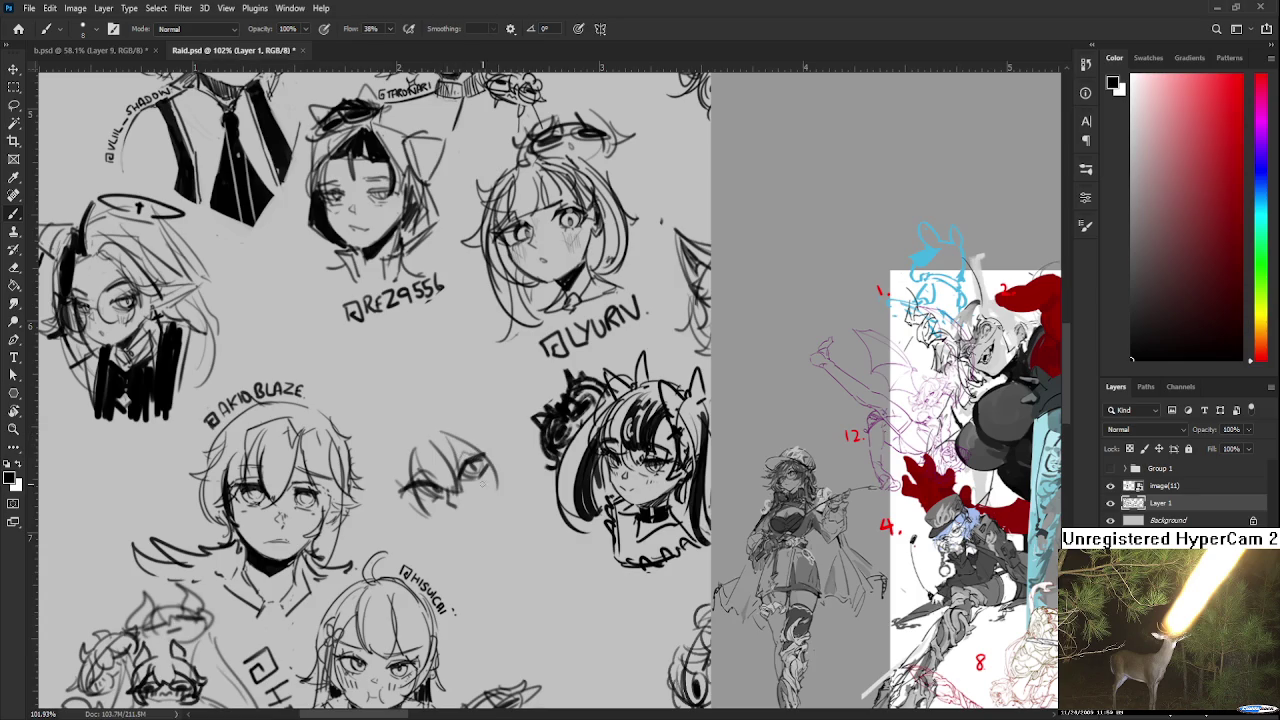